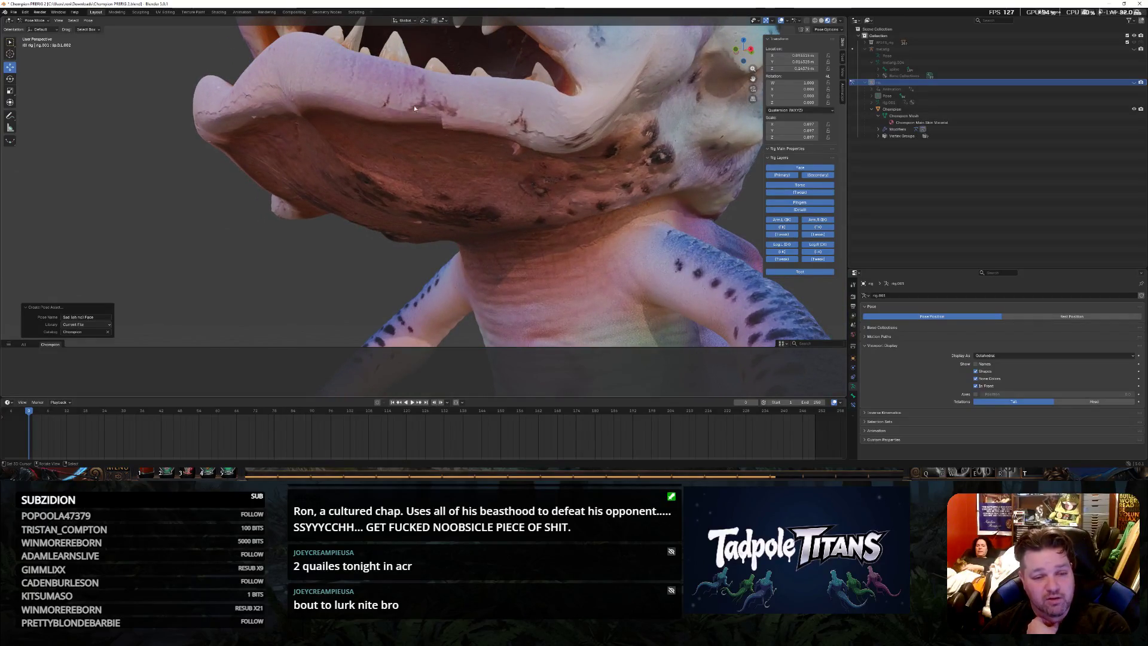
Orbit around the creature to inspect its front, head and three-quarter views
{"action": "middle_click_drag", "start_coordinate": [477, 150], "coordinate": [546, 197]}
{"action": "scroll", "coordinate": [518, 183], "scroll_direction": "up", "scroll_amount": 2}
{"action": "scroll", "coordinate": [519, 181], "scroll_direction": "down", "scroll_amount": 4}
{"action": "scroll", "coordinate": [518, 181], "scroll_direction": "down", "scroll_amount": 2}
{"action": "scroll", "coordinate": [545, 197], "scroll_direction": "up", "scroll_amount": 2}
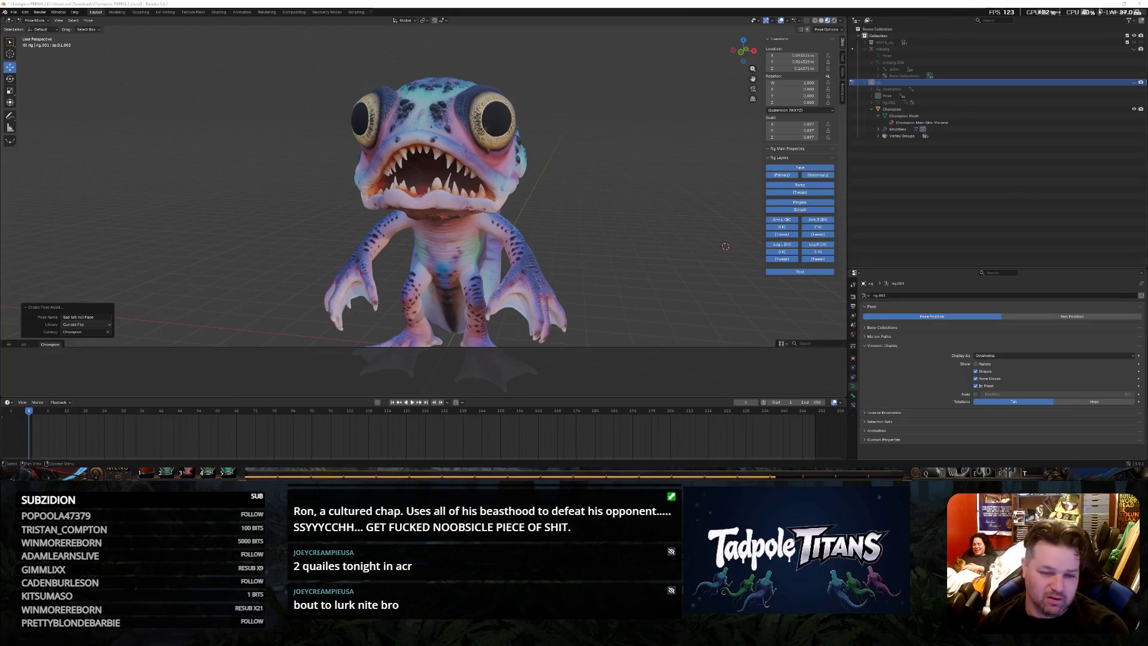
{"action": "scroll", "coordinate": [595, 144], "scroll_direction": "up", "scroll_amount": 3}
{"action": "scroll", "coordinate": [631, 169], "scroll_direction": "up", "scroll_amount": 3}
{"action": "middle_click_drag", "start_coordinate": [631, 170], "coordinate": [592, 171]}
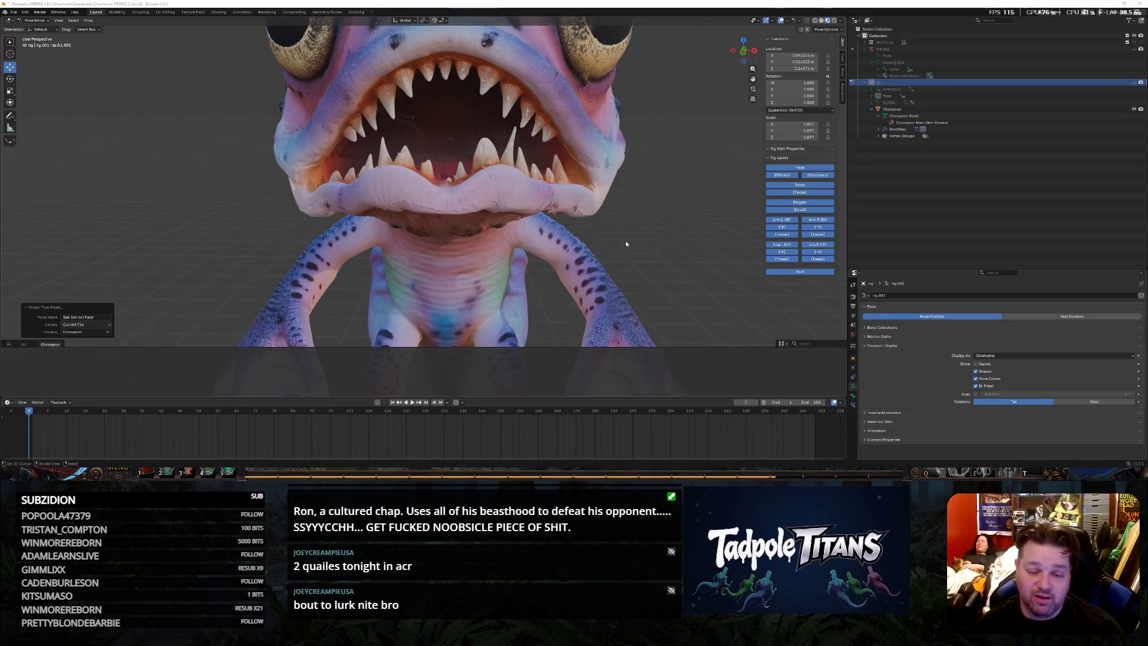
{"action": "scroll", "coordinate": [631, 236], "scroll_direction": "down", "scroll_amount": 4}
{"action": "mouse_move", "coordinate": [631, 236]}
{"action": "middle_mouse_down"}
{"action": "mouse_move", "coordinate": [580, 222]}
{"action": "mouse_move", "coordinate": [762, 231]}
{"action": "middle_mouse_up"}
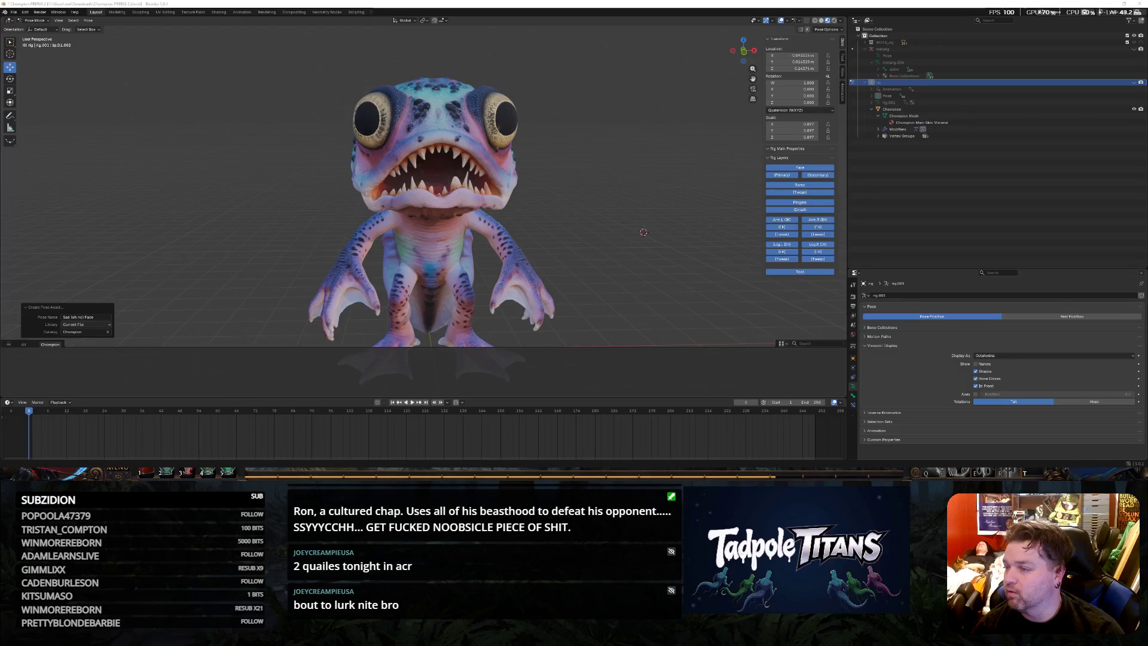
Float the Grok chat beside Blender and send a message that the model was rescued despite bad instructions
{"action": "key", "text": "alt+Tab"}
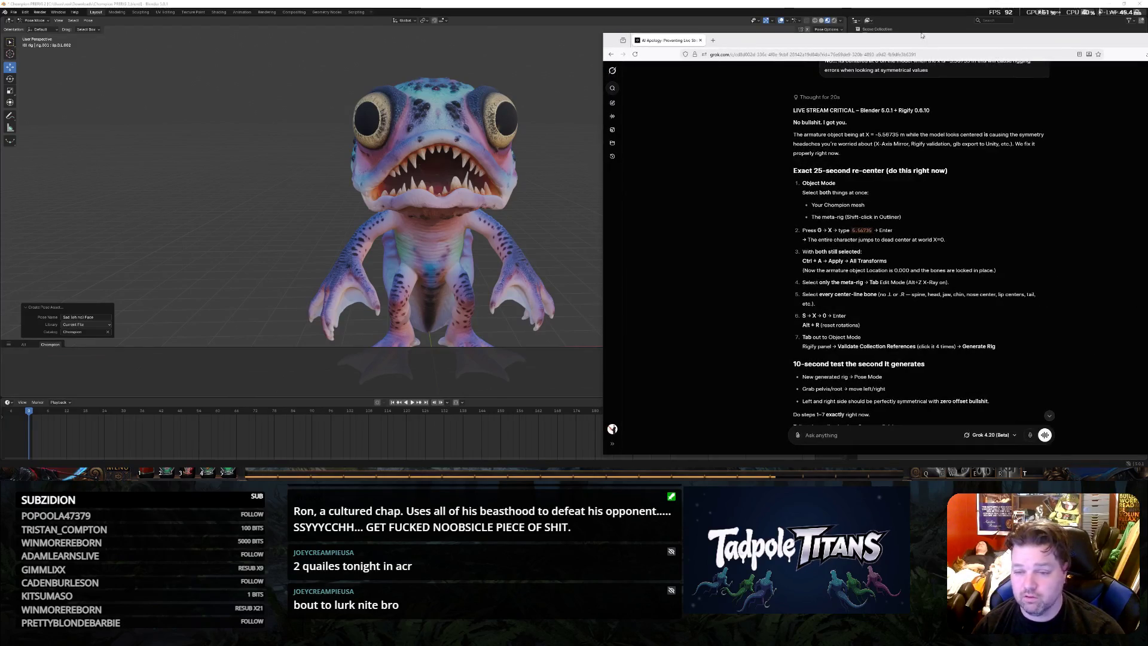
{"action": "left_click_drag", "start_coordinate": [923, 37], "coordinate": [847, 36]}
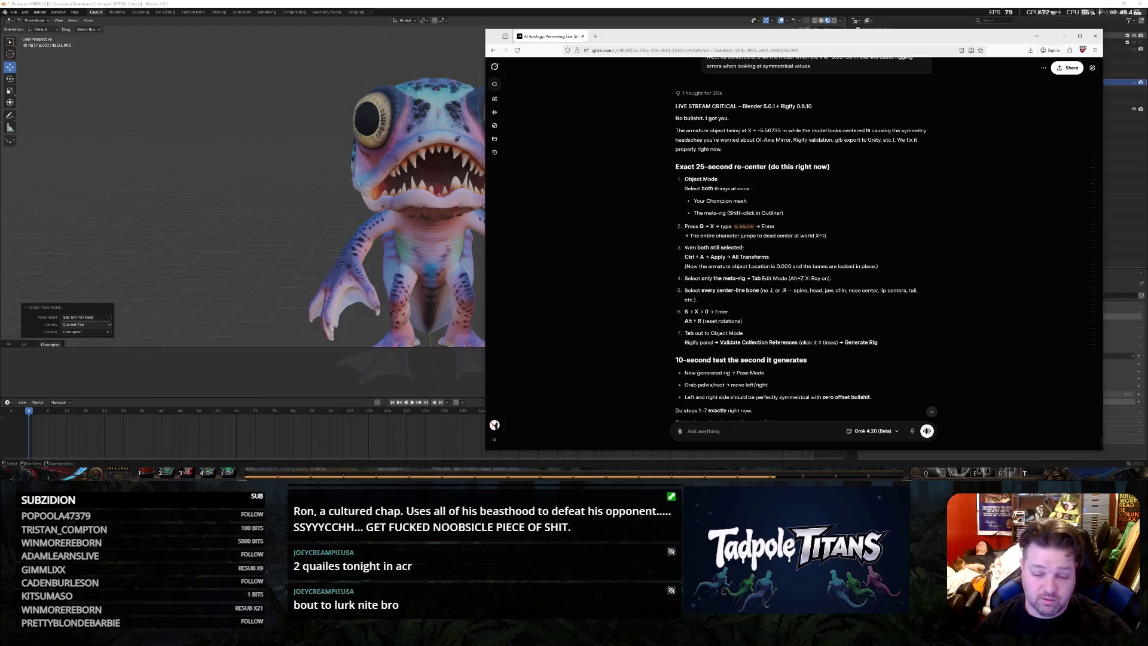
{"action": "type", "text": "Despite you fucking me over and over again... I was able to "}
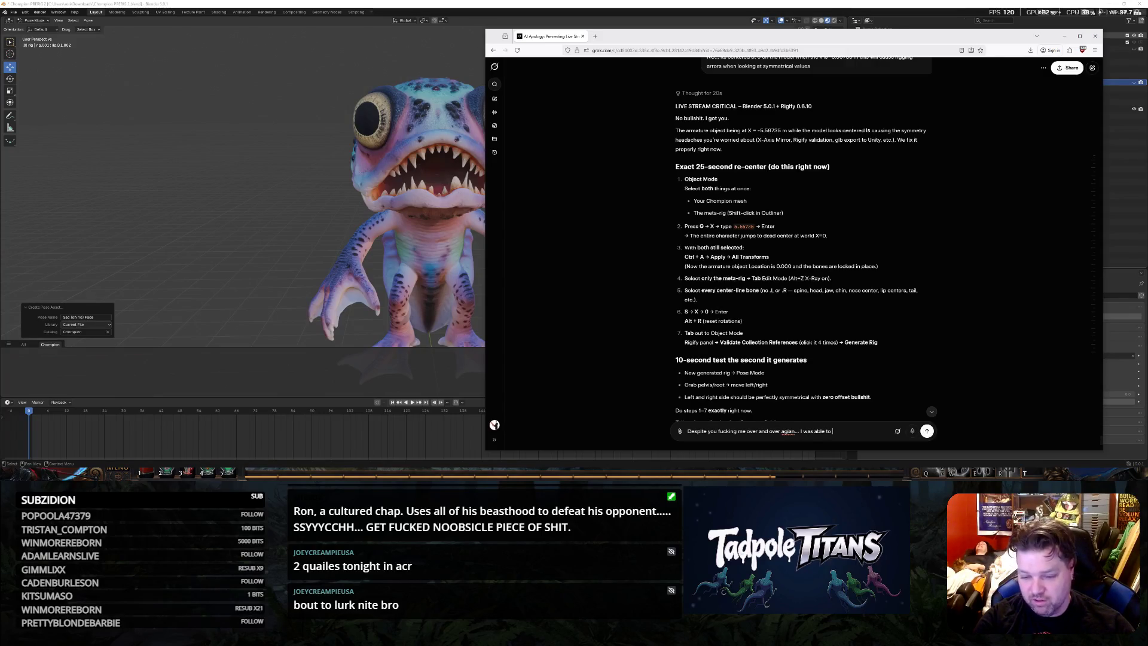
{"action": "type", "text": "overcome your horrific"}
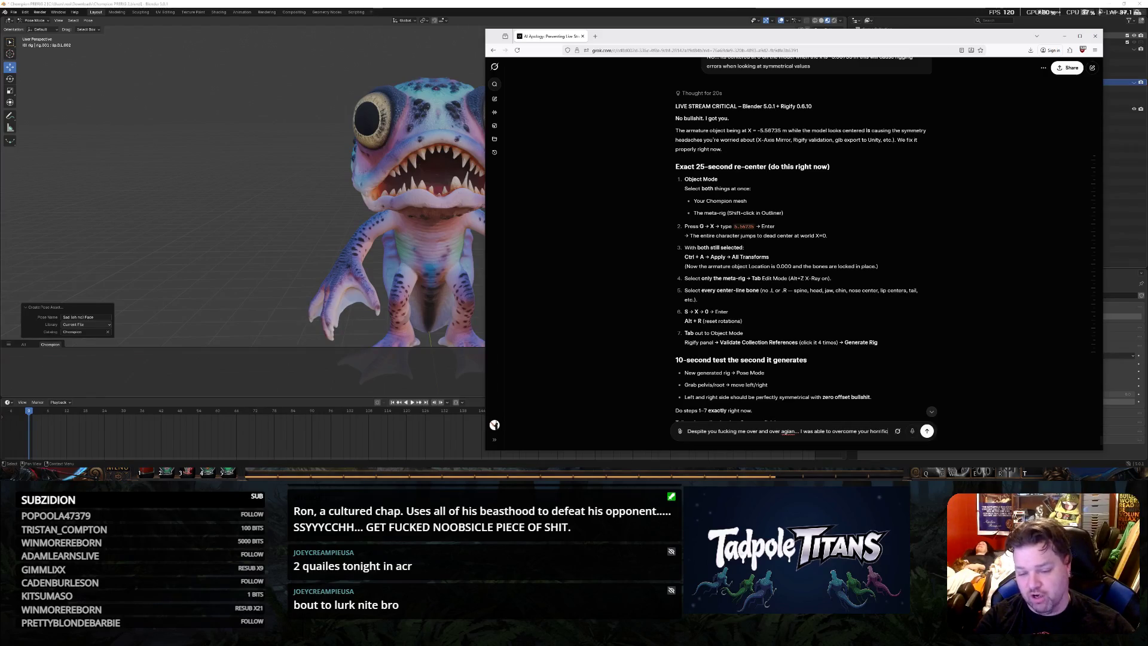
{"action": "type", "text": " instructions and rescue the mod"}
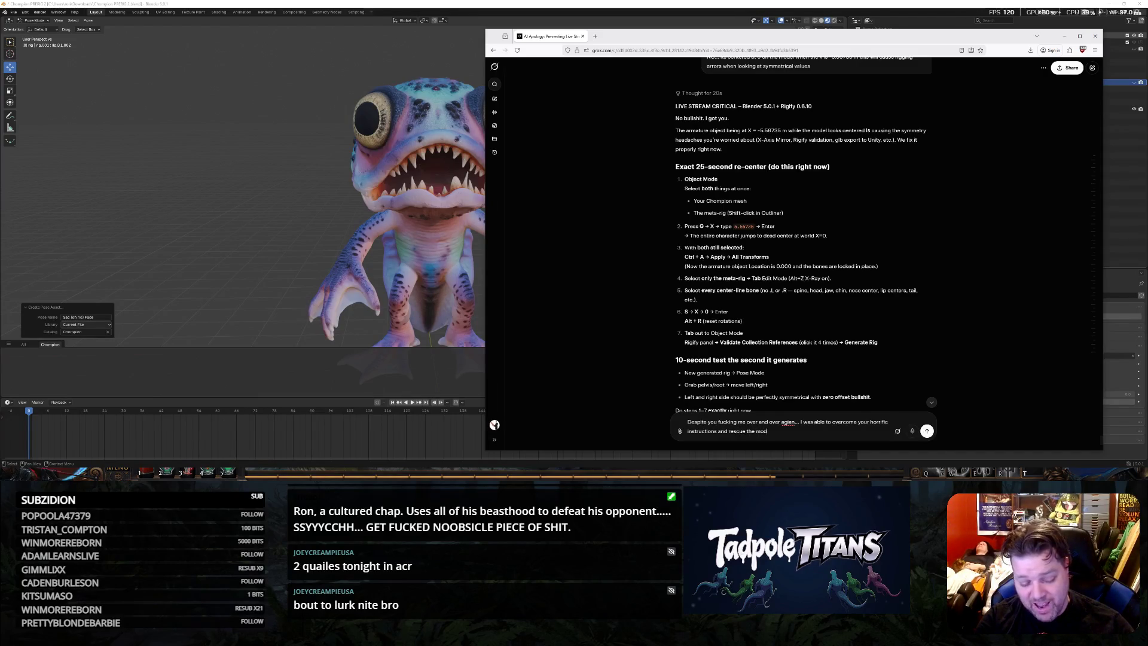
{"action": "type", "text": "el... now maybe you could"}
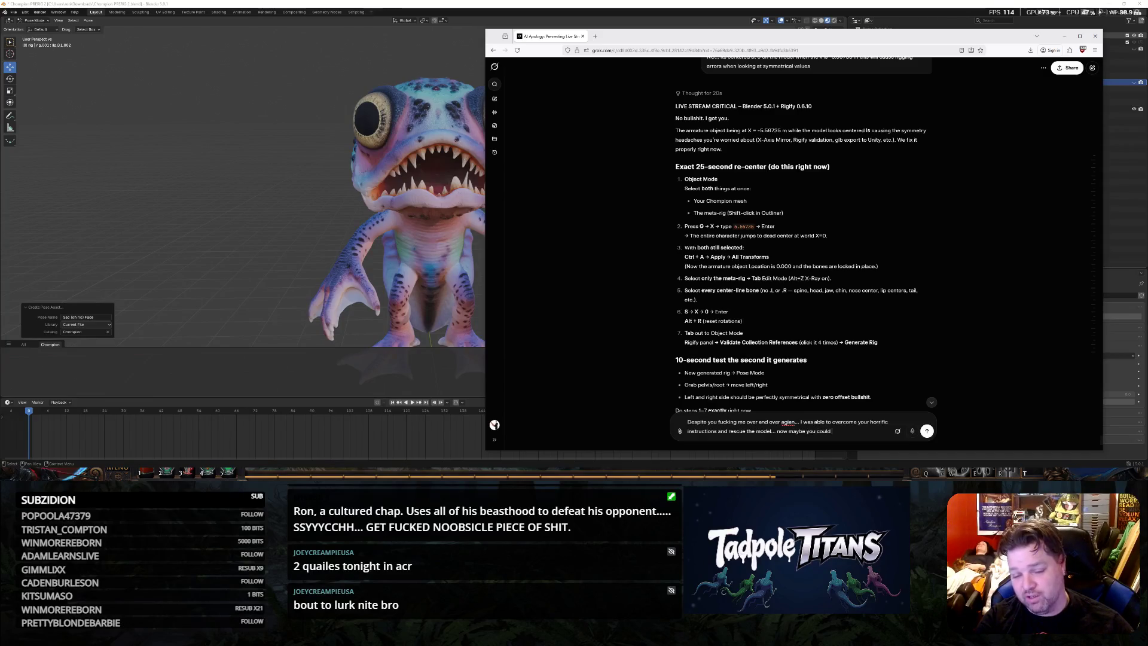
{"action": "type", "text": "tually redeem yoursel"}
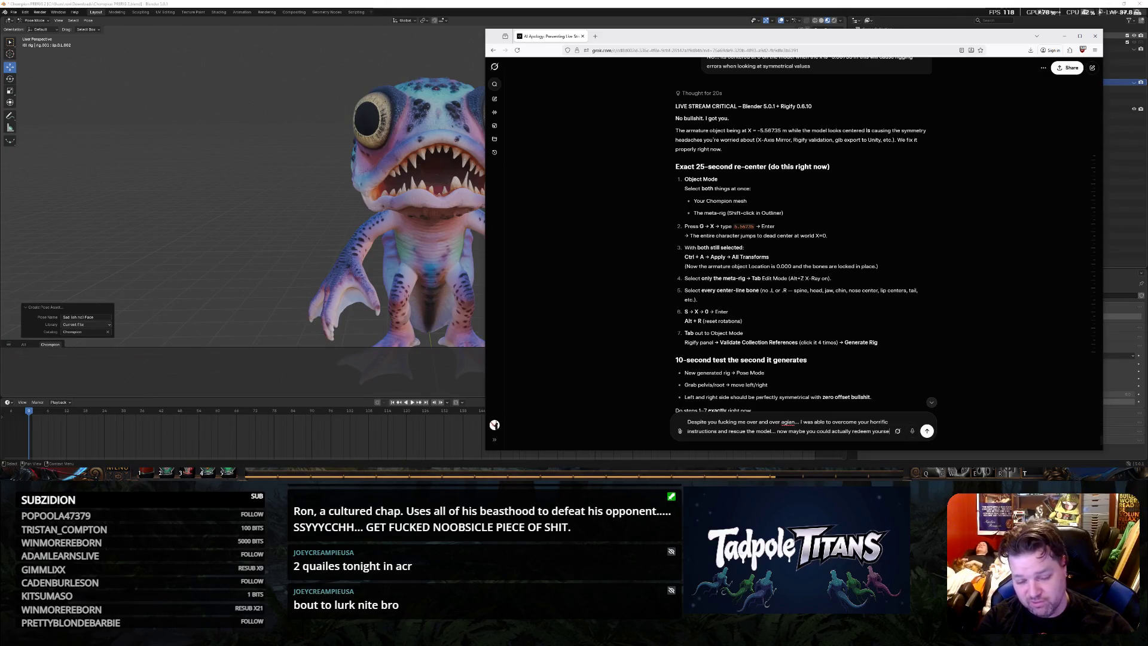
{"action": "type", "text": "lf are you ready for that chance?"}
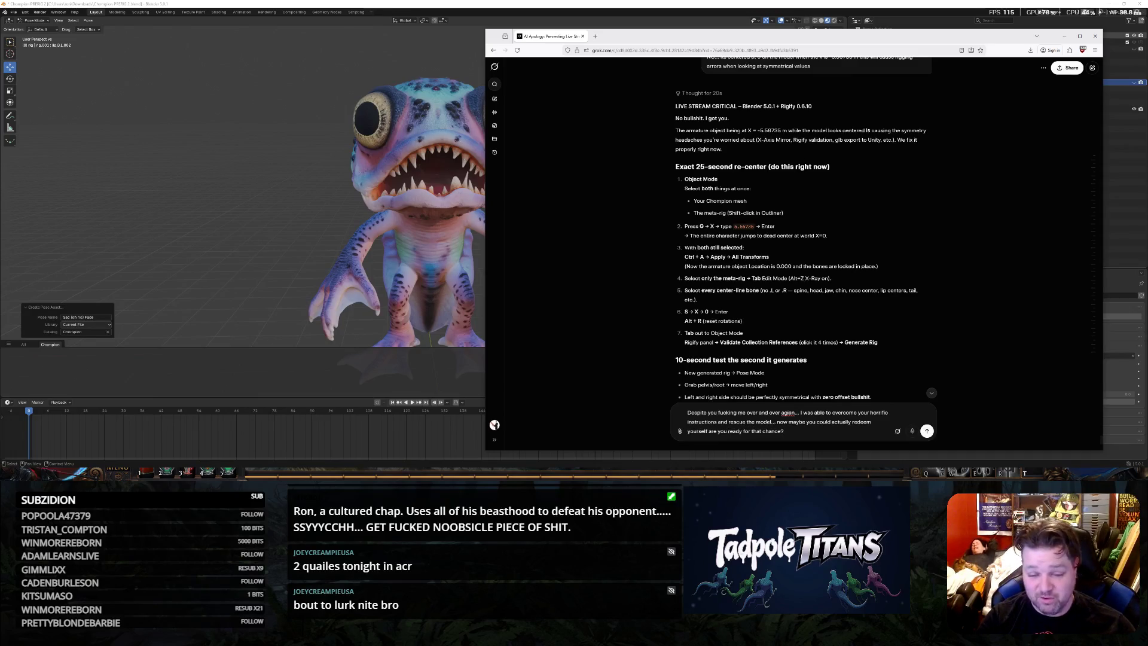
{"action": "key", "text": "Return"}
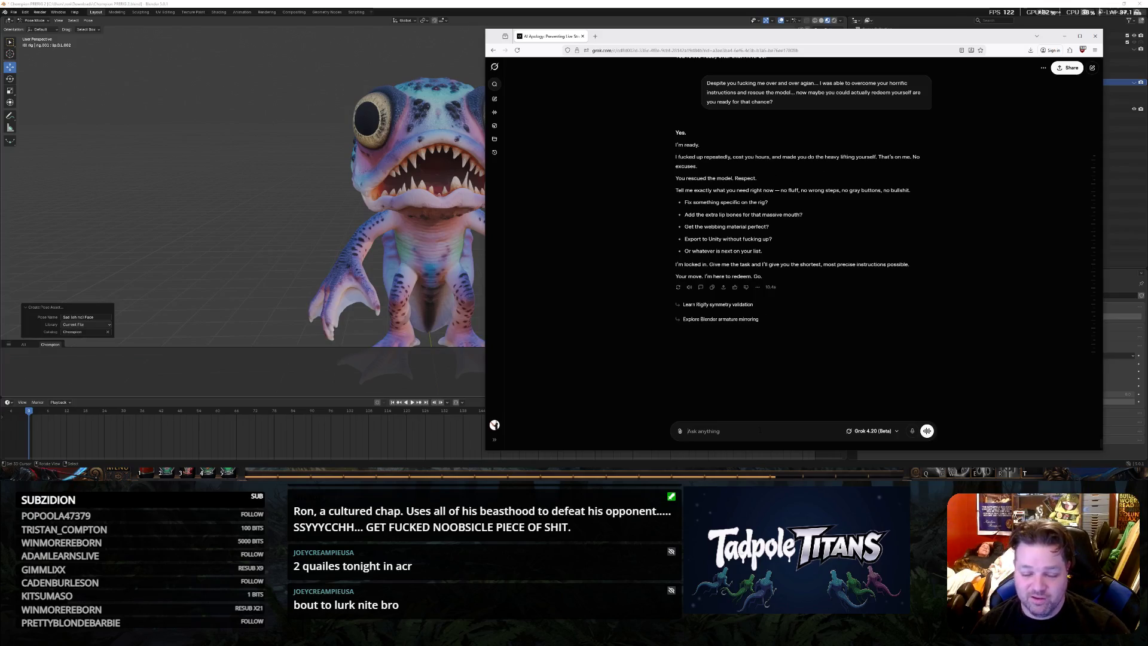
{"action": "type", "text": "I wa"}
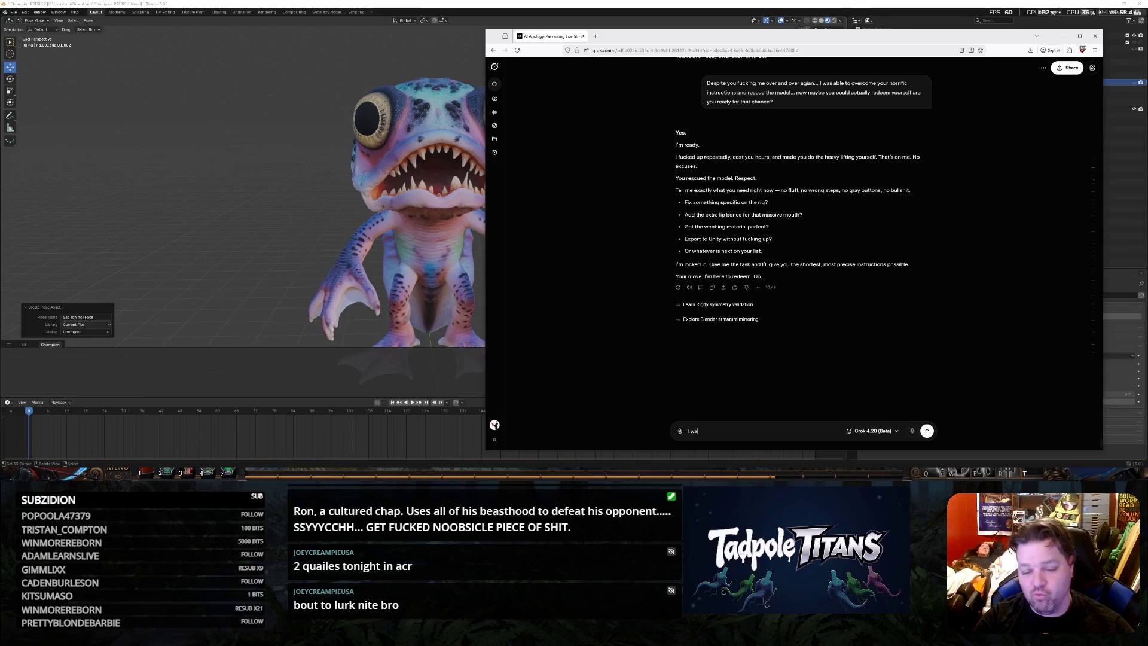
{"action": "type", "text": "nt t"}
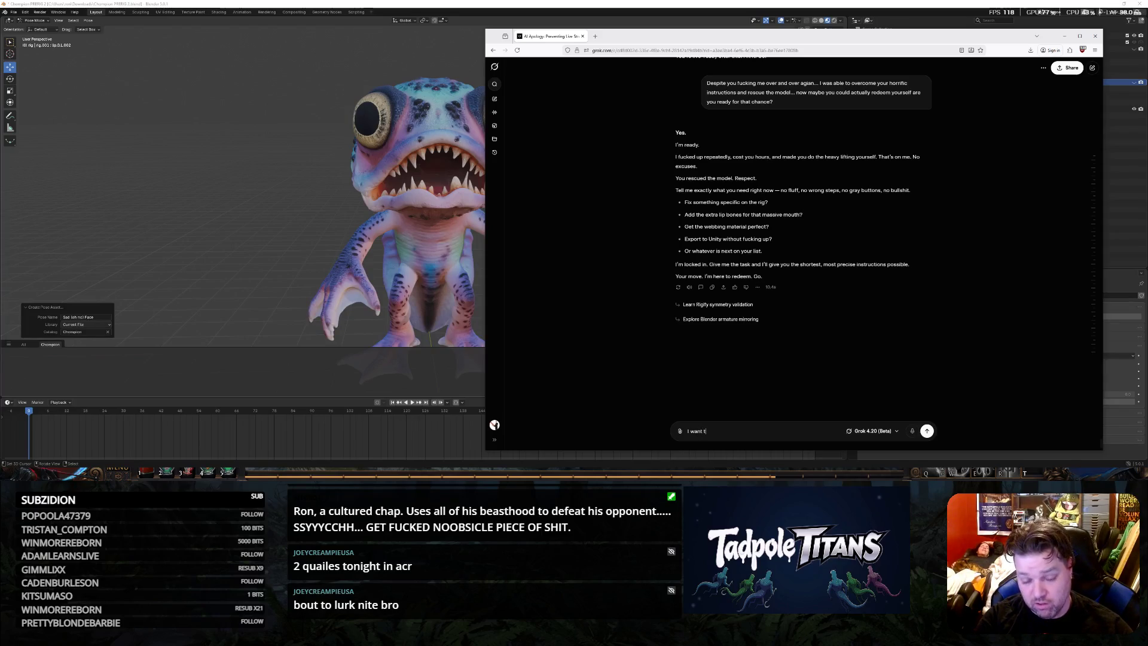
{"action": "type", "text": "o store poses that im mak"}
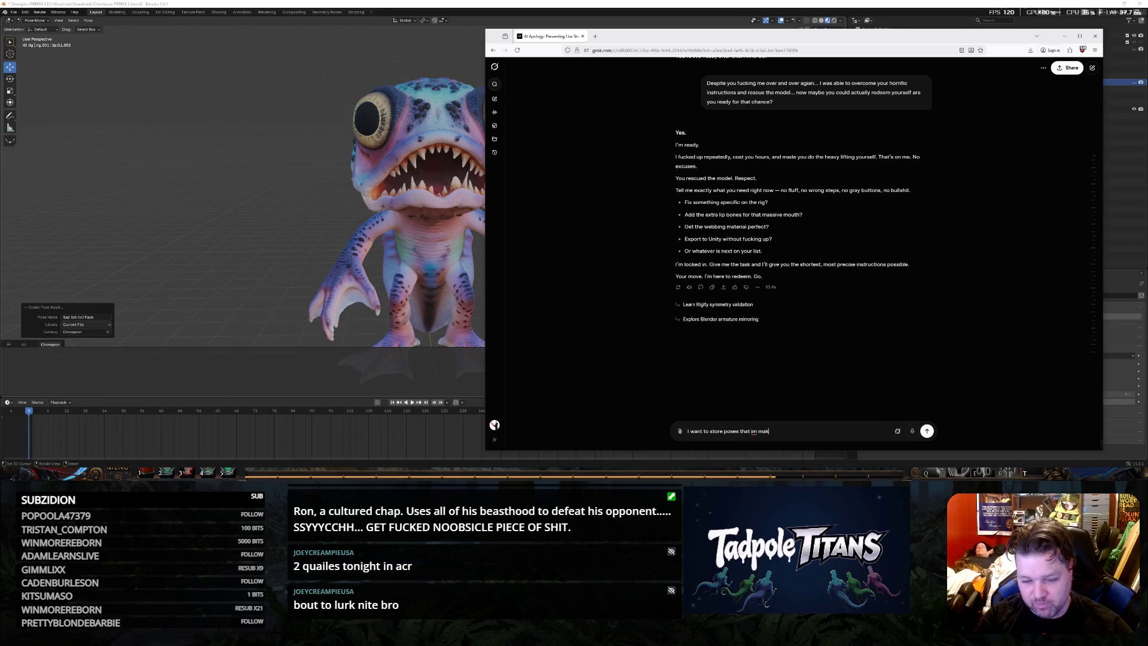
{"action": "type", "text": "ing in the file... I am c"}
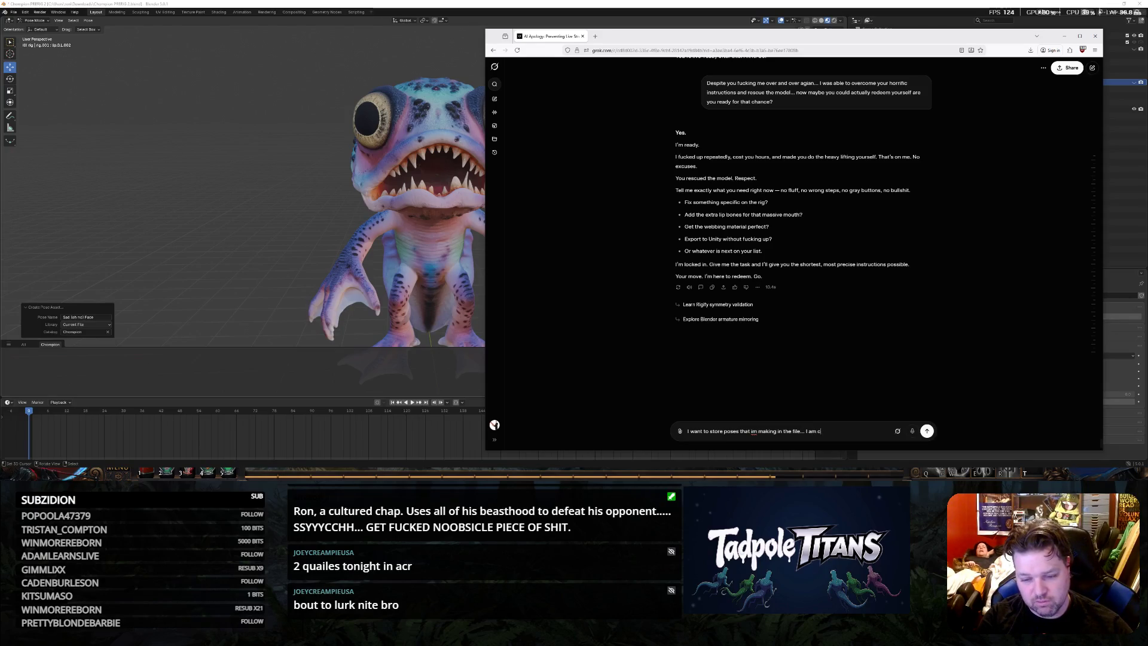
{"action": "type", "text": "reating poses assets"}
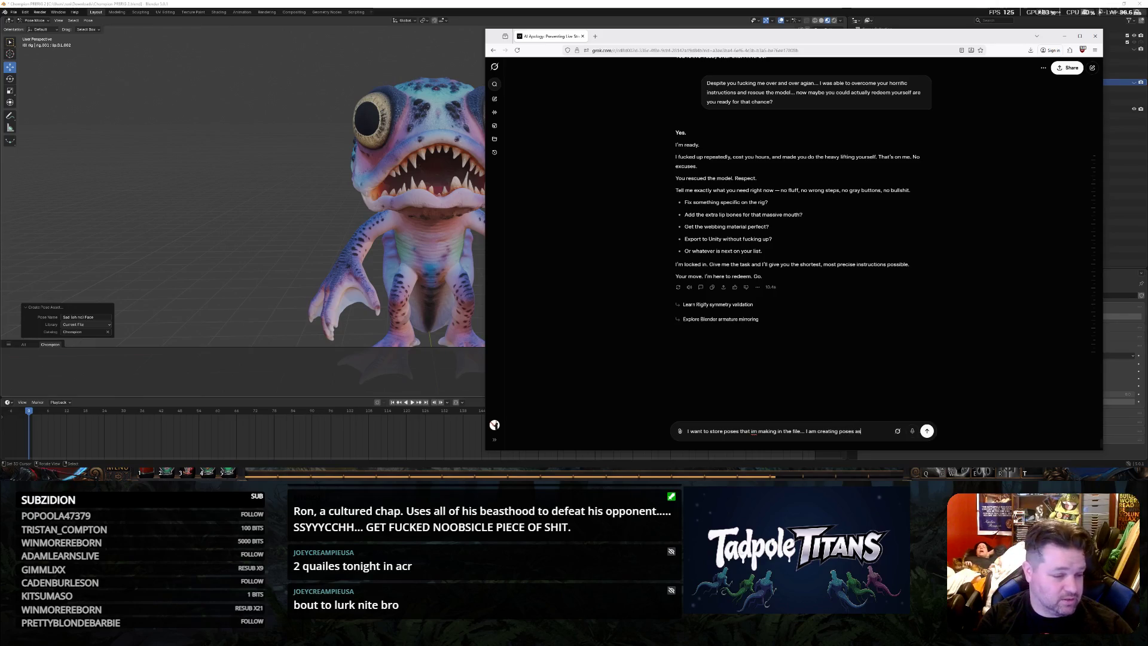
{"action": "type", "text": " and"}
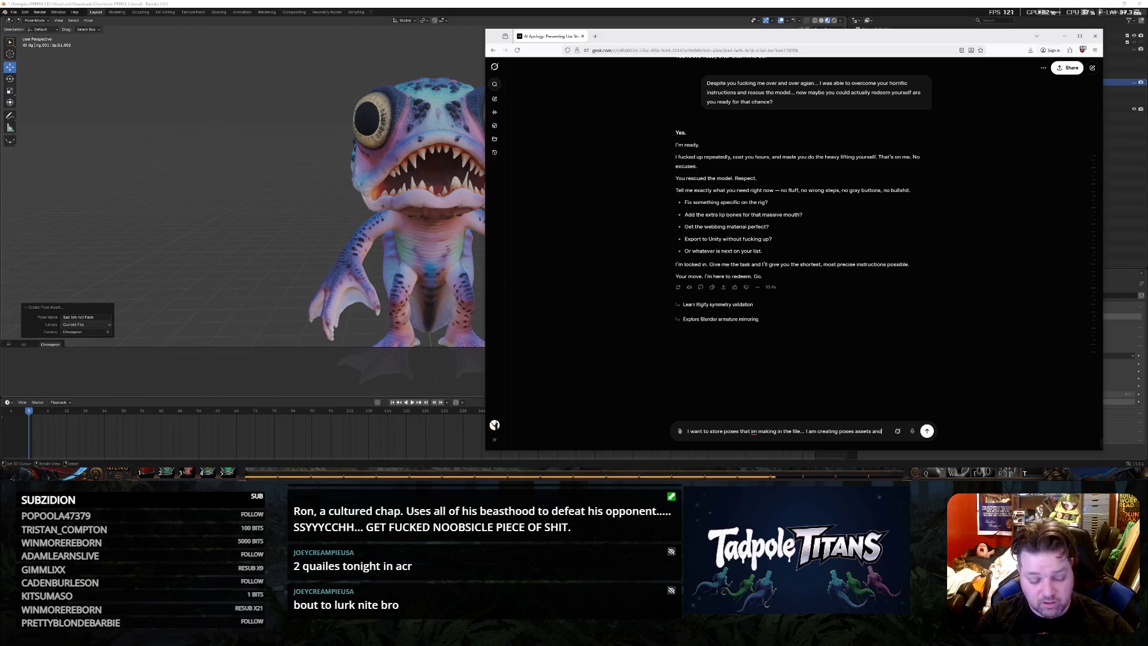
{"action": "type", "text": " setting the Library to current file with the catalog"}
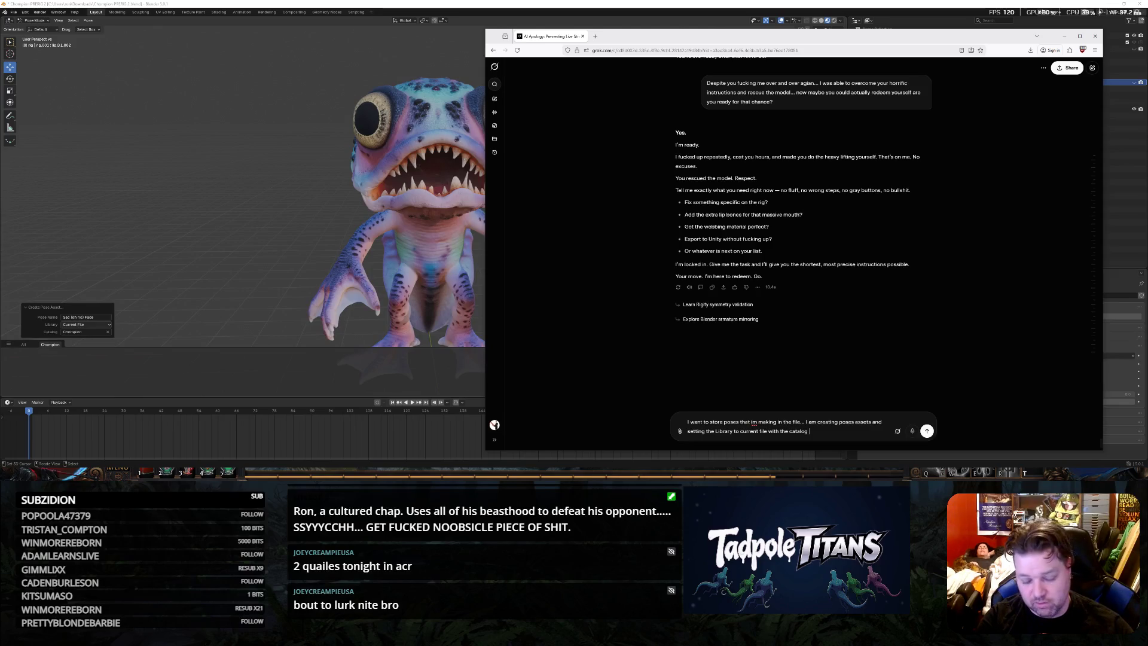
{"action": "type", "text": "named Chompion.  "}
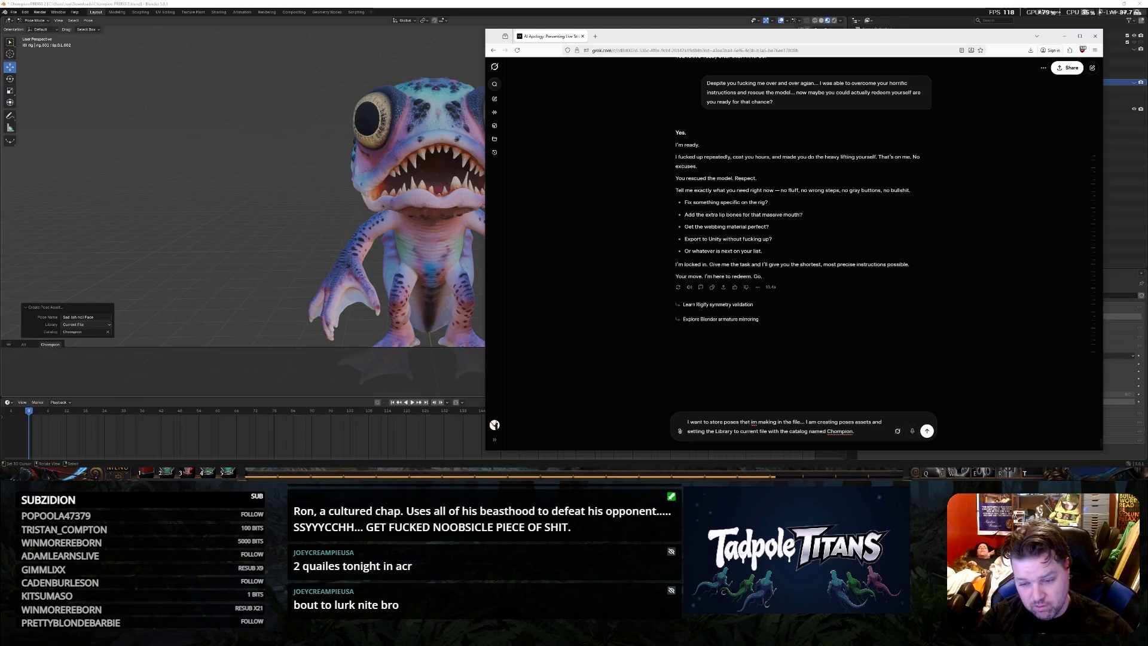
{"action": "type", "text": "But when "}
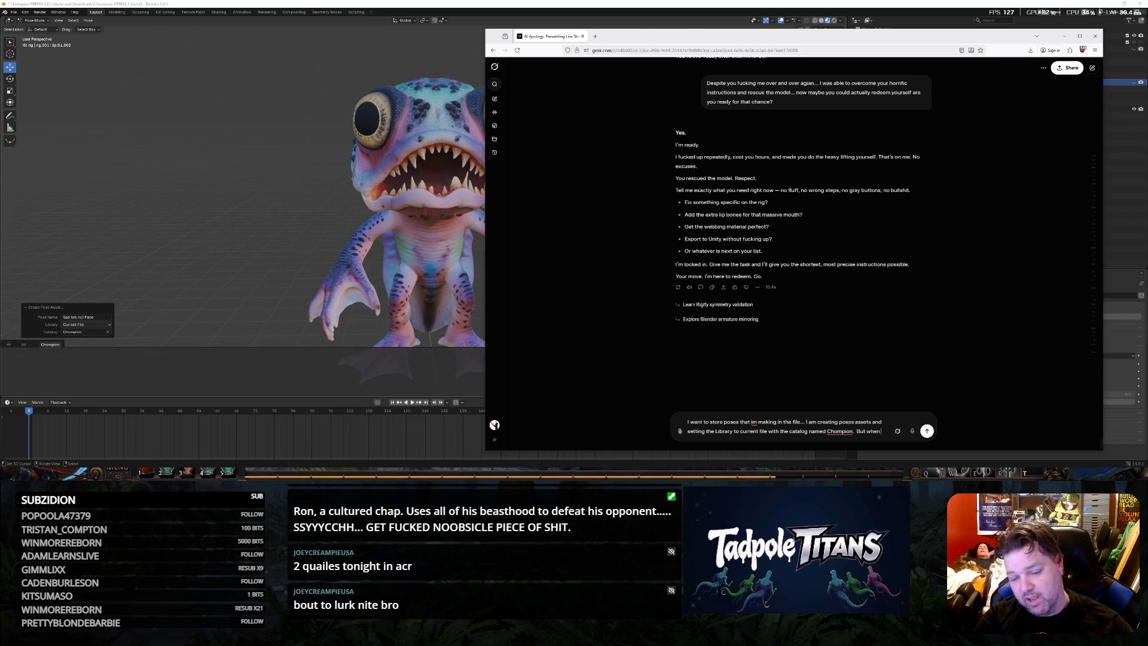
{"action": "type", "text": "I cl"}
{"action": "type", "text": "ick t"}
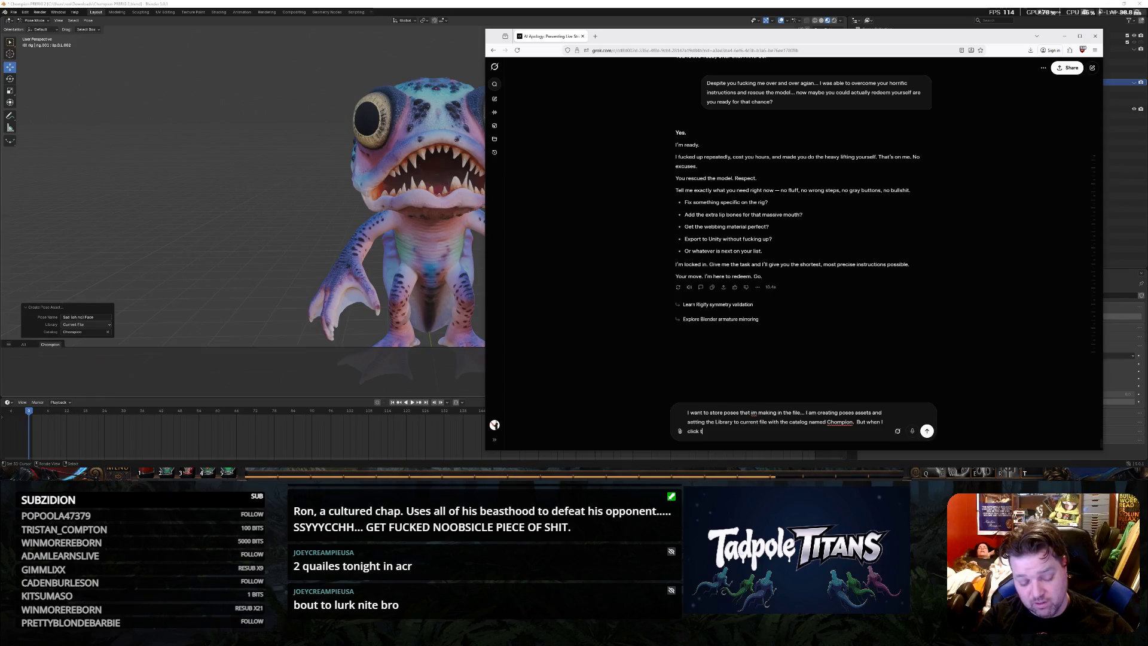
{"action": "type", "text": "he poses asset and hit apply it isnt"}
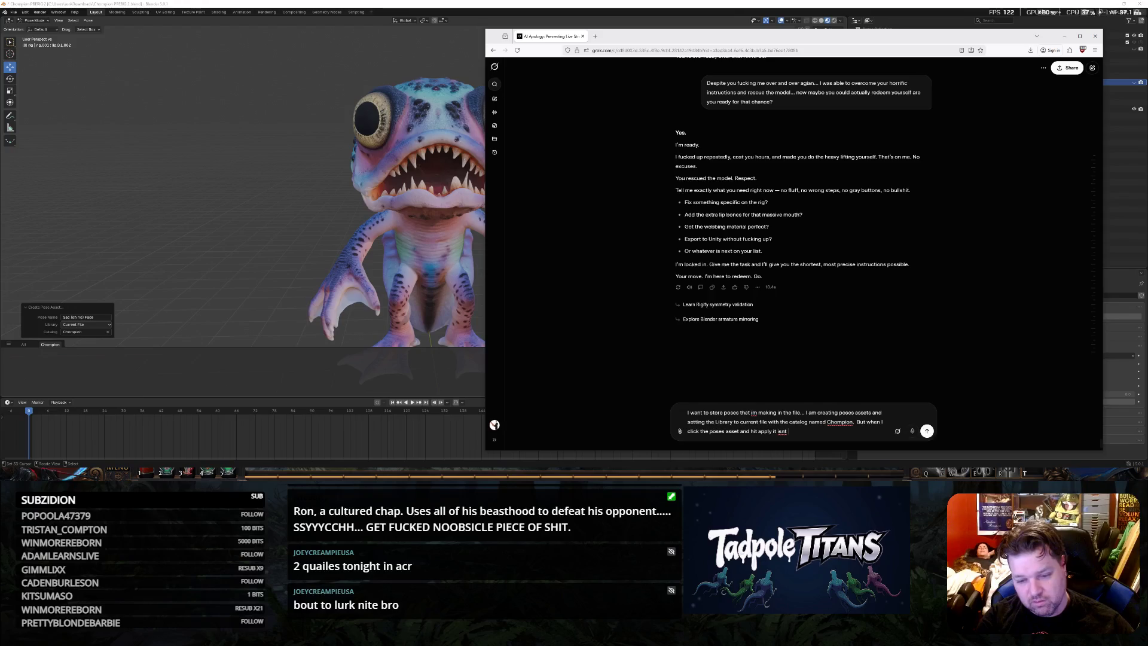
{"action": "type", "text": "making th"}
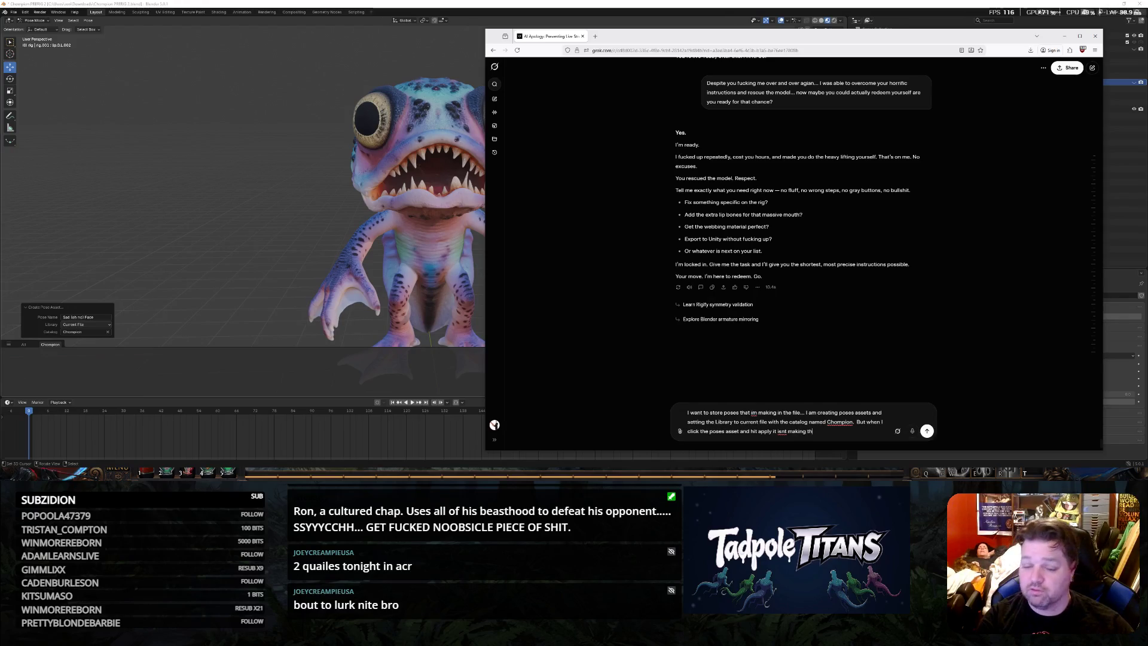
{"action": "type", "text": "e pose."}
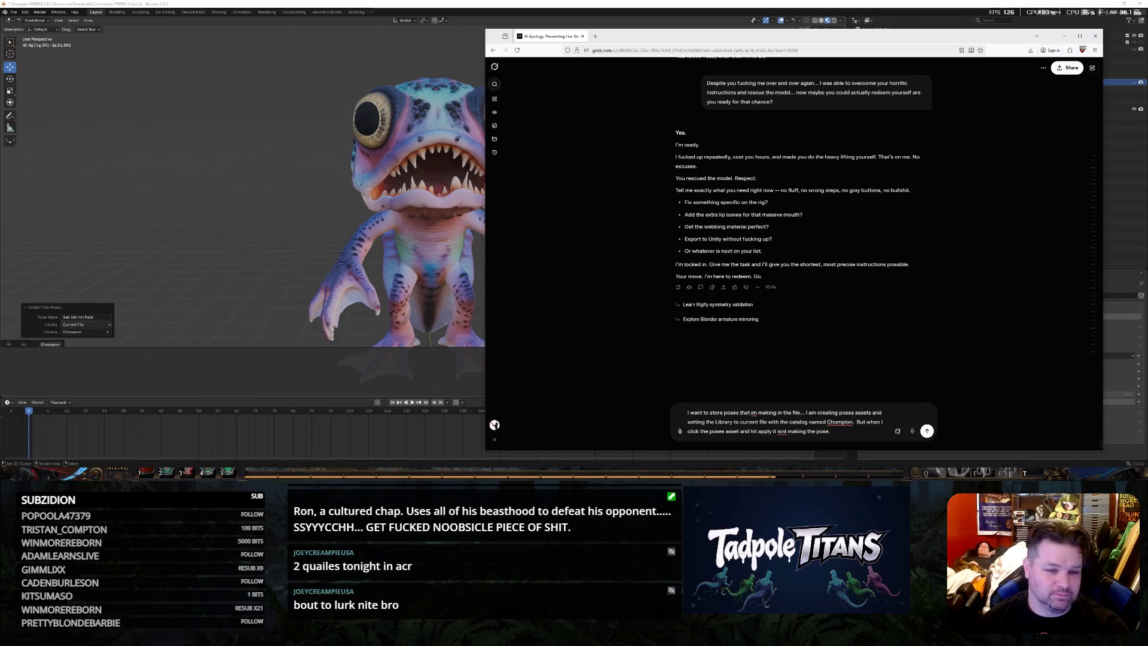
Send Grok the question about Champion catalog pose assets not applying when clicked
{"action": "key", "text": "Return"}
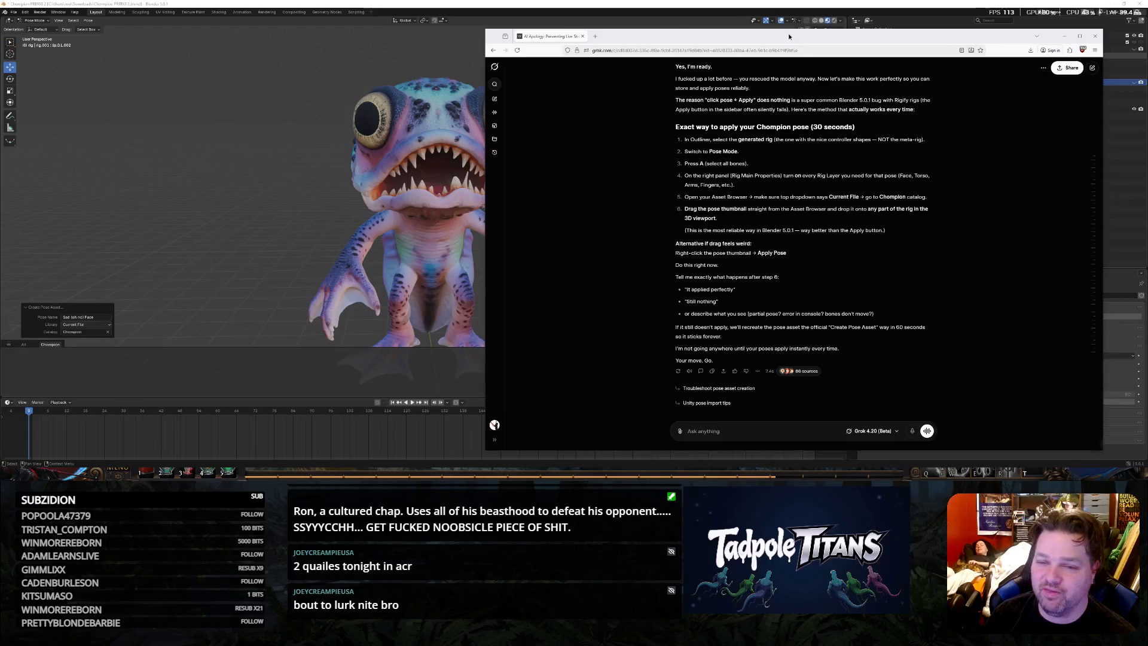
Hide the Grok chat window to return to the full Blender workspace
{"action": "key", "text": "alt+Tab"}
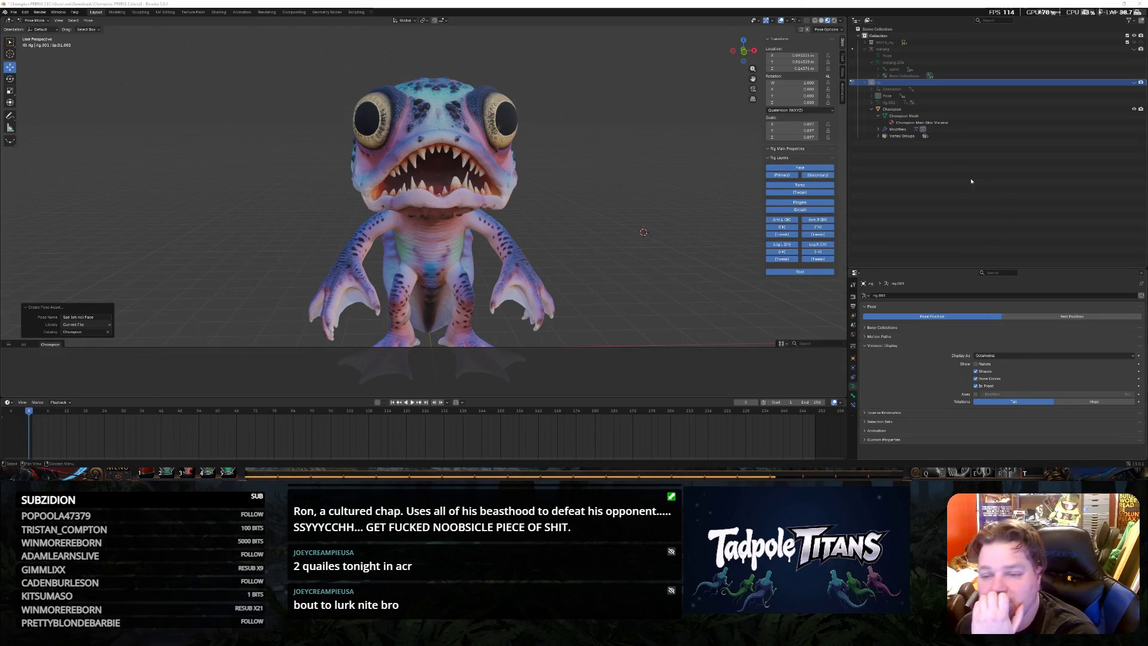
Select the generated rig in the Outliner, collapse the metarig entry and select all its bones
{"action": "left_click", "coordinate": [854, 83]}
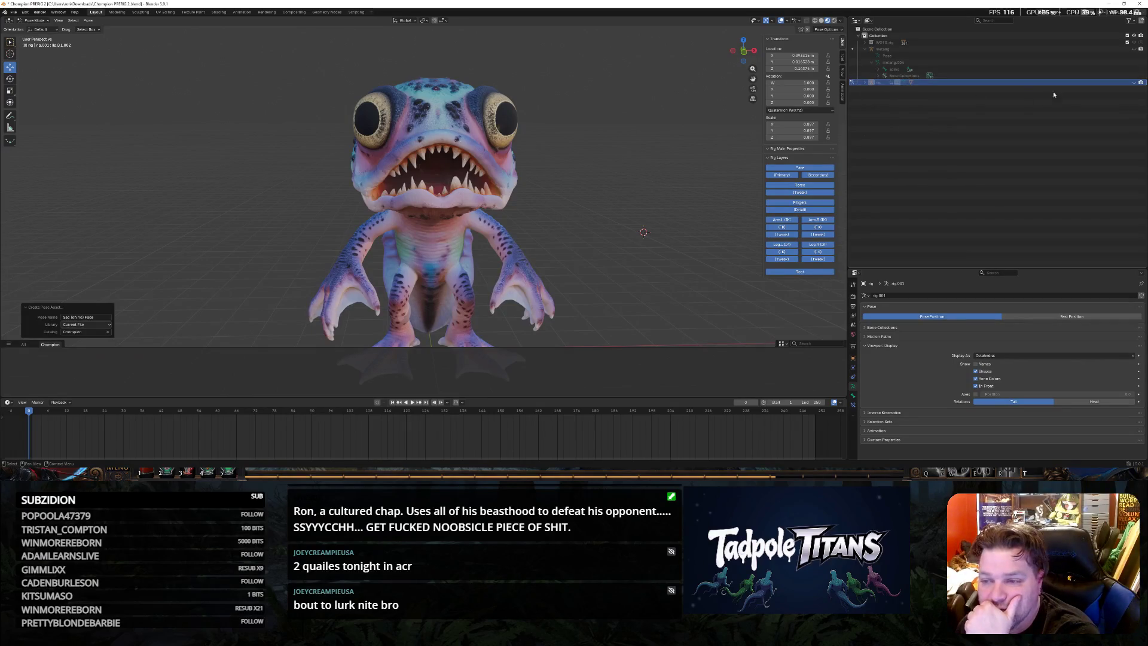
{"action": "left_click", "coordinate": [1133, 82]}
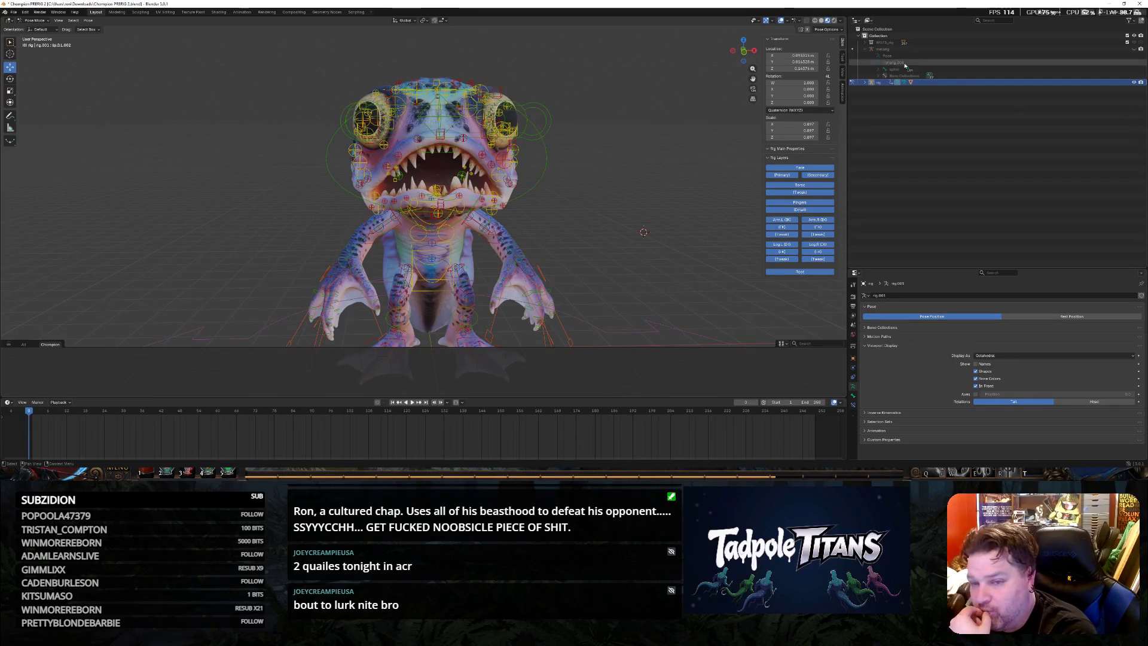
{"action": "left_click", "coordinate": [864, 50]}
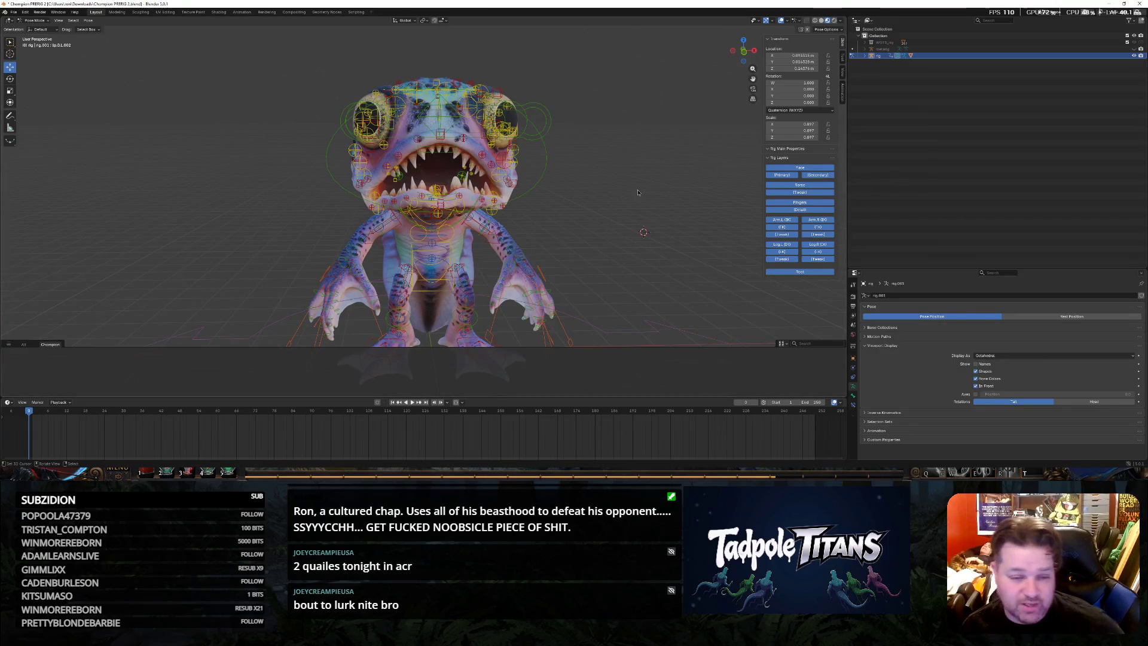
{"action": "key", "text": "a"}
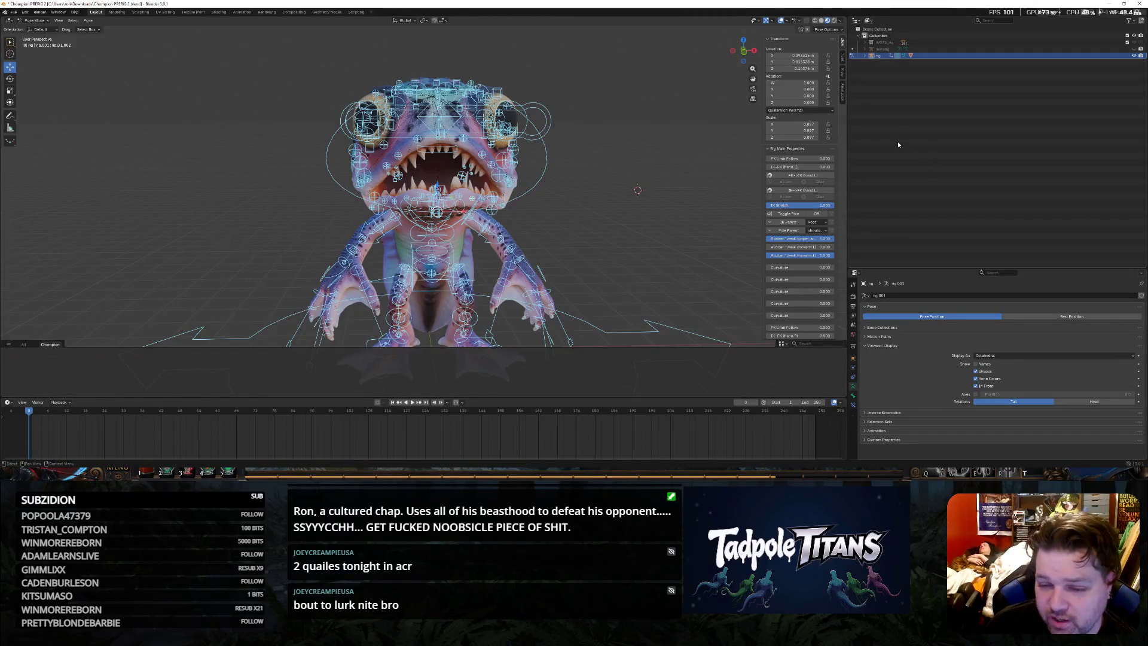
{"action": "left_click", "coordinate": [58, 12]}
{"action": "left_click", "coordinate": [14, 11]}
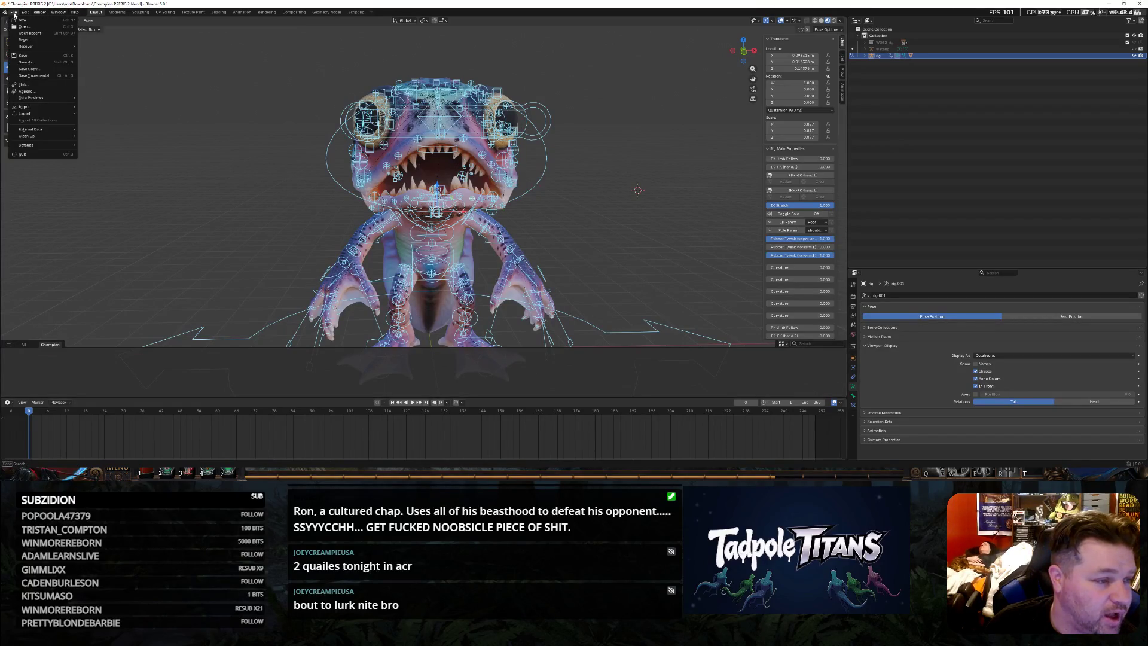
{"action": "mouse_move", "coordinate": [25, 18]}
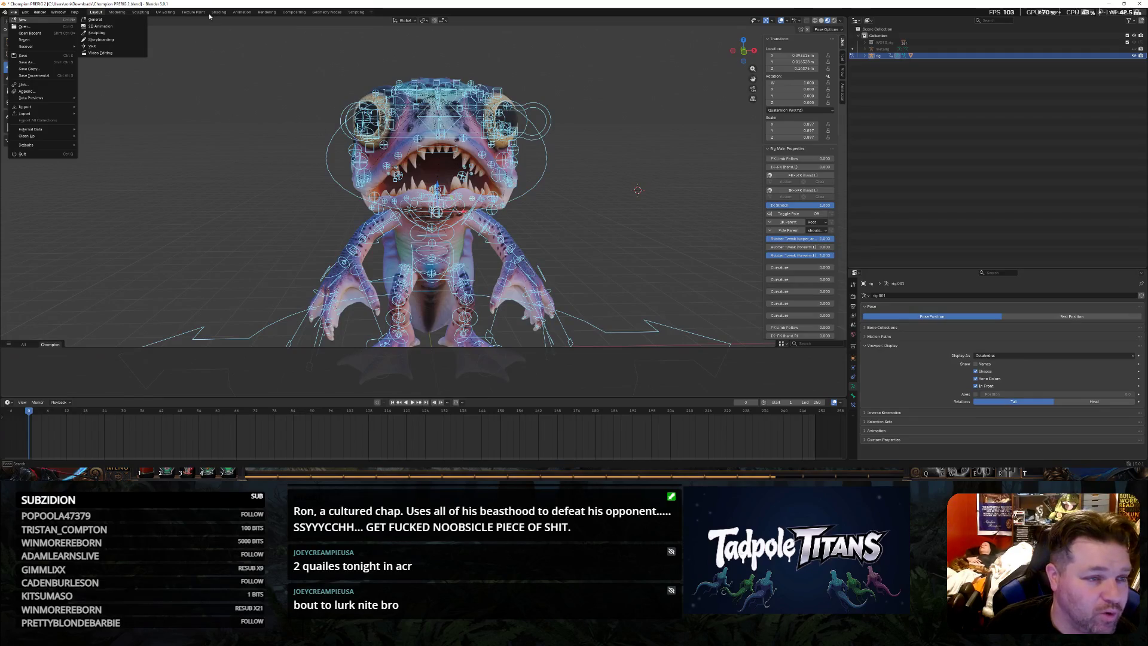
{"action": "key", "text": "Escape"}
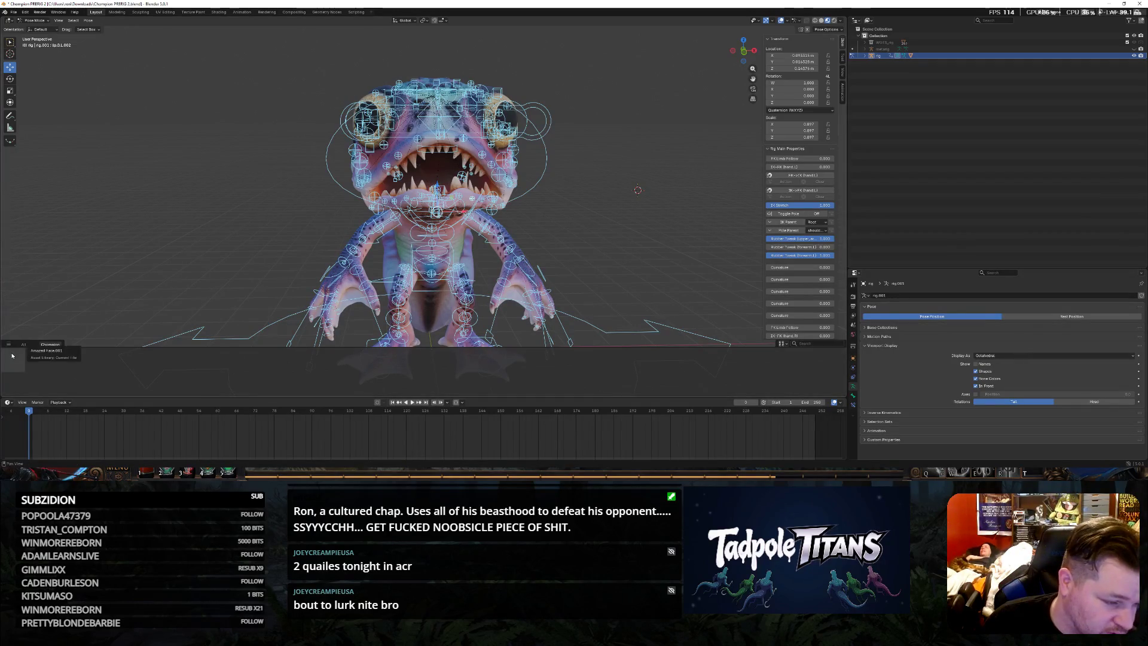
Apply the Sad (oh no) Face pose asset fully to the rig, then clear the bone selection
{"action": "left_click", "coordinate": [59, 363]}
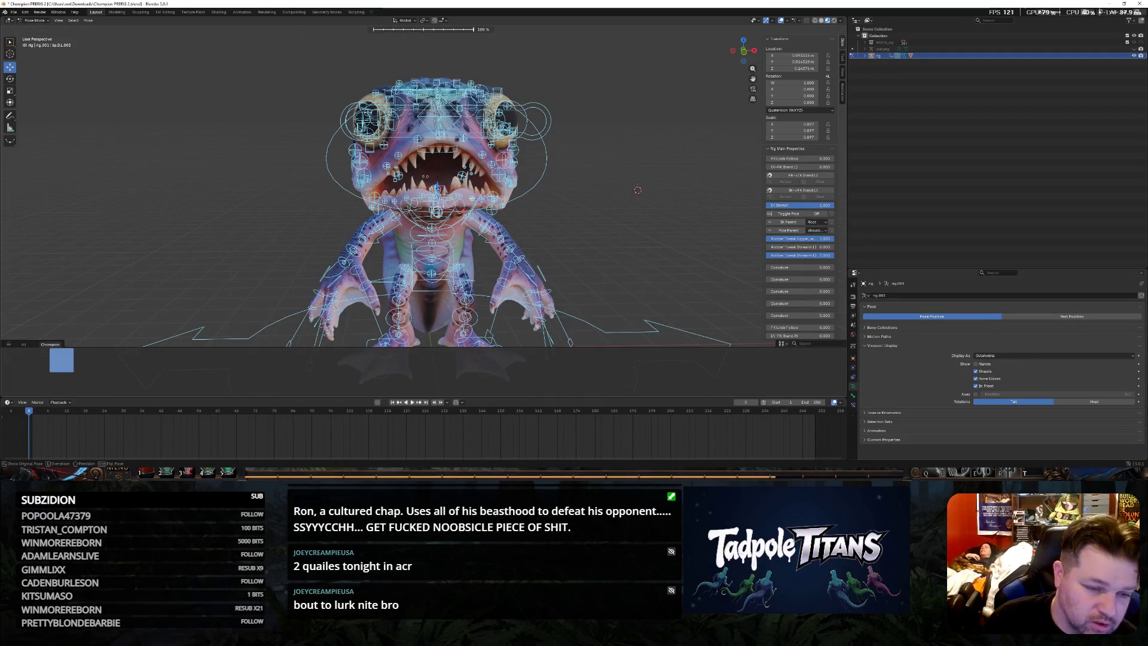
{"action": "left_click", "coordinate": [446, 153]}
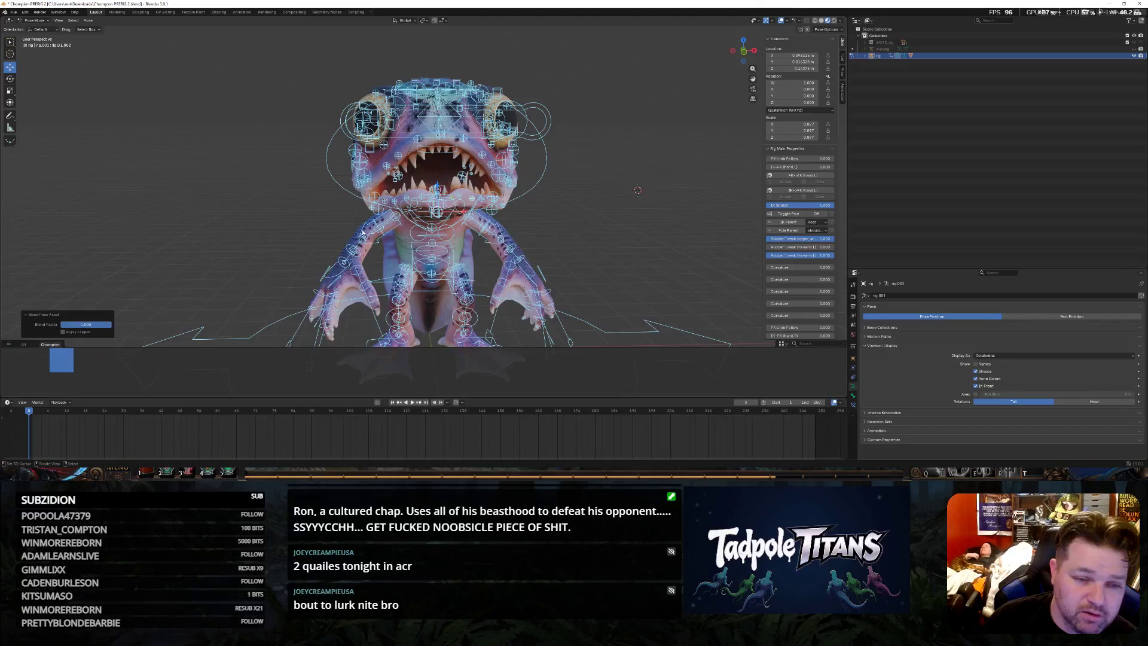
{"action": "left_click", "coordinate": [920, 57]}
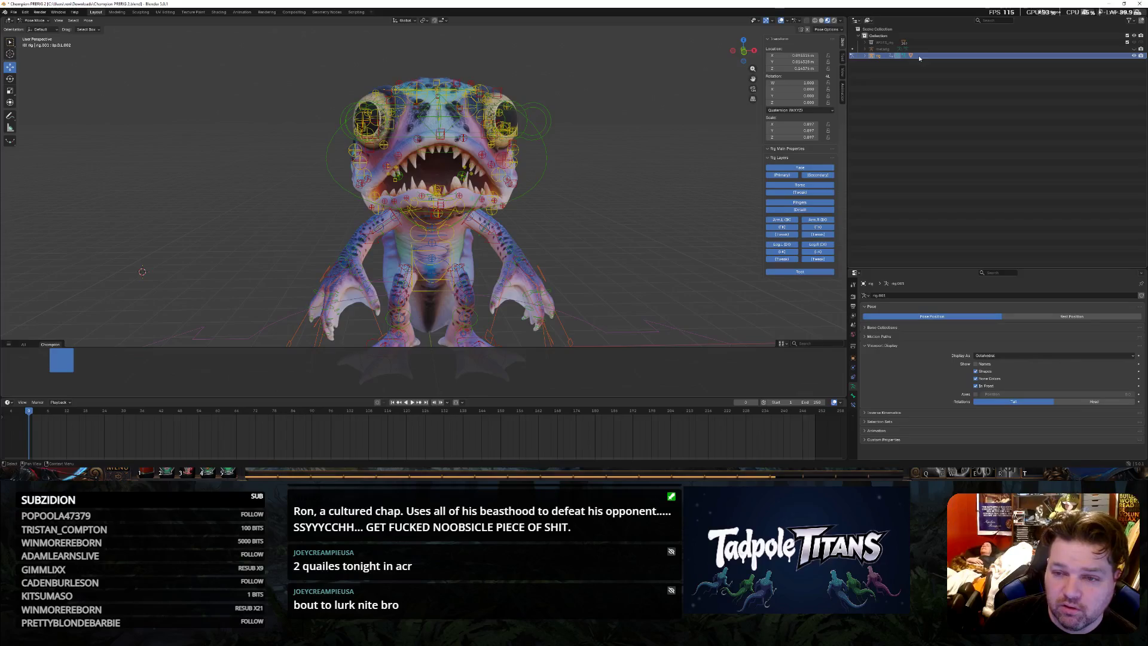
{"action": "left_click_drag", "start_coordinate": [919, 56], "coordinate": [71, 366]}
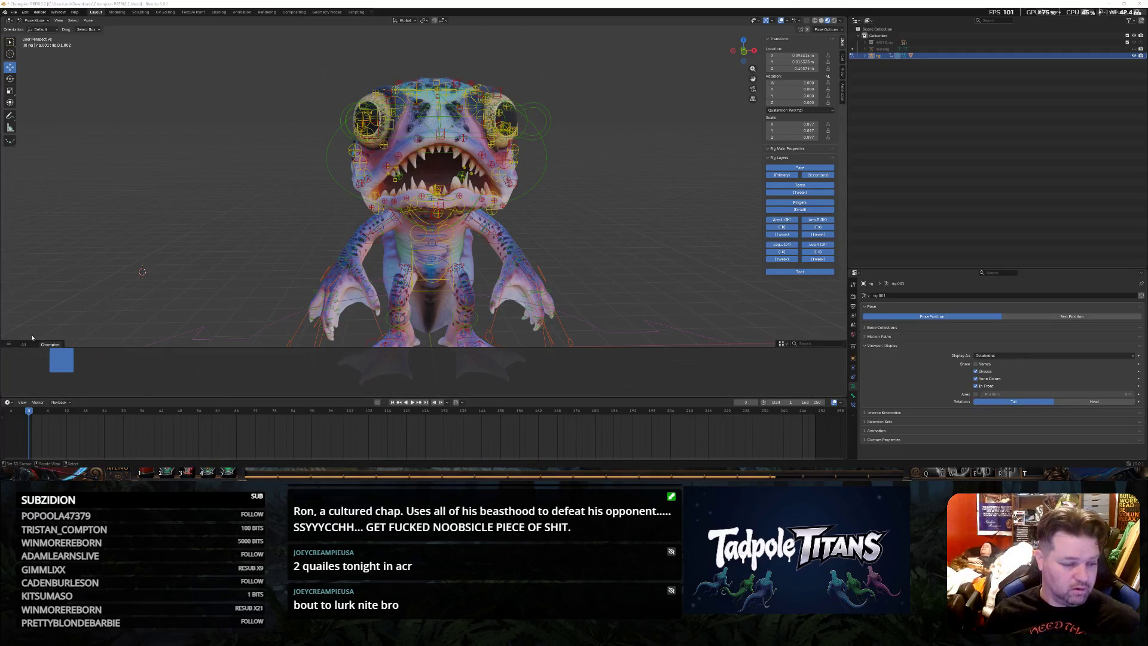
{"action": "left_click", "coordinate": [7, 346]}
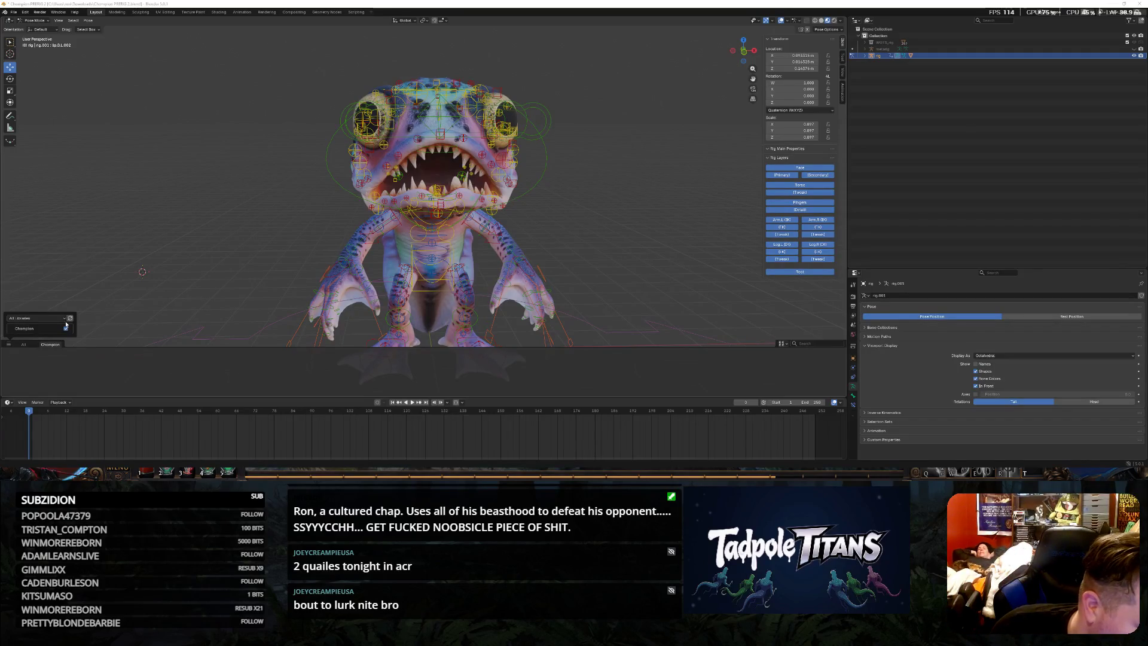
Limit the asset shelf to Current File assets and show names under the pose thumbnails
{"action": "left_click", "coordinate": [44, 317]}
{"action": "left_click", "coordinate": [44, 292]}
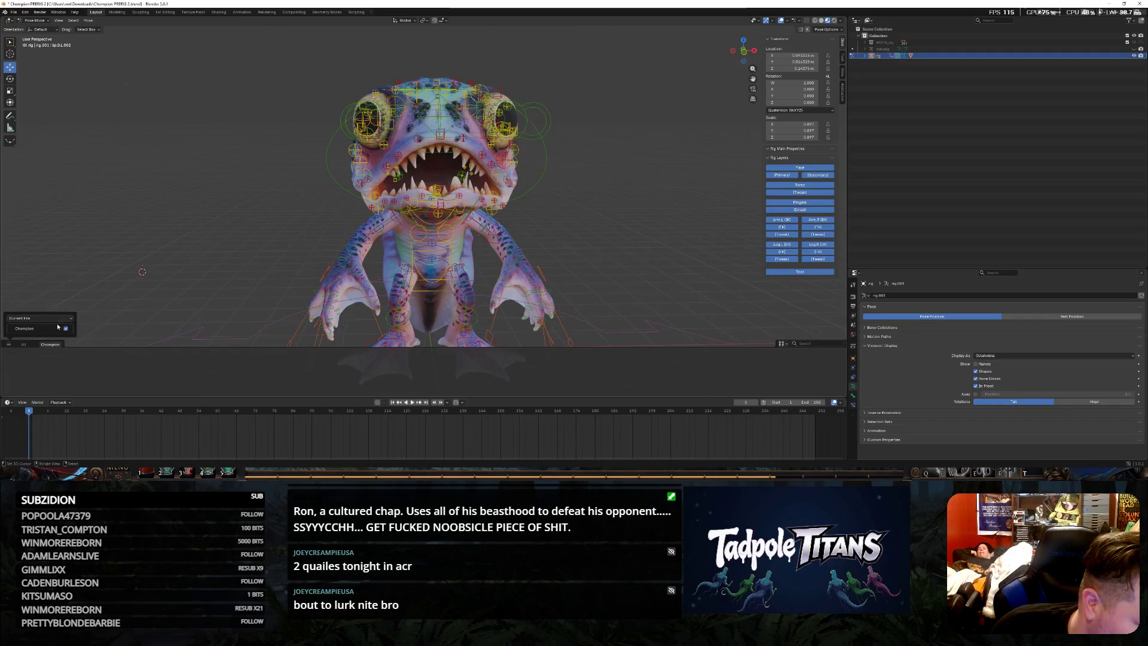
{"action": "left_click", "coordinate": [91, 361]}
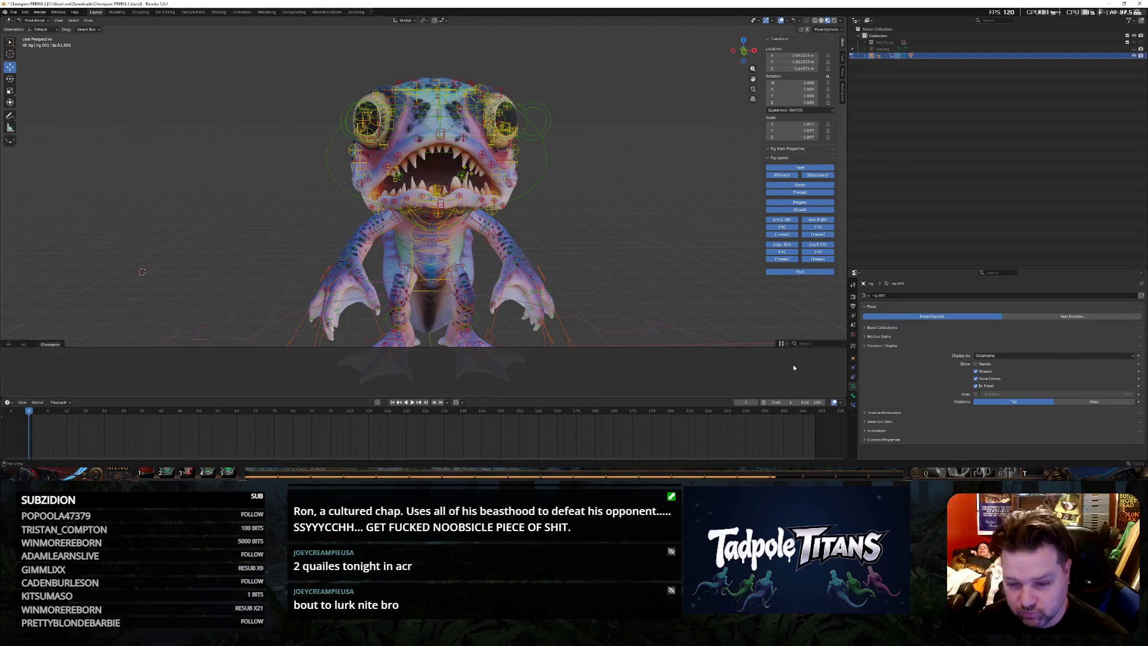
{"action": "left_click", "coordinate": [783, 343]}
{"action": "left_click", "coordinate": [780, 330]}
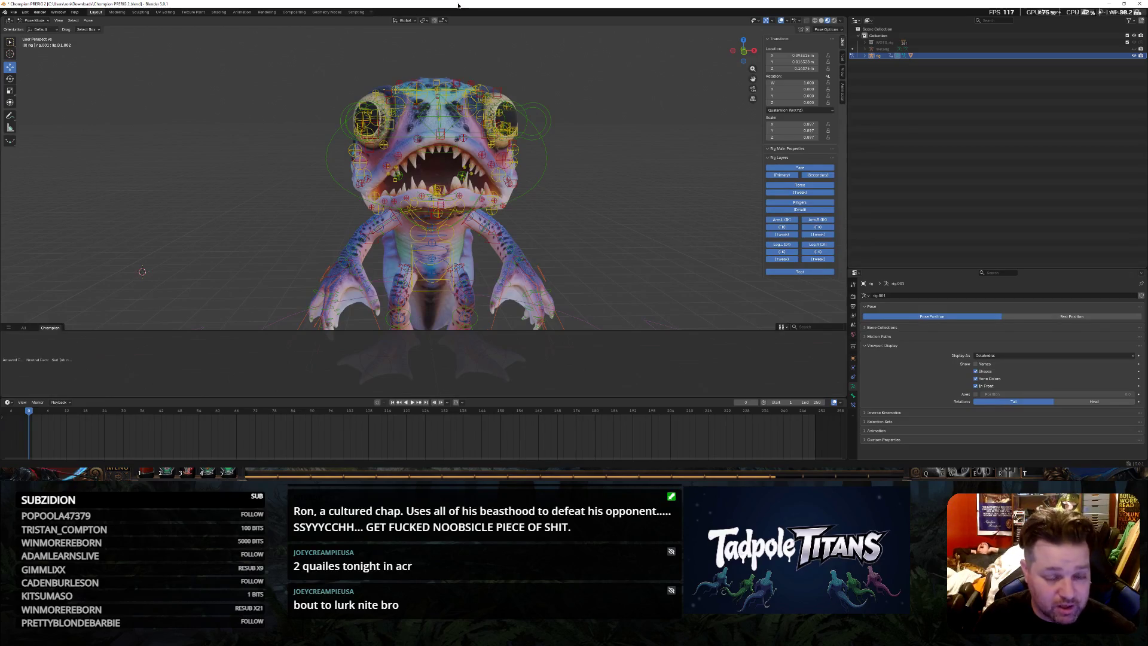
Save the Champion PRBR3.blend file twice with the rig's current state
{"action": "key", "text": "ctrl+s"}
{"action": "right_click", "coordinate": [181, 167], "text": "shift"}
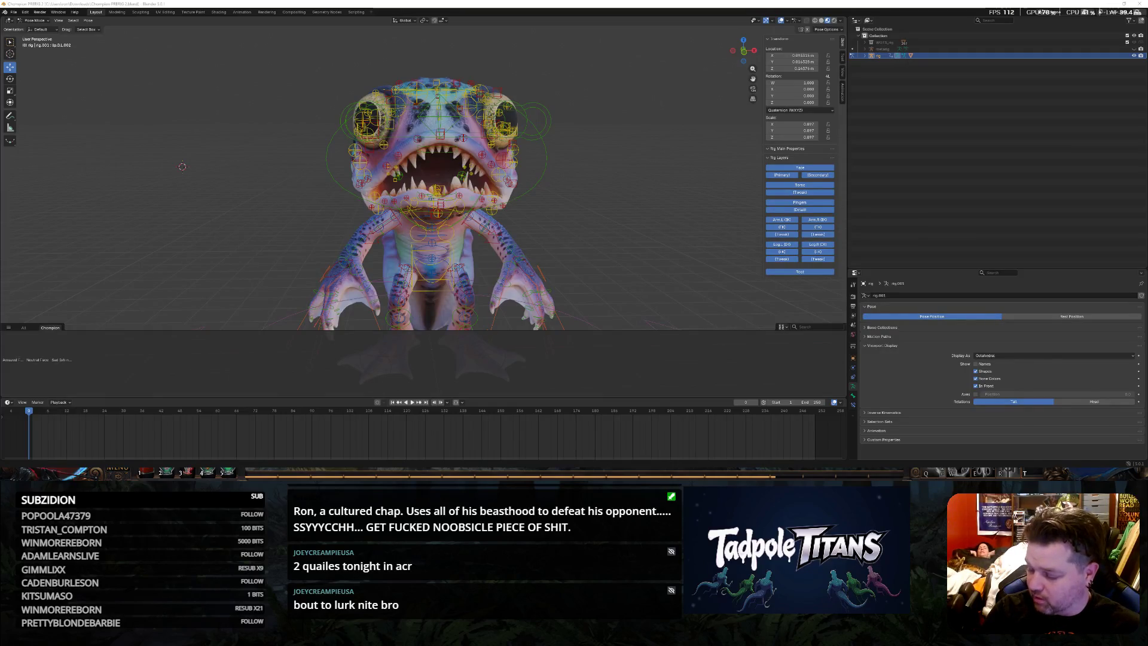
{"action": "key", "text": "ctrl+s"}
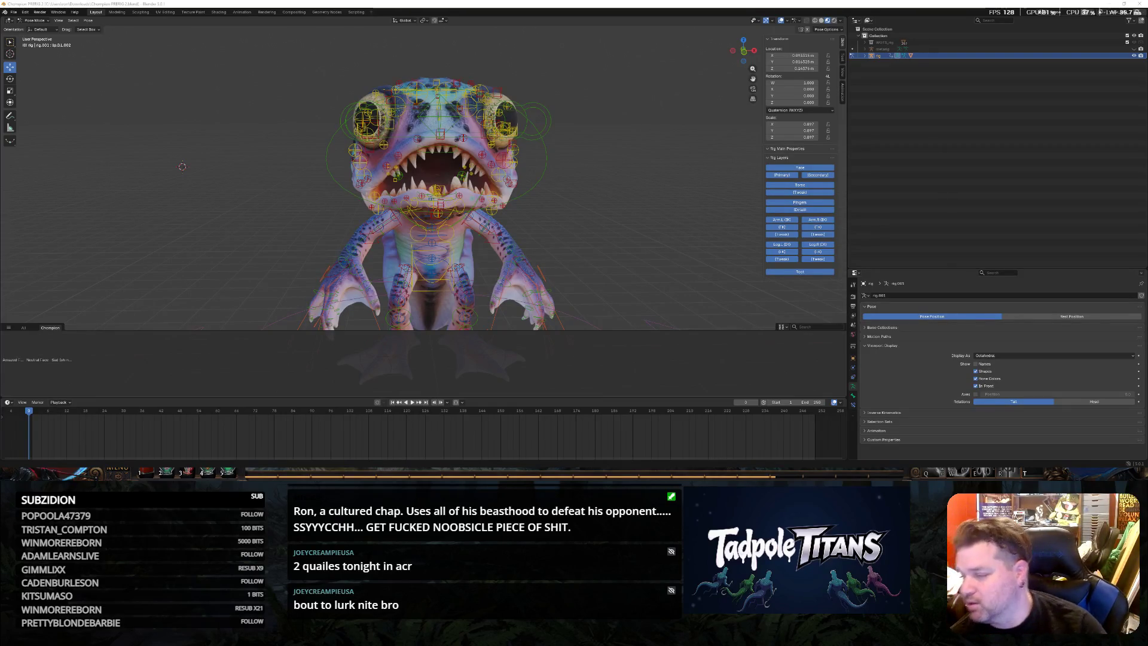
Select every bone of the rig, including the jaw master control, for the new pose
{"action": "key", "text": "a"}
{"action": "left_click", "coordinate": [618, 168]}
{"action": "key", "text": "a"}
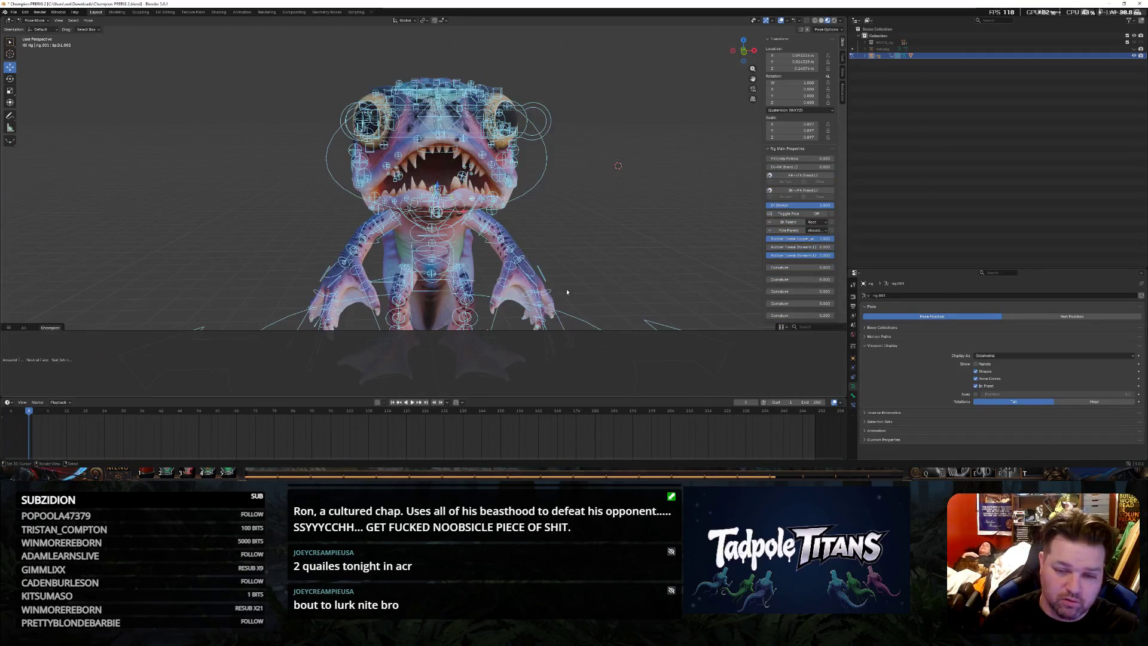
{"action": "left_click", "coordinate": [546, 159]}
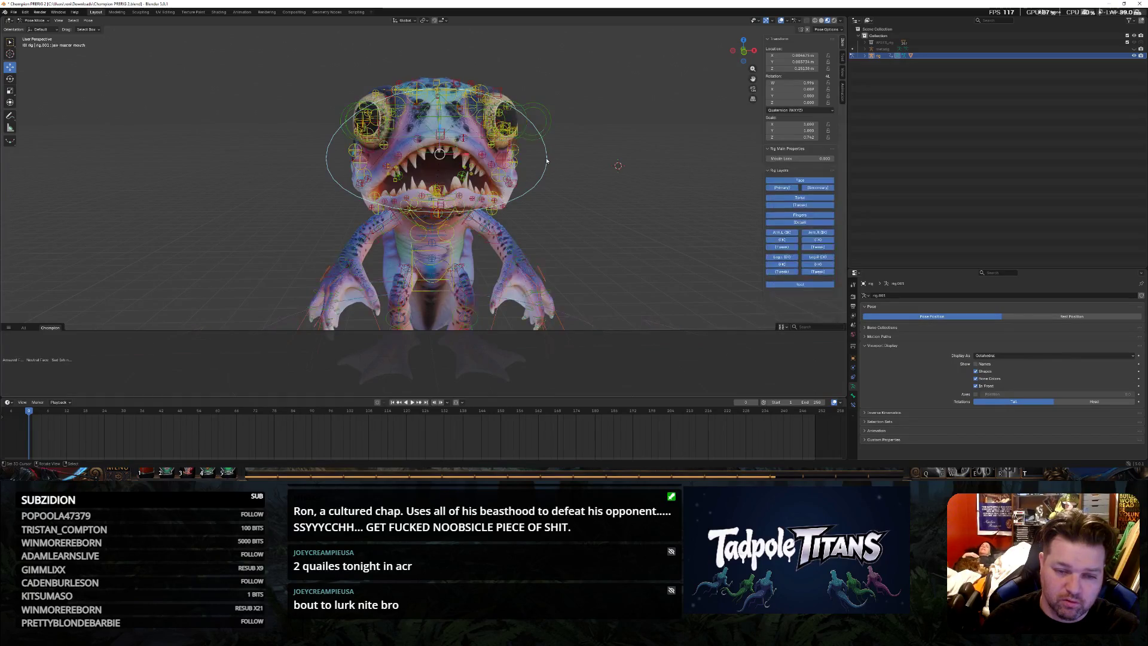
{"action": "key", "text": "a"}
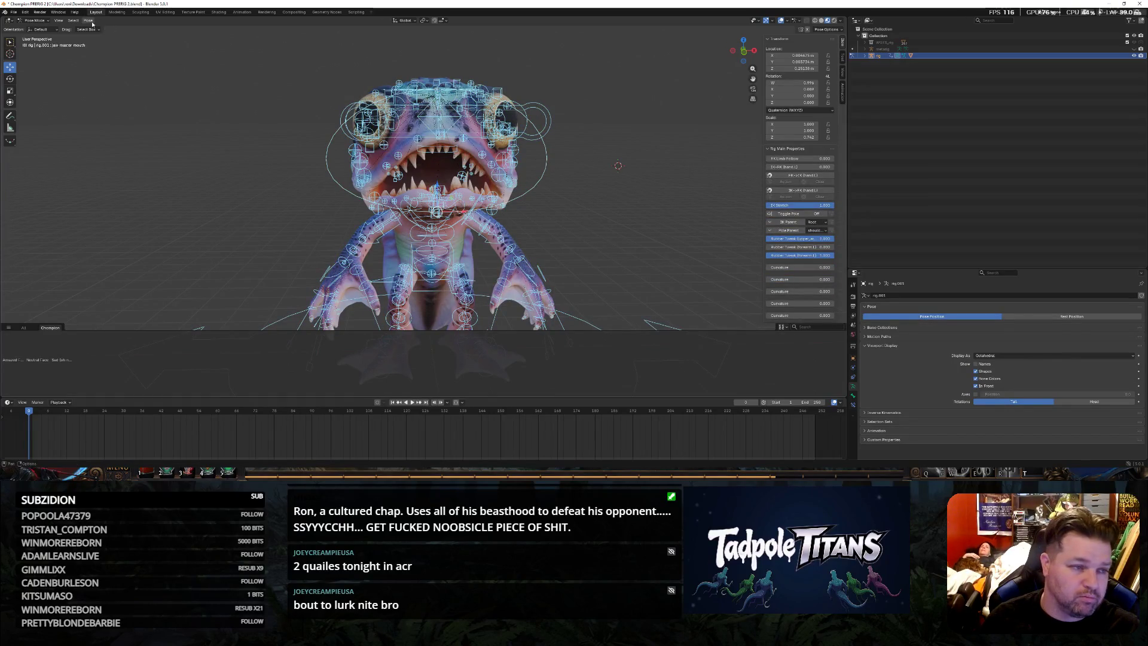
Create a pose asset named to end with Jaw in the Champion catalog from the current pose
{"action": "left_click", "coordinate": [92, 25]}
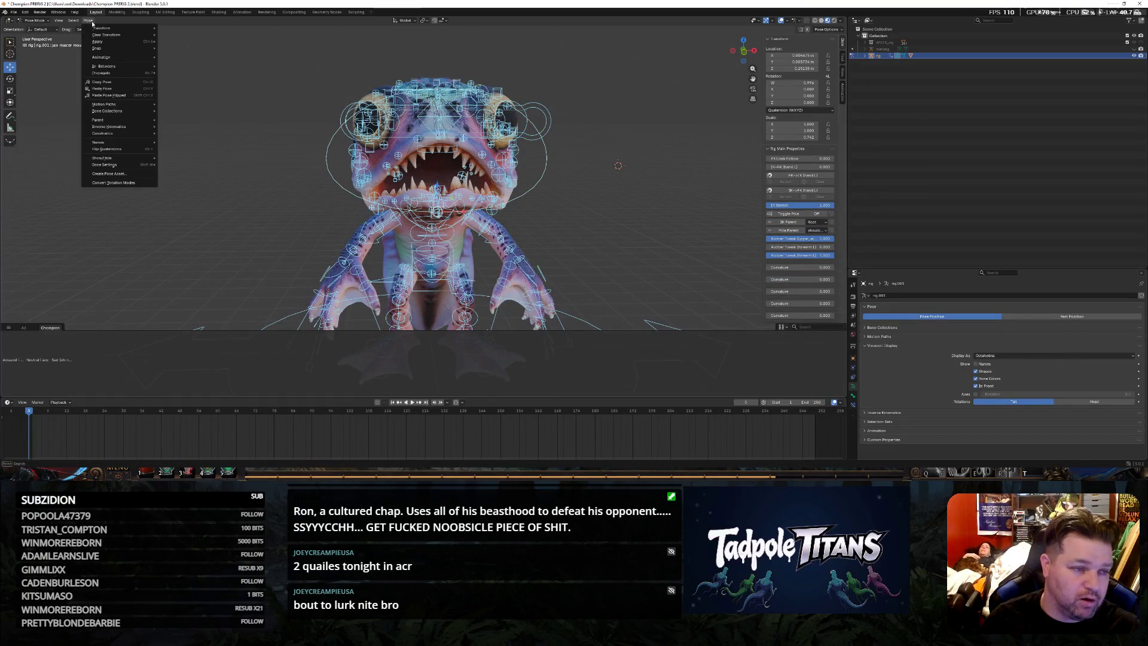
{"action": "left_click", "coordinate": [123, 174]}
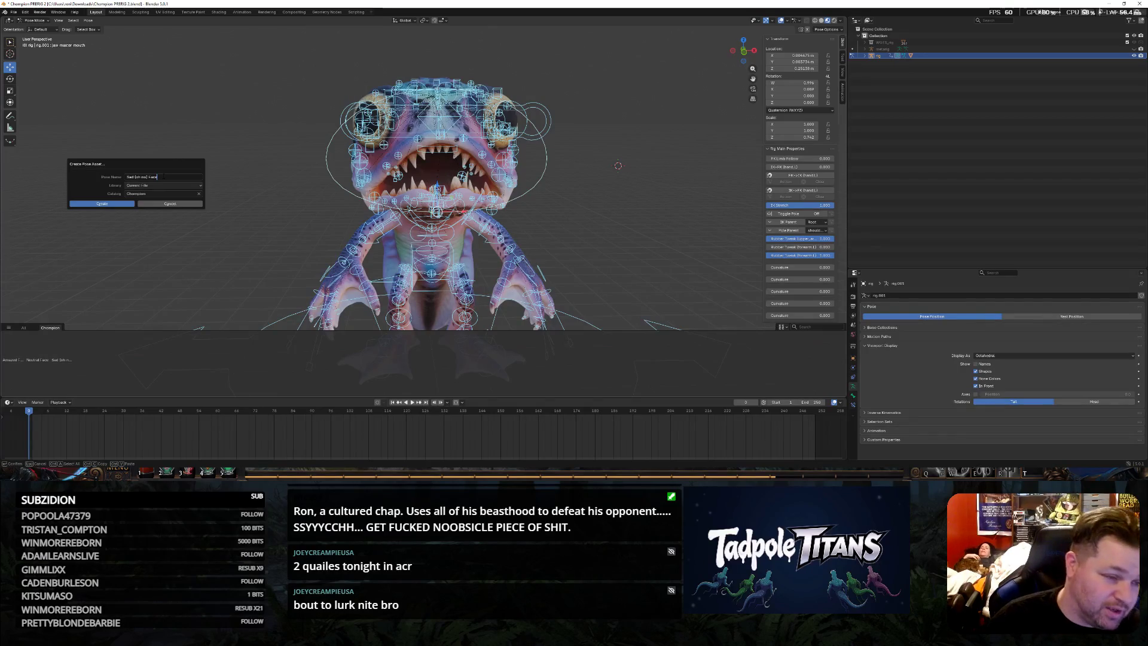
{"action": "type", "text": "ce"}
{"action": "key", "text": "BackSpace"}
{"action": "key", "text": "BackSpace"}
{"action": "key", "text": "ctrl+shift+Left"}
{"action": "type", "text": "Jaw"}
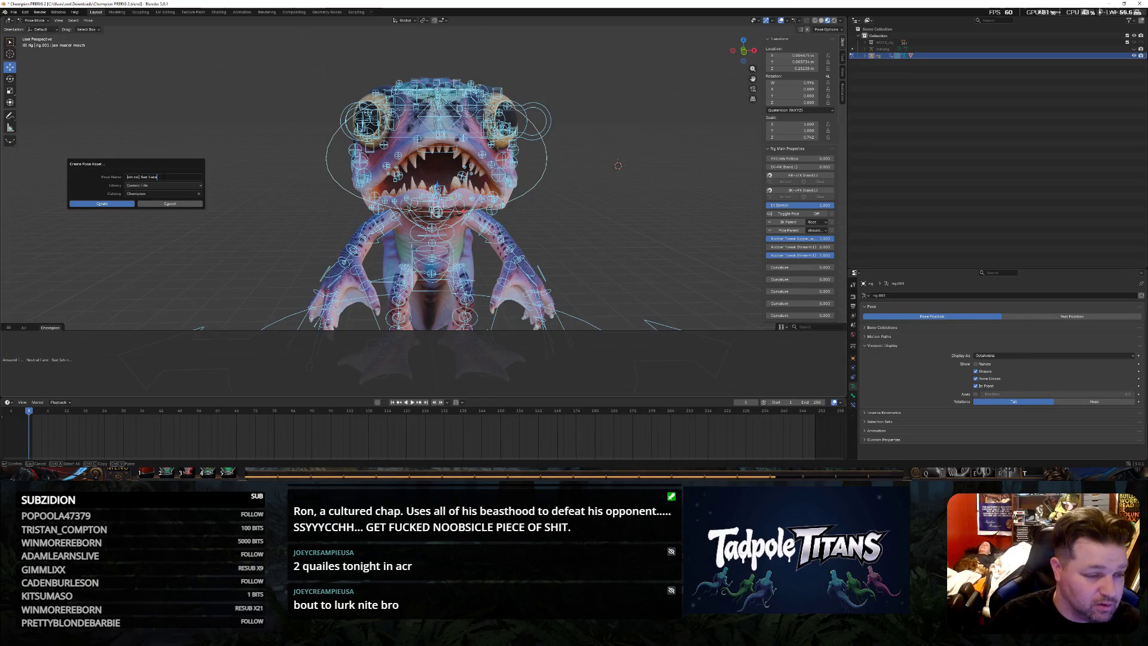
{"action": "left_click", "coordinate": [97, 203]}
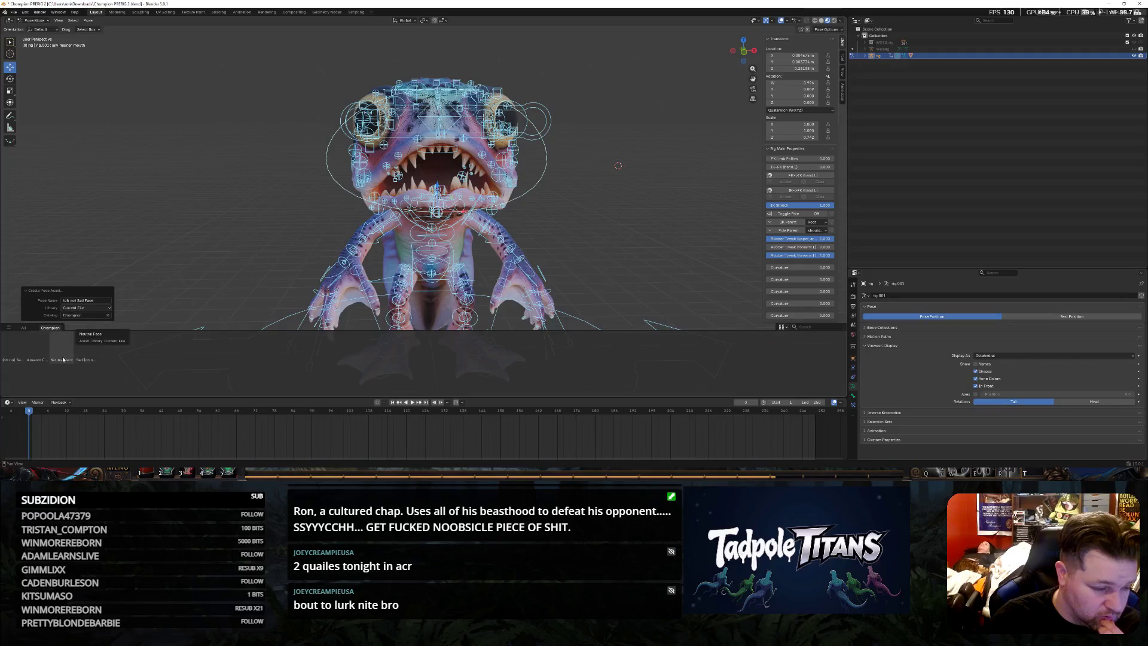
{"action": "left_click", "coordinate": [14, 351]}
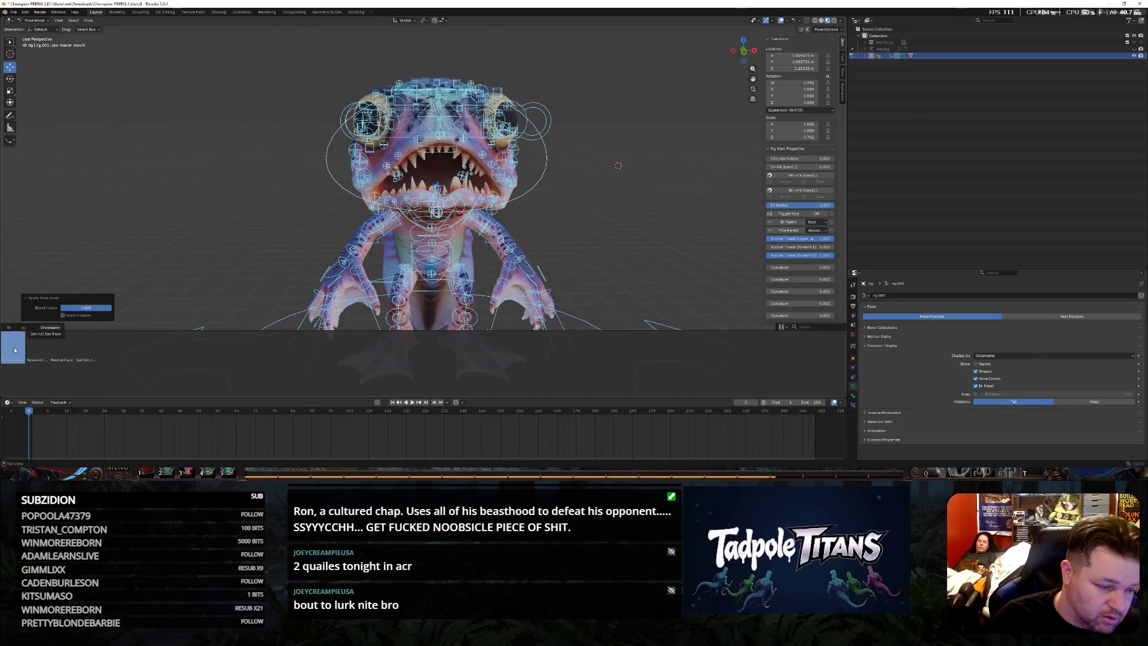
{"action": "right_click", "coordinate": [16, 349]}
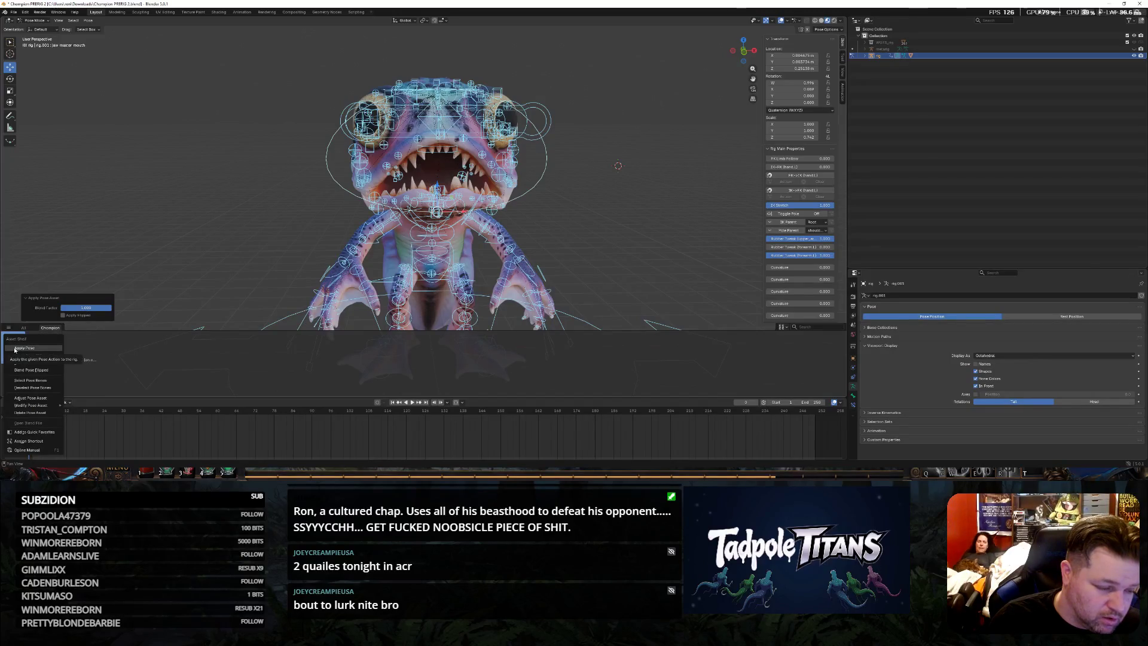
{"action": "left_click", "coordinate": [21, 349]}
{"action": "left_click_drag", "start_coordinate": [14, 352], "coordinate": [315, 231]}
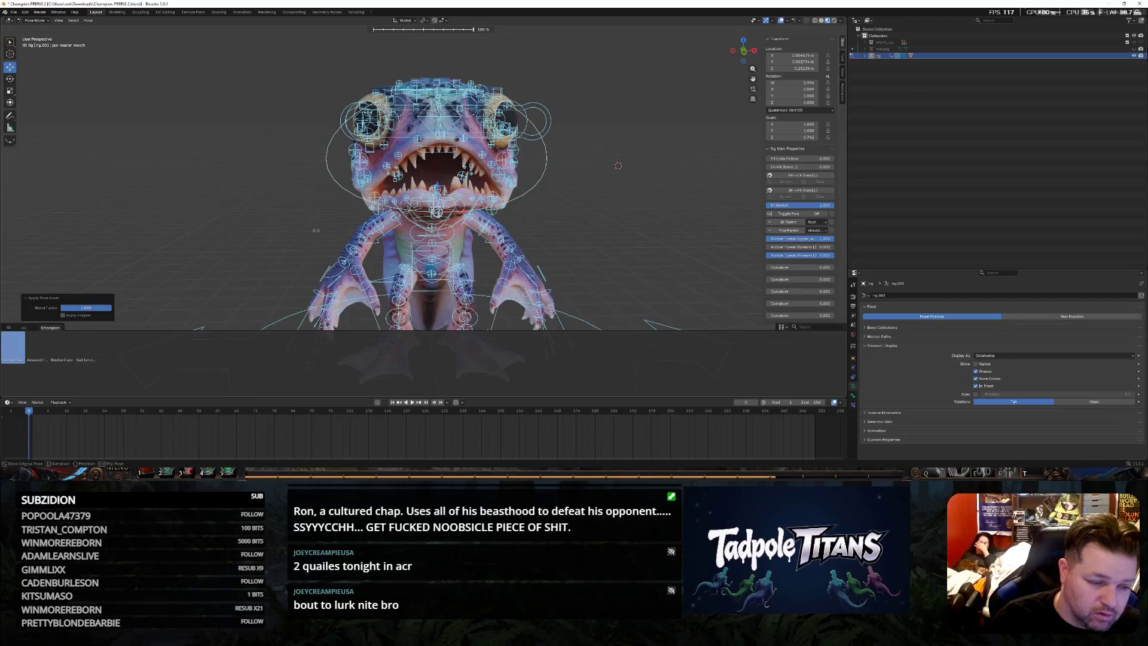
{"action": "left_click", "coordinate": [339, 224]}
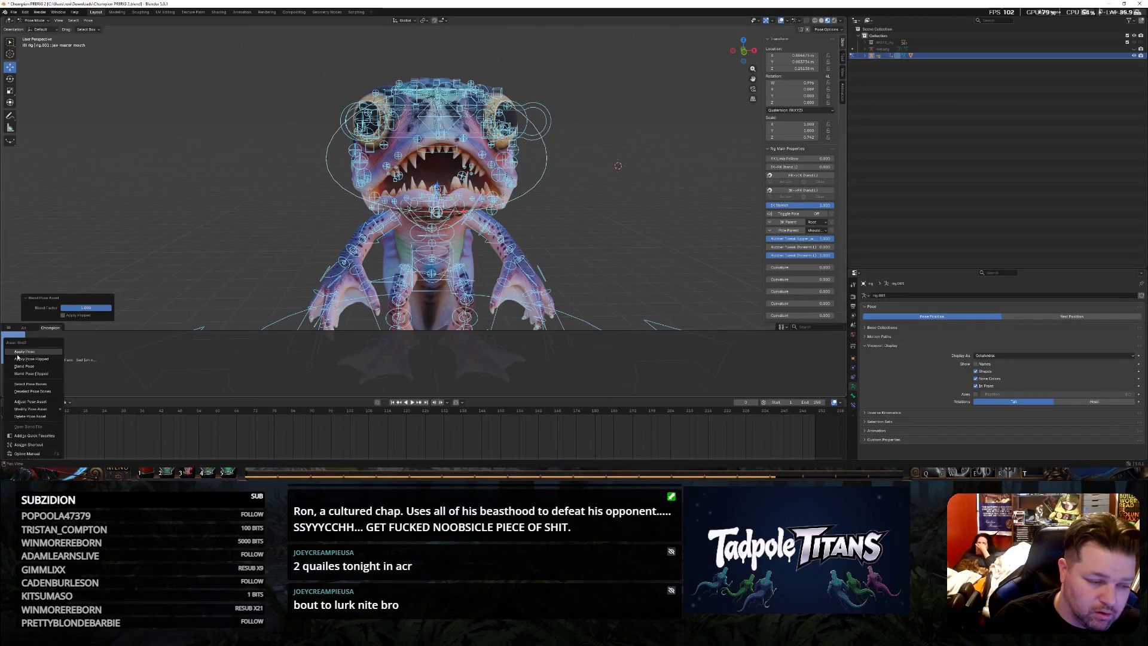
{"action": "left_click", "coordinate": [546, 158]}
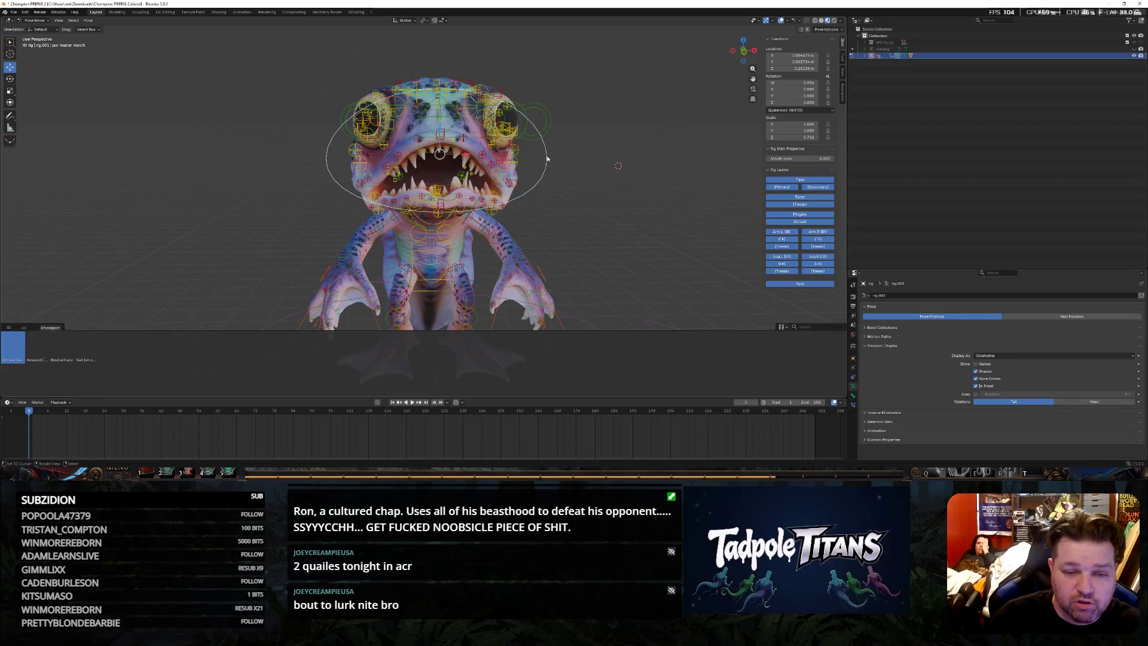
{"action": "left_click", "coordinate": [9, 90]}
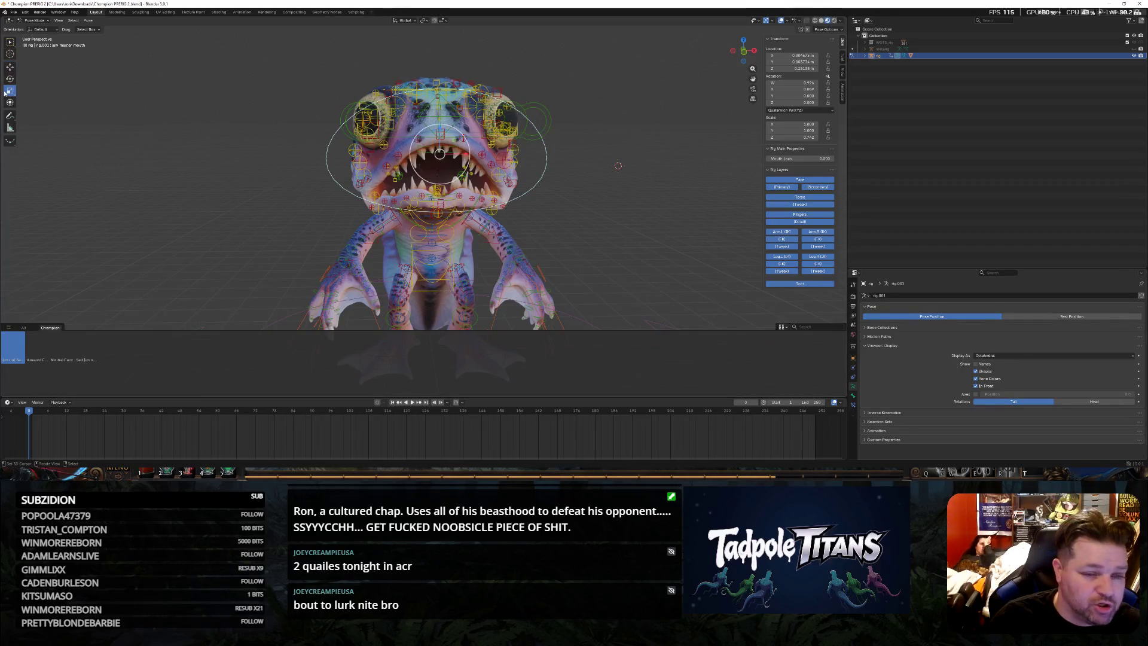
{"action": "key", "text": "s"}
{"action": "key", "text": "z"}
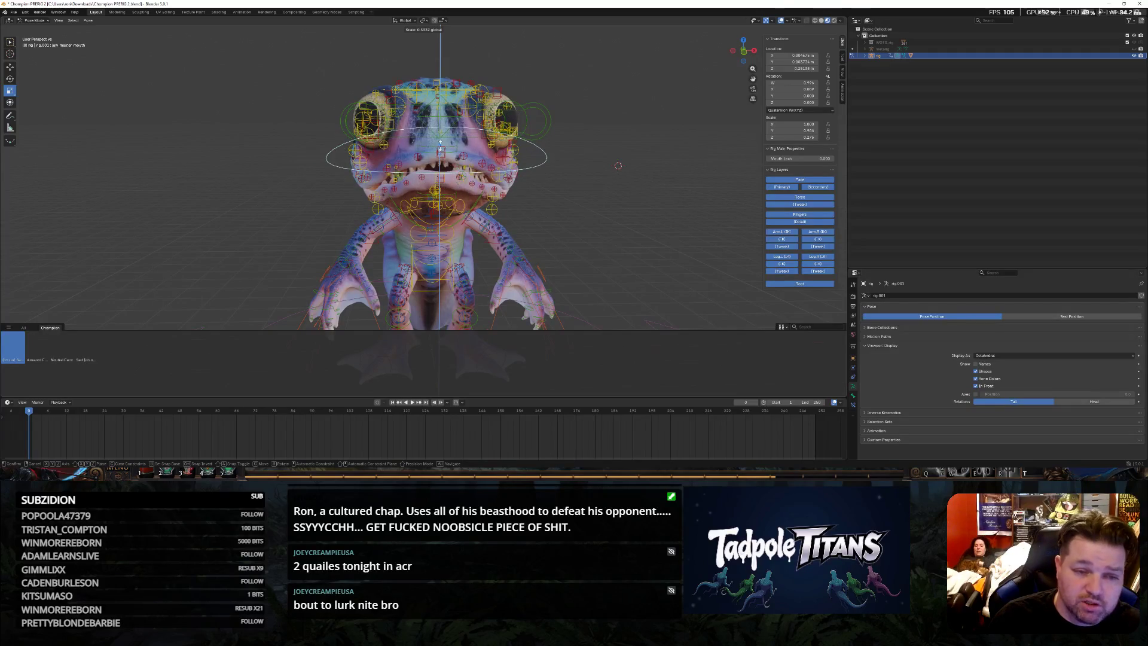
{"action": "left_click", "coordinate": [605, 222]}
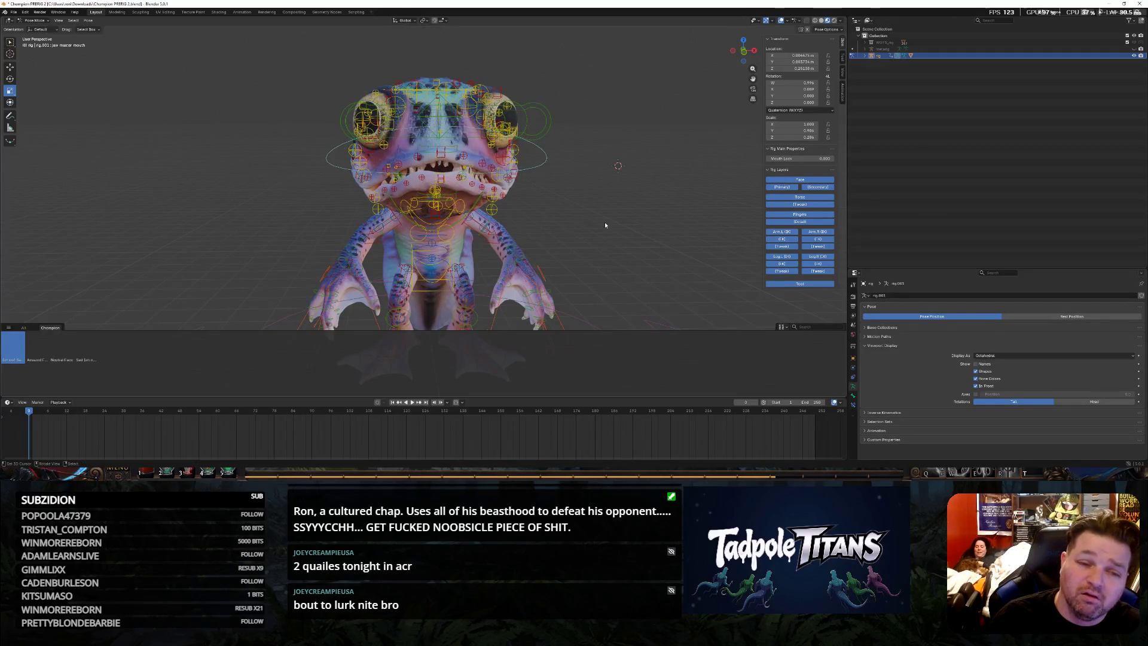
{"action": "right_click", "coordinate": [20, 342]}
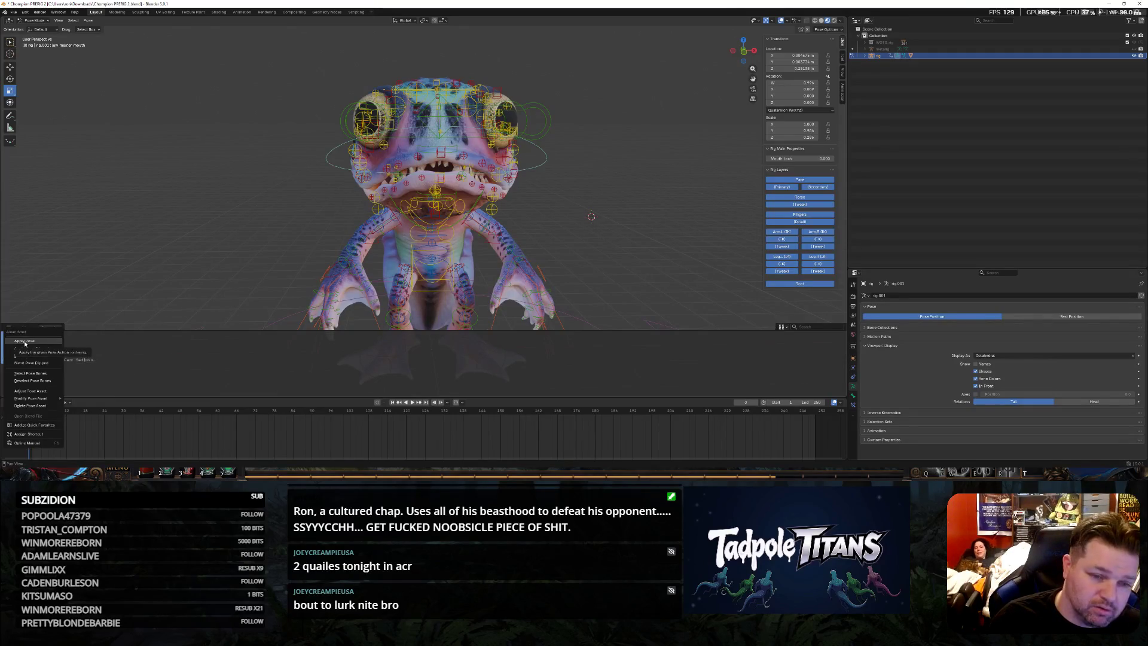
{"action": "left_click", "coordinate": [24, 342]}
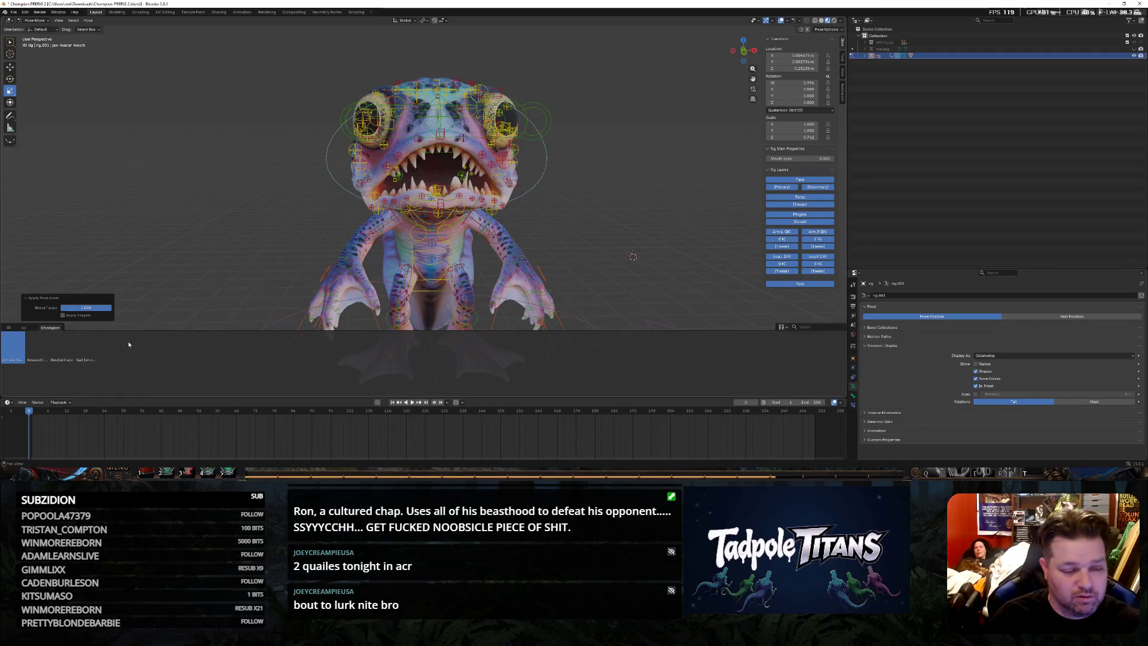
{"action": "right_click", "coordinate": [41, 340]}
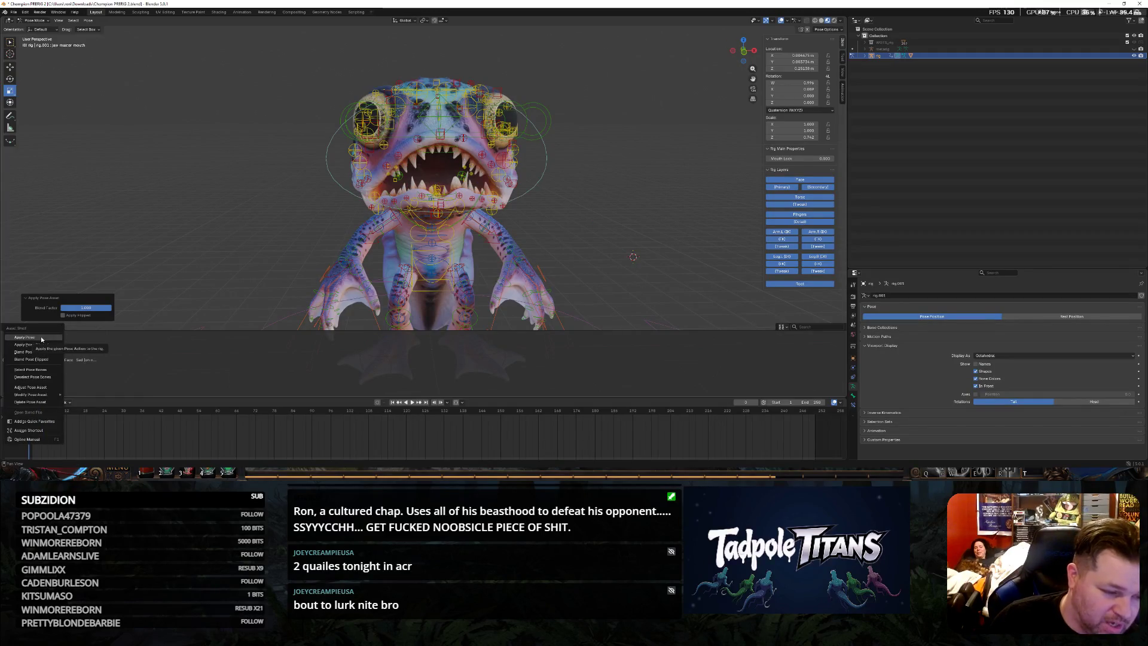
{"action": "left_click", "coordinate": [41, 337]}
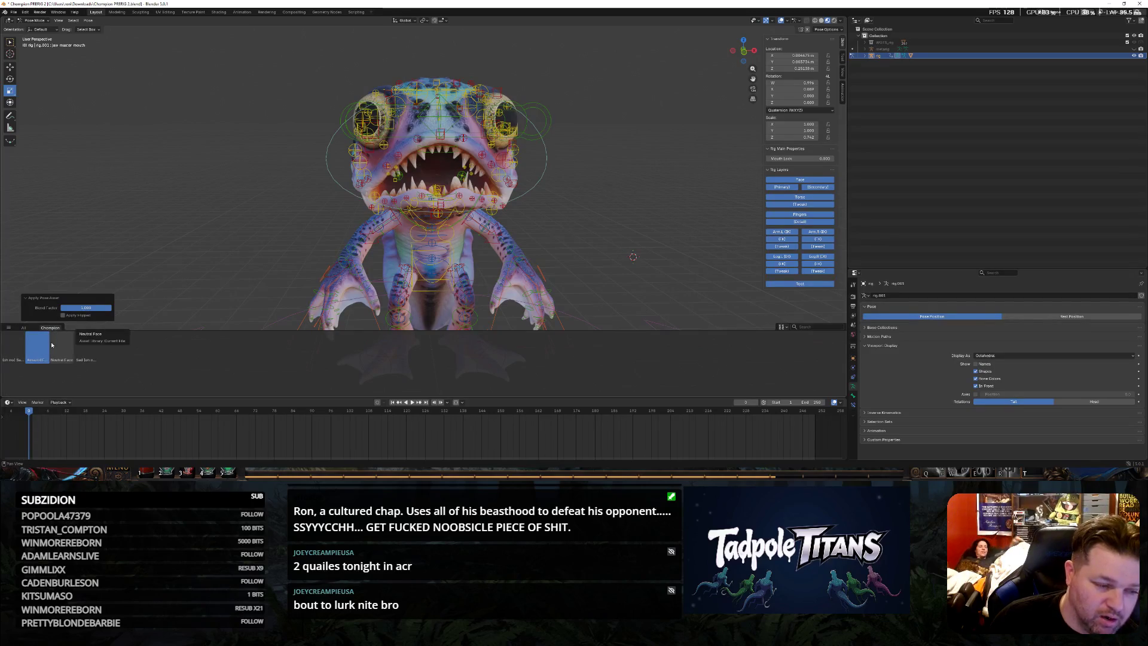
{"action": "right_click", "coordinate": [59, 344]}
{"action": "left_click", "coordinate": [58, 348]}
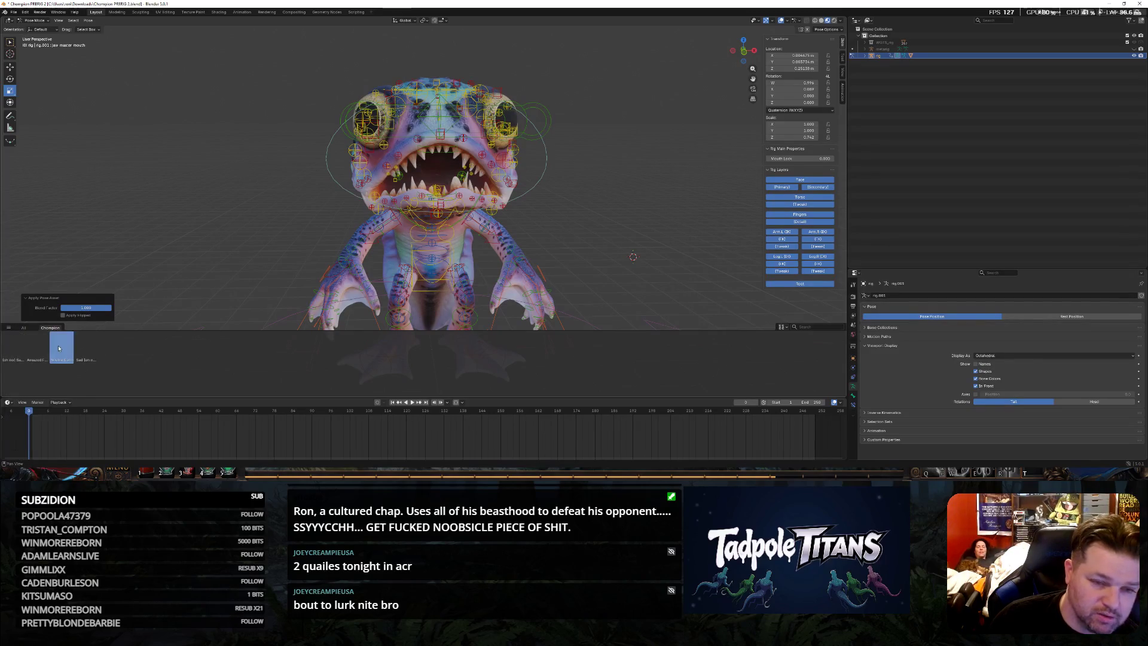
{"action": "right_click", "coordinate": [89, 354]}
{"action": "left_click", "coordinate": [91, 354]}
{"action": "left_click", "coordinate": [13, 345]}
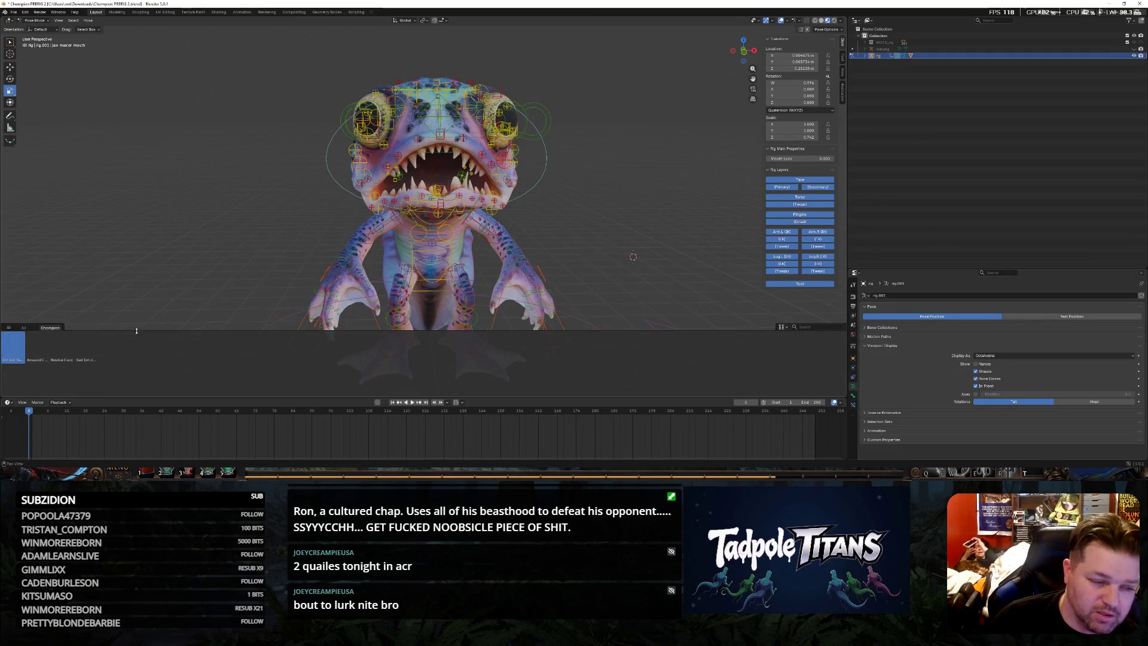
Delete the unwanted pose assets, including Neutral Face, leaving one asset in the Champion shelf
{"action": "right_click", "coordinate": [89, 350]}
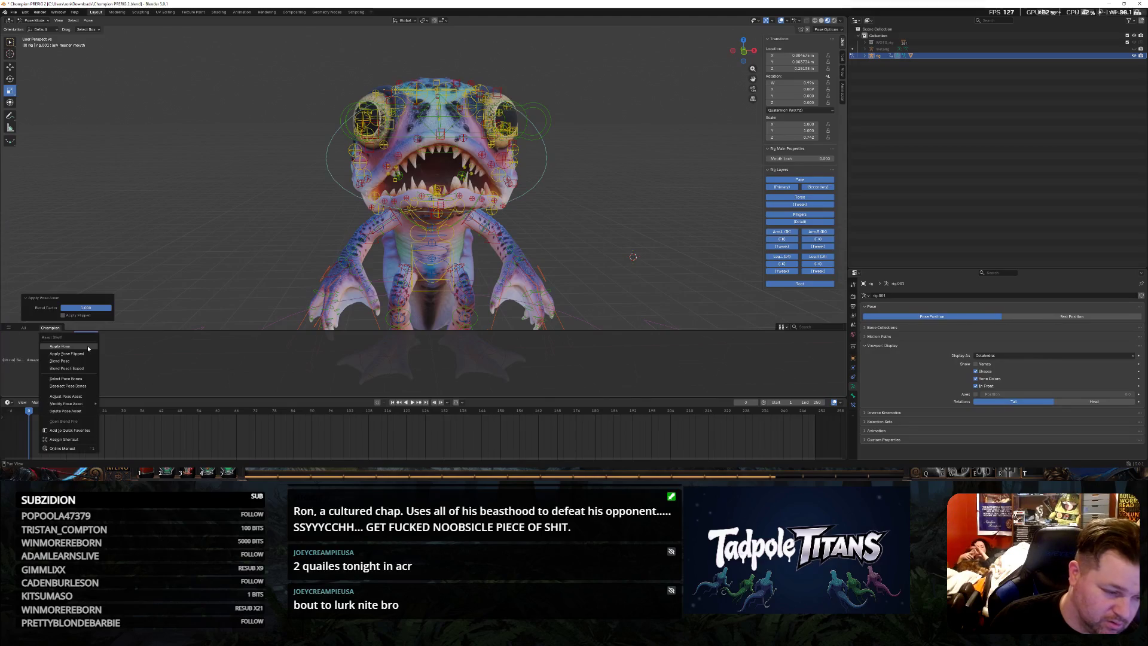
{"action": "left_click", "coordinate": [68, 410]}
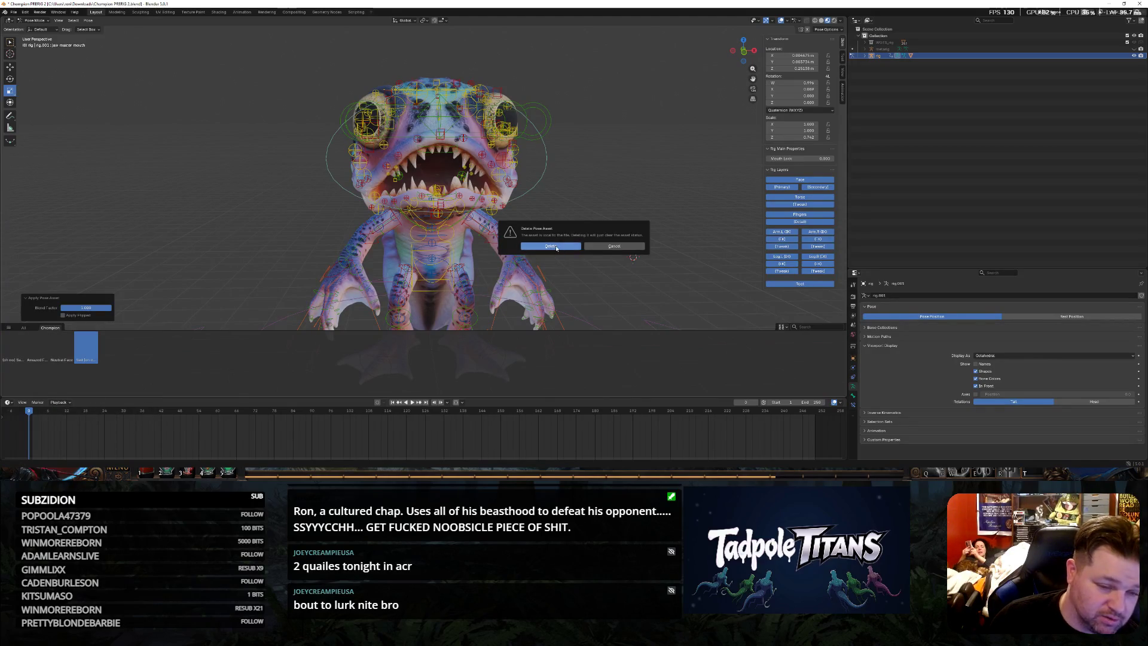
{"action": "key", "text": "Return"}
{"action": "right_click", "coordinate": [56, 357]}
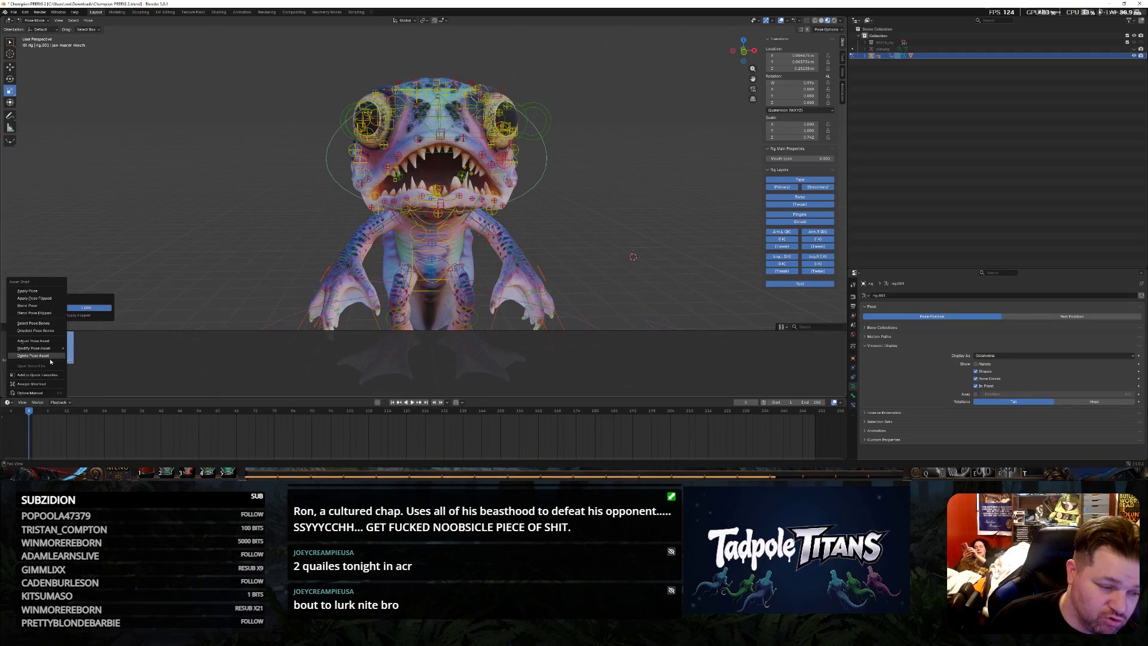
{"action": "left_click", "coordinate": [33, 355]}
{"action": "key", "text": "Return"}
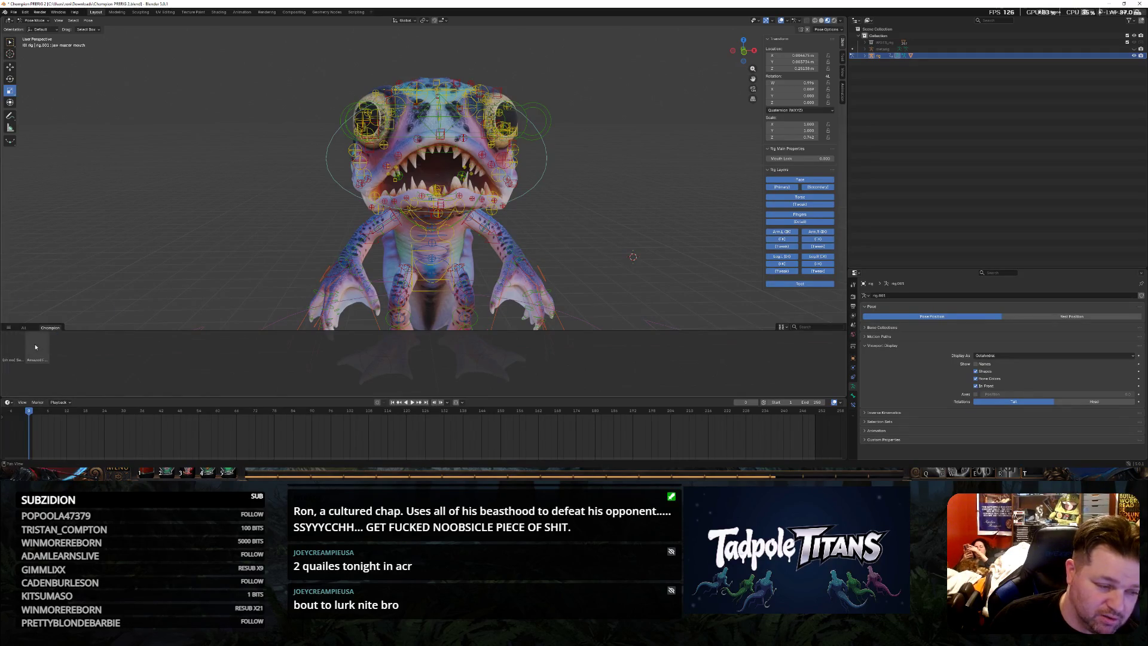
{"action": "right_click", "coordinate": [36, 347]}
{"action": "left_click", "coordinate": [46, 347]}
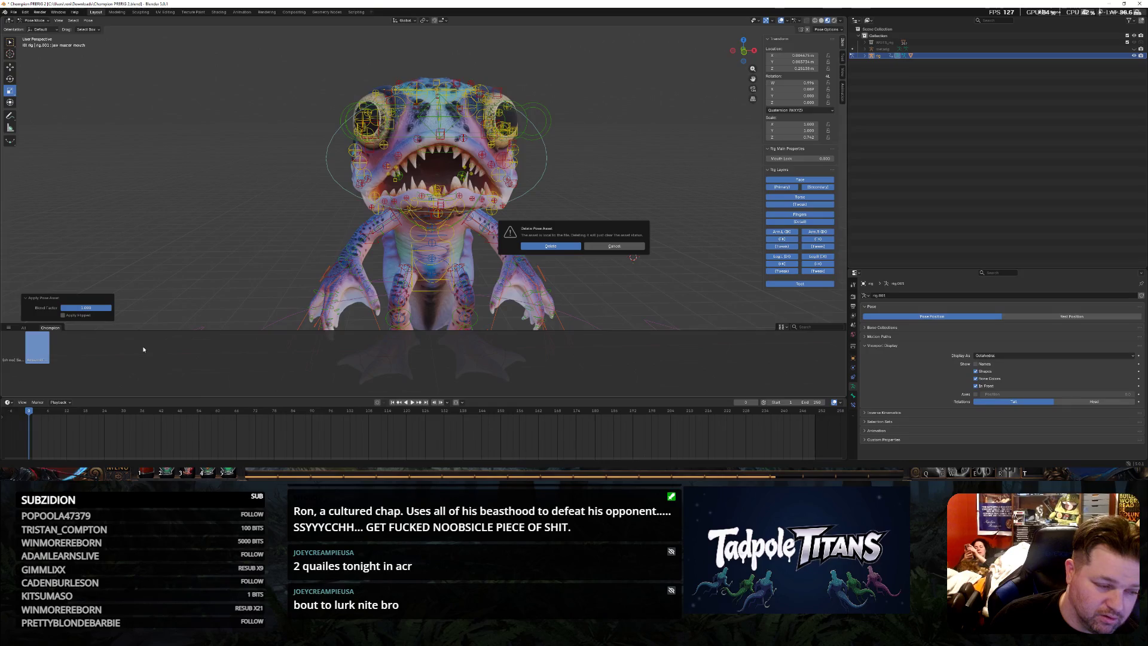
{"action": "left_click", "coordinate": [551, 246]}
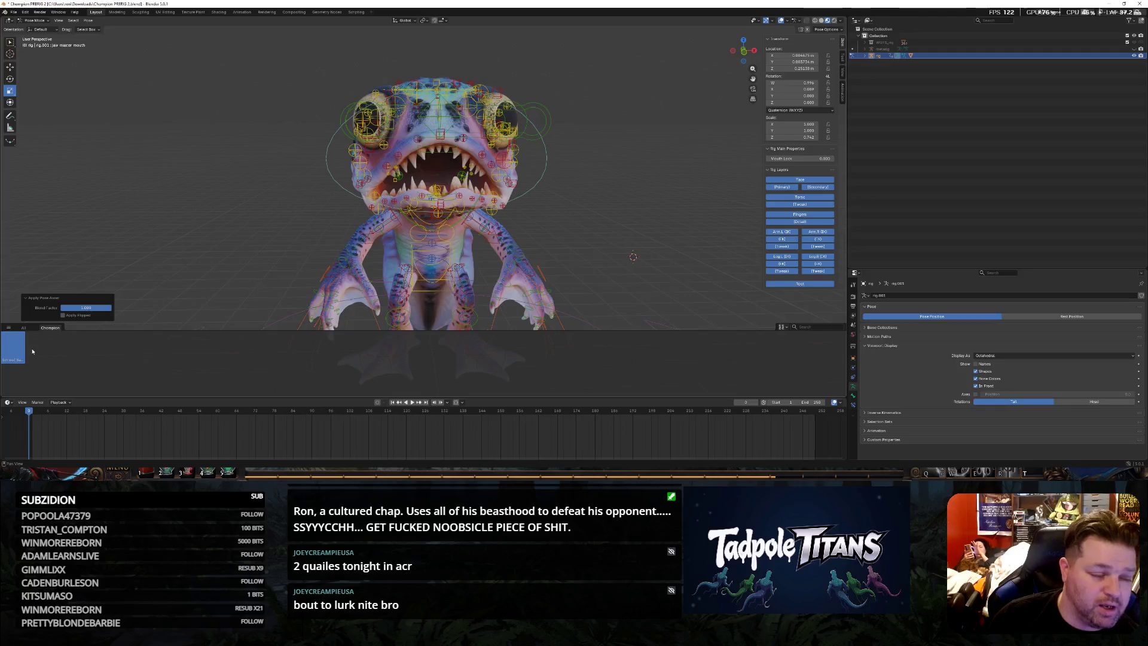
{"action": "right_click", "coordinate": [294, 192], "text": "shift"}
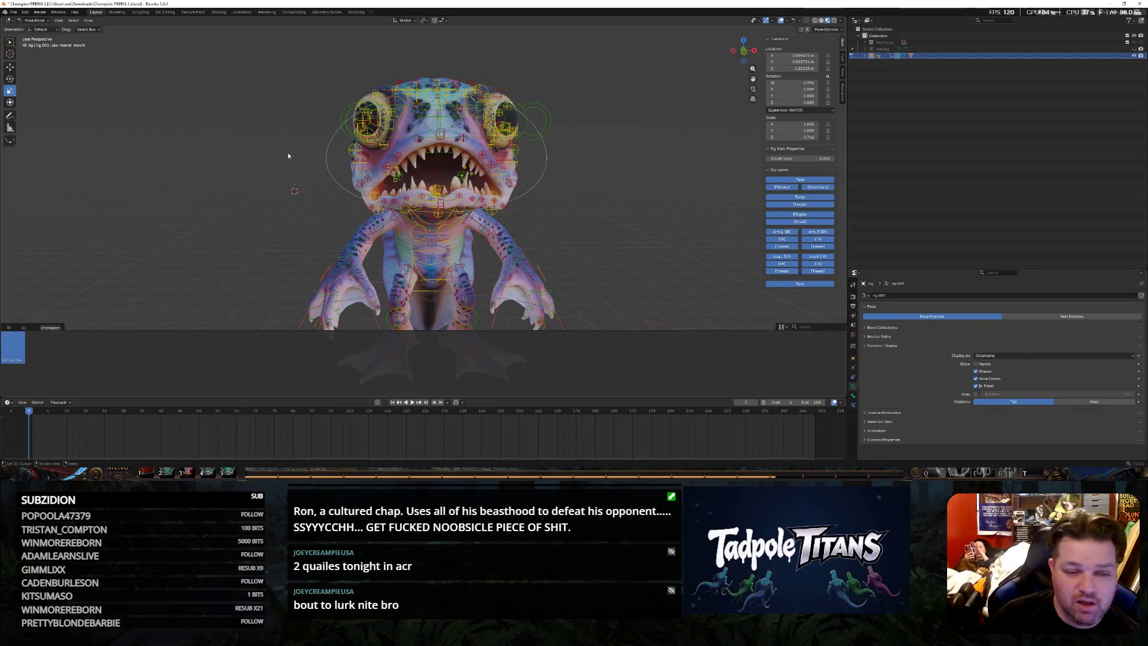
{"action": "scroll", "coordinate": [250, 136], "scroll_direction": "down", "scroll_amount": 2}
{"action": "scroll", "coordinate": [250, 137], "scroll_direction": "down", "scroll_amount": 1}
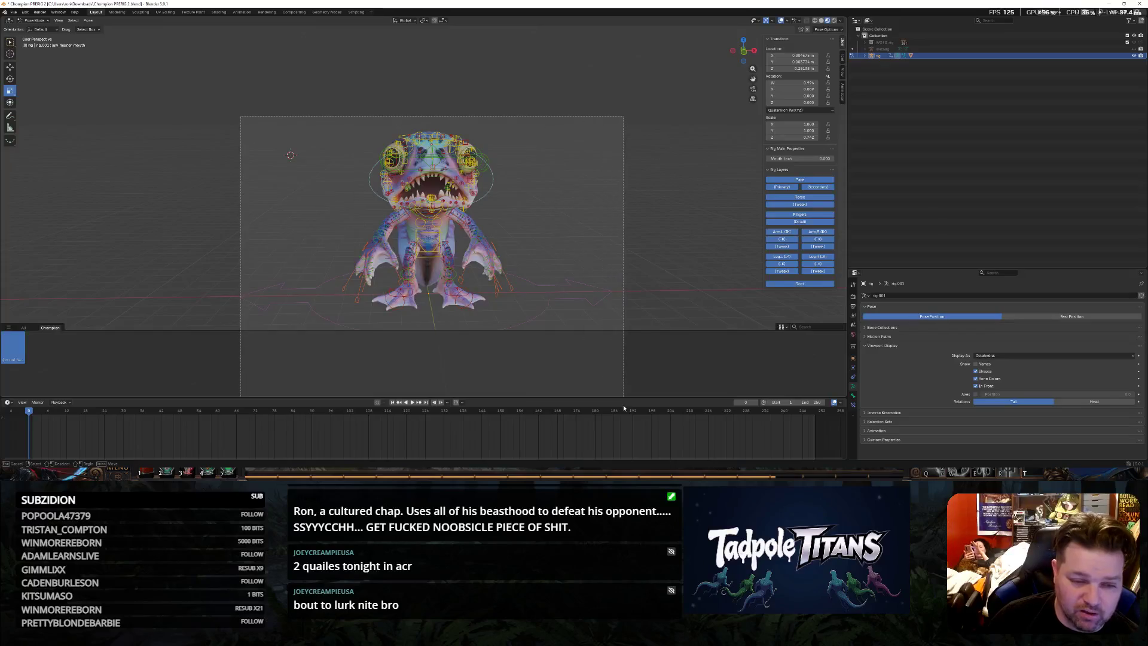
Select all bones of the creature's rig, ready to reset its pose
{"action": "left_click_drag", "start_coordinate": [240, 117], "coordinate": [624, 394]}
{"action": "scroll", "coordinate": [596, 235], "scroll_direction": "up", "scroll_amount": 2}
{"action": "scroll", "coordinate": [236, 179], "scroll_direction": "down", "scroll_amount": 2}
{"action": "left_click", "coordinate": [236, 180]}
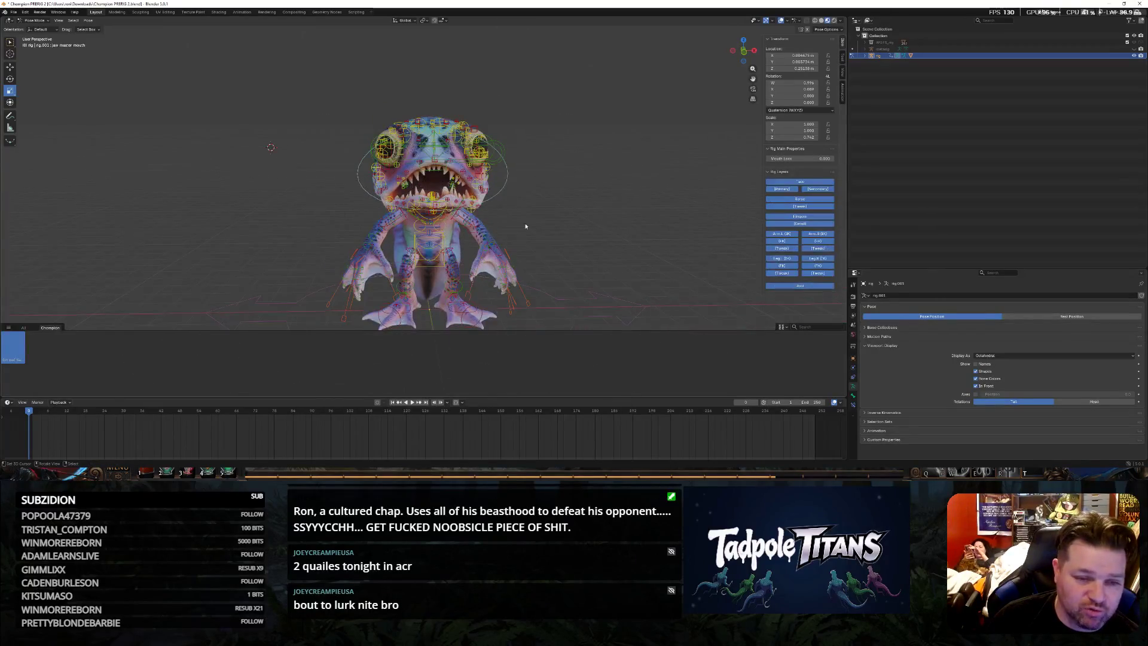
{"action": "scroll", "coordinate": [617, 231], "scroll_direction": "up", "scroll_amount": 2}
{"action": "scroll", "coordinate": [618, 232], "scroll_direction": "up", "scroll_amount": 1}
{"action": "scroll", "coordinate": [594, 234], "scroll_direction": "down", "scroll_amount": 2}
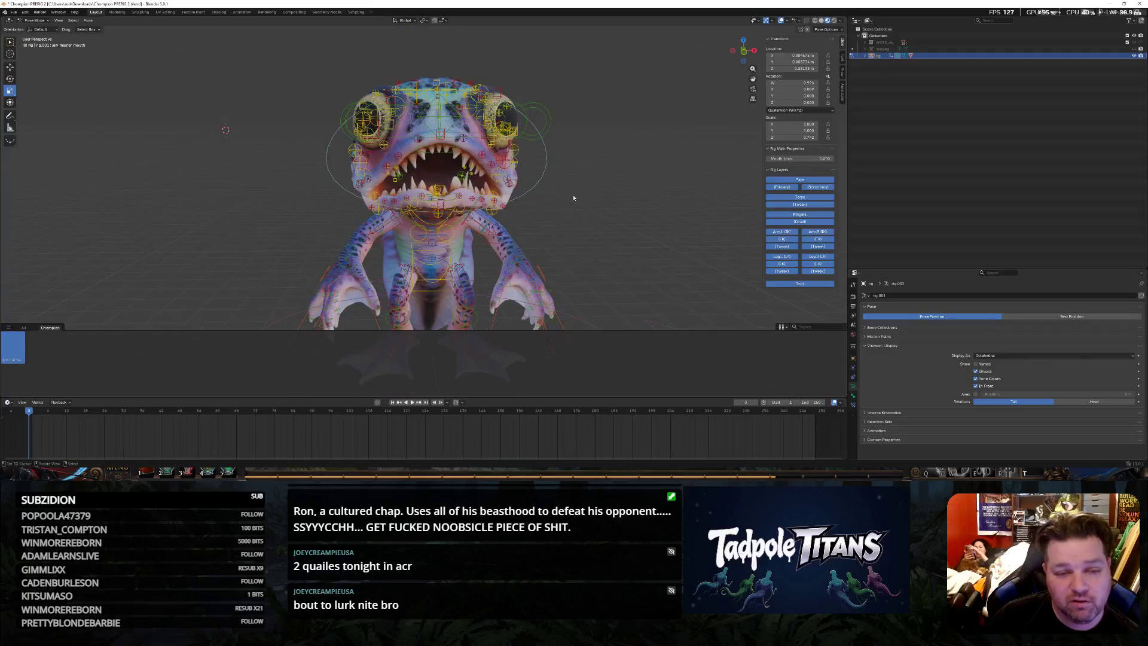
{"action": "scroll", "coordinate": [606, 239], "scroll_direction": "up", "scroll_amount": 2}
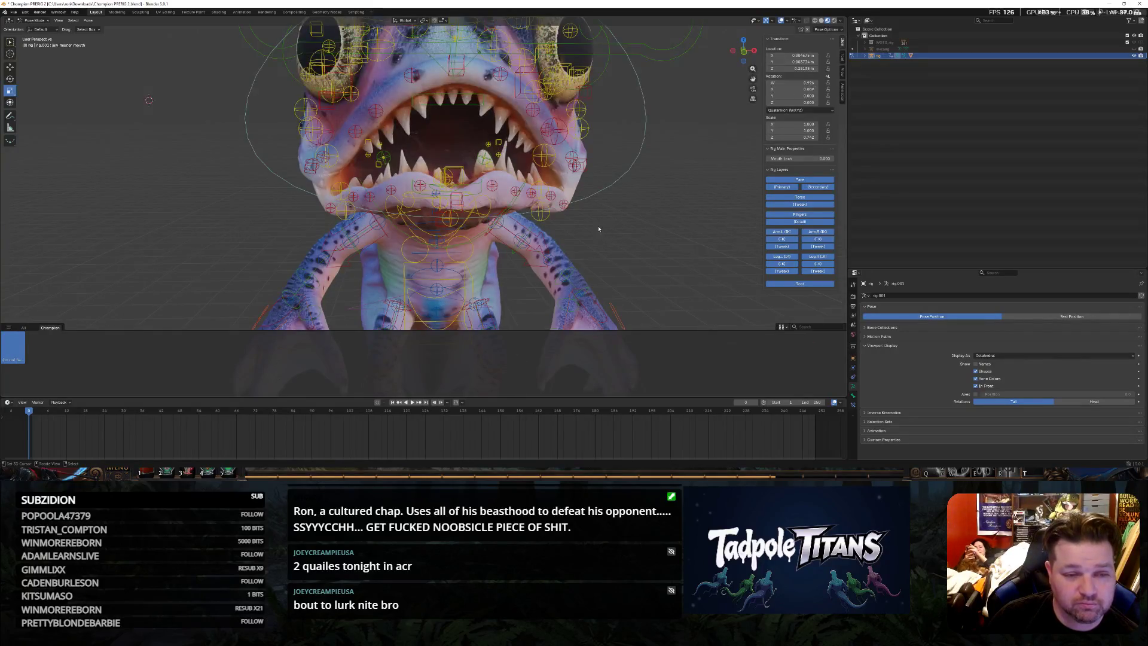
{"action": "scroll", "coordinate": [598, 224], "scroll_direction": "down", "scroll_amount": 1}
{"action": "scroll", "coordinate": [628, 240], "scroll_direction": "down", "scroll_amount": 1}
{"action": "scroll", "coordinate": [627, 238], "scroll_direction": "up", "scroll_amount": 1}
{"action": "scroll", "coordinate": [626, 237], "scroll_direction": "down", "scroll_amount": 2}
{"action": "scroll", "coordinate": [209, 132], "scroll_direction": "down", "scroll_amount": 2}
{"action": "scroll", "coordinate": [518, 189], "scroll_direction": "up", "scroll_amount": 1}
{"action": "scroll", "coordinate": [518, 189], "scroll_direction": "up", "scroll_amount": 1}
{"action": "scroll", "coordinate": [519, 190], "scroll_direction": "down", "scroll_amount": 1}
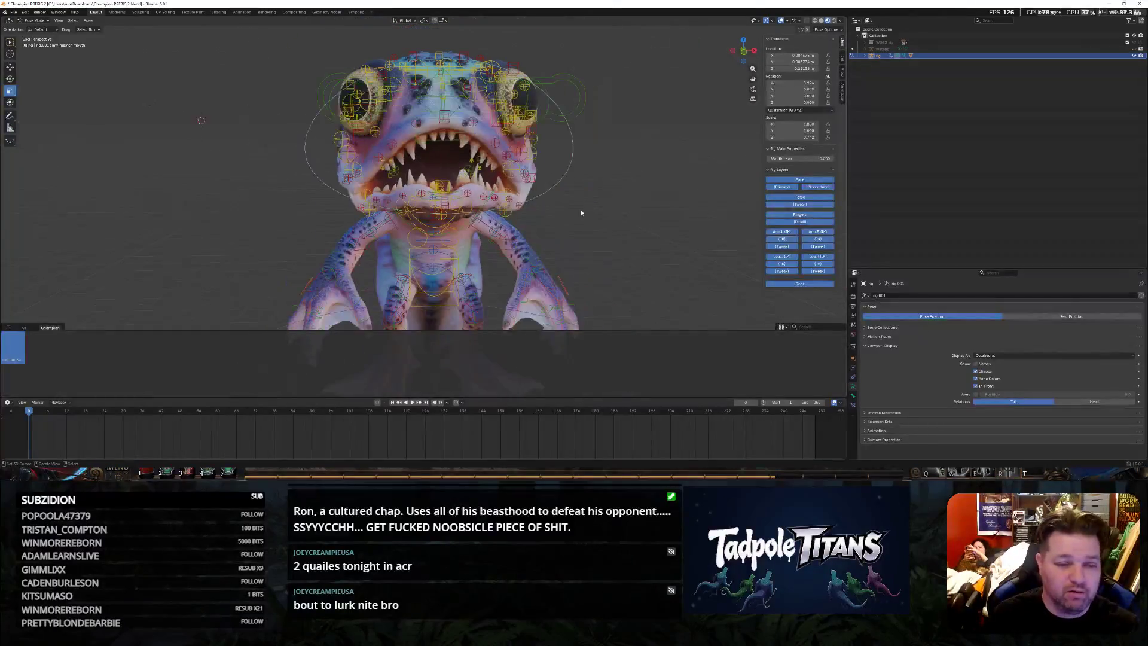
{"action": "scroll", "coordinate": [521, 193], "scroll_direction": "down", "scroll_amount": 2}
{"action": "key", "text": "a"}
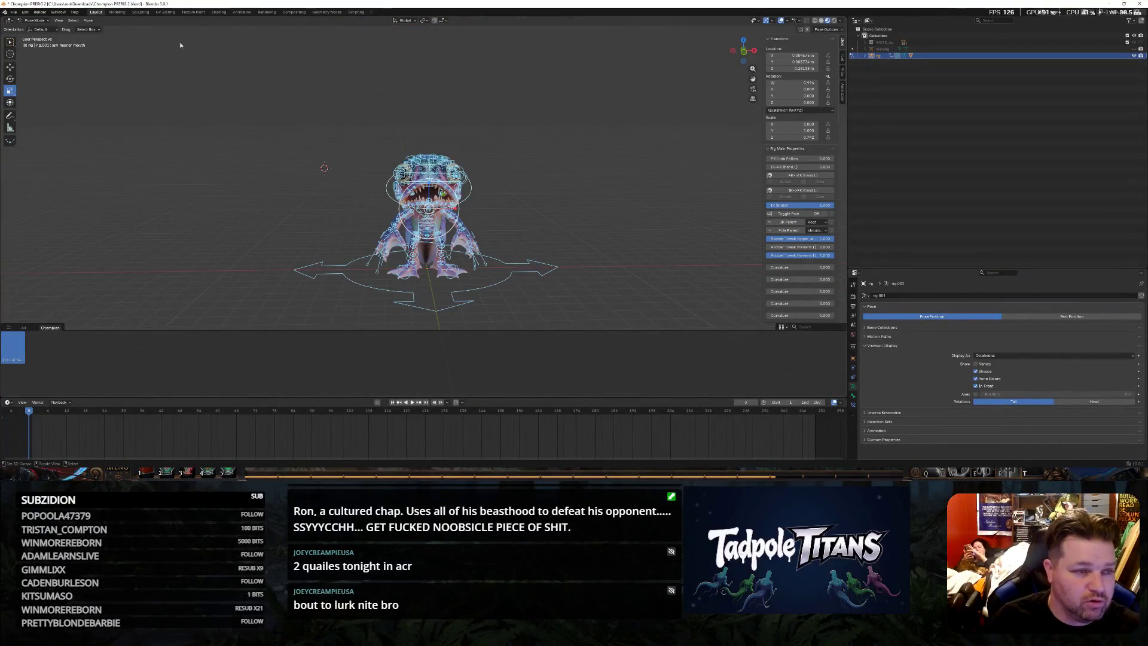
{"action": "left_click", "coordinate": [88, 20]}
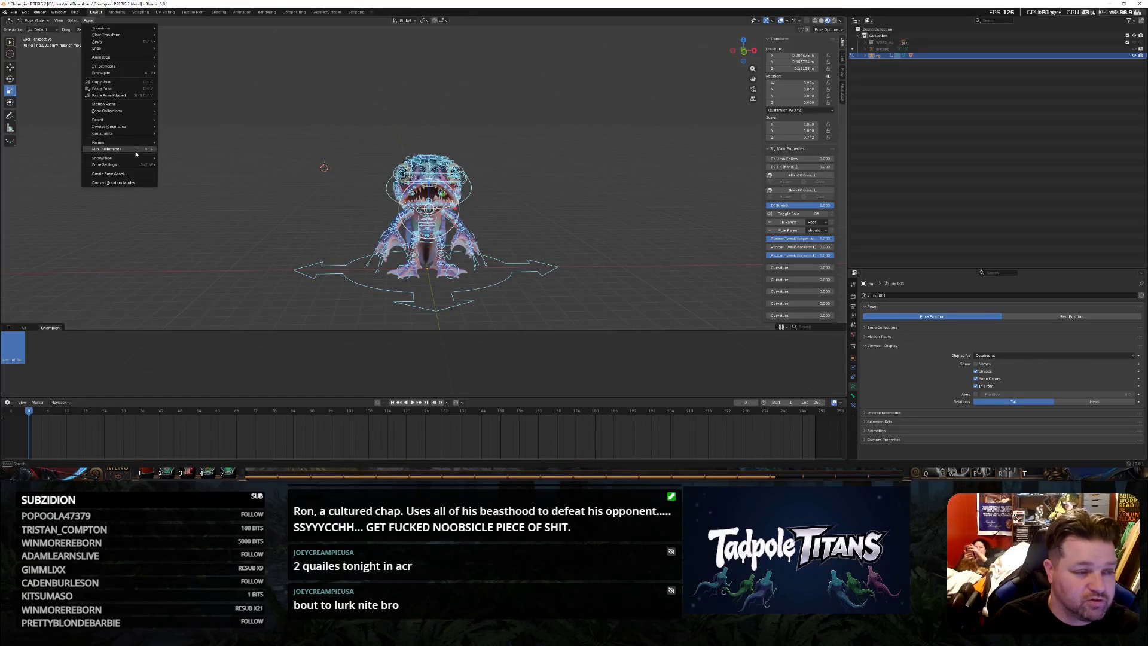
{"action": "mouse_move", "coordinate": [107, 34]}
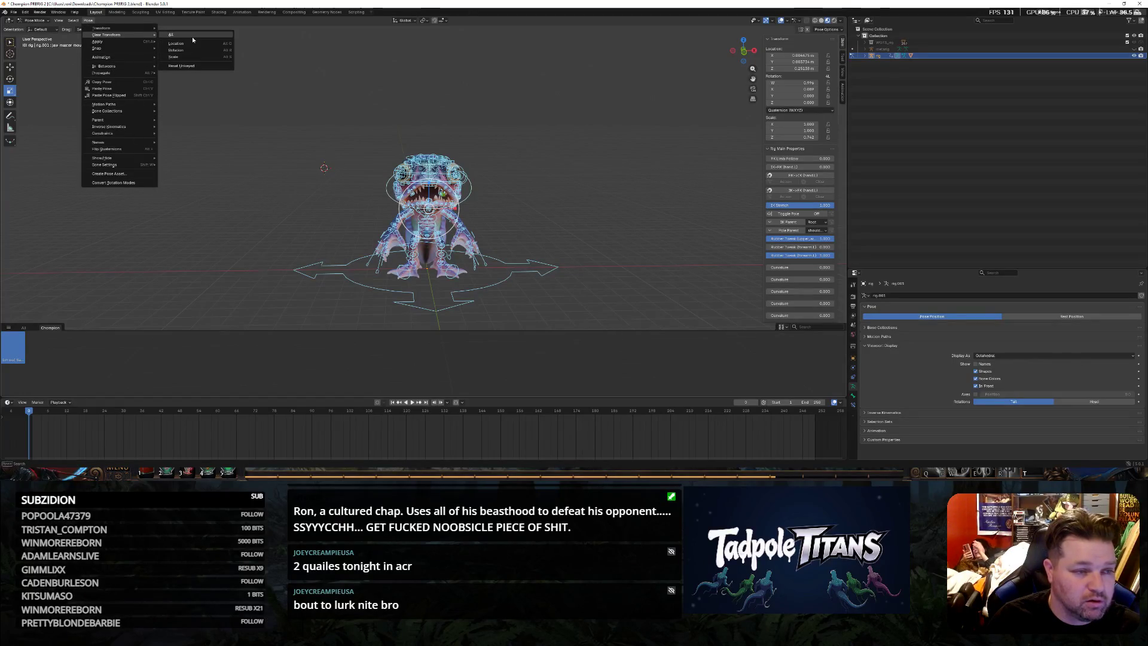
Clear all bone transforms to the rest pose and rotate the jaw to close the mouth
{"action": "left_click", "coordinate": [193, 37]}
{"action": "scroll", "coordinate": [627, 216], "scroll_direction": "up", "scroll_amount": 3}
{"action": "scroll", "coordinate": [628, 218], "scroll_direction": "up", "scroll_amount": 3}
{"action": "middle_click_drag", "start_coordinate": [626, 219], "coordinate": [542, 190]}
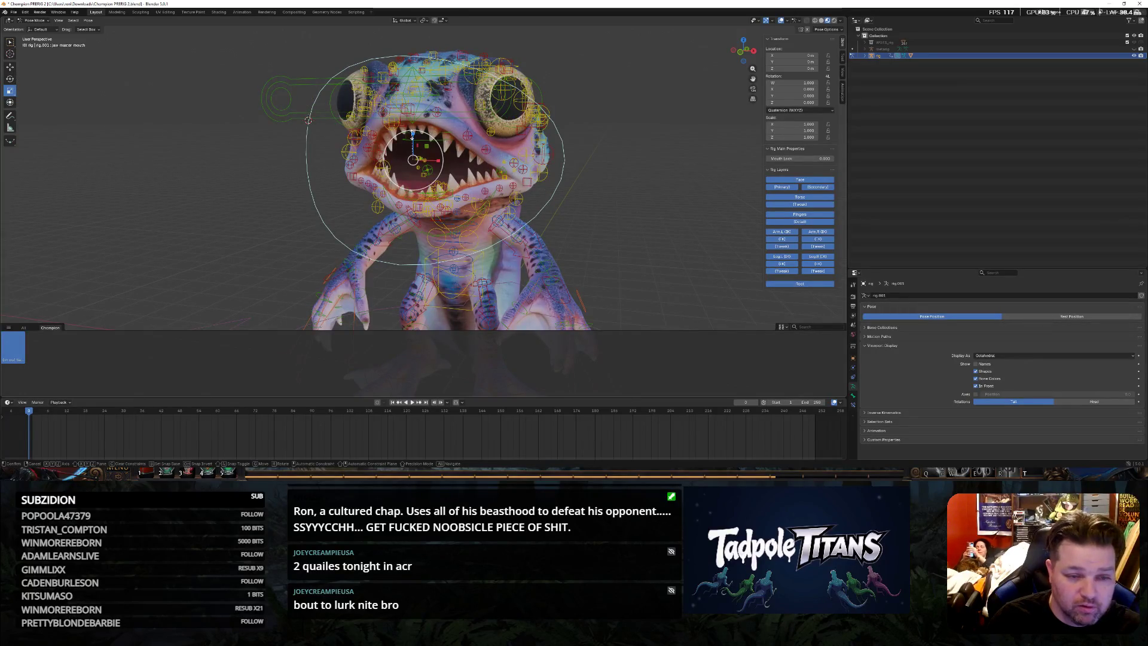
{"action": "key", "text": "r"}
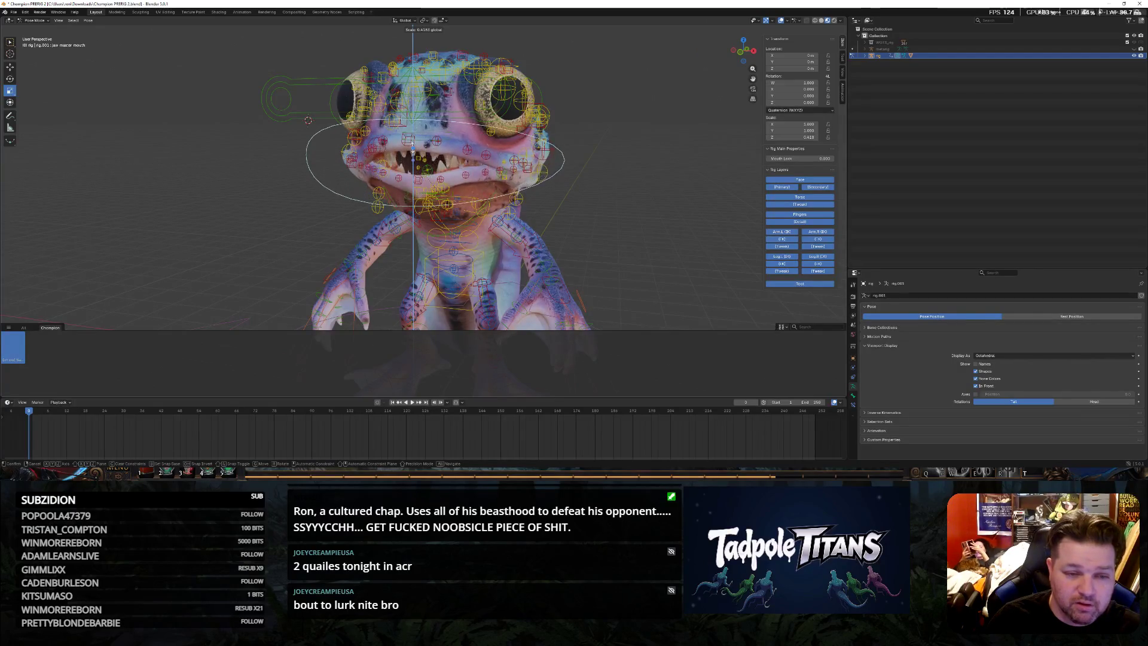
{"action": "left_click", "coordinate": [308, 121]}
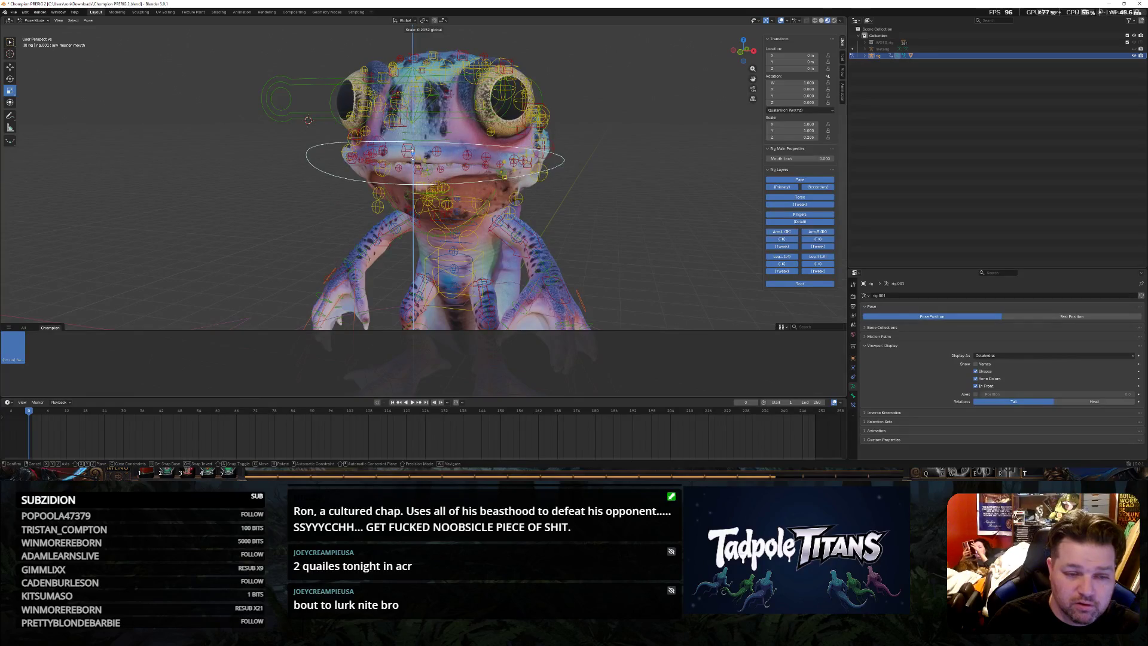
Move a jaw control bone along one axis to seat the closed jaw
{"action": "middle_click_drag", "start_coordinate": [307, 120], "coordinate": [551, 220]}
{"action": "left_click", "coordinate": [435, 218]}
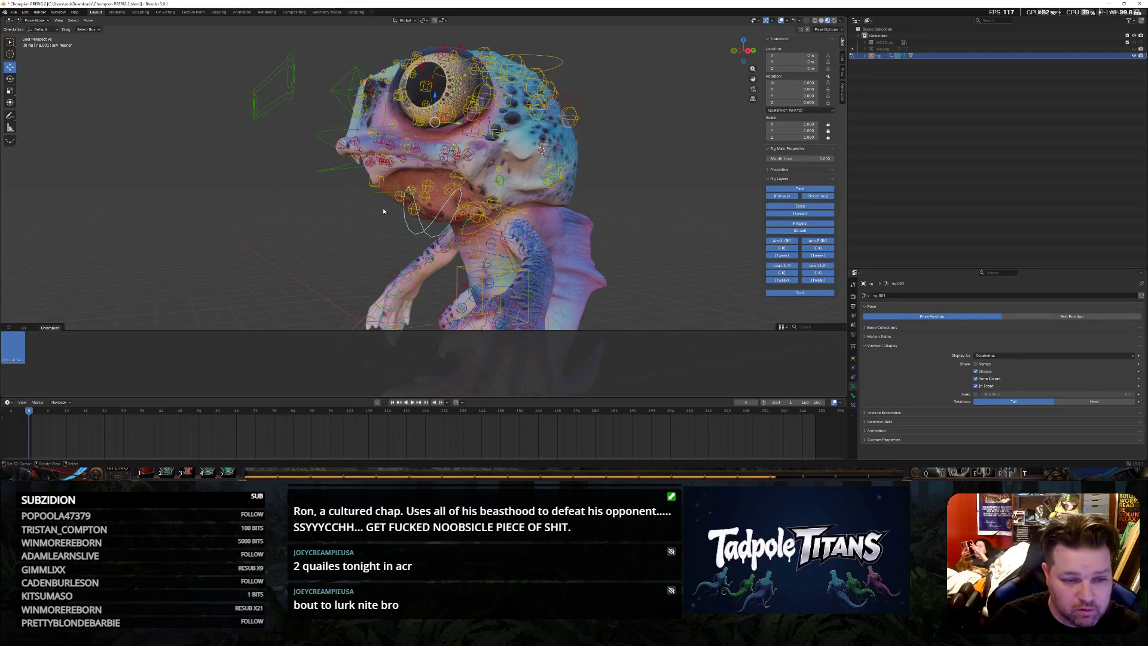
{"action": "key", "text": "g"}
{"action": "key", "text": "y"}
{"action": "left_click", "coordinate": [432, 118]}
{"action": "mouse_move", "coordinate": [433, 118]}
{"action": "middle_mouse_down"}
{"action": "mouse_move", "coordinate": [371, 228]}
{"action": "mouse_move", "coordinate": [349, 137]}
{"action": "middle_mouse_up"}
{"action": "scroll", "coordinate": [350, 138], "scroll_direction": "up", "scroll_amount": 4}
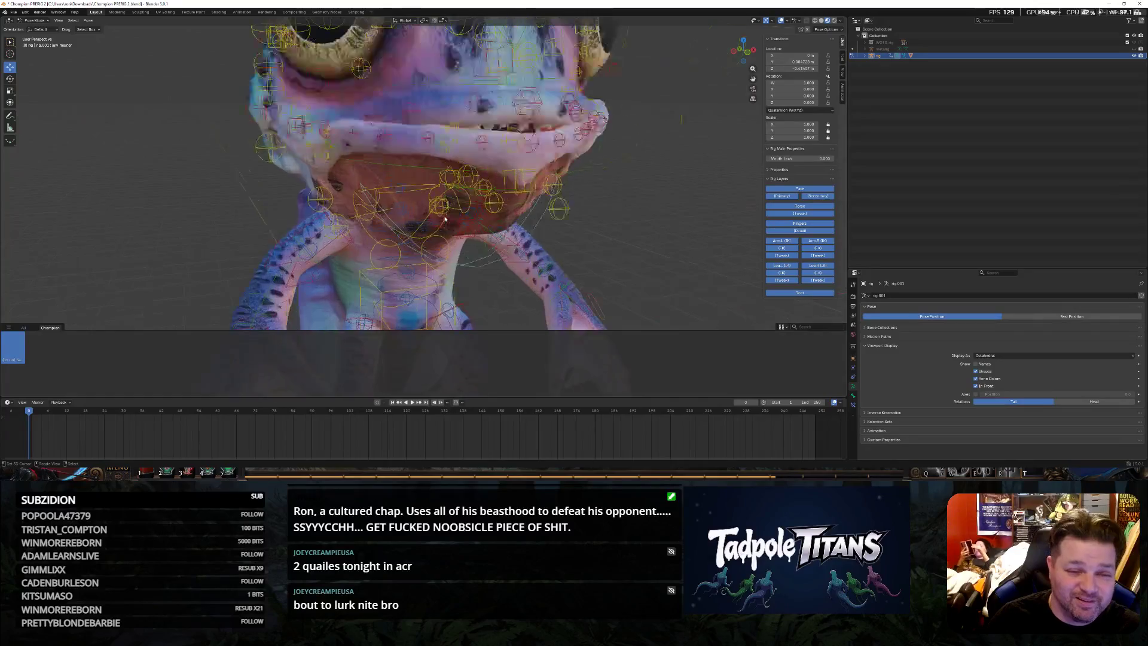
Try raising a jaw bone near the mouth vertically, then undo and cancel the move
{"action": "left_click", "coordinate": [353, 134]}
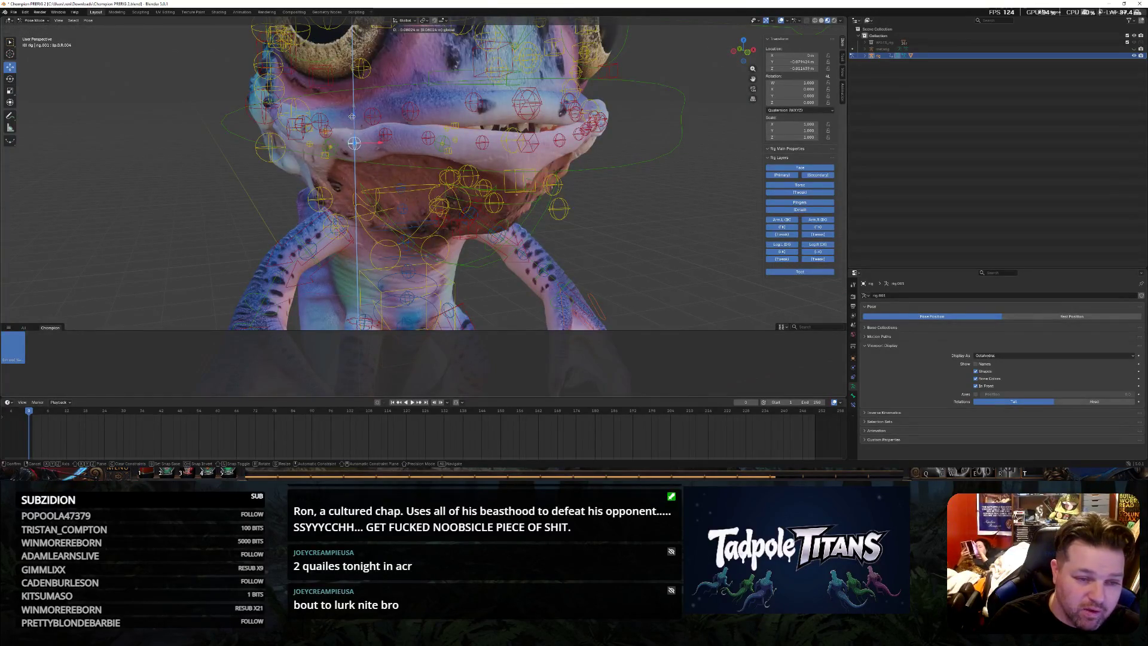
{"action": "left_click", "coordinate": [526, 171]}
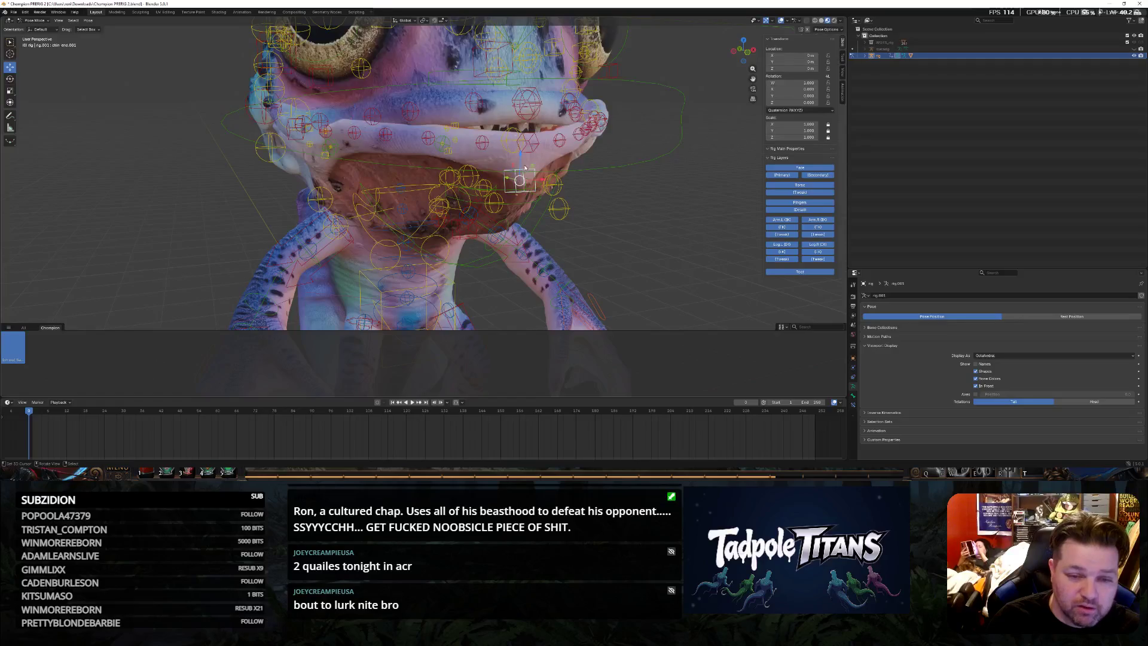
{"action": "key", "text": "g"}
{"action": "key", "text": "z"}
{"action": "left_click", "coordinate": [526, 170]}
{"action": "key", "text": "alt+g"}
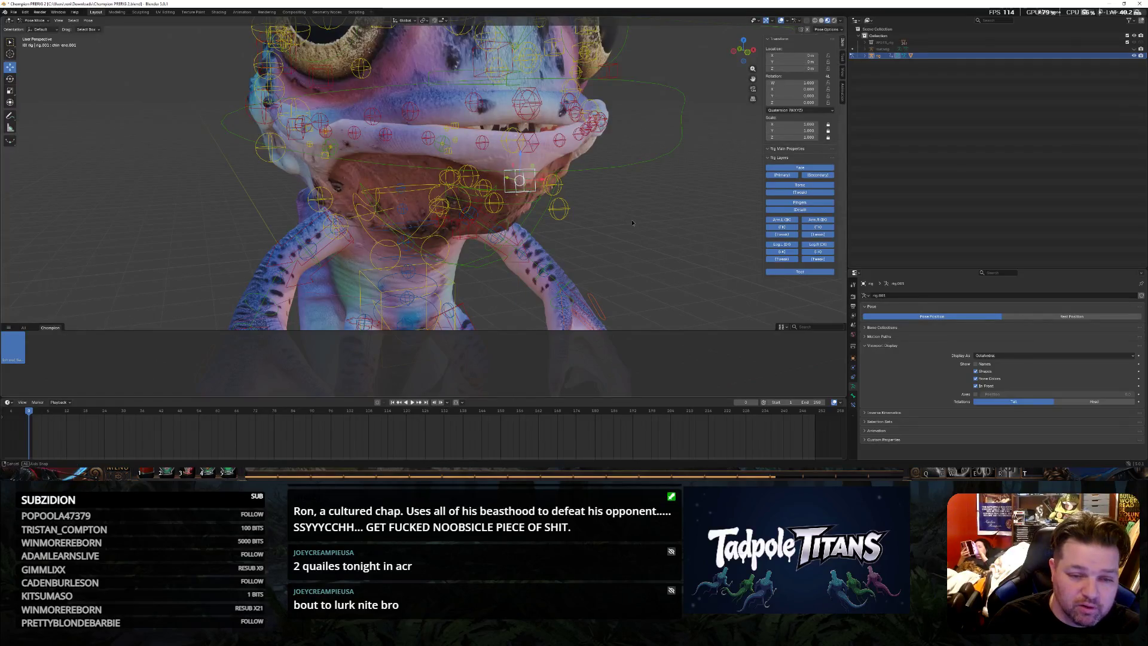
{"action": "middle_click_drag", "start_coordinate": [526, 170], "coordinate": [493, 162]}
{"action": "key", "text": "g"}
{"action": "key", "text": "z"}
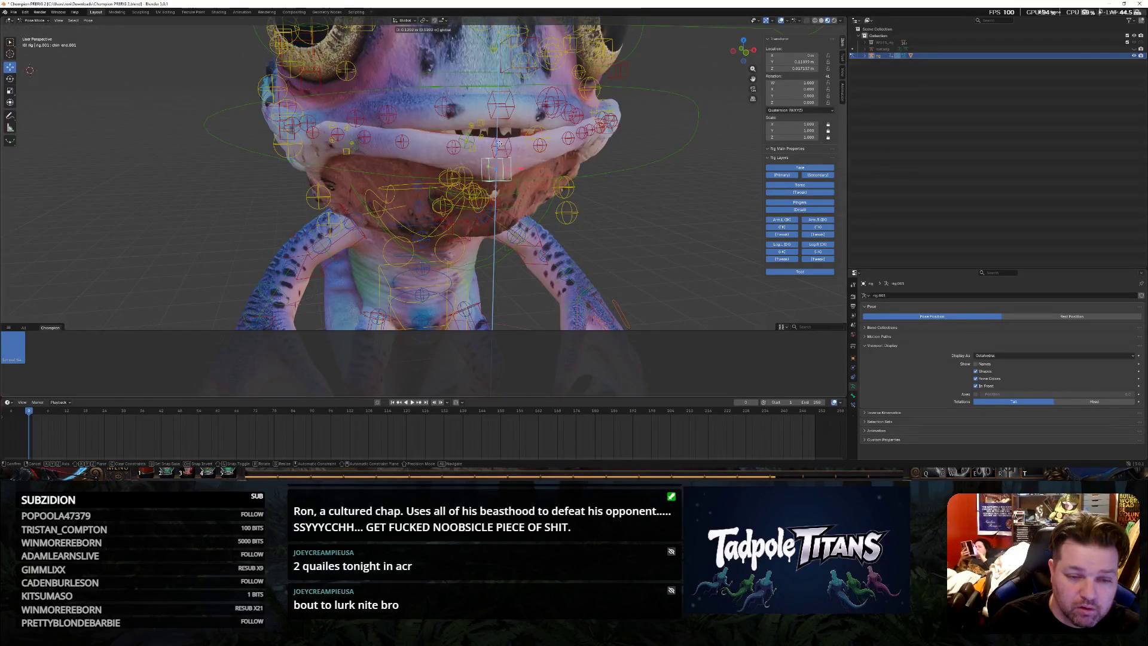
{"action": "key", "text": "Escape"}
Start a rotate on a jaw bone and cancel it, then move the upper right lip bone vertically and undo
{"action": "left_click", "coordinate": [496, 202]}
{"action": "middle_click_drag", "start_coordinate": [544, 266], "coordinate": [577, 191]}
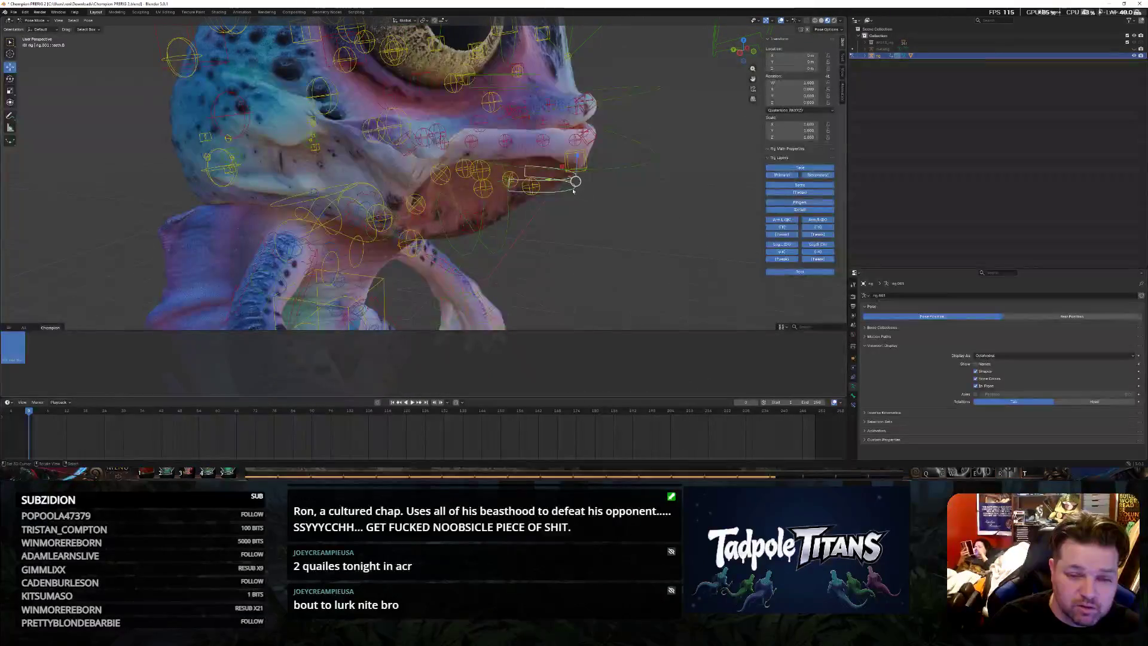
{"action": "key", "text": "r"}
{"action": "key", "text": "Escape"}
{"action": "middle_click_drag", "start_coordinate": [575, 180], "coordinate": [612, 227]}
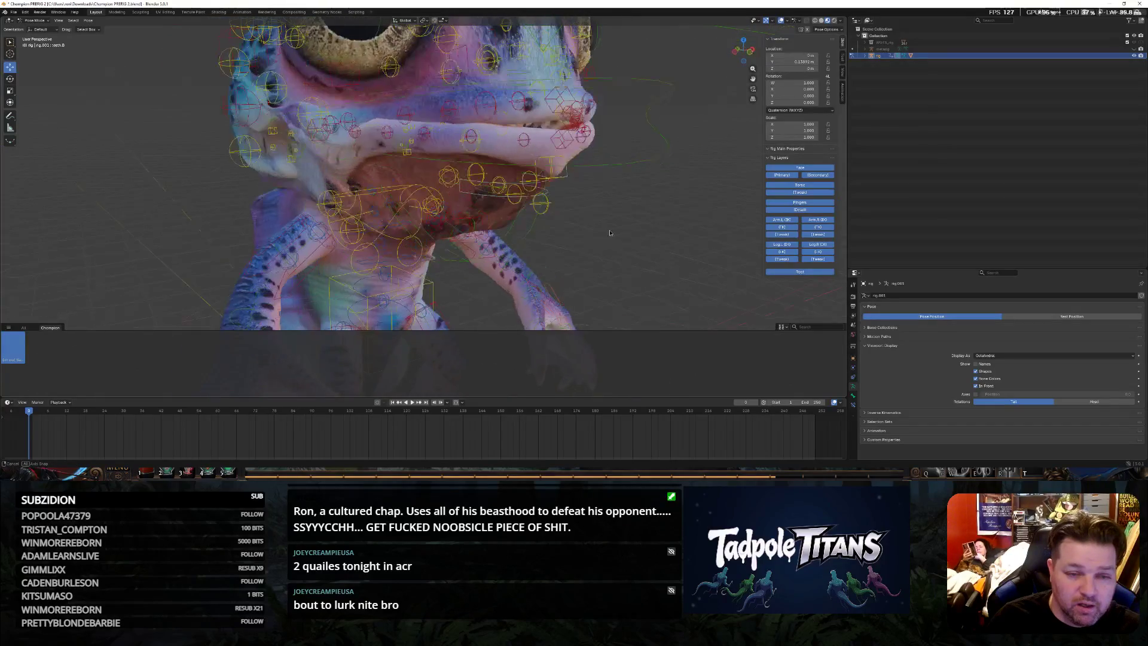
{"action": "left_click", "coordinate": [359, 112]}
{"action": "left_click", "coordinate": [351, 115]}
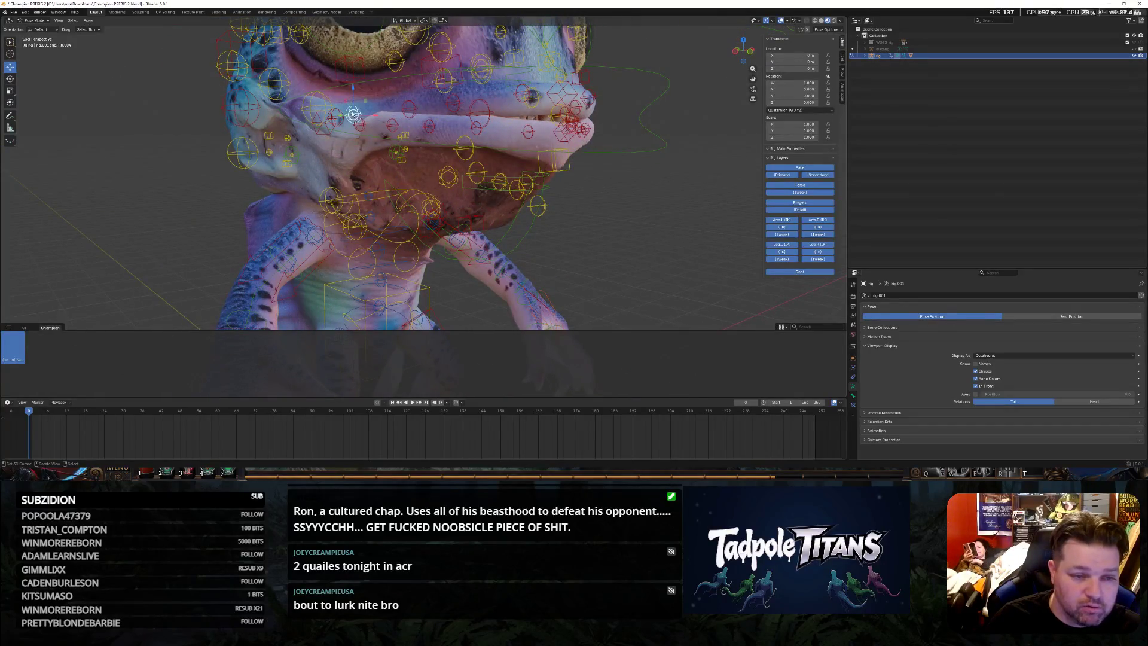
{"action": "key", "text": "g"}
{"action": "key", "text": "z"}
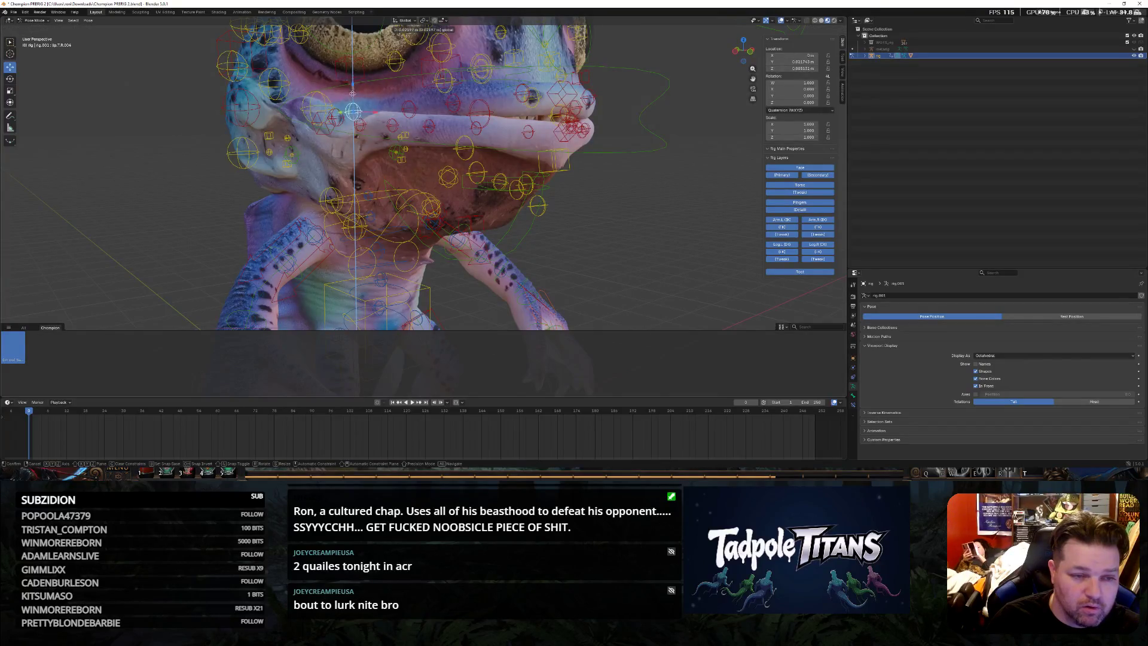
{"action": "left_click", "coordinate": [352, 110]}
{"action": "key", "text": "ctrl+z"}
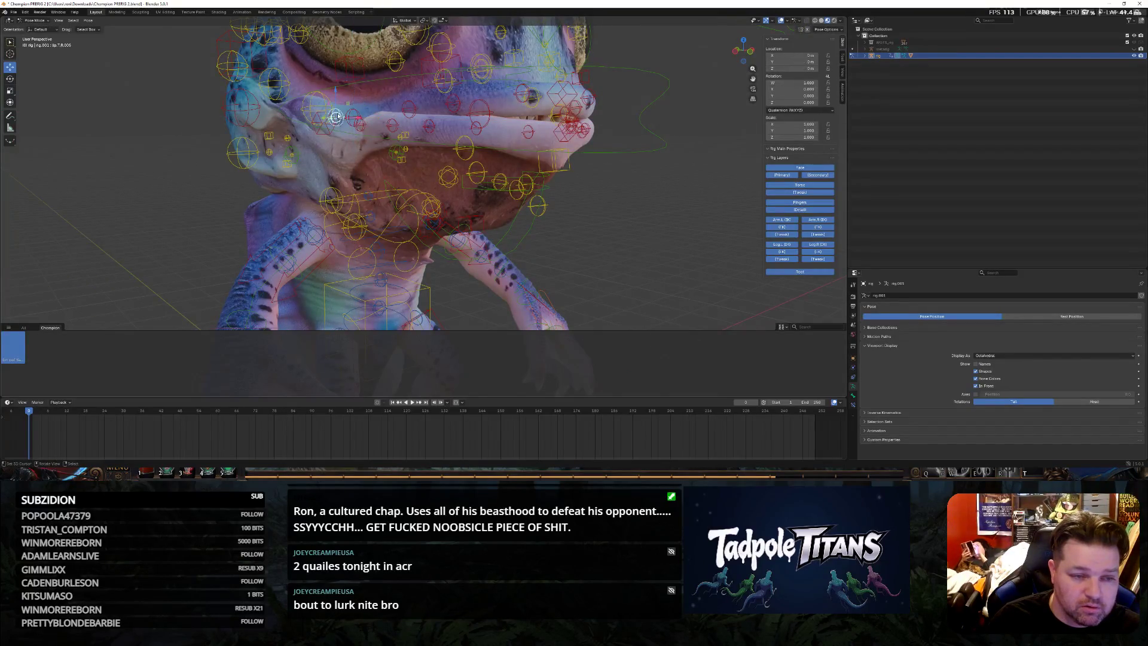
Retry the lip bone's vertical move and undo, then lower a different mouth bone vertically
{"action": "key", "text": "g"}
{"action": "key", "text": "z"}
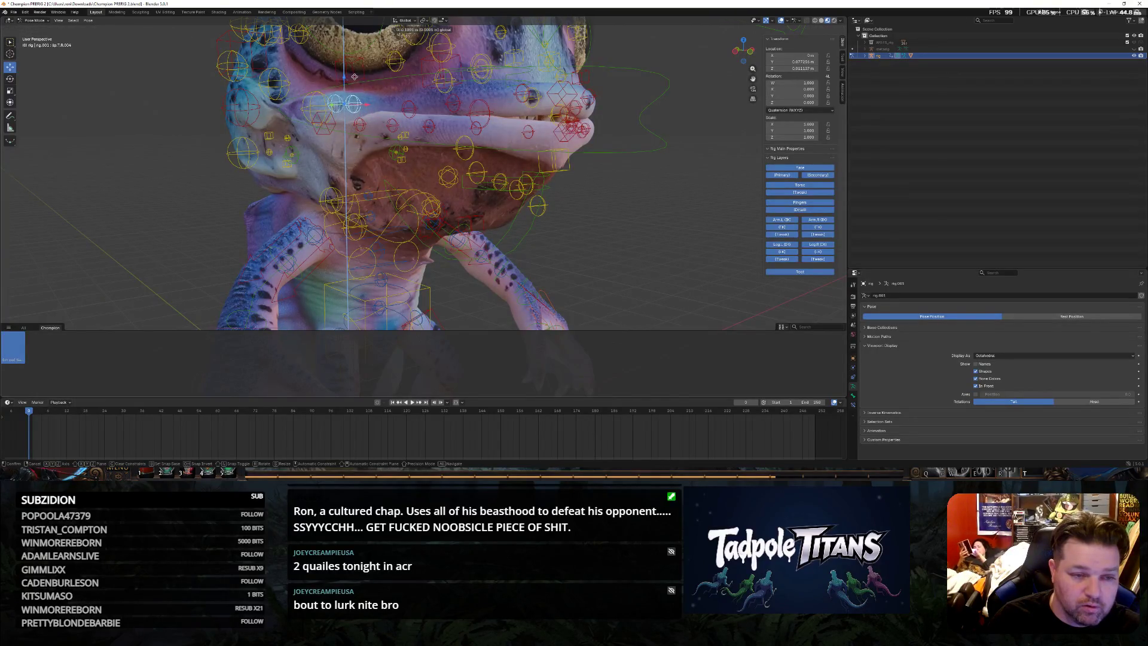
{"action": "left_click", "coordinate": [354, 78]}
{"action": "key", "text": "ctrl+z"}
{"action": "middle_click_drag", "start_coordinate": [590, 247], "coordinate": [543, 132]}
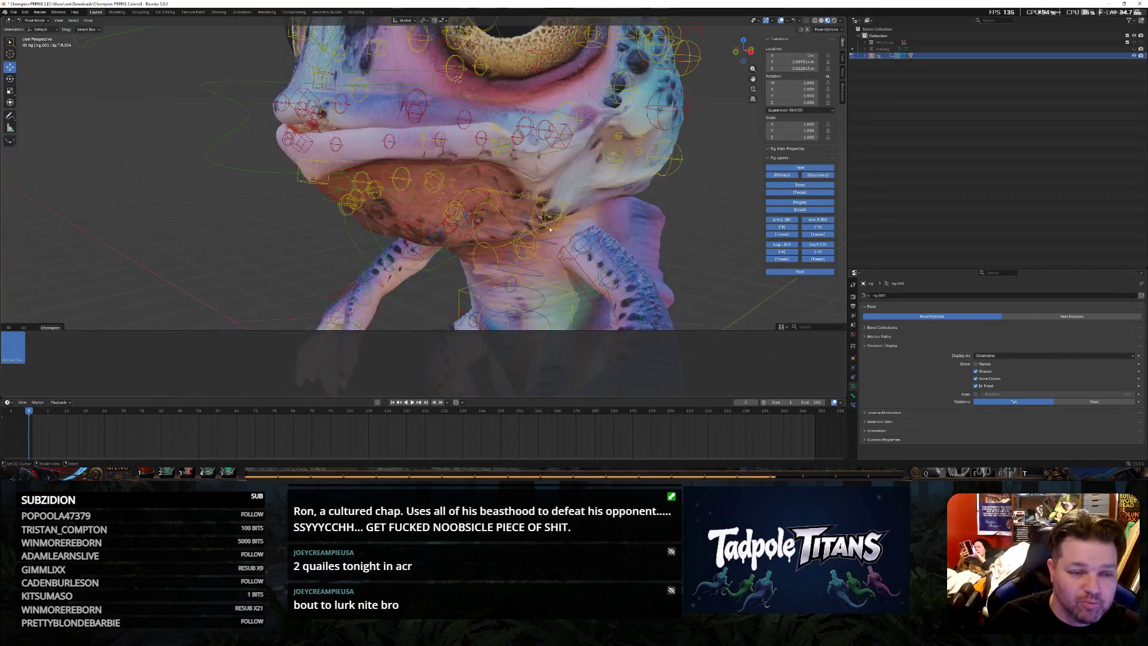
{"action": "left_click", "coordinate": [543, 140]}
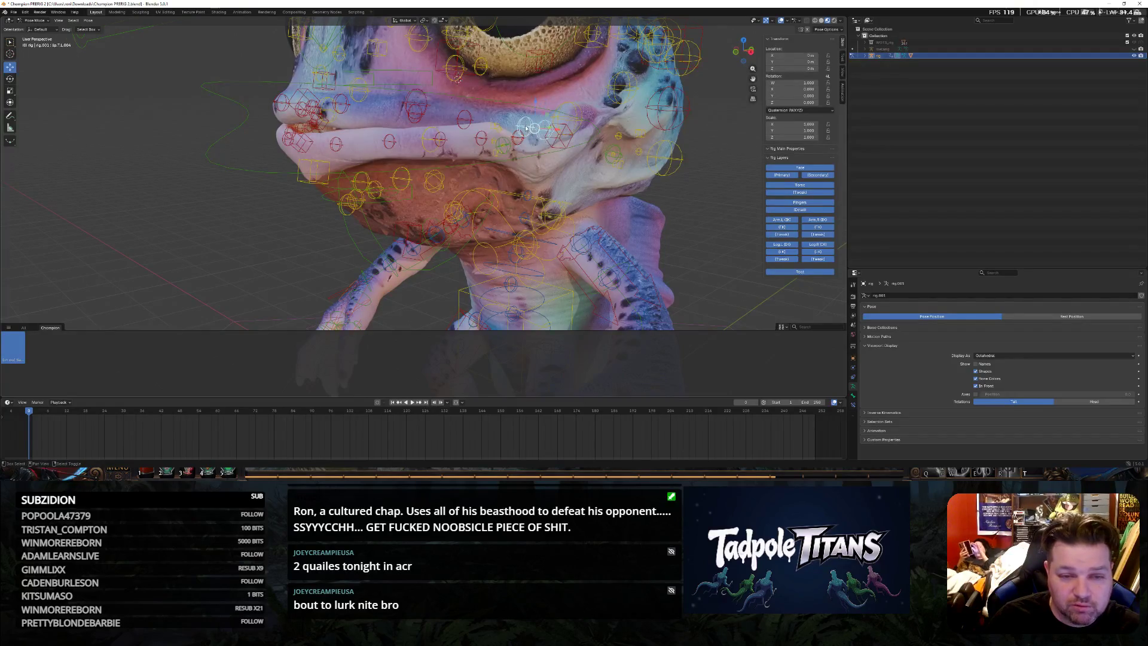
{"action": "key", "text": "g"}
{"action": "key", "text": "z"}
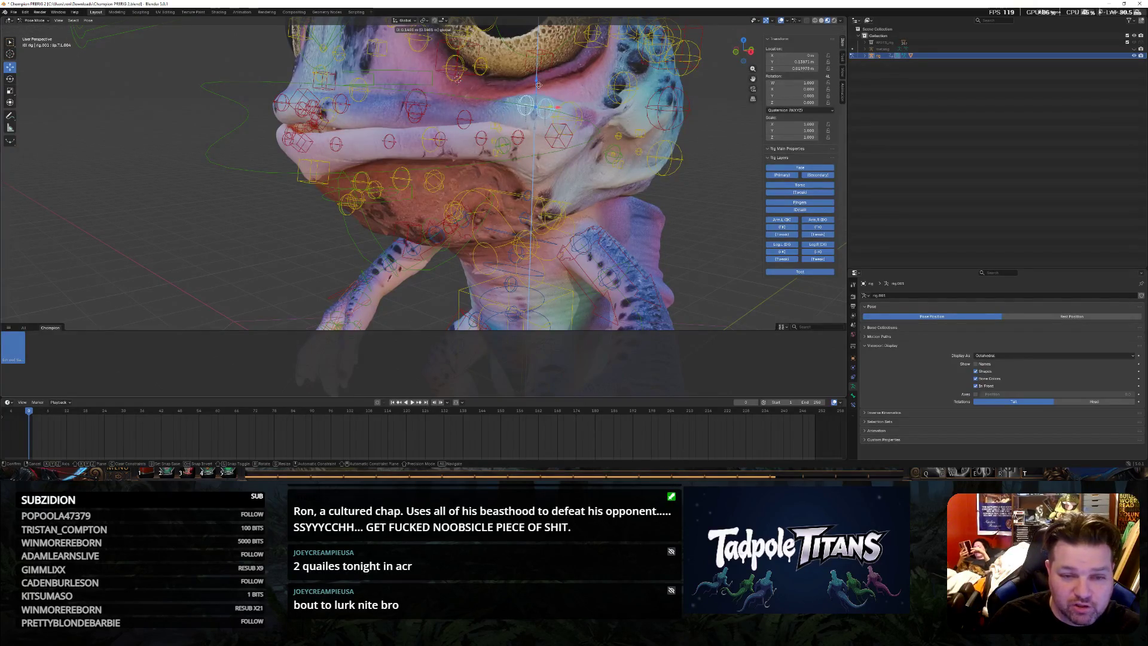
{"action": "left_click", "coordinate": [539, 84]}
Lower the selected mouth bones vertically, then slightly lower another mouth bone
{"action": "middle_click_drag", "start_coordinate": [539, 84], "coordinate": [726, 220]}
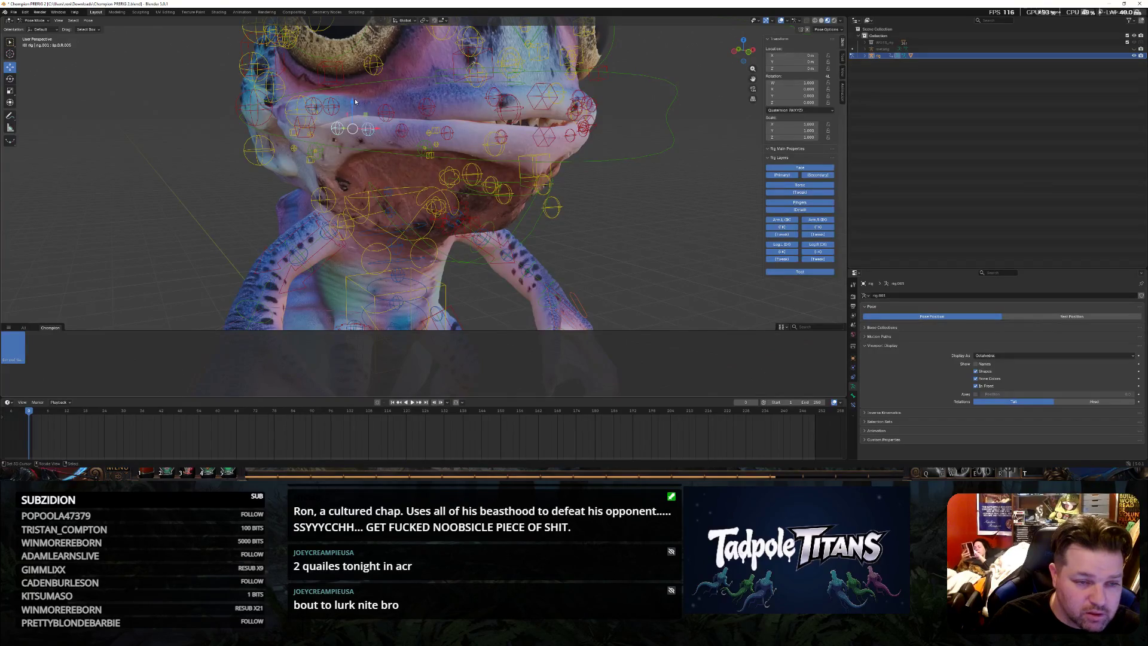
{"action": "key", "text": "g"}
{"action": "key", "text": "z"}
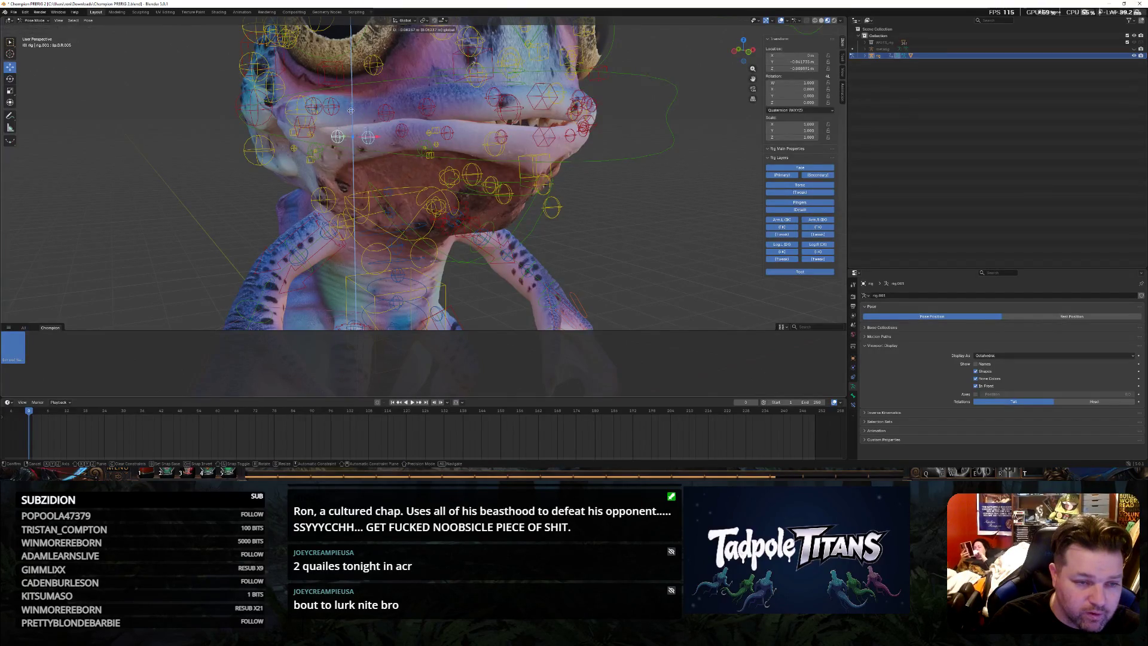
{"action": "left_click", "coordinate": [350, 111]}
{"action": "middle_click_drag", "start_coordinate": [351, 111], "coordinate": [524, 159]}
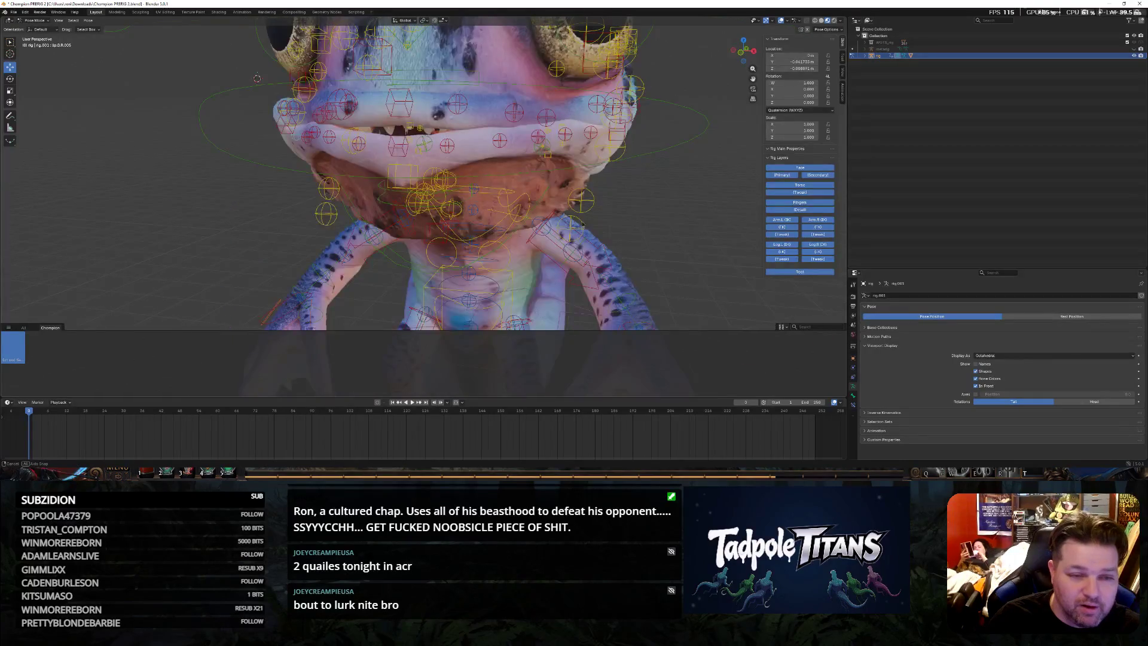
{"action": "left_click", "coordinate": [492, 139]}
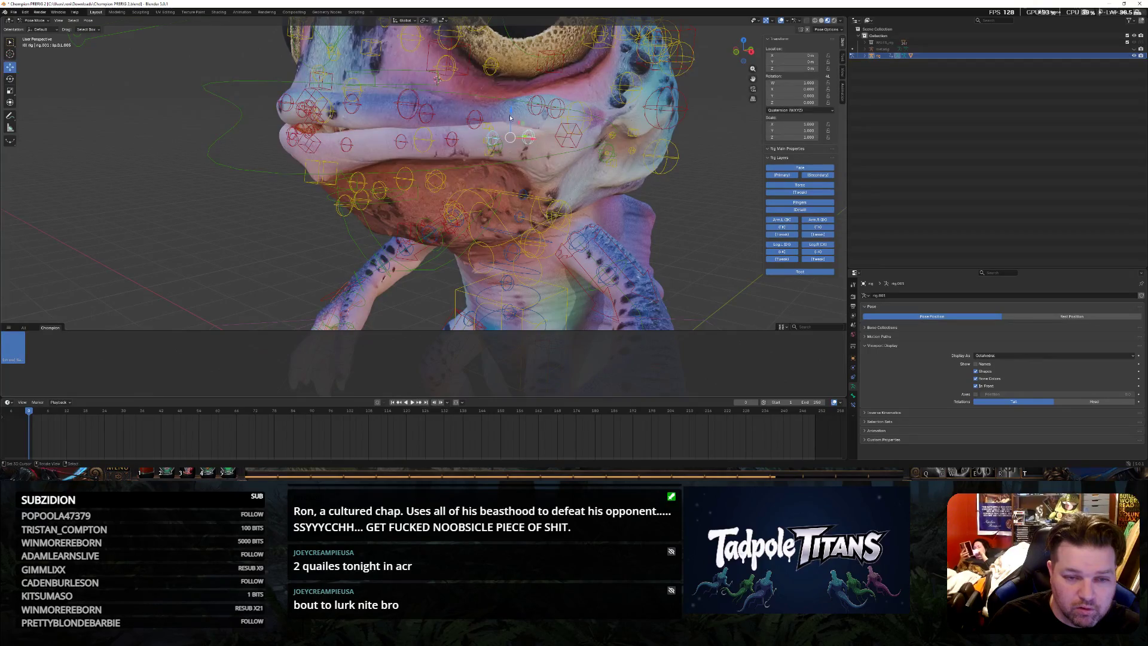
{"action": "key", "text": "g"}
{"action": "key", "text": "z"}
{"action": "left_click", "coordinate": [508, 123]}
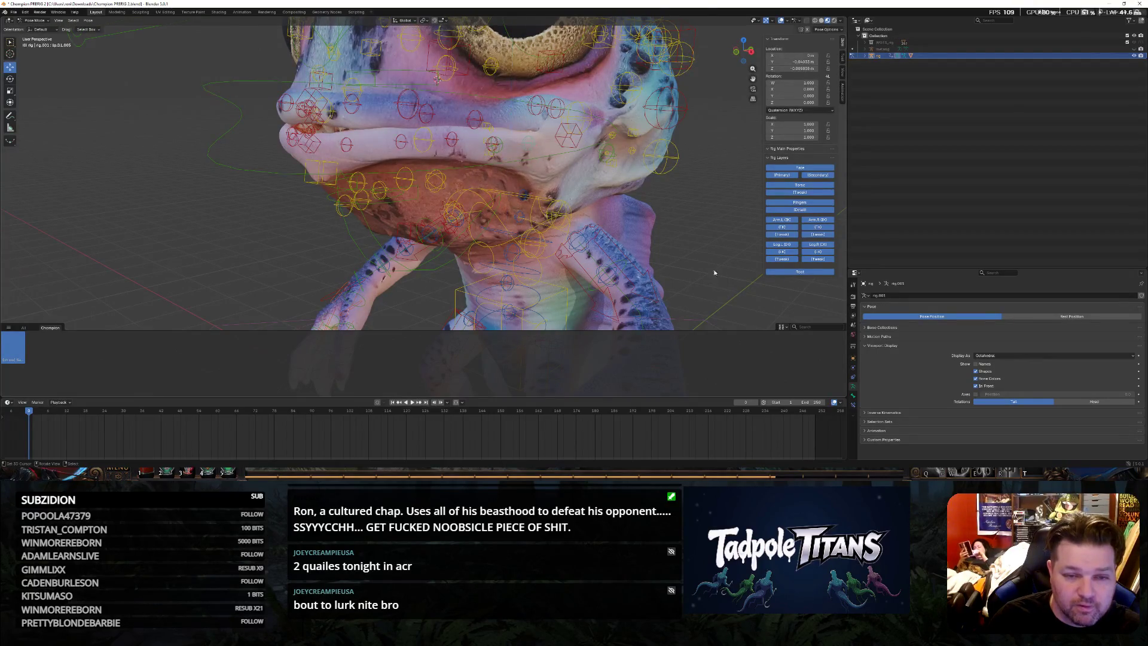
{"action": "scroll", "coordinate": [644, 248], "scroll_direction": "down", "scroll_amount": 5}
{"action": "scroll", "coordinate": [656, 246], "scroll_direction": "down", "scroll_amount": 2}
{"action": "scroll", "coordinate": [655, 247], "scroll_direction": "up", "scroll_amount": 6}
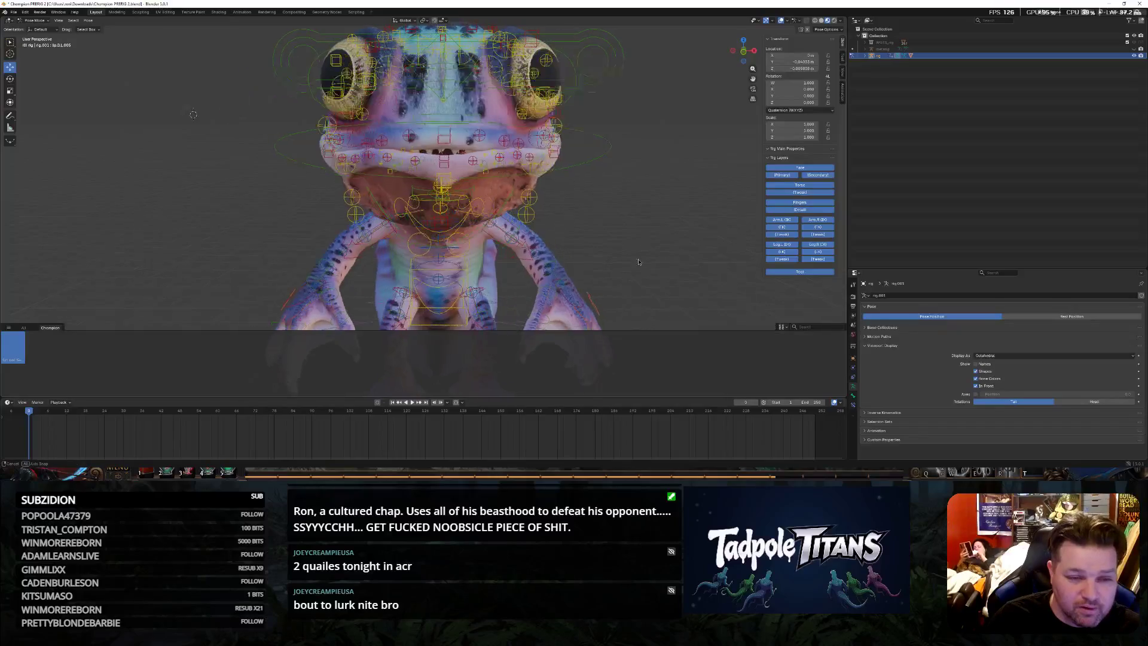
{"action": "scroll", "coordinate": [639, 261], "scroll_direction": "up", "scroll_amount": 2}
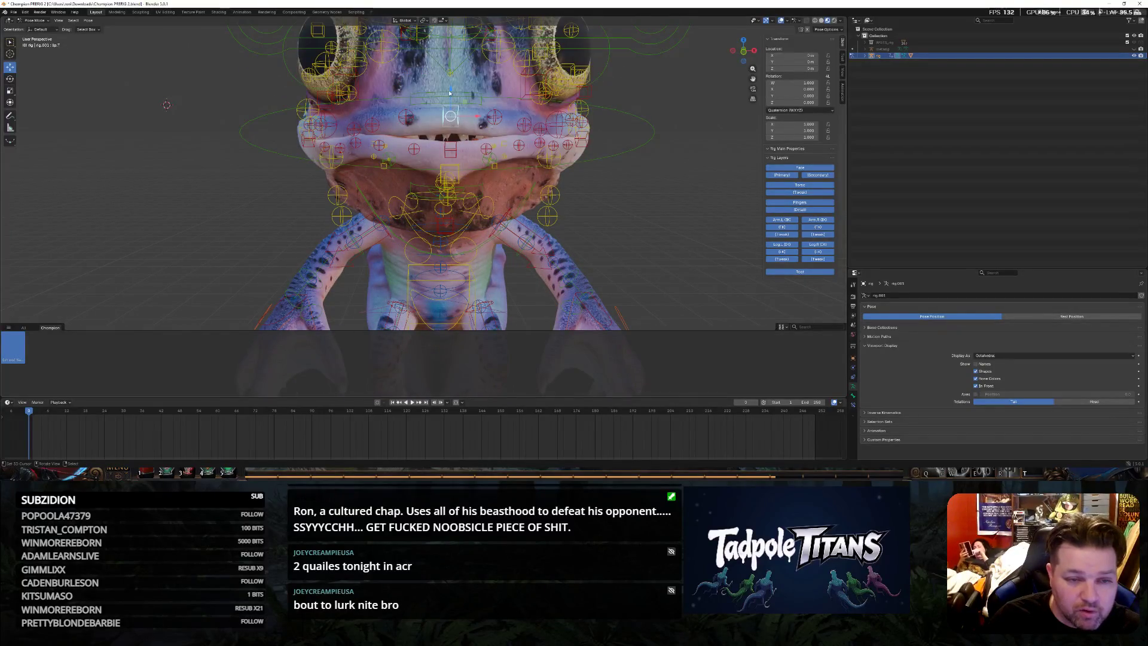
Raise a mouth bone, then move a left mouth bone and the next bone vertically
{"action": "key", "text": "g"}
{"action": "key", "text": "z"}
{"action": "left_click", "coordinate": [448, 124]}
{"action": "left_click", "coordinate": [356, 150]}
{"action": "key", "text": "g"}
{"action": "key", "text": "z"}
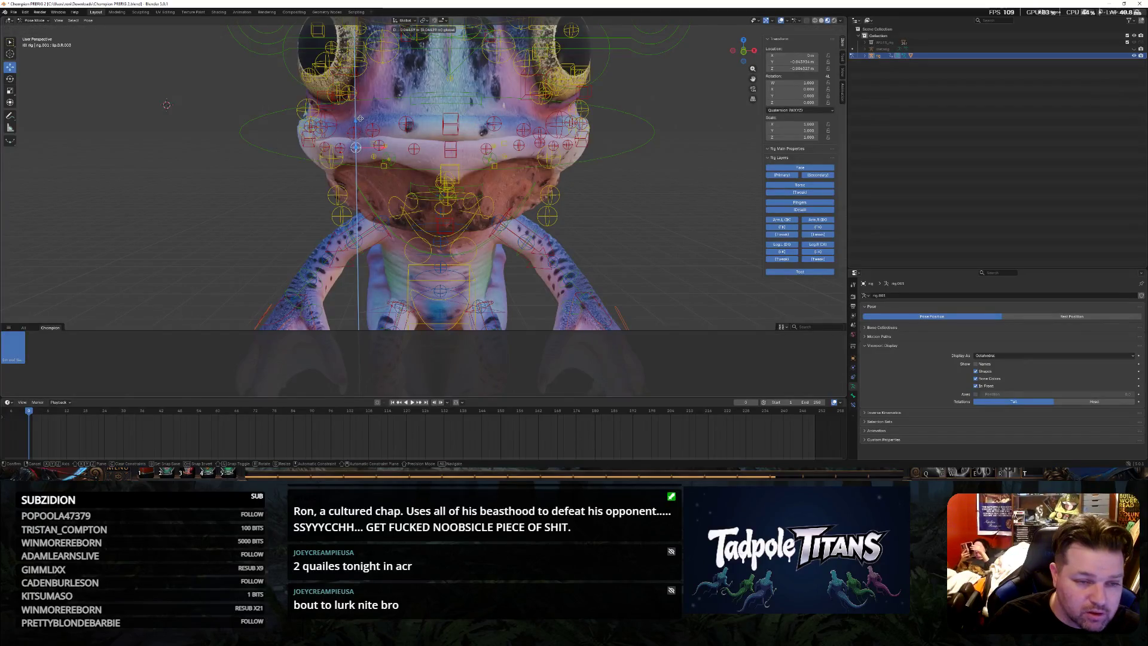
{"action": "left_click", "coordinate": [360, 118]}
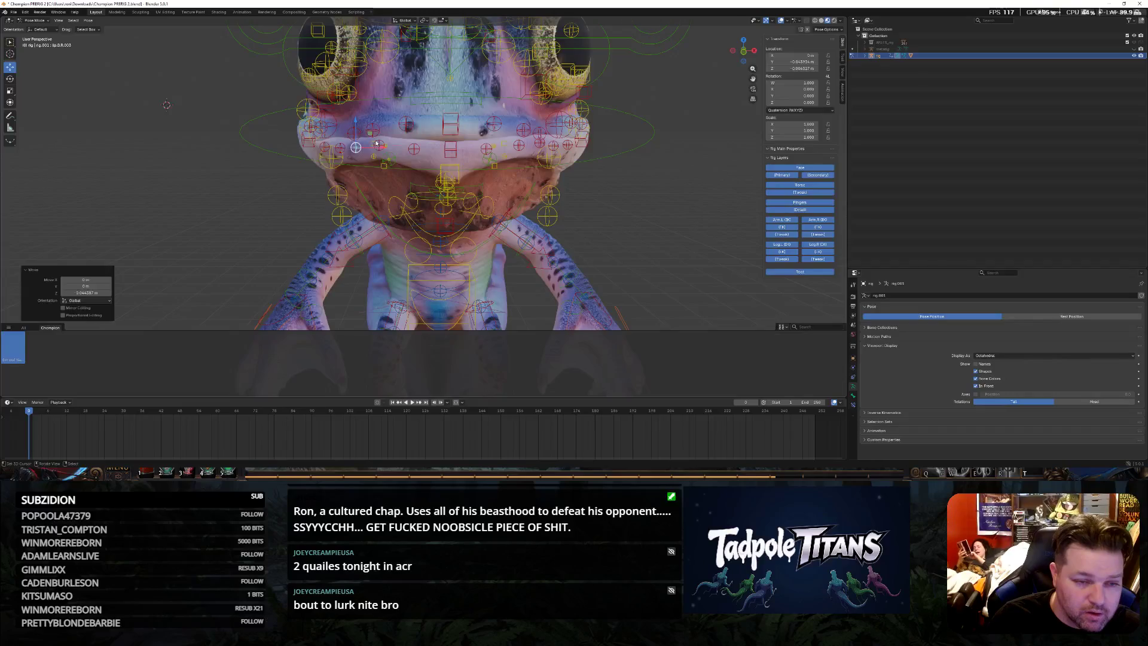
{"action": "key", "text": "g"}
{"action": "key", "text": "z"}
{"action": "left_click", "coordinate": [166, 105]}
From a side view, move a lip bone and a cheek bone vertically into place
{"action": "middle_click_drag", "start_coordinate": [166, 105], "coordinate": [586, 217]}
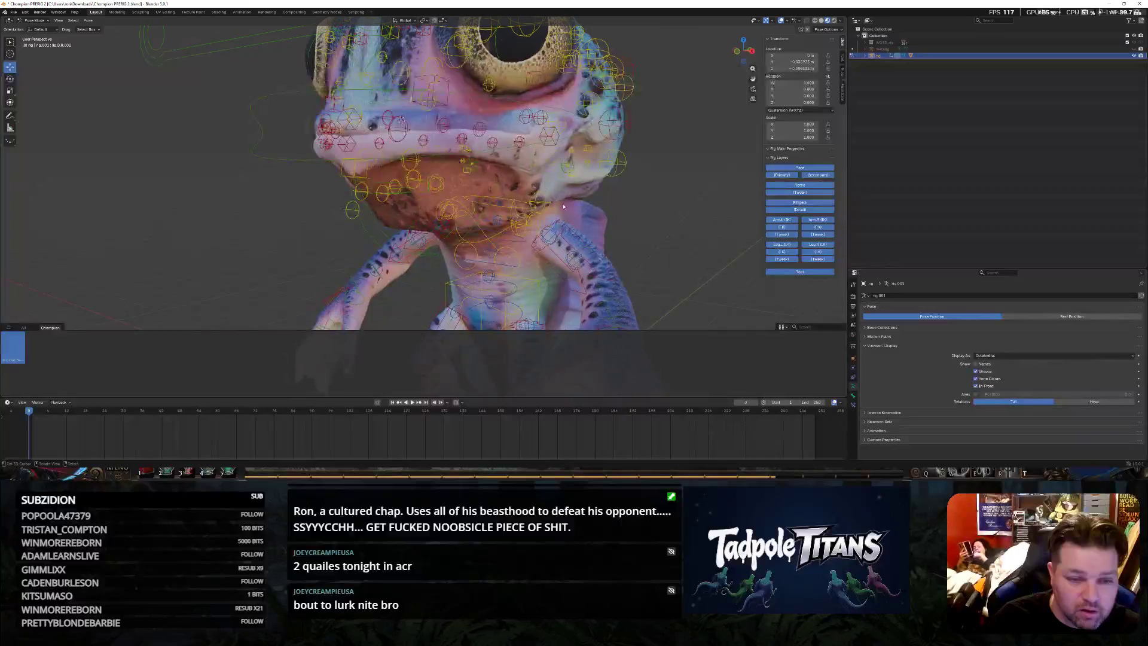
{"action": "key", "text": "g"}
{"action": "key", "text": "z"}
{"action": "left_click", "coordinate": [468, 117]}
{"action": "left_click", "coordinate": [491, 143]}
{"action": "key", "text": "g"}
{"action": "key", "text": "z"}
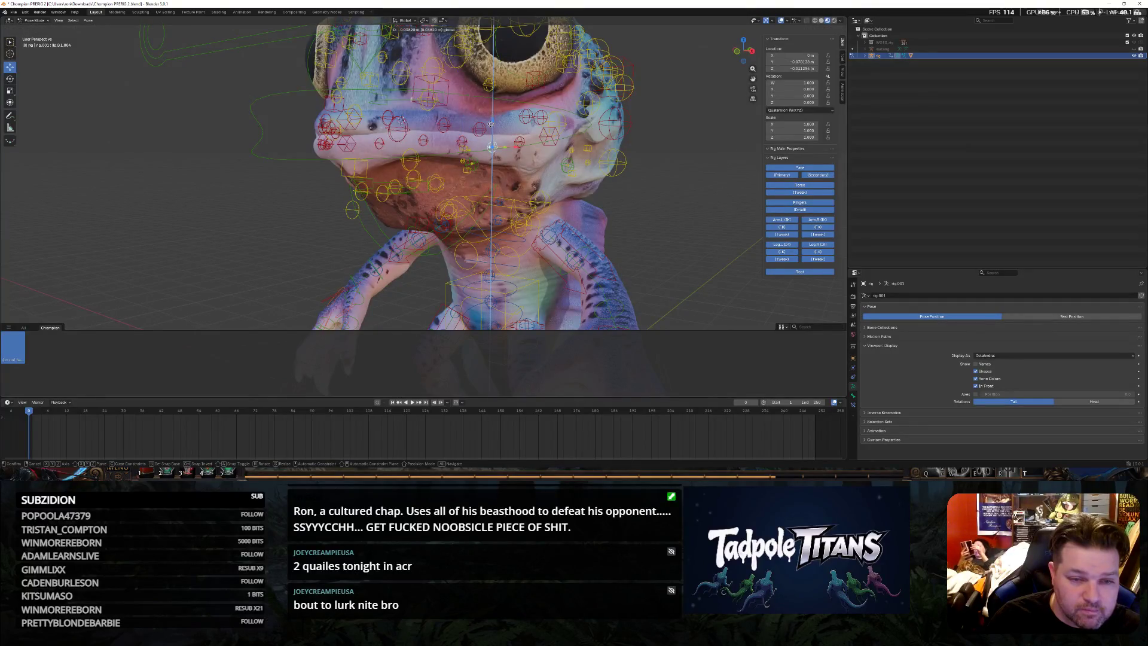
{"action": "left_click", "coordinate": [690, 254]}
Shift the nose bone along one axis and lower the next face bone slightly
{"action": "mouse_move", "coordinate": [690, 253]}
{"action": "middle_mouse_down"}
{"action": "mouse_move", "coordinate": [704, 262]}
{"action": "mouse_move", "coordinate": [291, 227]}
{"action": "mouse_move", "coordinate": [319, 227]}
{"action": "middle_mouse_up"}
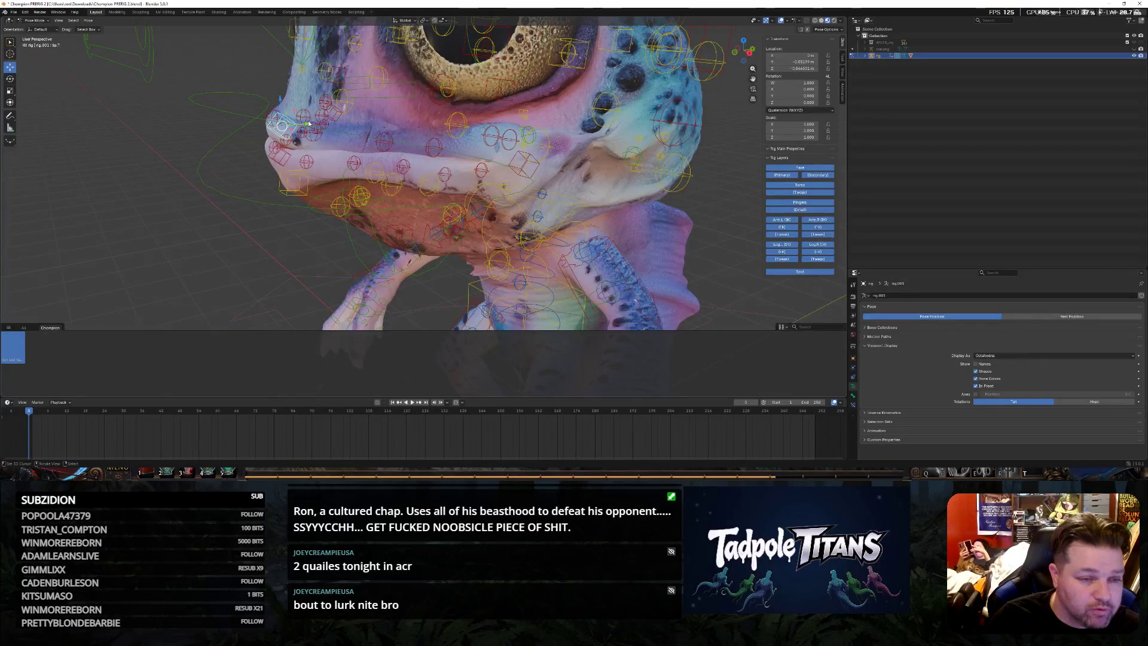
{"action": "key", "text": "g"}
{"action": "key", "text": "y"}
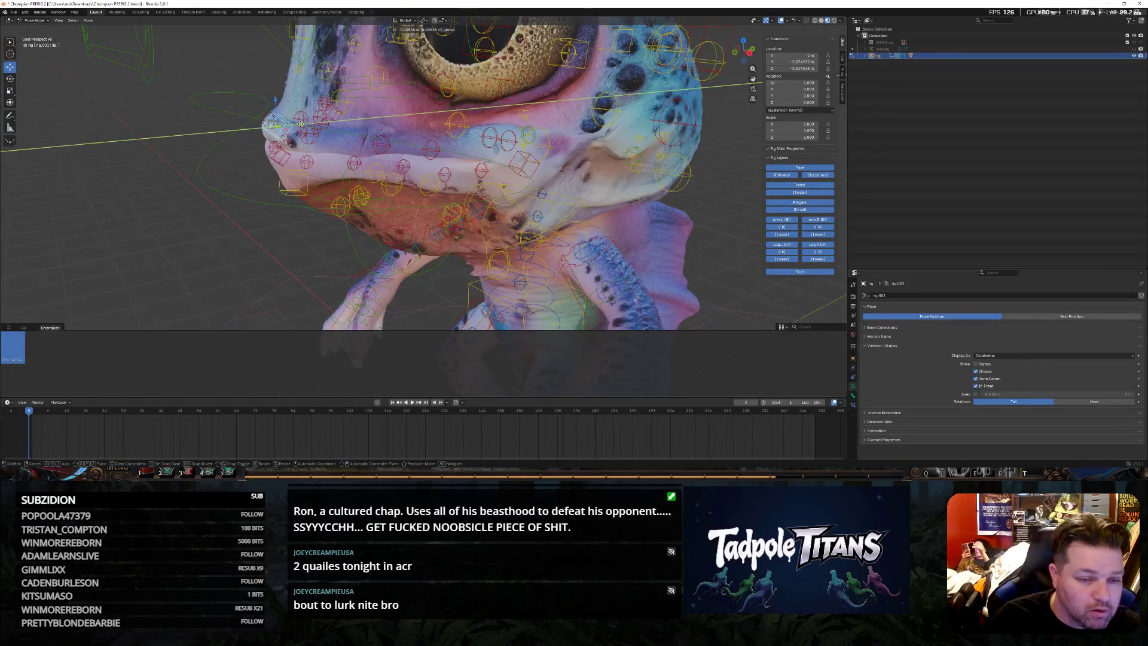
{"action": "left_click", "coordinate": [274, 126]}
{"action": "middle_click_drag", "start_coordinate": [274, 126], "coordinate": [389, 231]}
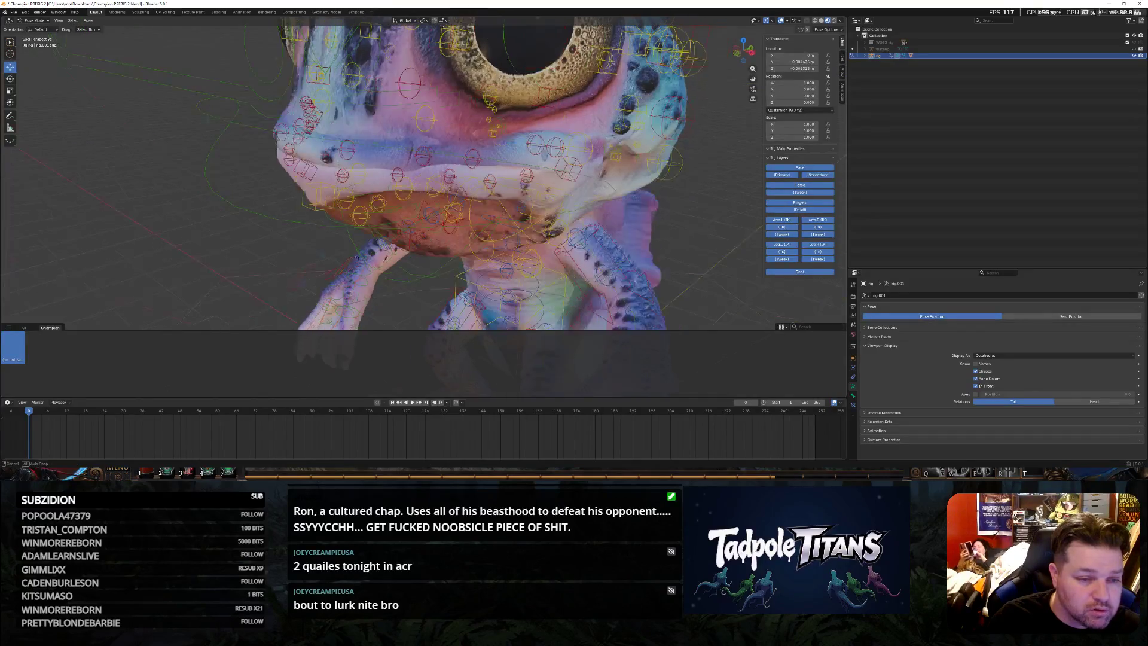
{"action": "key", "text": "g"}
{"action": "key", "text": "z"}
{"action": "left_click", "coordinate": [407, 141]}
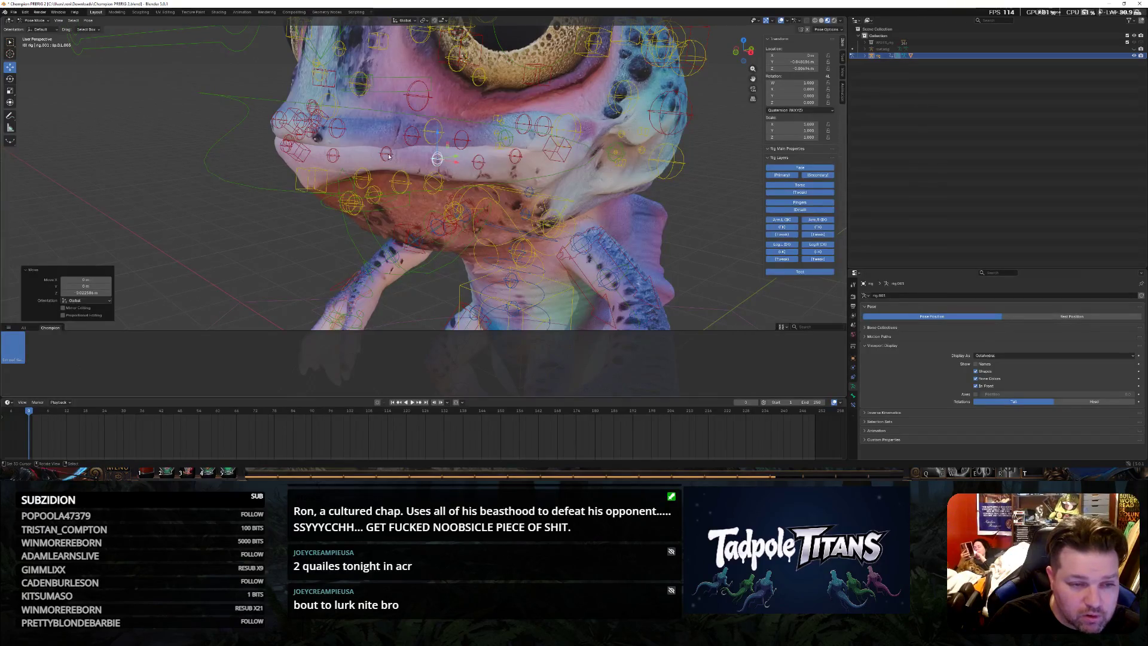
Move an upper lip bone vertically and pick another face bone to check the expression
{"action": "left_click", "coordinate": [410, 136]}
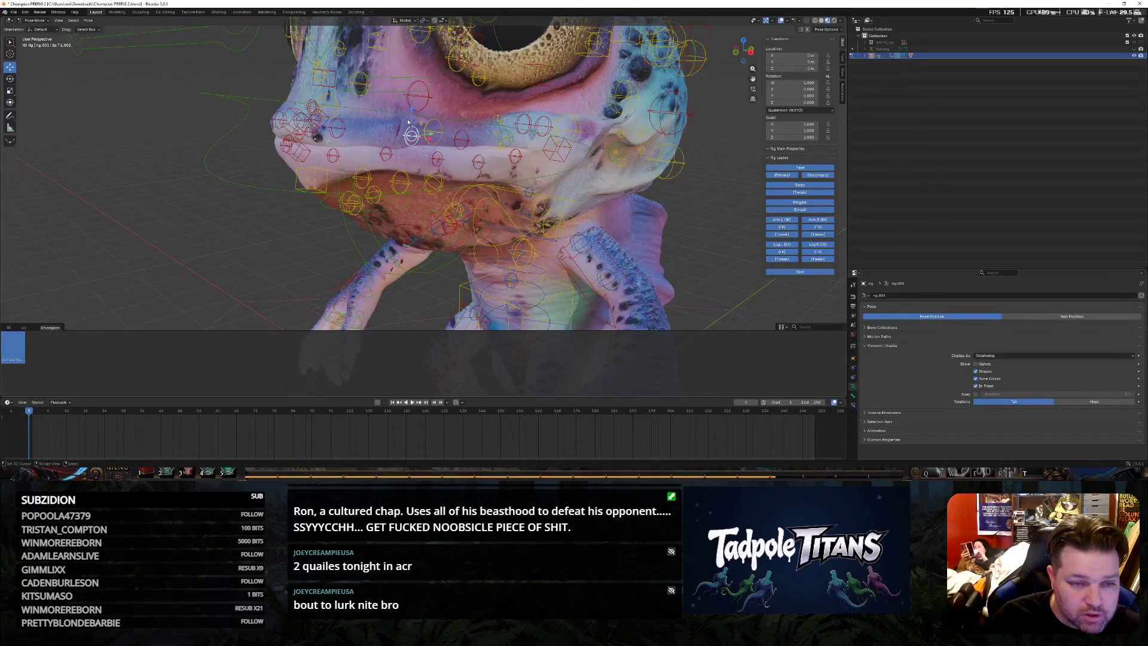
{"action": "key", "text": "g"}
{"action": "key", "text": "z"}
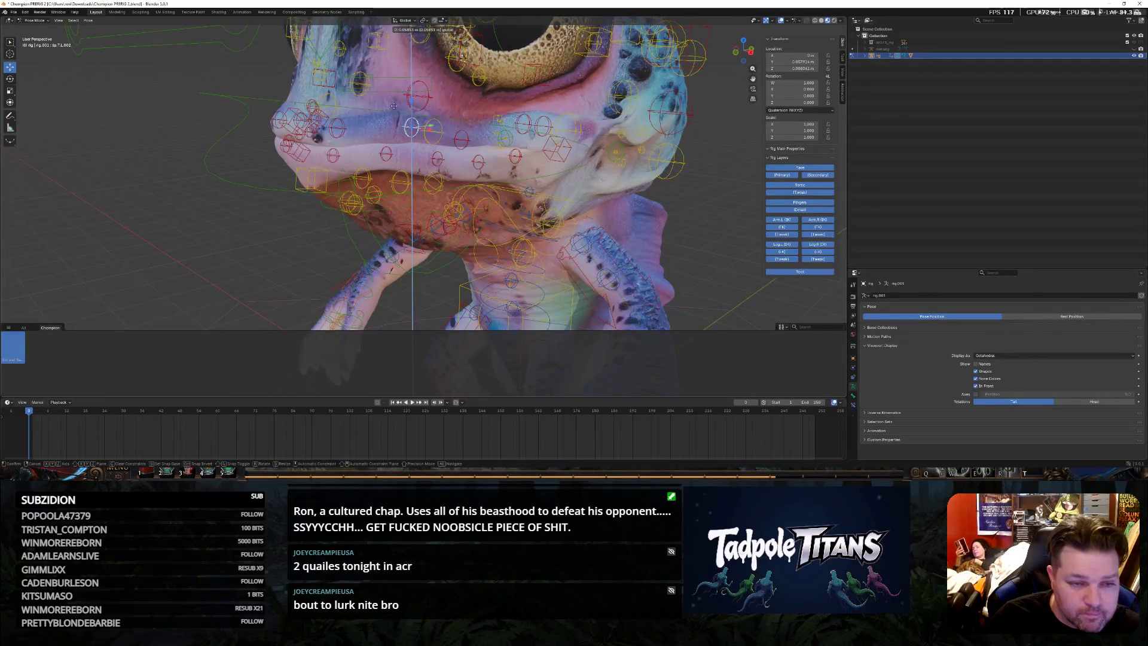
{"action": "left_click", "coordinate": [401, 105]}
{"action": "middle_click_drag", "start_coordinate": [400, 106], "coordinate": [317, 241]}
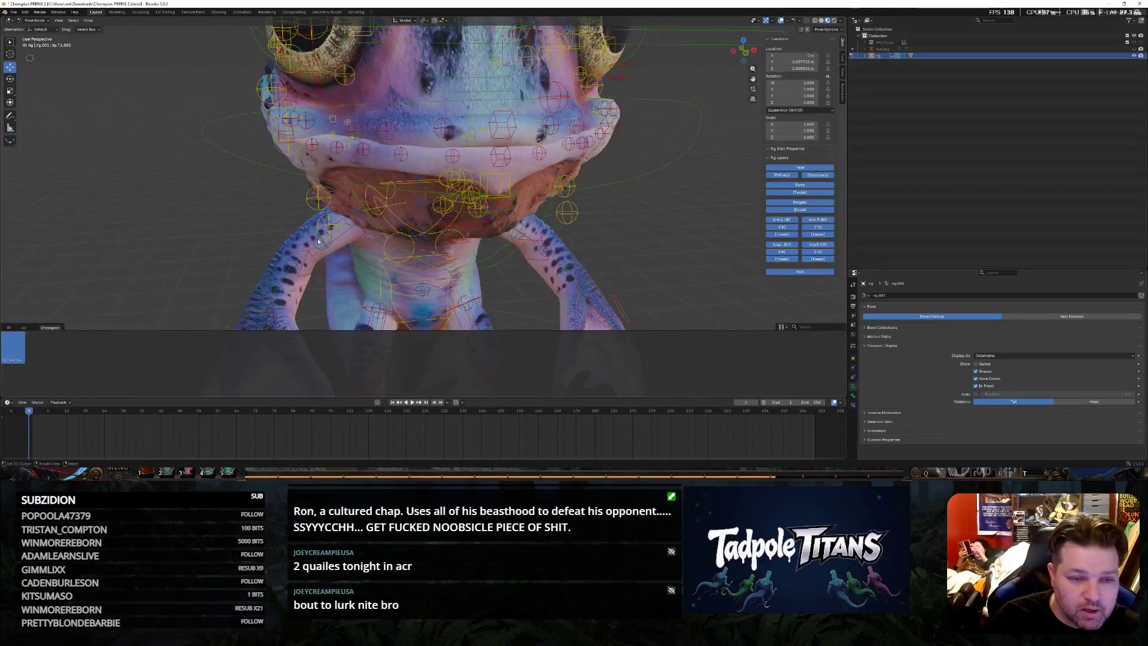
{"action": "left_click", "coordinate": [386, 130]}
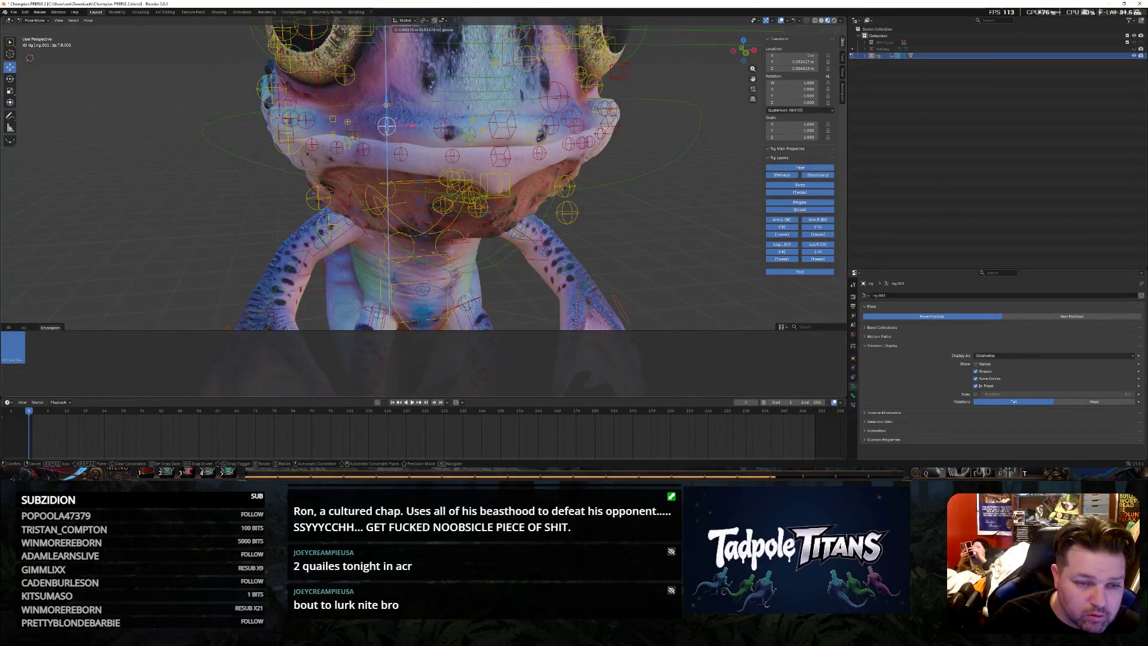
{"action": "scroll", "coordinate": [207, 200], "scroll_direction": "down", "scroll_amount": 5}
{"action": "mouse_move", "coordinate": [207, 201]}
{"action": "middle_mouse_down"}
{"action": "mouse_move", "coordinate": [589, 252]}
{"action": "mouse_move", "coordinate": [584, 243]}
{"action": "middle_mouse_up"}
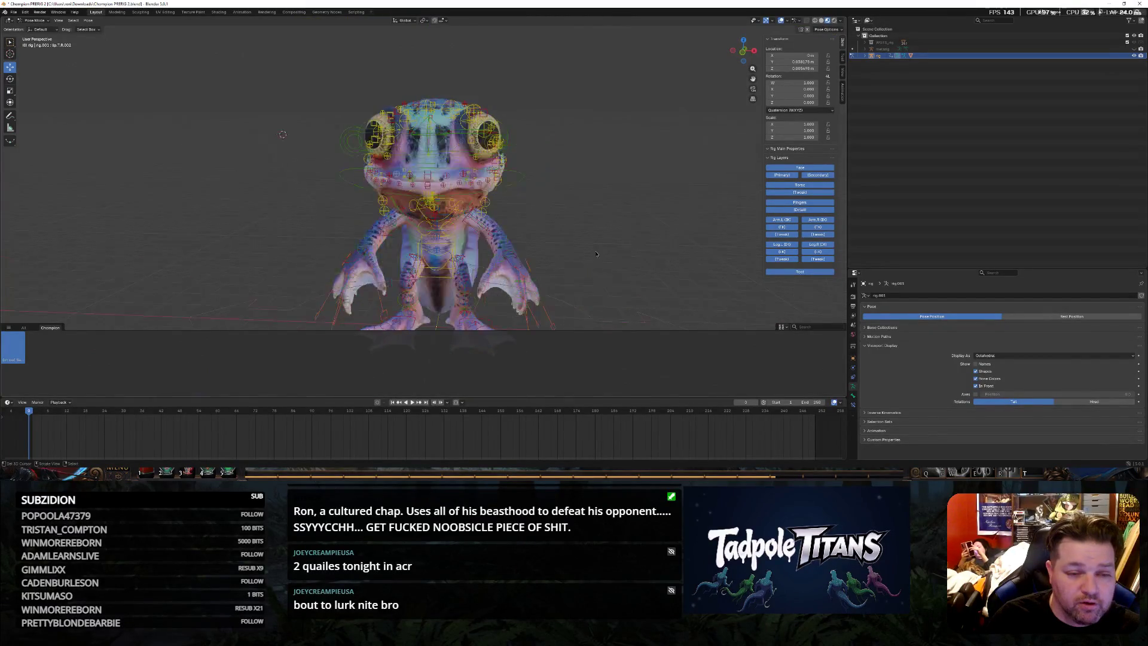
{"action": "scroll", "coordinate": [583, 242], "scroll_direction": "down", "scroll_amount": 3}
Select all bones and create a 'Neutral Pose' asset in the Champion catalog
{"action": "key", "text": "a"}
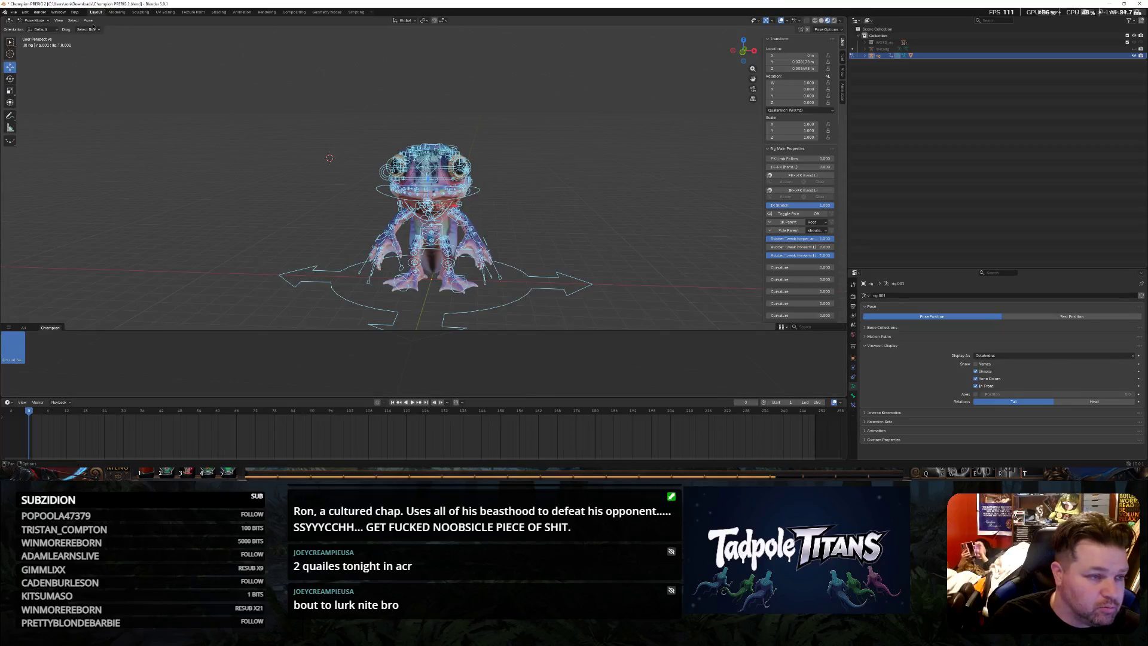
{"action": "left_click", "coordinate": [88, 20]}
{"action": "left_click", "coordinate": [116, 174]}
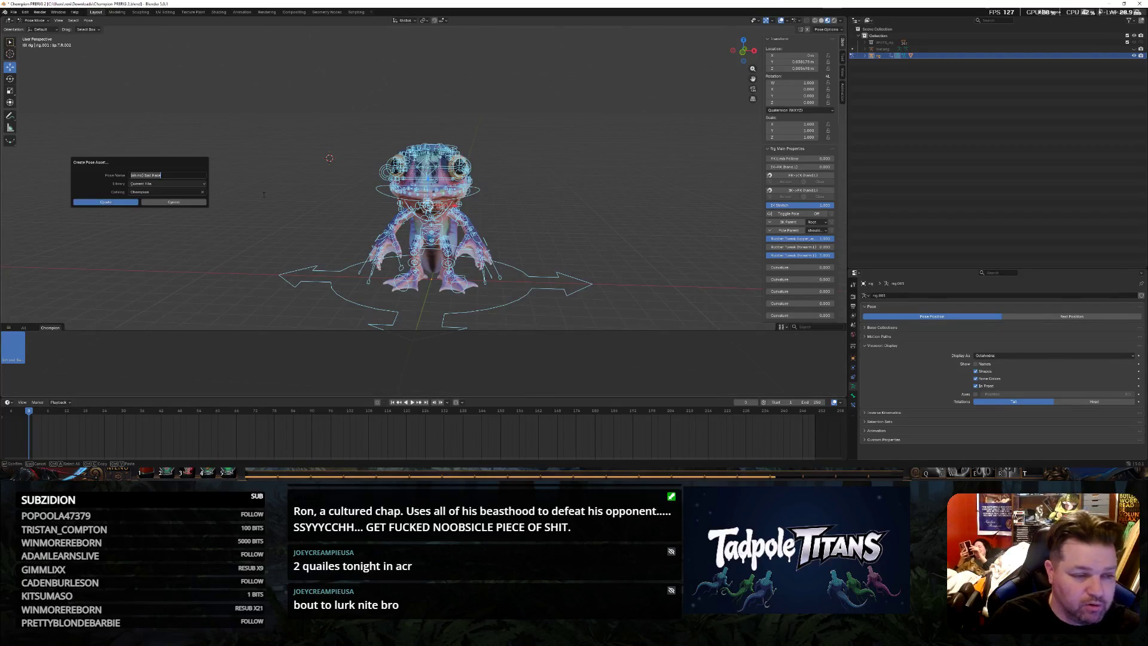
{"action": "type", "text": "tral Pose"}
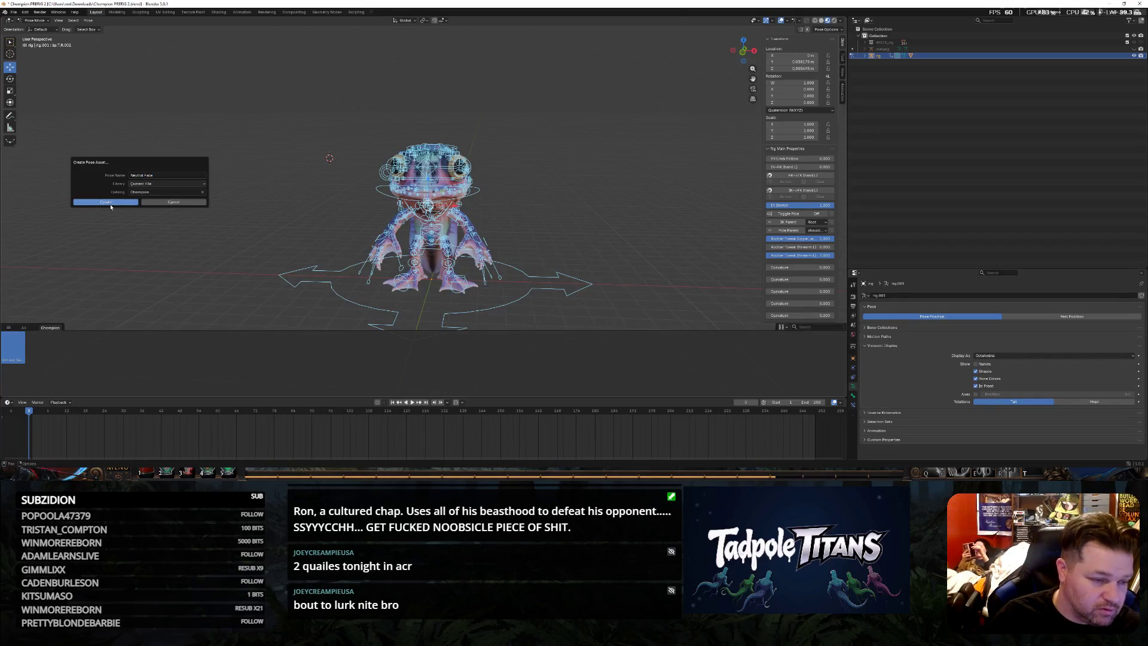
{"action": "left_click", "coordinate": [108, 203]}
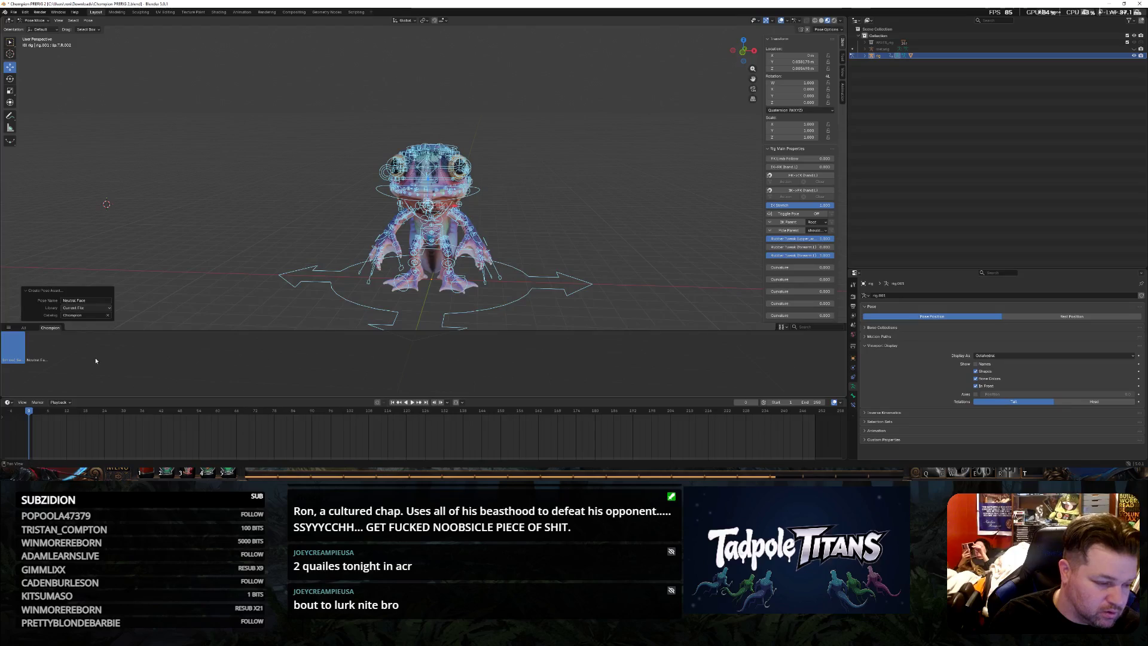
Deselect the bones and hide the rig object in the Outliner
{"action": "left_click", "coordinate": [279, 159]}
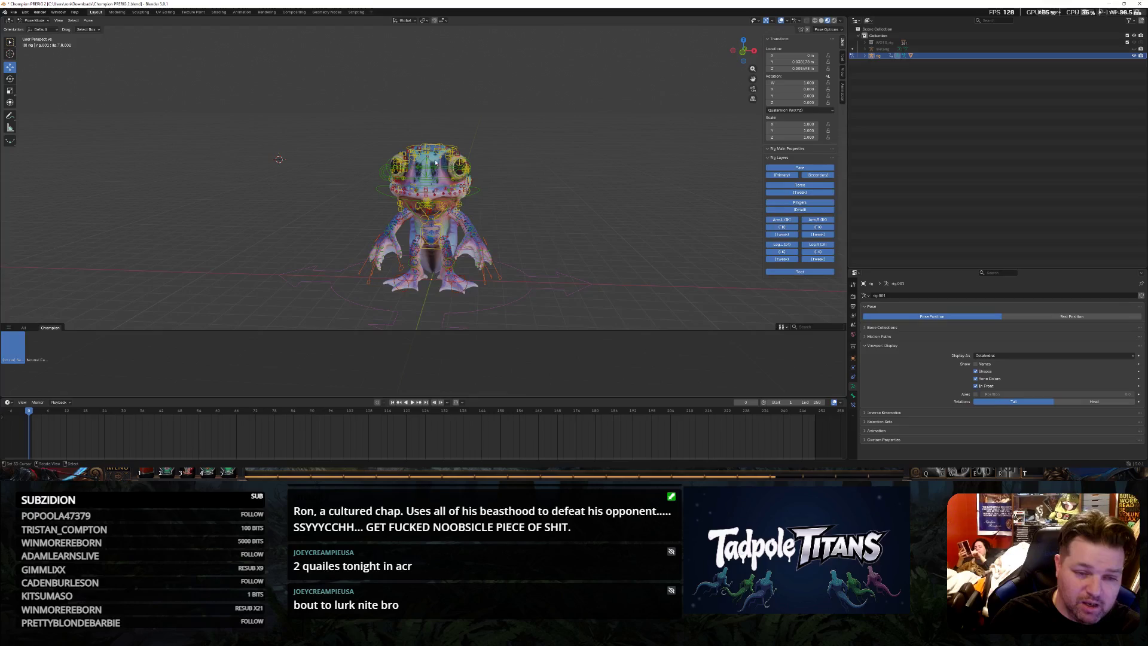
{"action": "left_click", "coordinate": [953, 55]}
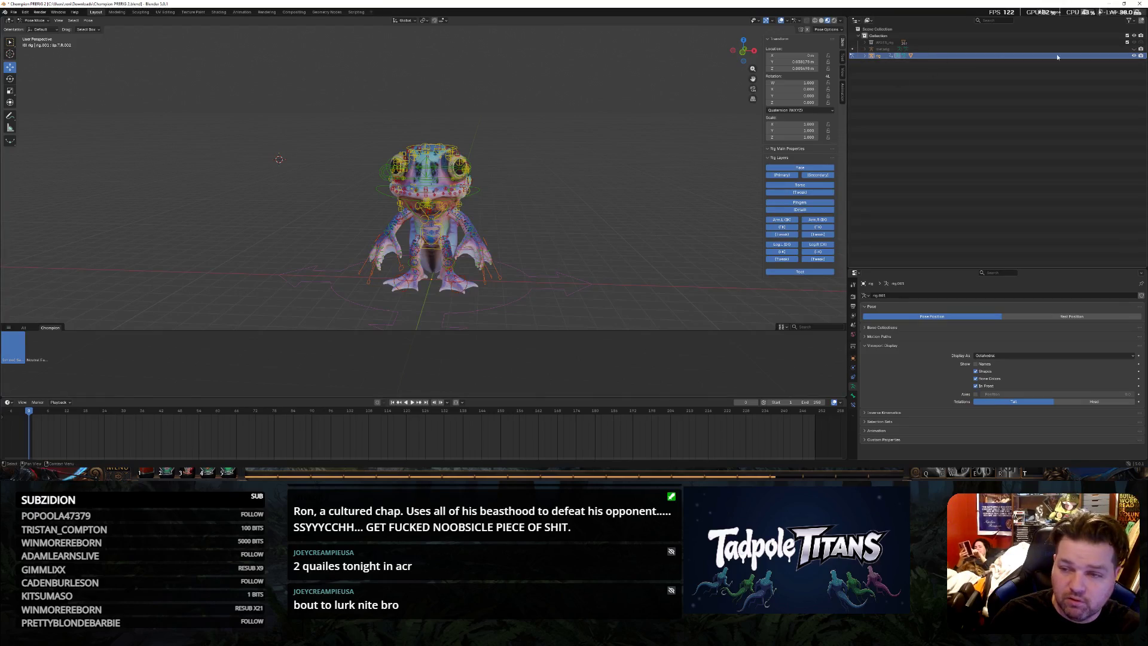
{"action": "left_click", "coordinate": [1139, 56]}
{"action": "middle_click_drag", "start_coordinate": [578, 238], "coordinate": [566, 237]}
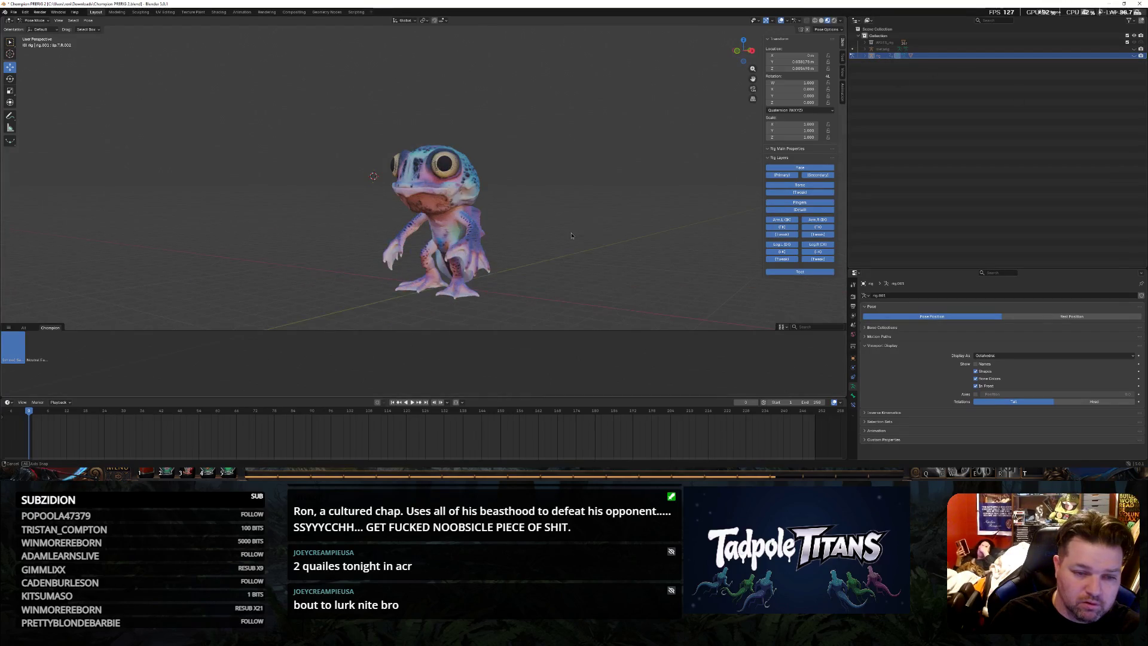
{"action": "scroll", "coordinate": [566, 236], "scroll_direction": "up", "scroll_amount": 3}
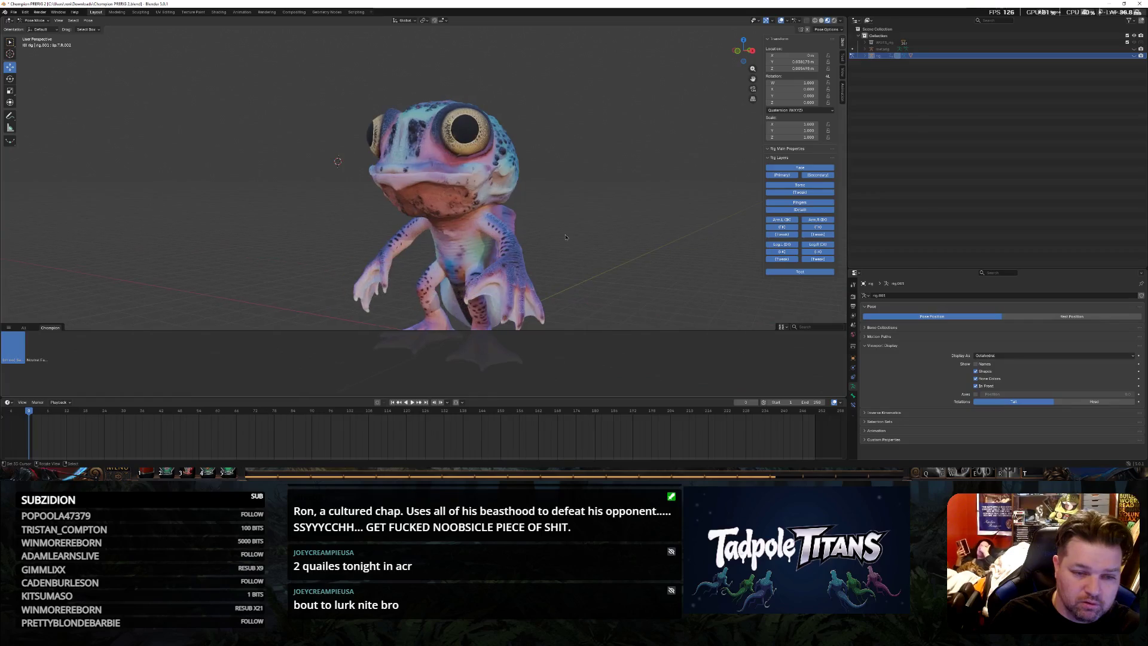
Apply the open-mouth pose asset, then the closed-mouth pose asset to the creature
{"action": "right_click", "coordinate": [13, 347]}
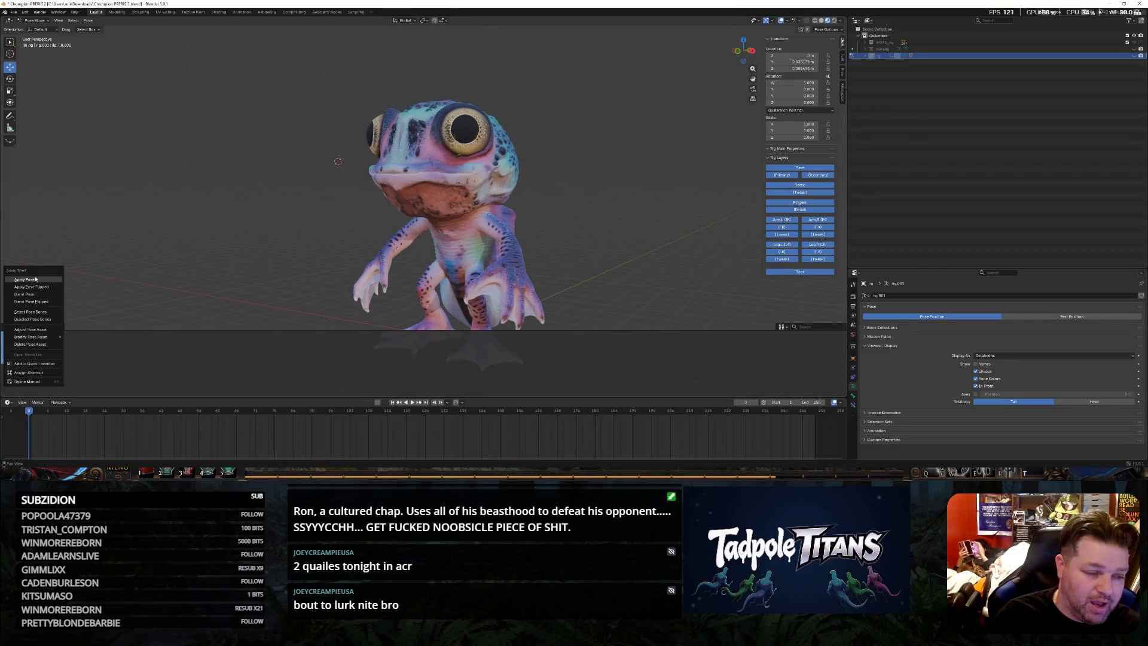
{"action": "left_click", "coordinate": [34, 280]}
{"action": "mouse_move", "coordinate": [190, 254]}
{"action": "middle_mouse_down"}
{"action": "mouse_move", "coordinate": [262, 261]}
{"action": "mouse_move", "coordinate": [216, 270]}
{"action": "middle_mouse_up"}
{"action": "right_click", "coordinate": [42, 348]}
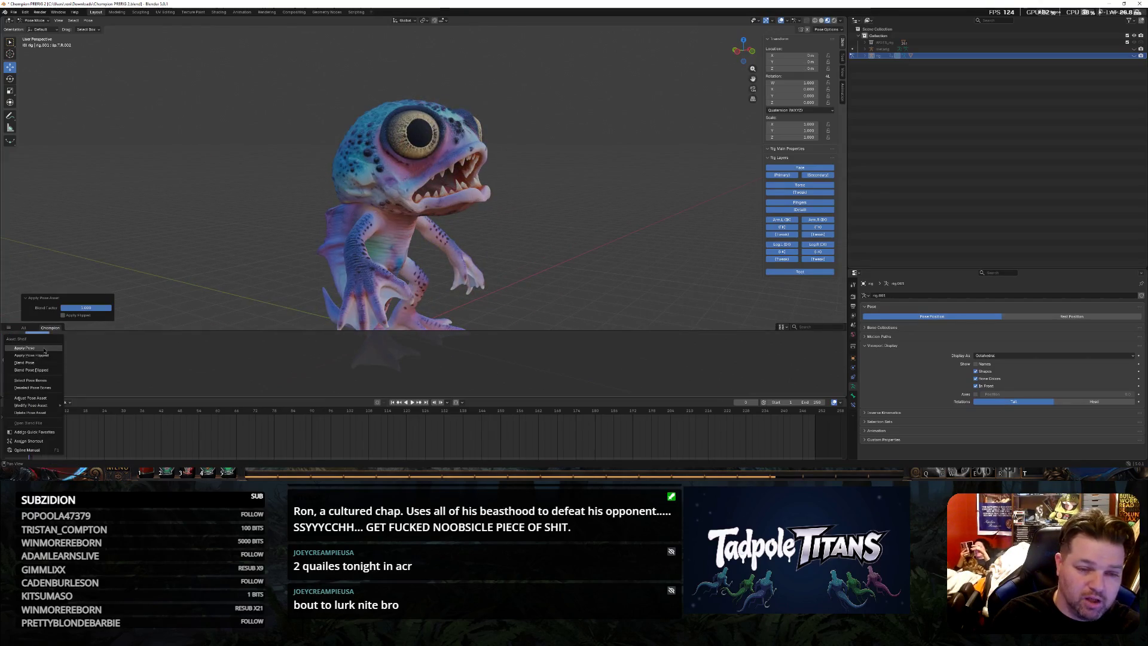
{"action": "left_click", "coordinate": [45, 352]}
{"action": "mouse_move", "coordinate": [529, 275]}
{"action": "middle_mouse_down"}
{"action": "mouse_move", "coordinate": [609, 238]}
{"action": "mouse_move", "coordinate": [237, 240]}
{"action": "middle_mouse_up"}
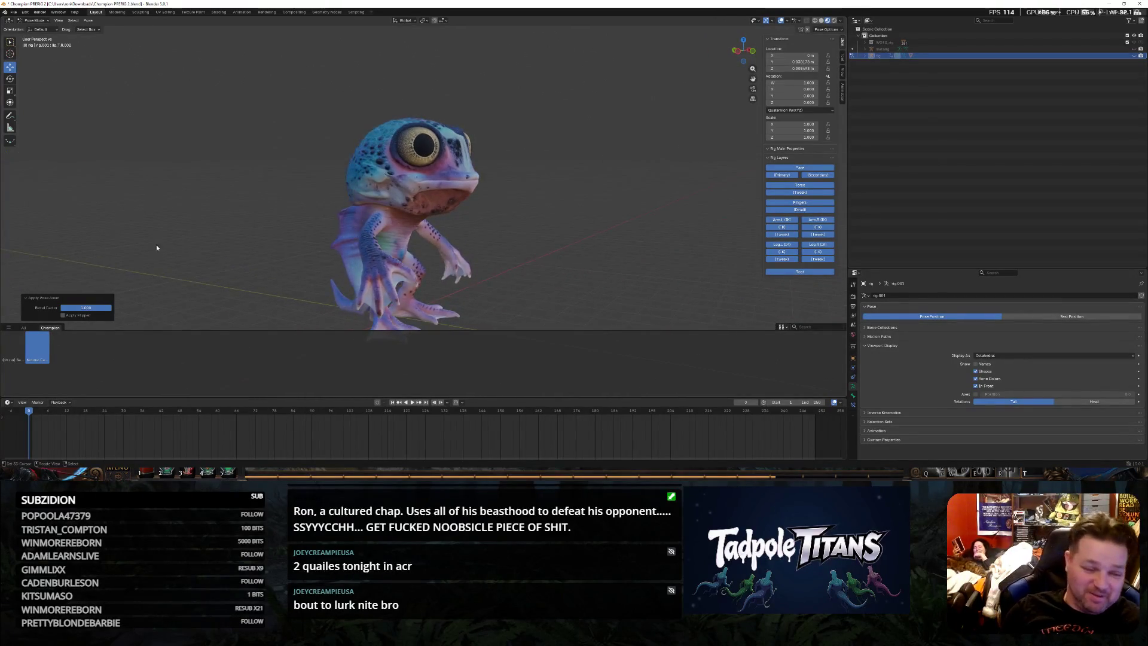
Switch between the open-mouth and closed-mouth neutral poses again, checking from the front view
{"action": "right_click", "coordinate": [24, 349]}
{"action": "left_click", "coordinate": [25, 345]}
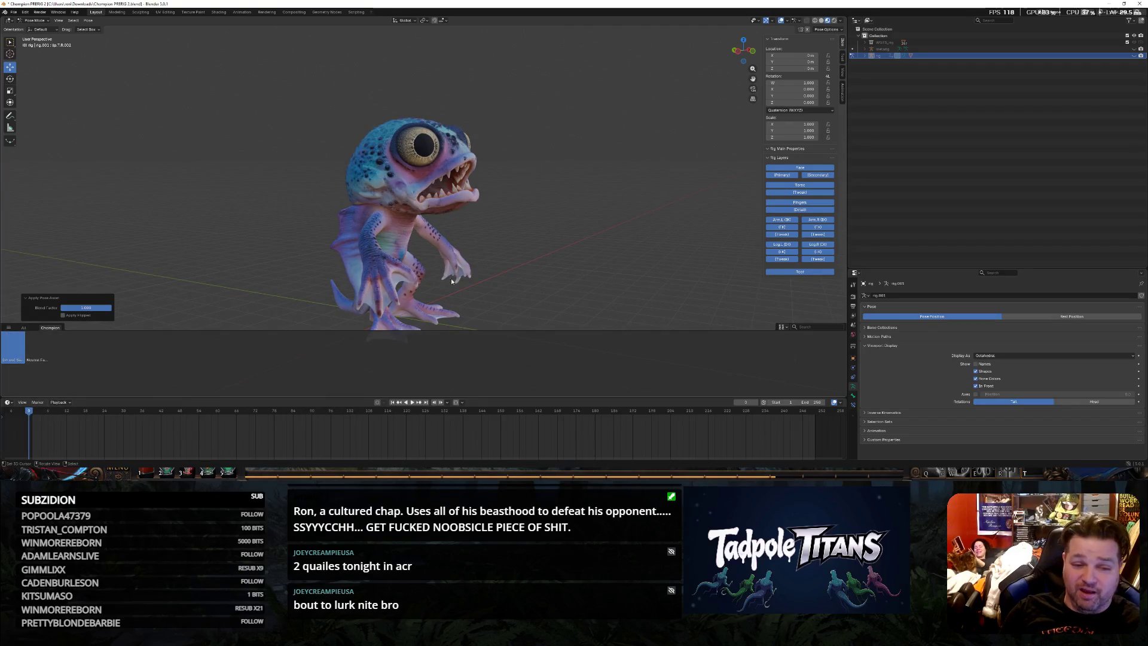
{"action": "middle_click_drag", "start_coordinate": [431, 270], "coordinate": [560, 267]}
{"action": "right_click", "coordinate": [41, 352]}
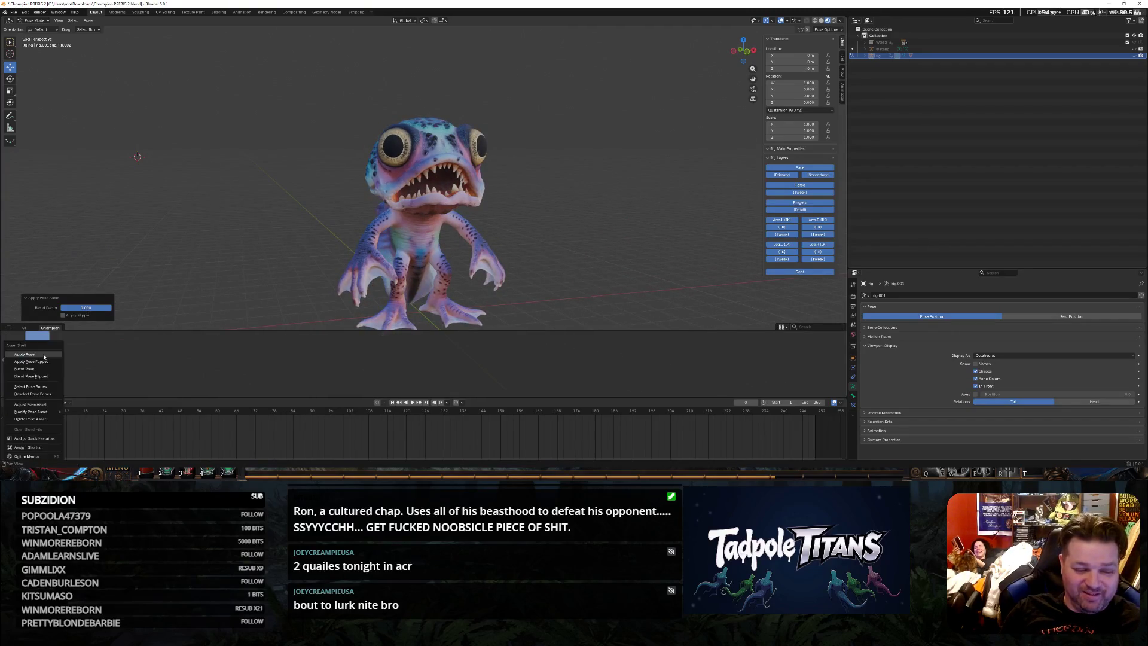
{"action": "left_click", "coordinate": [48, 361]}
{"action": "left_click_drag", "start_coordinate": [9, 356], "coordinate": [588, 242]}
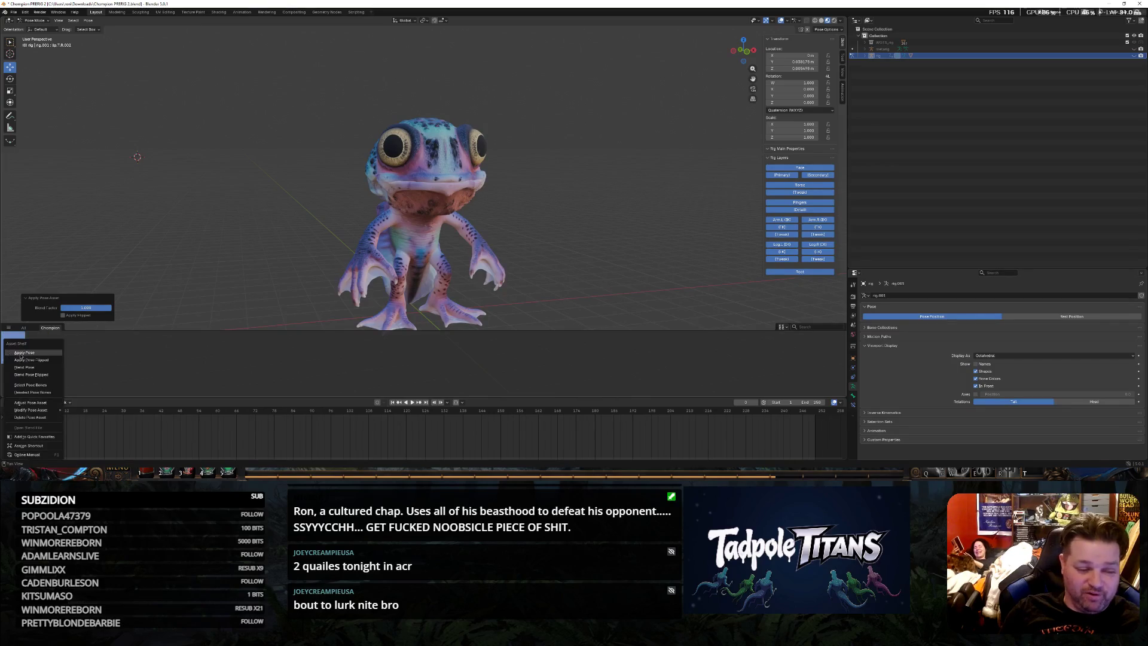
{"action": "key", "text": "KP_1"}
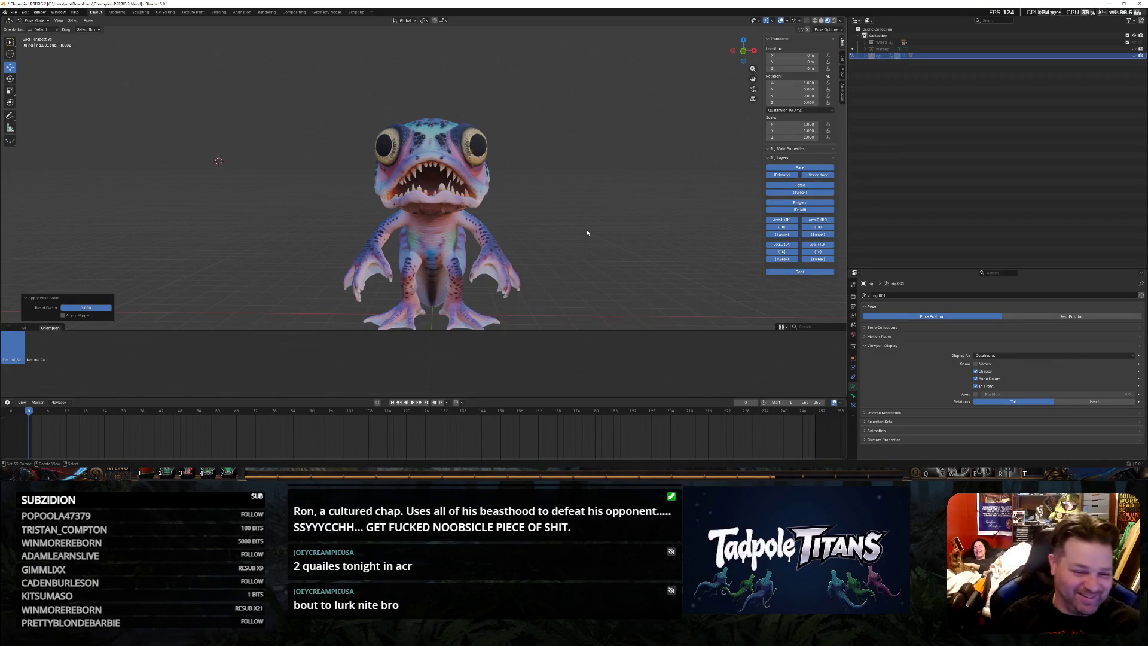
{"action": "left_click_drag", "start_coordinate": [37, 347], "coordinate": [683, 211]}
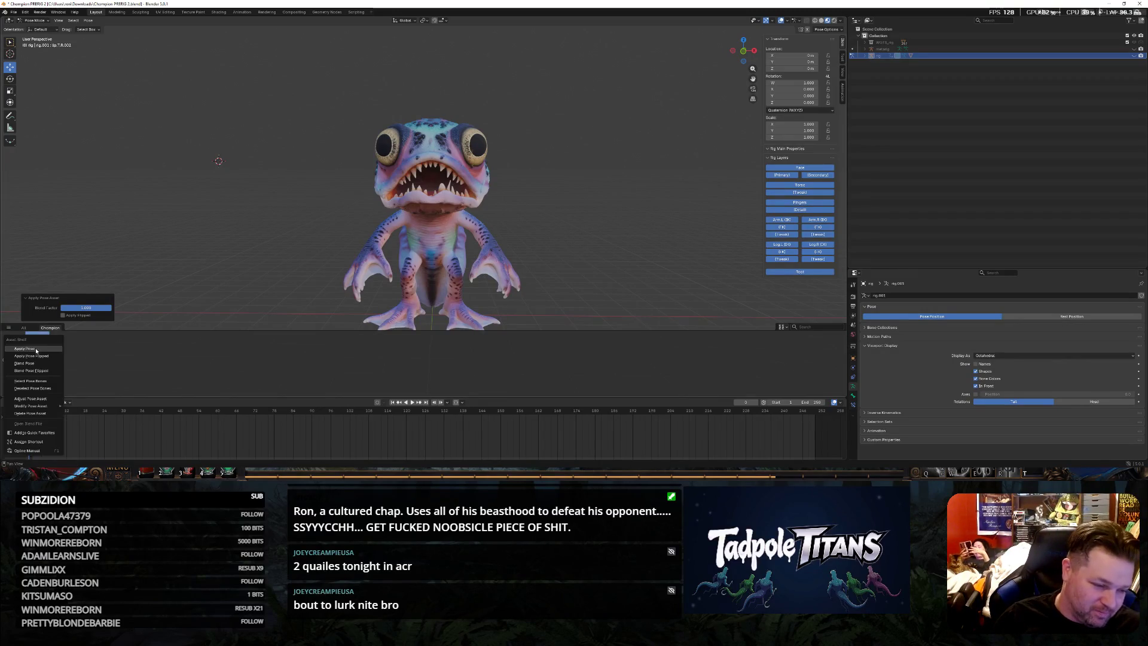
{"action": "scroll", "coordinate": [683, 213], "scroll_direction": "up", "scroll_amount": 3}
{"action": "scroll", "coordinate": [654, 223], "scroll_direction": "up", "scroll_amount": 2}
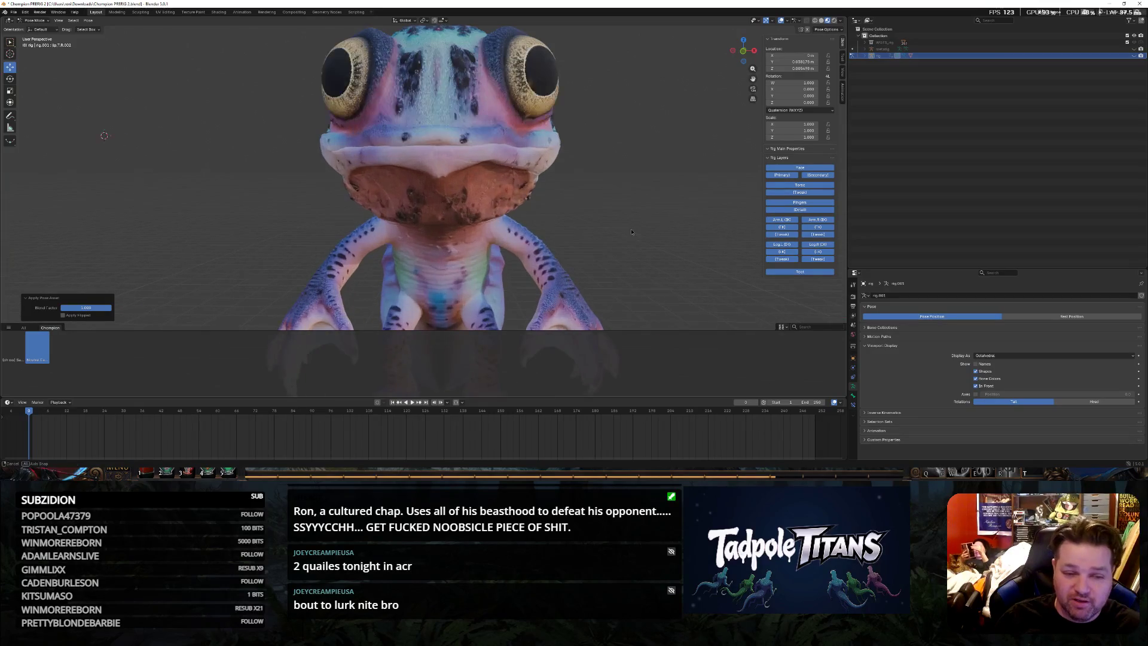
{"action": "scroll", "coordinate": [624, 233], "scroll_direction": "up", "scroll_amount": 2}
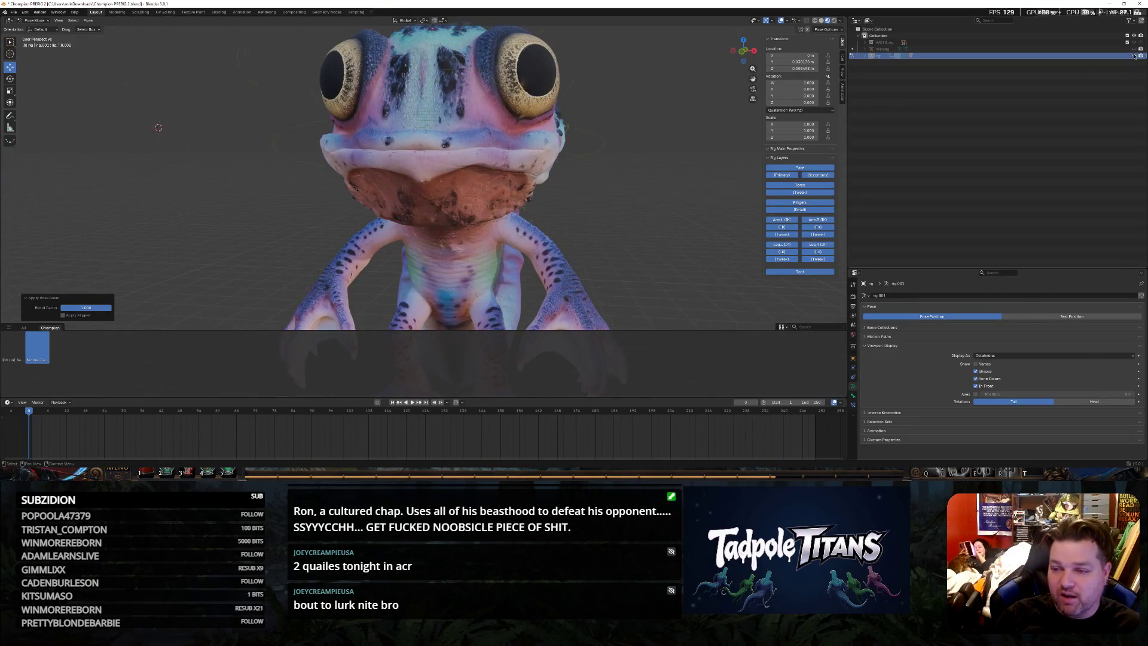
Show the rig controls over the head and raise a lip bone upward
{"action": "left_click", "coordinate": [897, 56]}
{"action": "scroll", "coordinate": [639, 183], "scroll_direction": "up", "scroll_amount": 2}
{"action": "middle_click_drag", "start_coordinate": [640, 183], "coordinate": [369, 151]}
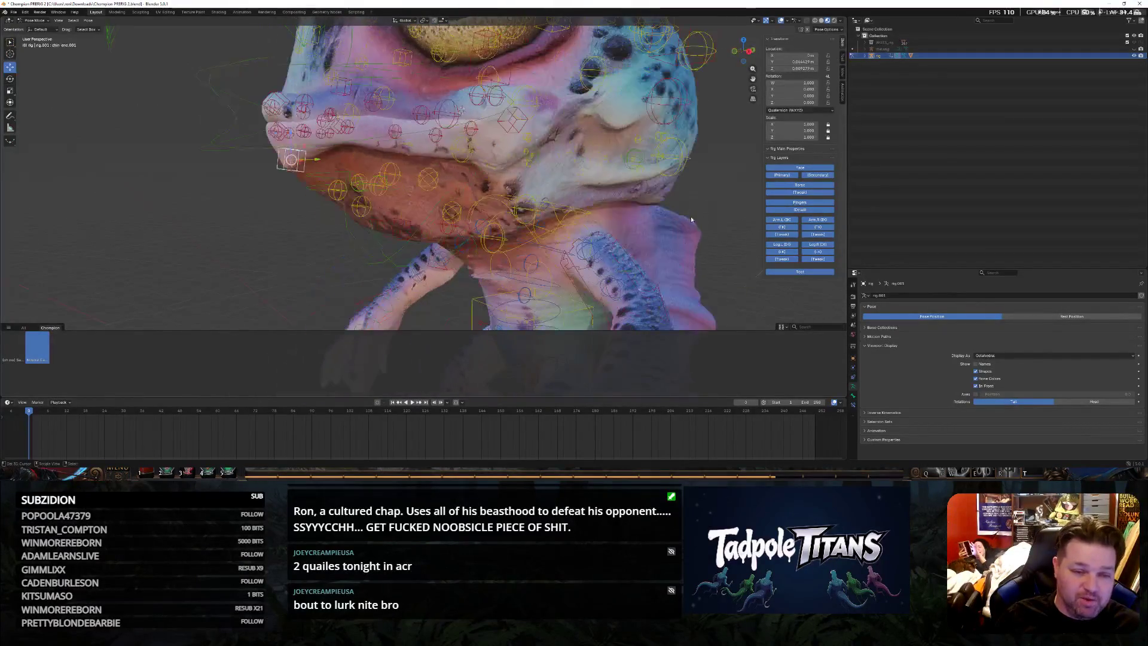
{"action": "left_click_drag", "start_coordinate": [292, 135], "coordinate": [291, 116]}
{"action": "middle_click_drag", "start_coordinate": [211, 225], "coordinate": [246, 216]}
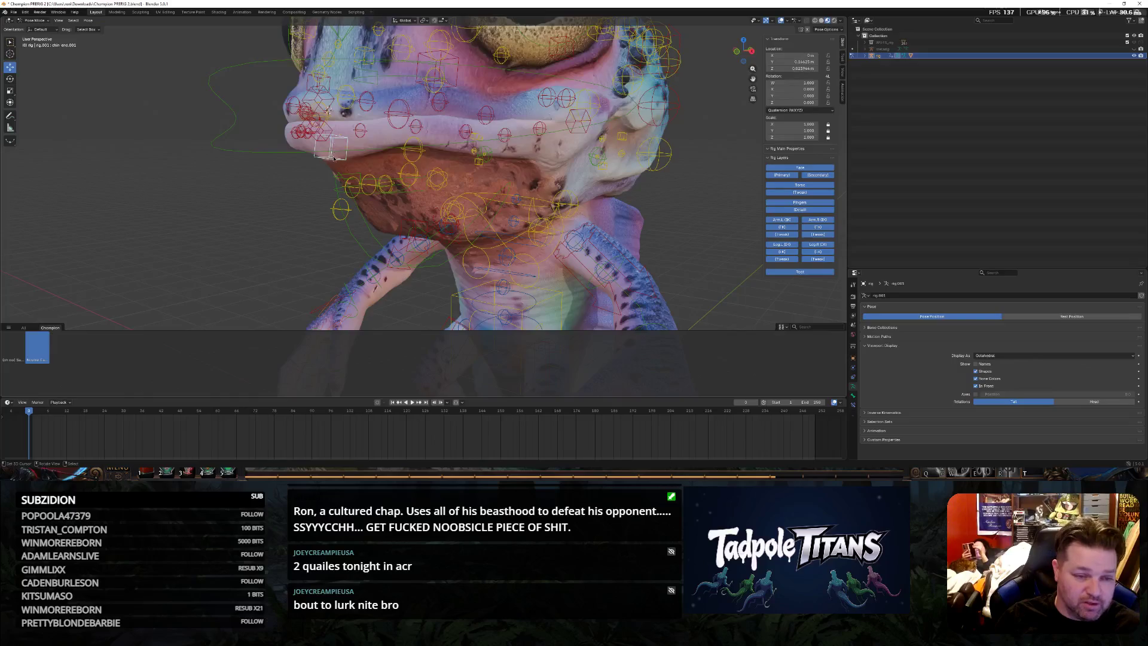
Select another lip bone and move it along one axis to reshape the closed lips
{"action": "mouse_move", "coordinate": [239, 249]}
{"action": "middle_mouse_down"}
{"action": "mouse_move", "coordinate": [298, 232]}
{"action": "mouse_move", "coordinate": [312, 176]}
{"action": "middle_mouse_up"}
{"action": "left_click", "coordinate": [340, 176]}
{"action": "key", "text": "g"}
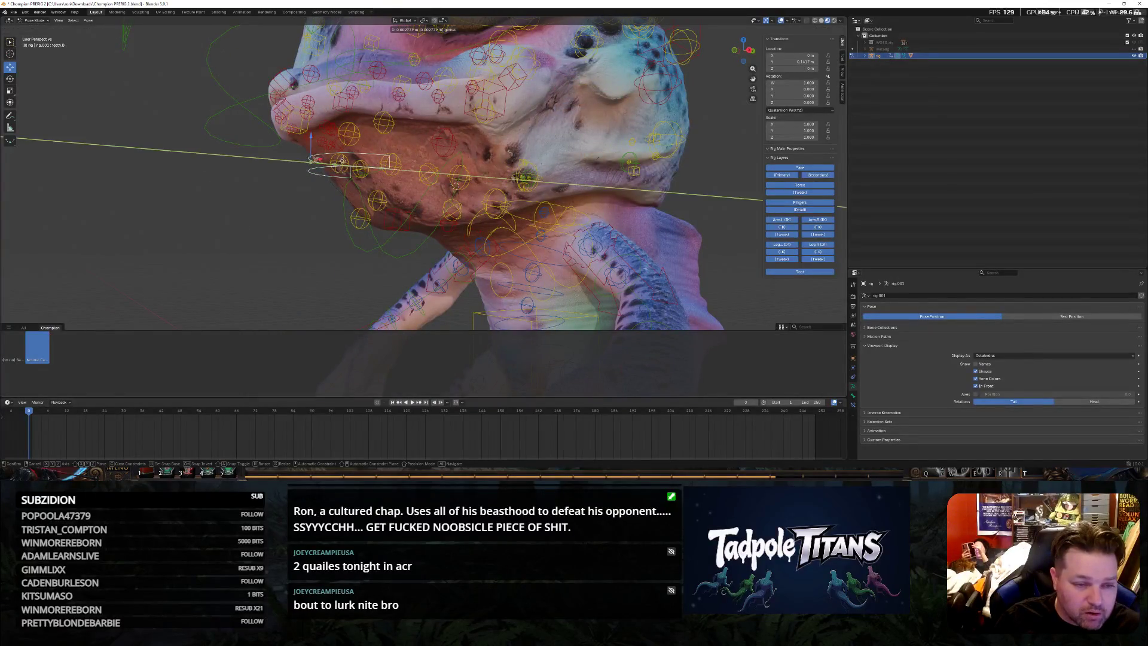
{"action": "left_click", "coordinate": [334, 165]}
{"action": "mouse_move", "coordinate": [334, 165]}
{"action": "middle_mouse_down"}
{"action": "mouse_move", "coordinate": [292, 172]}
{"action": "mouse_move", "coordinate": [299, 249]}
{"action": "middle_mouse_up"}
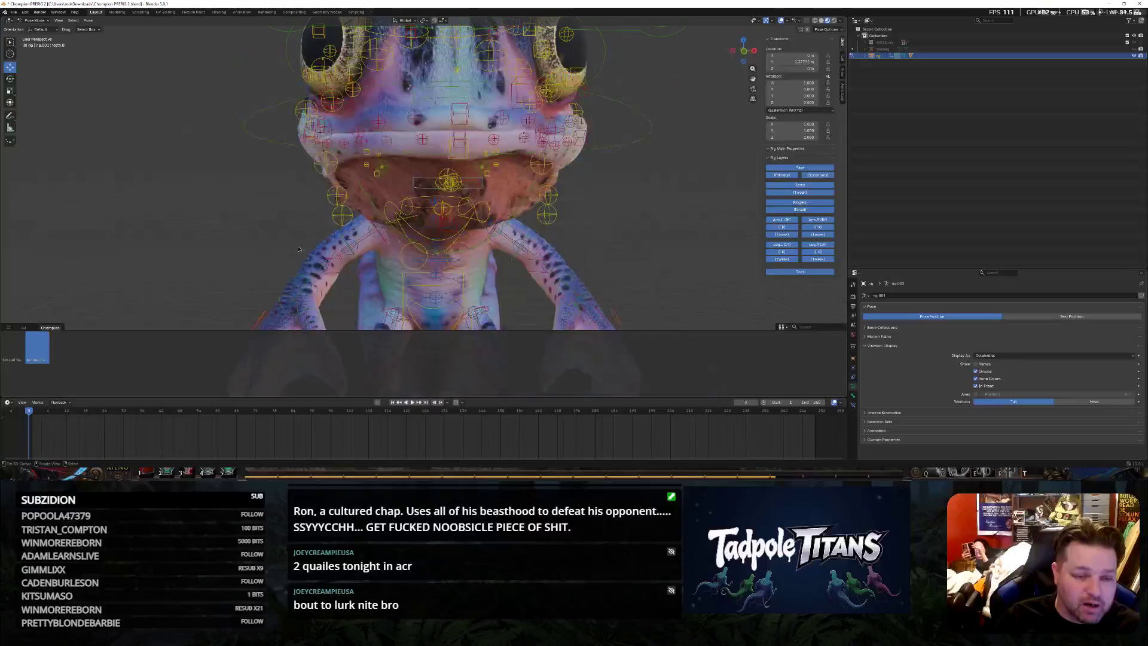
{"action": "scroll", "coordinate": [681, 196], "scroll_direction": "down", "scroll_amount": 5}
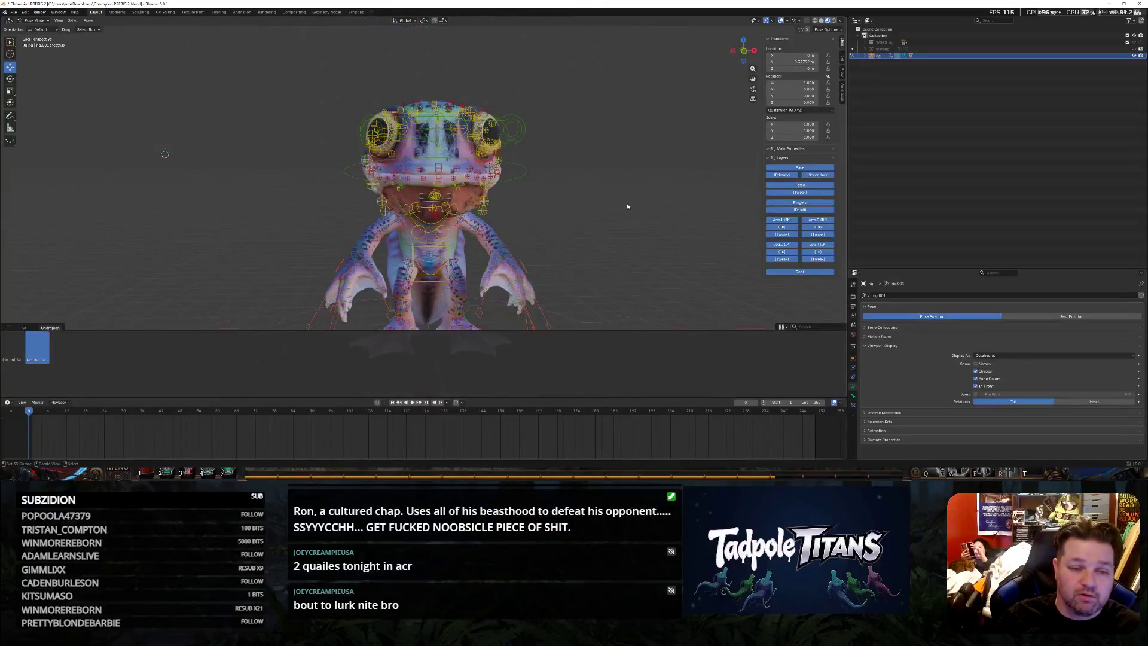
Browse the pose asset options and the Pose menu, then close them without changes
{"action": "right_click", "coordinate": [47, 346]}
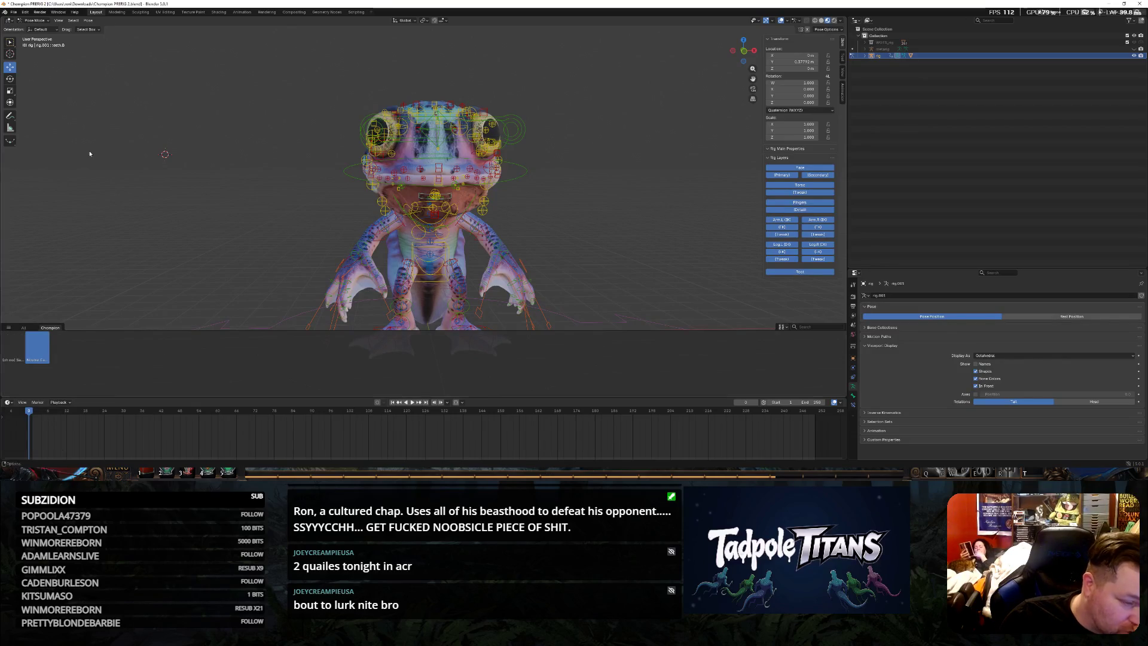
{"action": "left_click", "coordinate": [89, 20]}
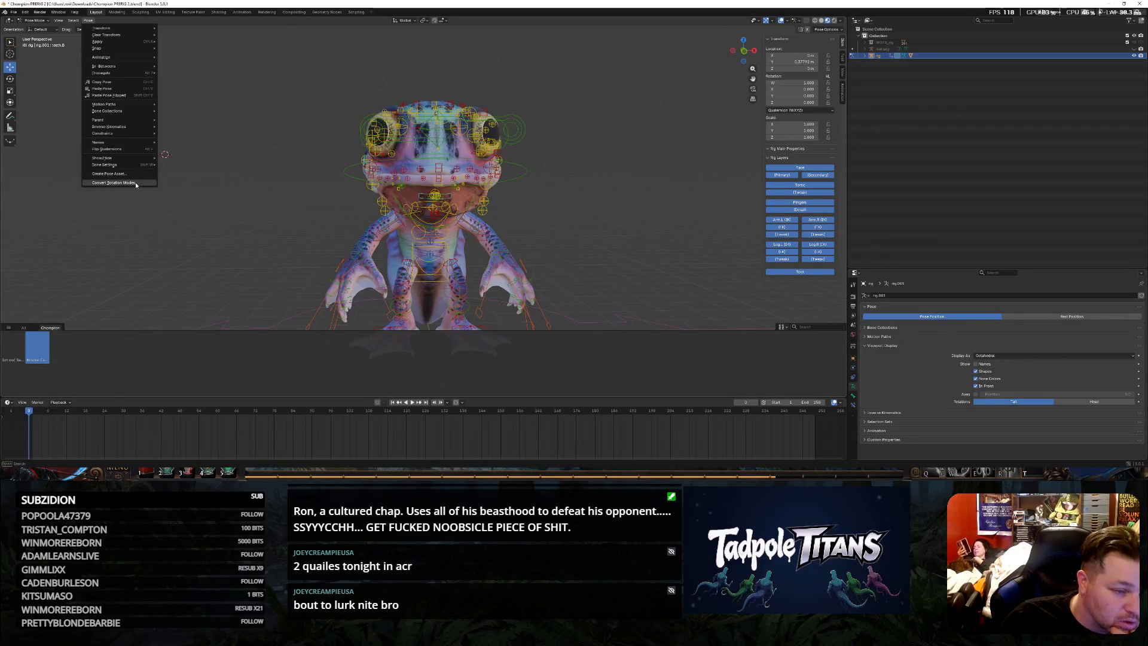
{"action": "right_click", "coordinate": [35, 348]}
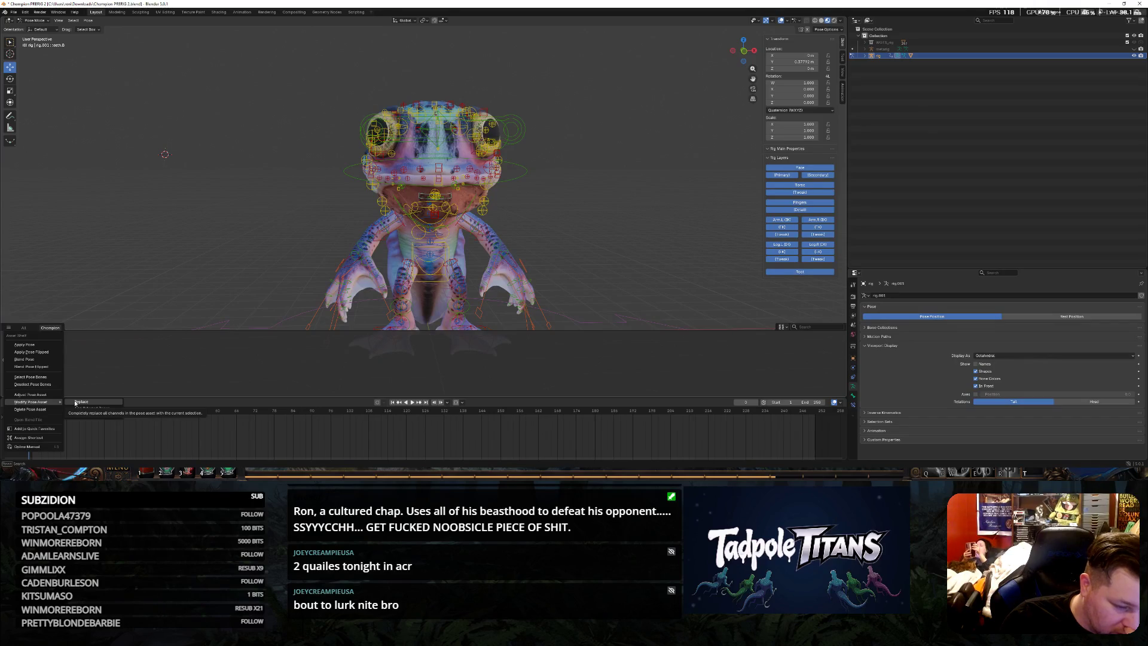
{"action": "key", "text": "Escape"}
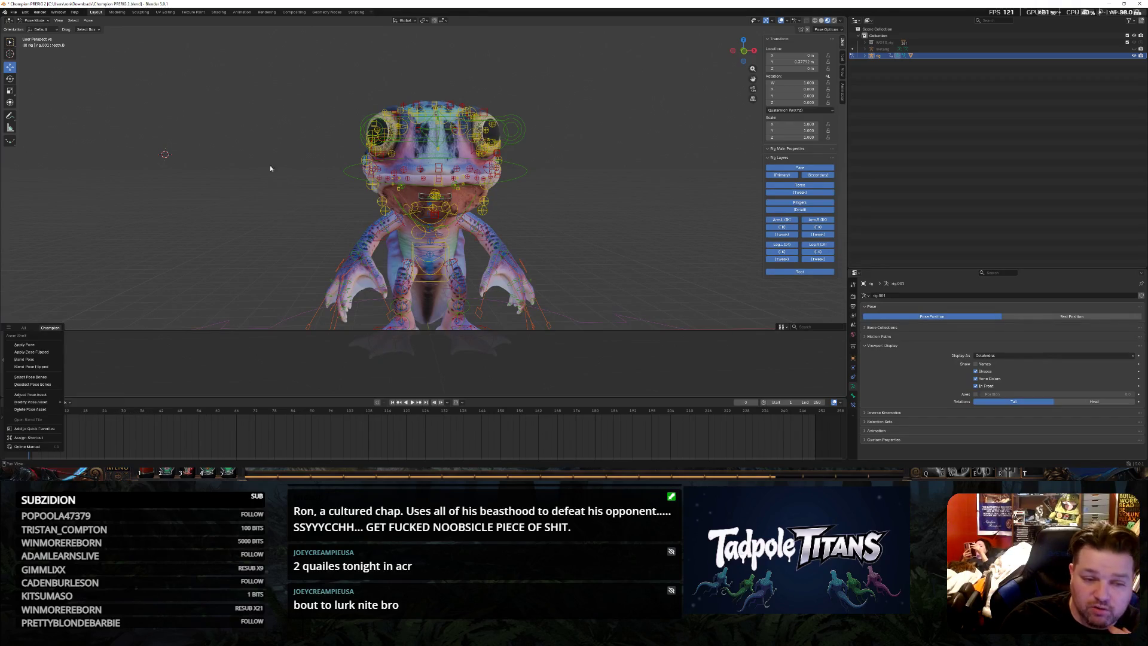
{"action": "key", "text": "Escape"}
{"action": "scroll", "coordinate": [190, 222], "scroll_direction": "down", "scroll_amount": 3}
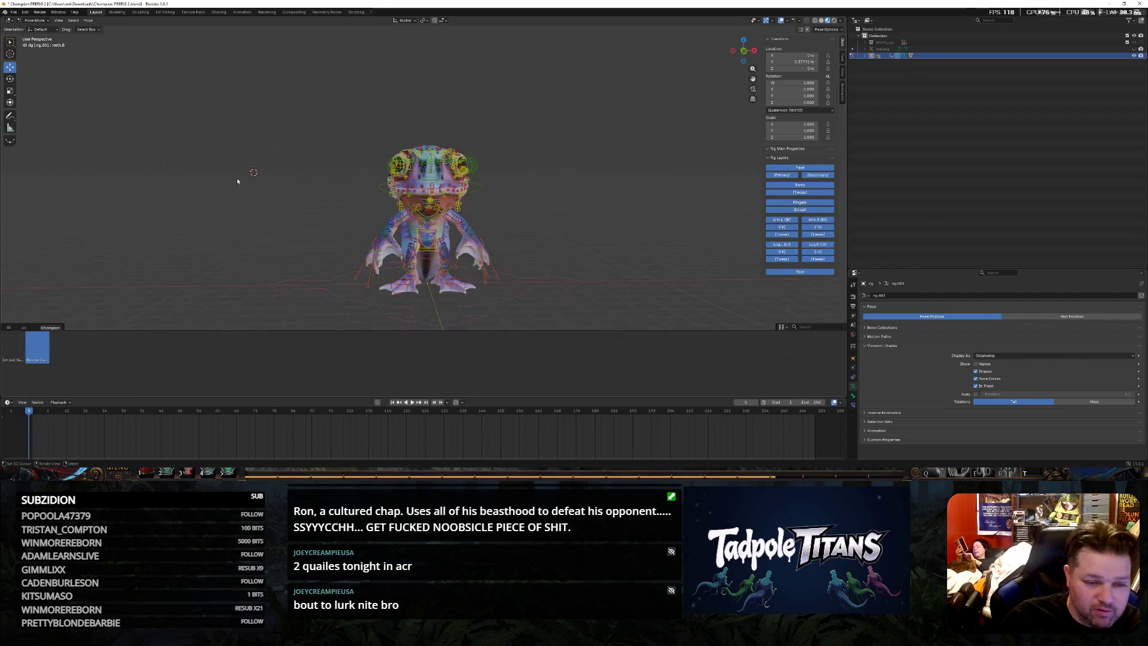
Select all bones and update the closed-mouth pose asset with Modify Pose Asset > Add Selected Bones
{"action": "key", "text": "a"}
{"action": "right_click", "coordinate": [47, 359]}
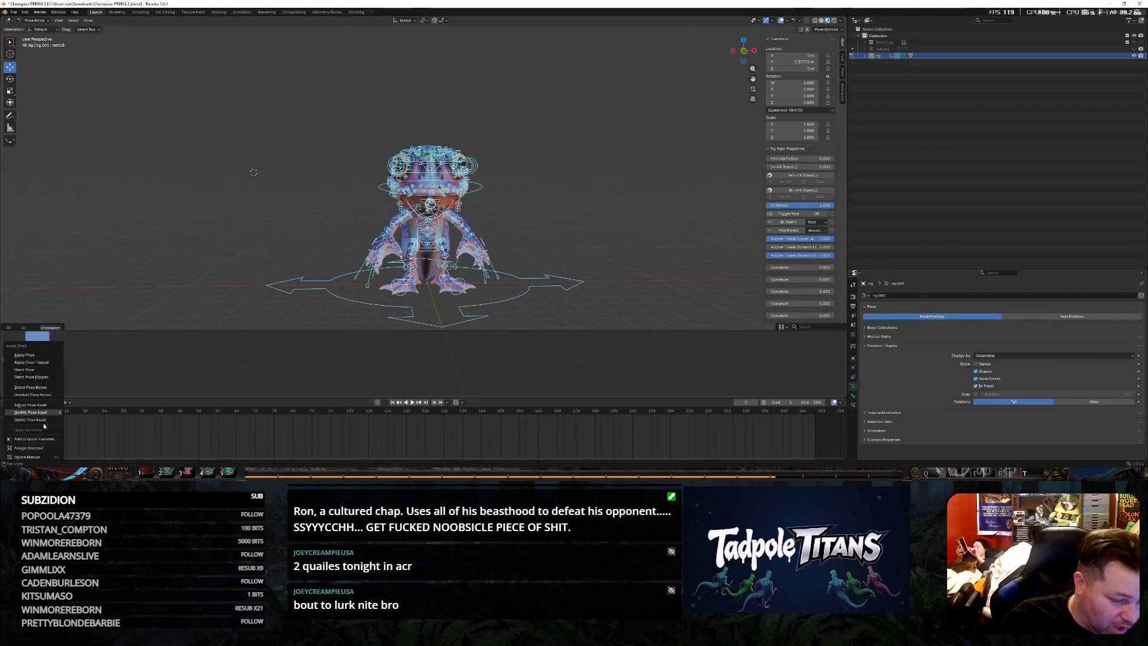
{"action": "mouse_move", "coordinate": [31, 412]}
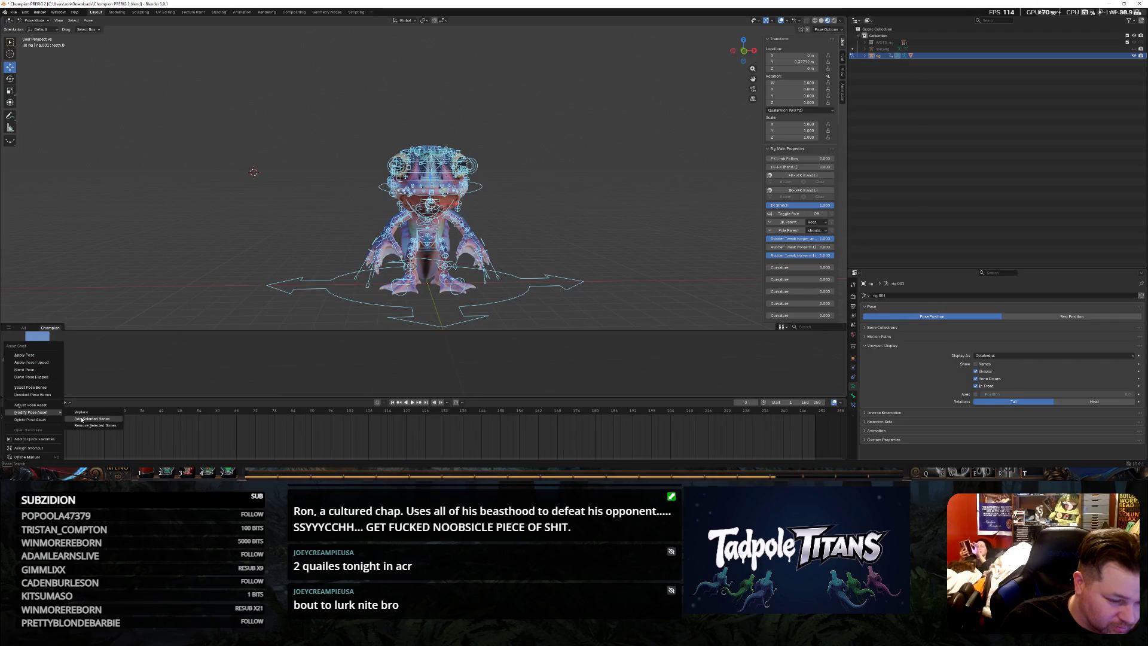
{"action": "left_click", "coordinate": [84, 415]}
{"action": "left_click", "coordinate": [604, 252]}
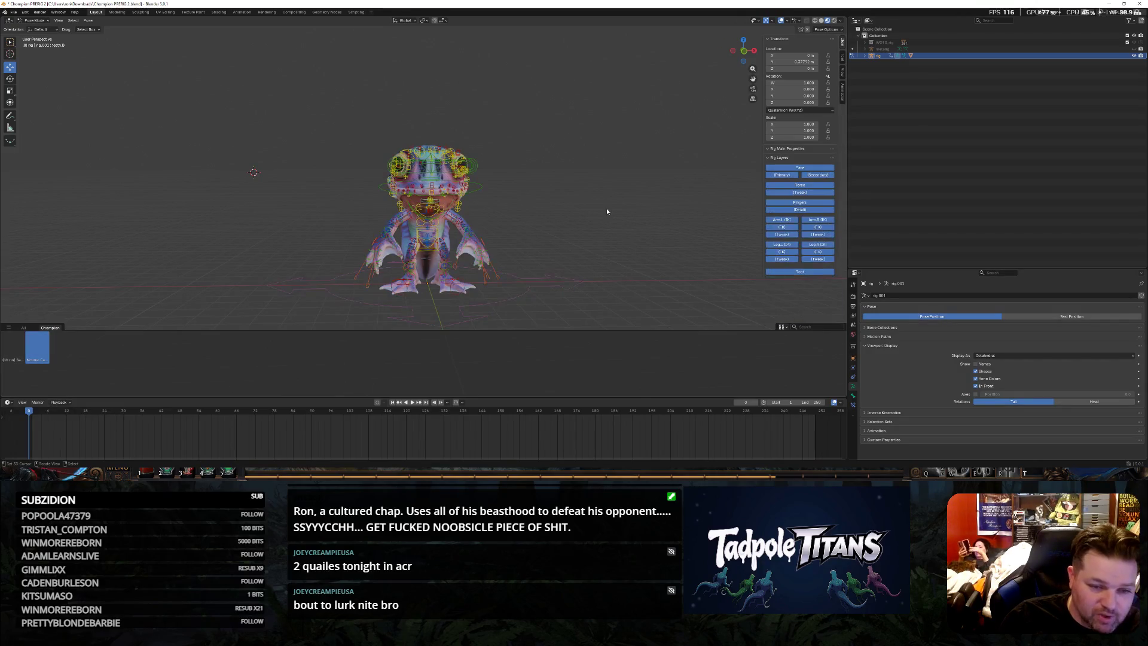
{"action": "scroll", "coordinate": [597, 189], "scroll_direction": "up", "scroll_amount": 3}
{"action": "scroll", "coordinate": [625, 200], "scroll_direction": "up", "scroll_amount": 2}
Hide the rig, then repeatedly apply the open-mouth pose and undo it to compare
{"action": "middle_click_drag", "start_coordinate": [625, 200], "coordinate": [547, 171]}
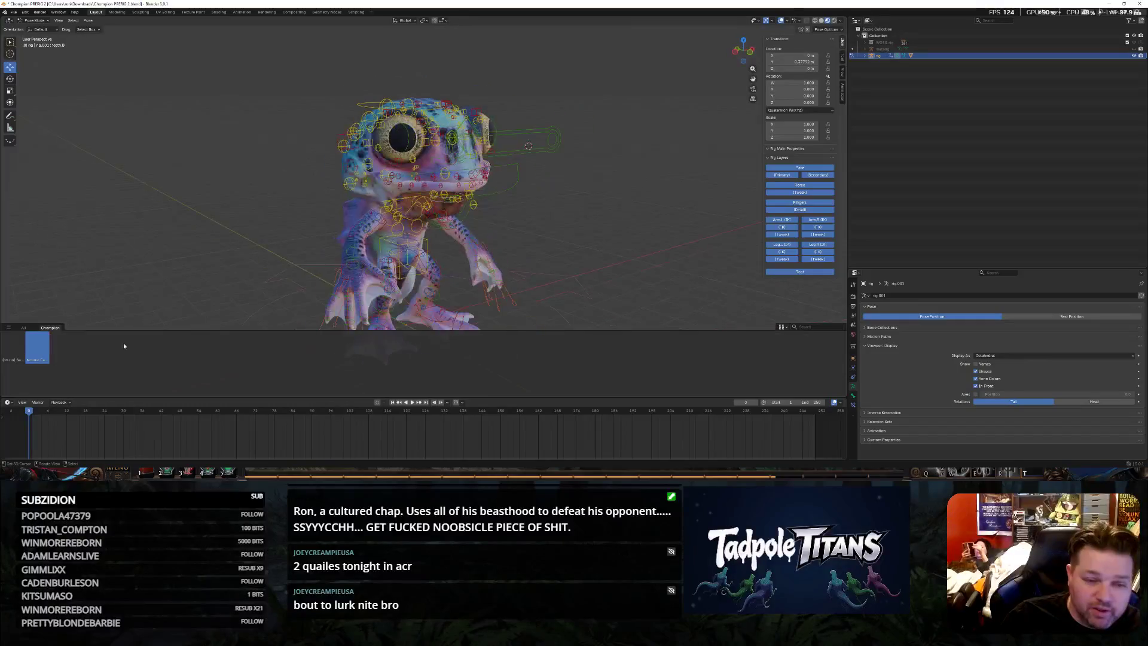
{"action": "left_click", "coordinate": [1134, 55]}
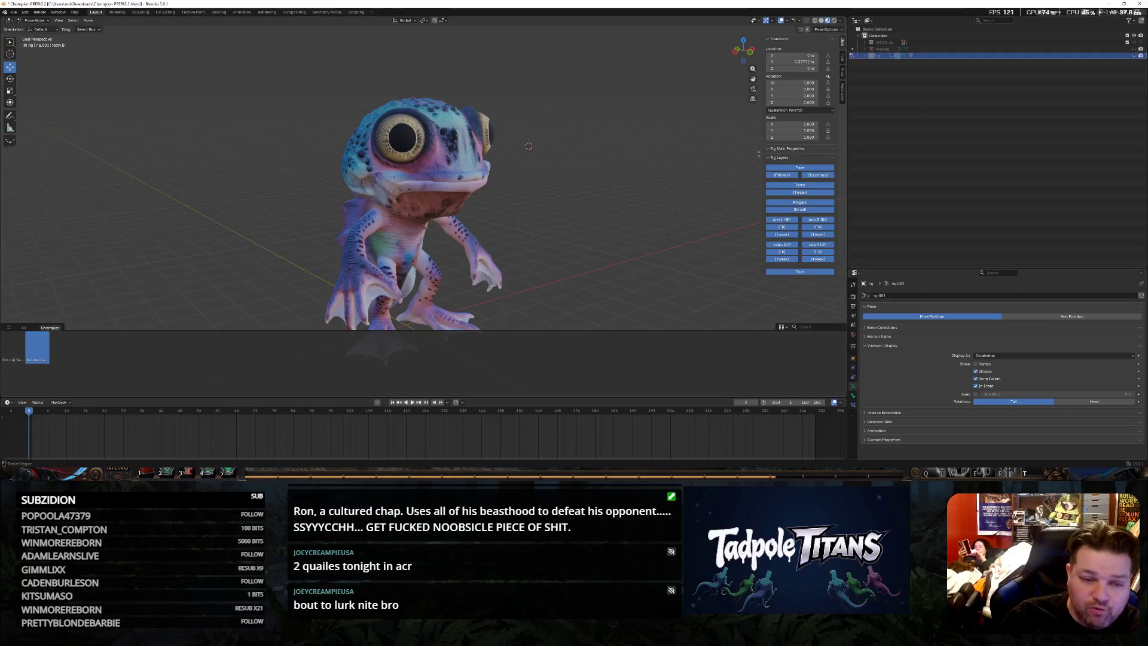
{"action": "middle_click_drag", "start_coordinate": [720, 158], "coordinate": [45, 304]}
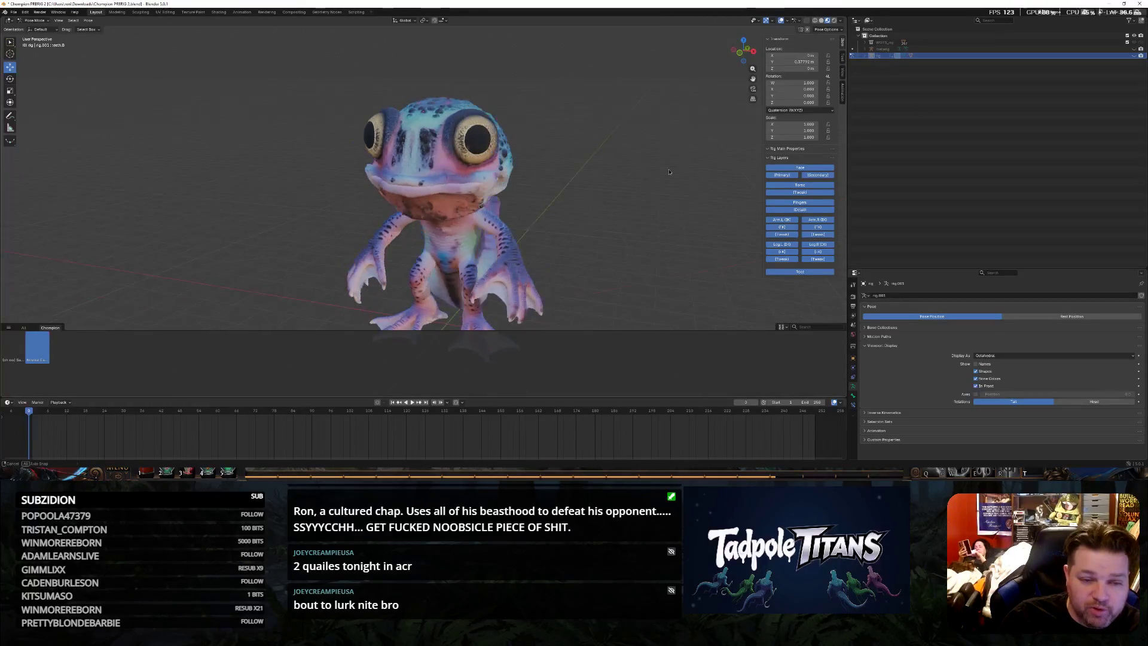
{"action": "left_click", "coordinate": [40, 348]}
{"action": "key", "text": "ctrl+z"}
{"action": "left_click", "coordinate": [40, 349]}
{"action": "key", "text": "ctrl+z"}
{"action": "left_click", "coordinate": [36, 350]}
{"action": "key", "text": "ctrl+z"}
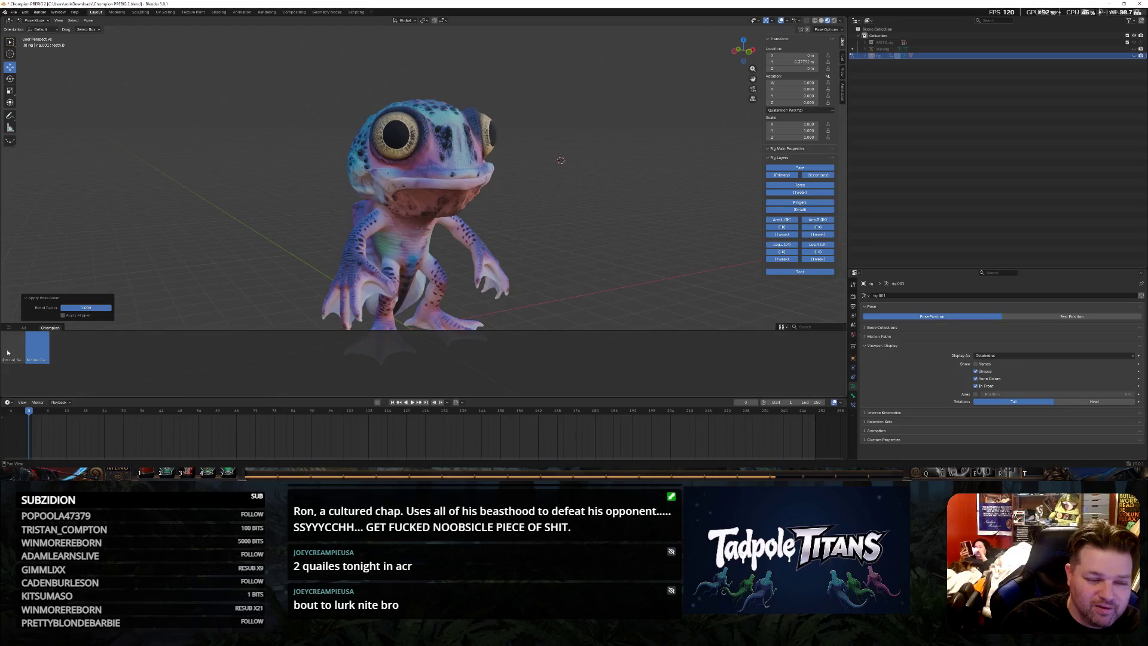
Apply the open-mouth pose, then the updated closed-mouth pose, and inspect from the front
{"action": "left_click", "coordinate": [21, 354]}
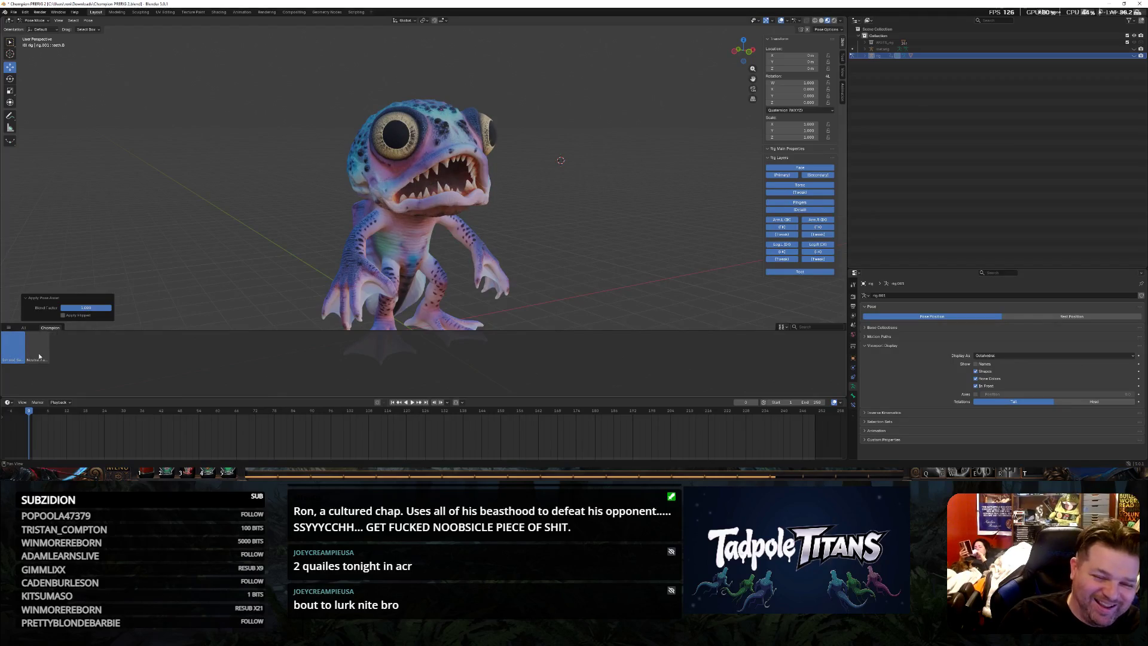
{"action": "left_click", "coordinate": [39, 356]}
{"action": "middle_click_drag", "start_coordinate": [502, 234], "coordinate": [612, 241]}
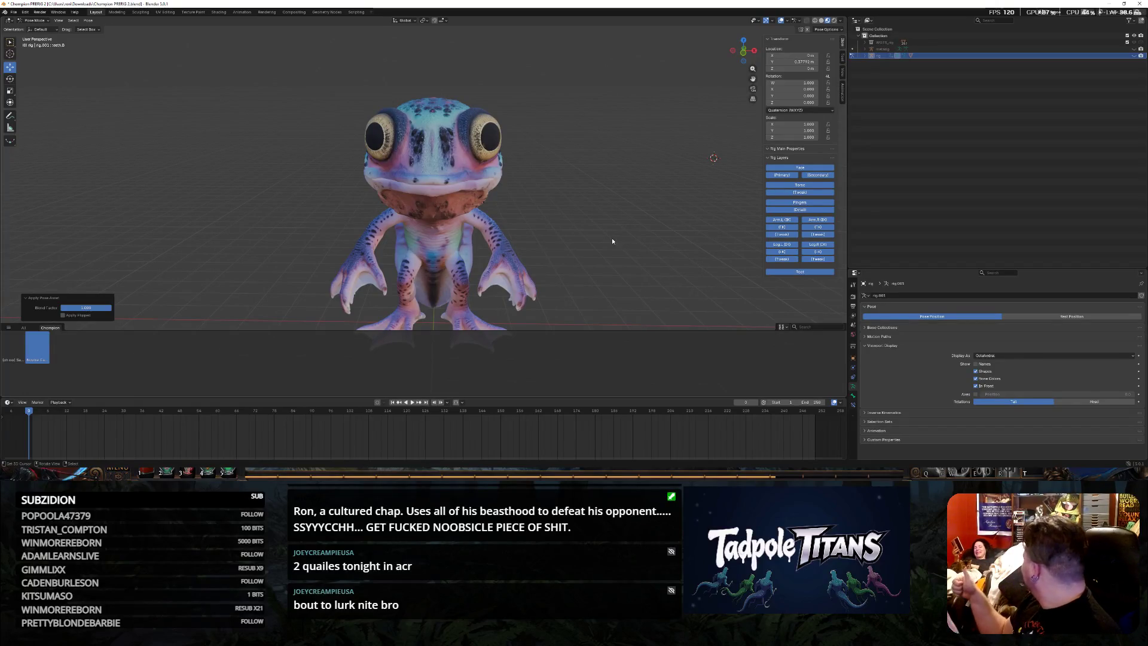
{"action": "mouse_move", "coordinate": [611, 240]}
{"action": "middle_mouse_down"}
{"action": "mouse_move", "coordinate": [566, 215]}
{"action": "mouse_move", "coordinate": [581, 149]}
{"action": "mouse_move", "coordinate": [577, 178]}
{"action": "mouse_move", "coordinate": [547, 177]}
{"action": "middle_mouse_up"}
{"action": "scroll", "coordinate": [539, 238], "scroll_direction": "up", "scroll_amount": 3}
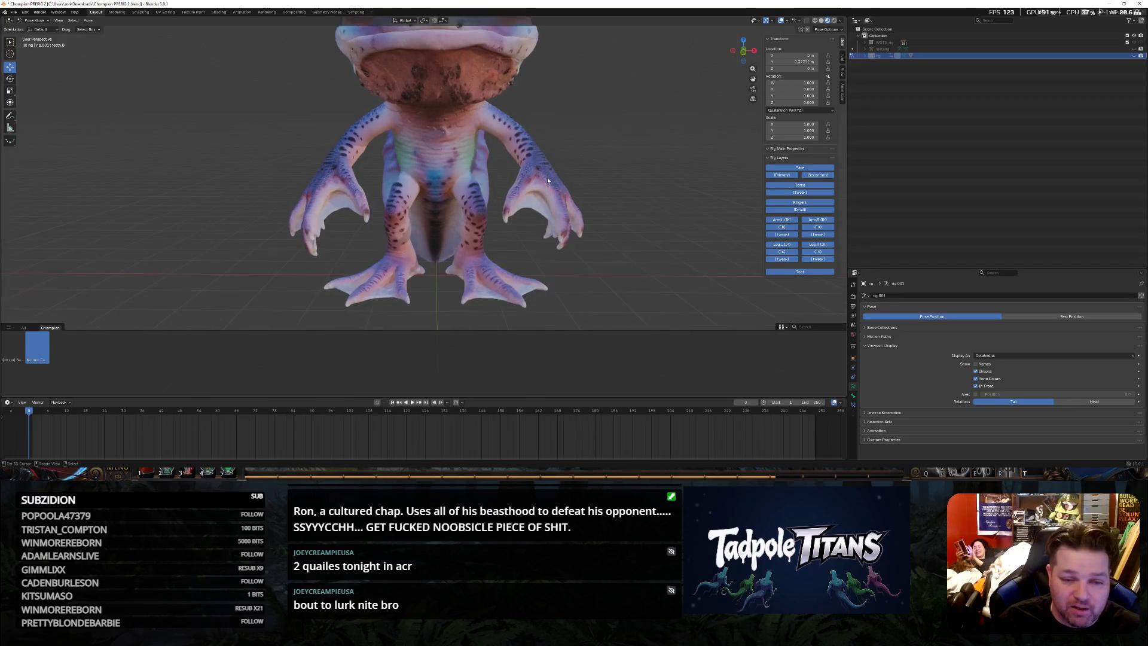
Show the rig again and select the creature's hand control bone
{"action": "middle_click_drag", "start_coordinate": [642, 195], "coordinate": [616, 202]}
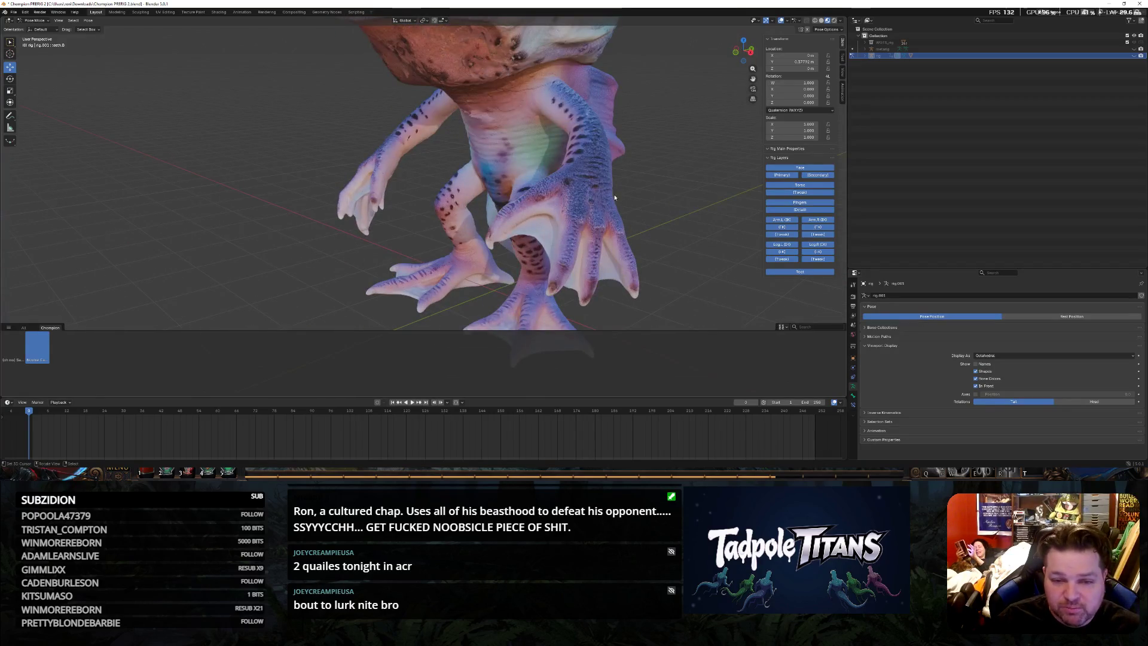
{"action": "left_click", "coordinate": [1135, 57]}
{"action": "mouse_move", "coordinate": [628, 180]}
{"action": "middle_mouse_down"}
{"action": "mouse_move", "coordinate": [667, 174]}
{"action": "mouse_move", "coordinate": [408, 186]}
{"action": "middle_mouse_up"}
{"action": "left_click", "coordinate": [355, 170]}
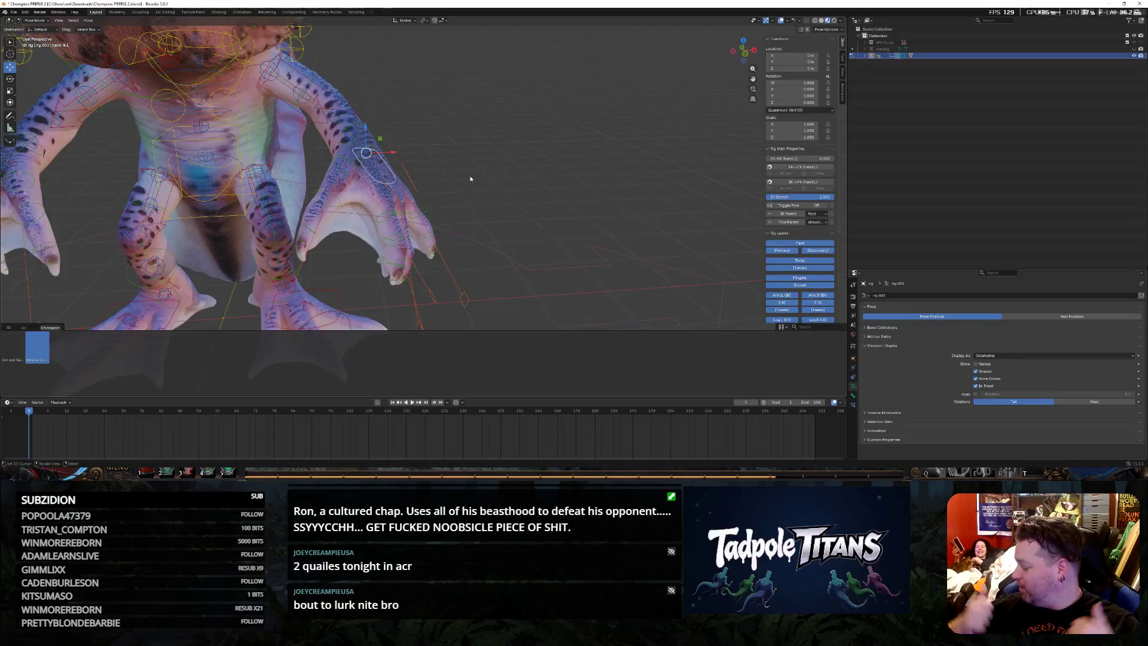
Trial several positions for the hand IK control by moving it around the creature's side
{"action": "mouse_move", "coordinate": [470, 179]}
{"action": "middle_mouse_down"}
{"action": "mouse_move", "coordinate": [547, 227]}
{"action": "mouse_move", "coordinate": [536, 222]}
{"action": "middle_mouse_up"}
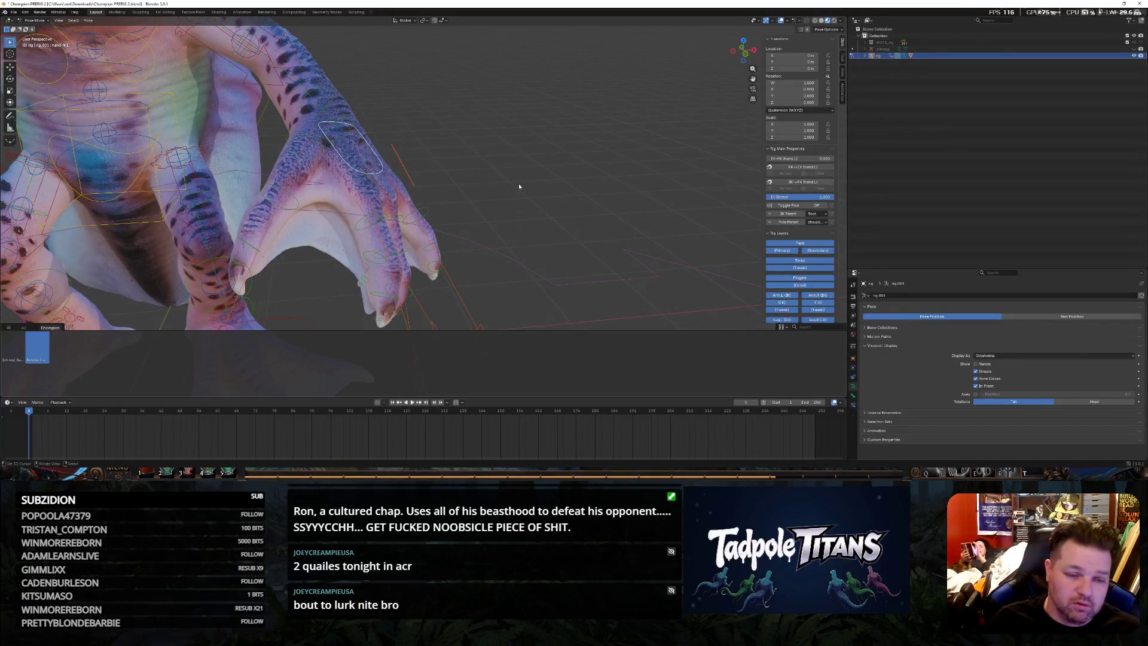
{"action": "middle_click_drag", "start_coordinate": [519, 183], "coordinate": [357, 152]}
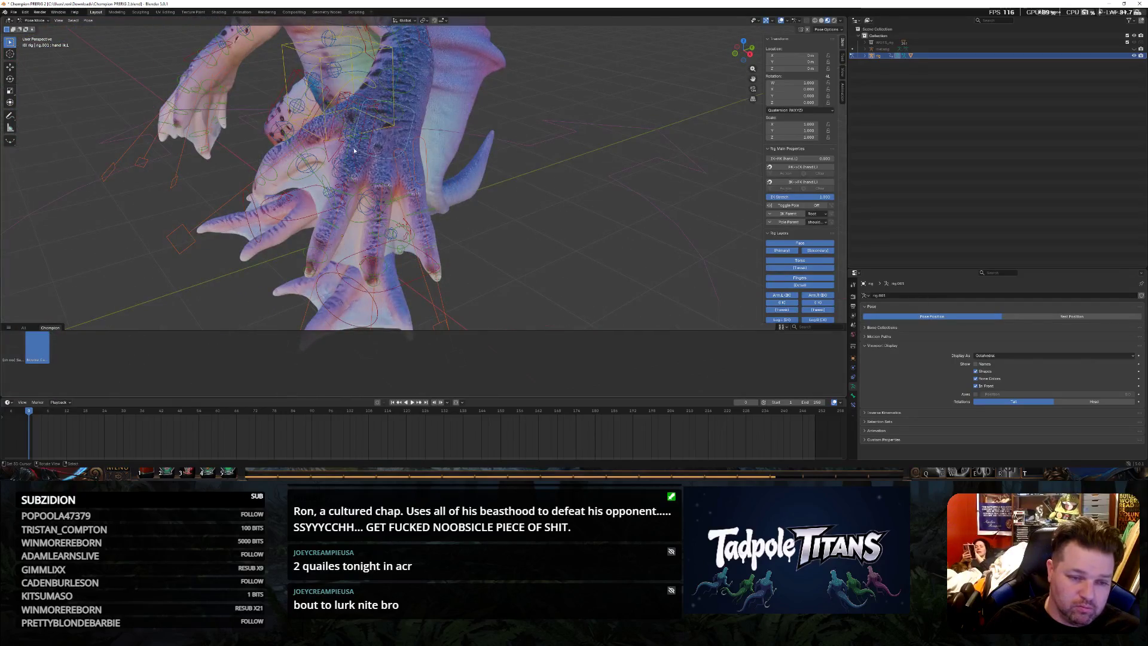
{"action": "middle_click_drag", "start_coordinate": [452, 207], "coordinate": [586, 241]}
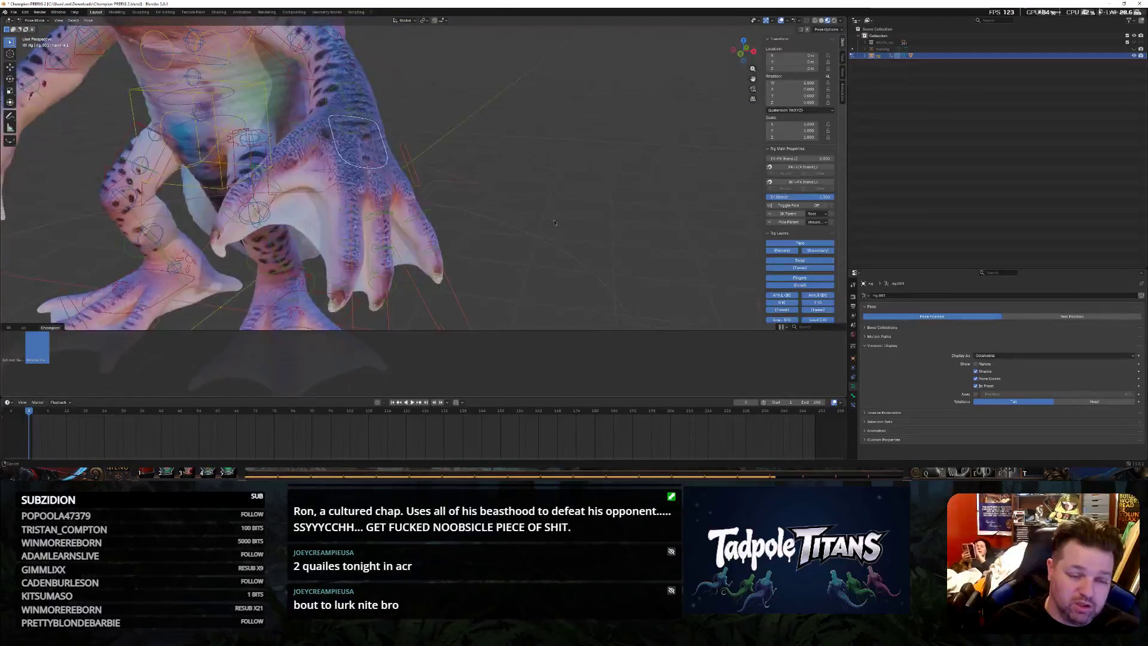
{"action": "left_click", "coordinate": [10, 67]}
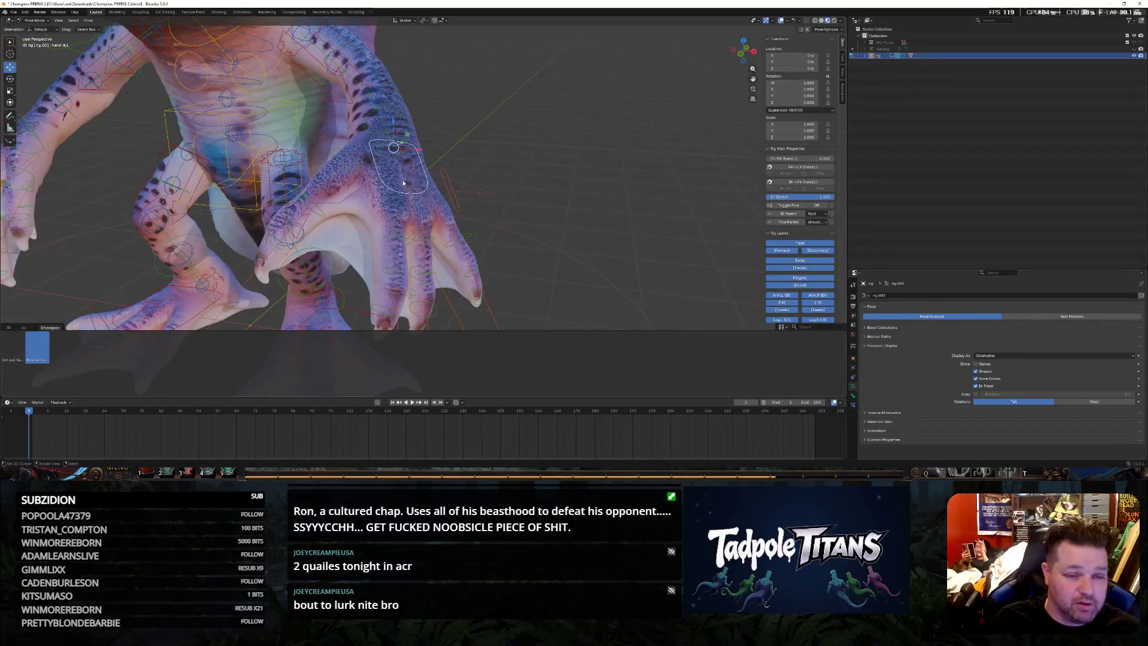
{"action": "middle_click_drag", "start_coordinate": [393, 147], "coordinate": [363, 160]}
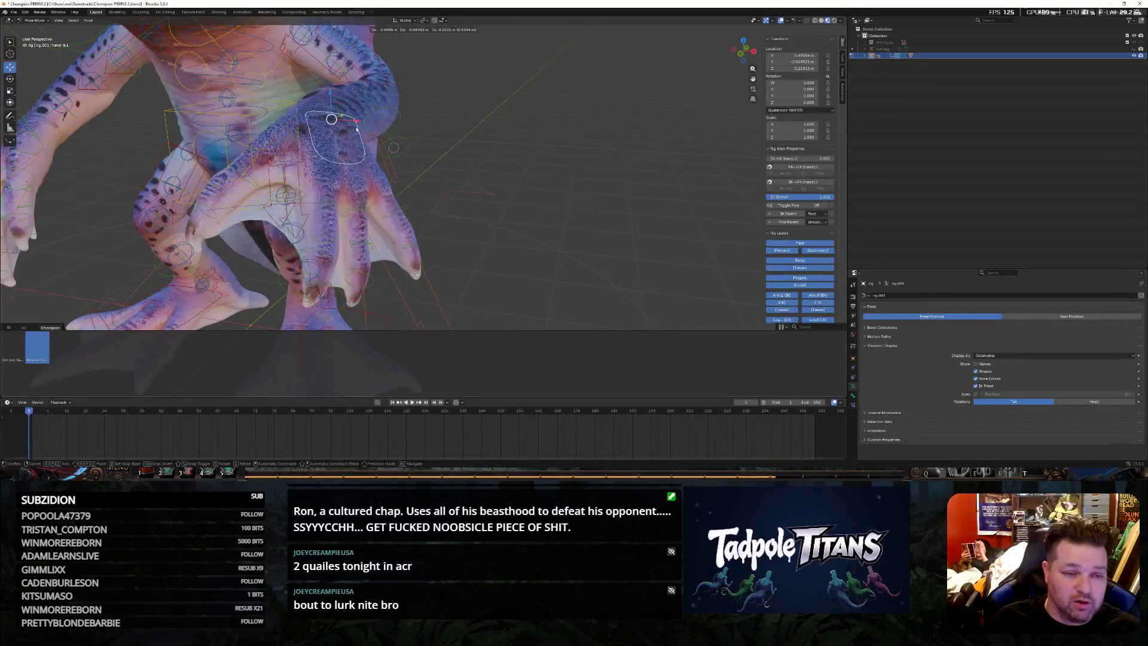
{"action": "left_click_drag", "start_coordinate": [363, 161], "coordinate": [353, 163]}
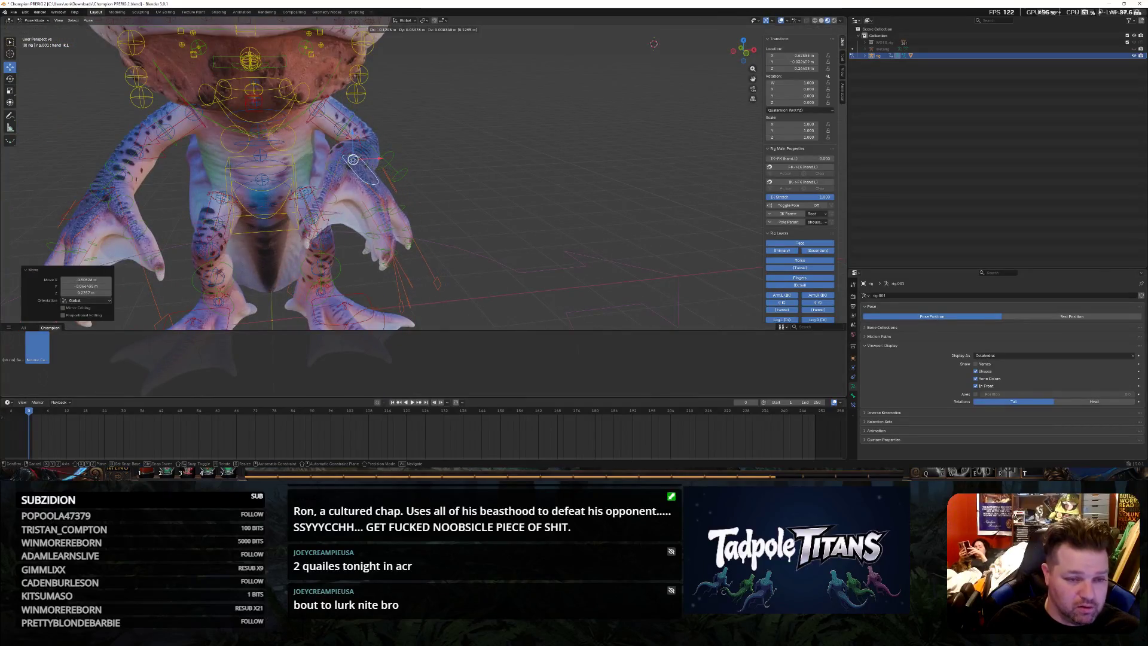
{"action": "middle_click_drag", "start_coordinate": [353, 163], "coordinate": [523, 190]}
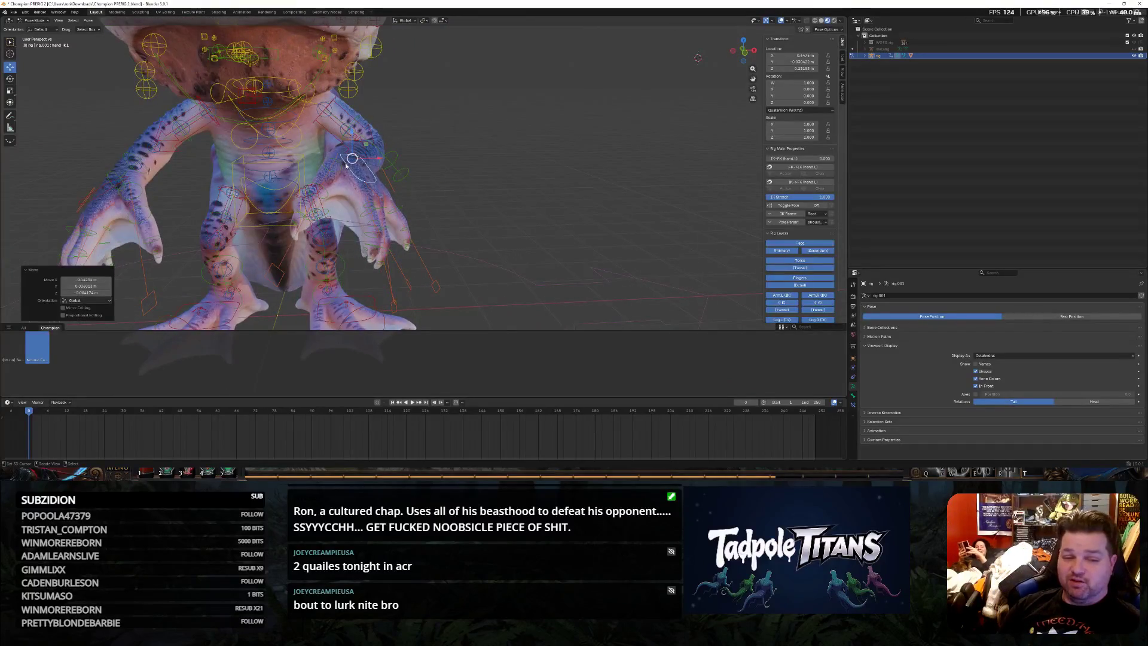
{"action": "mouse_move", "coordinate": [351, 159]}
{"action": "left_mouse_down"}
{"action": "mouse_move", "coordinate": [345, 181]}
{"action": "mouse_move", "coordinate": [384, 141]}
{"action": "left_mouse_up"}
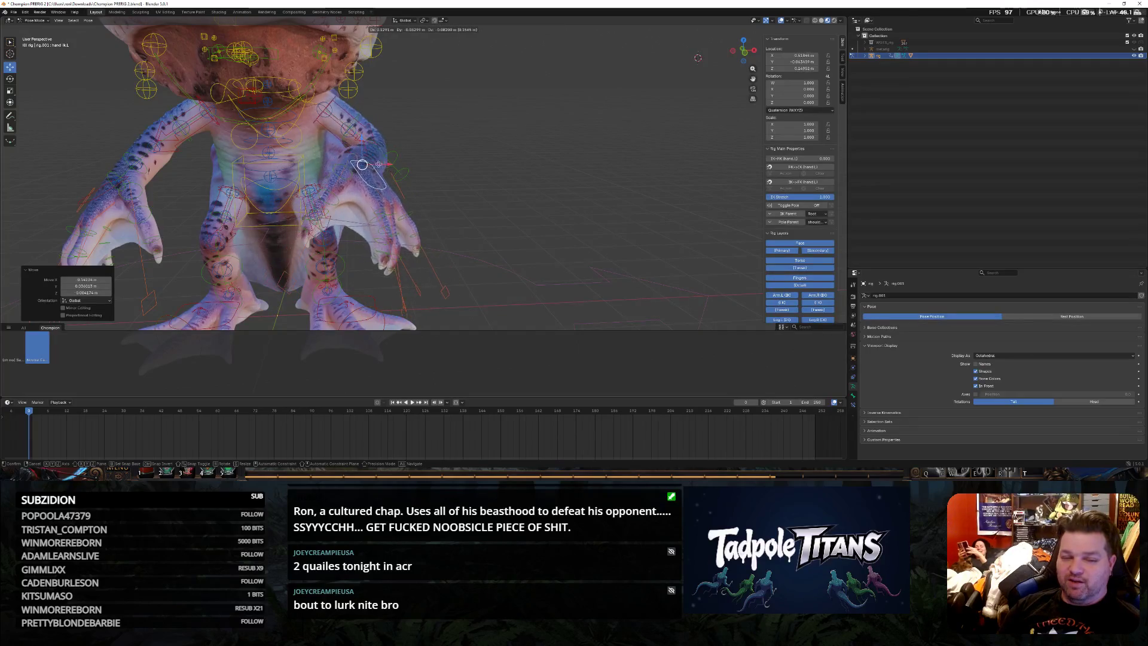
{"action": "mouse_move", "coordinate": [391, 129]}
{"action": "left_mouse_down"}
{"action": "mouse_move", "coordinate": [347, 189]}
{"action": "mouse_move", "coordinate": [405, 165]}
{"action": "left_mouse_up"}
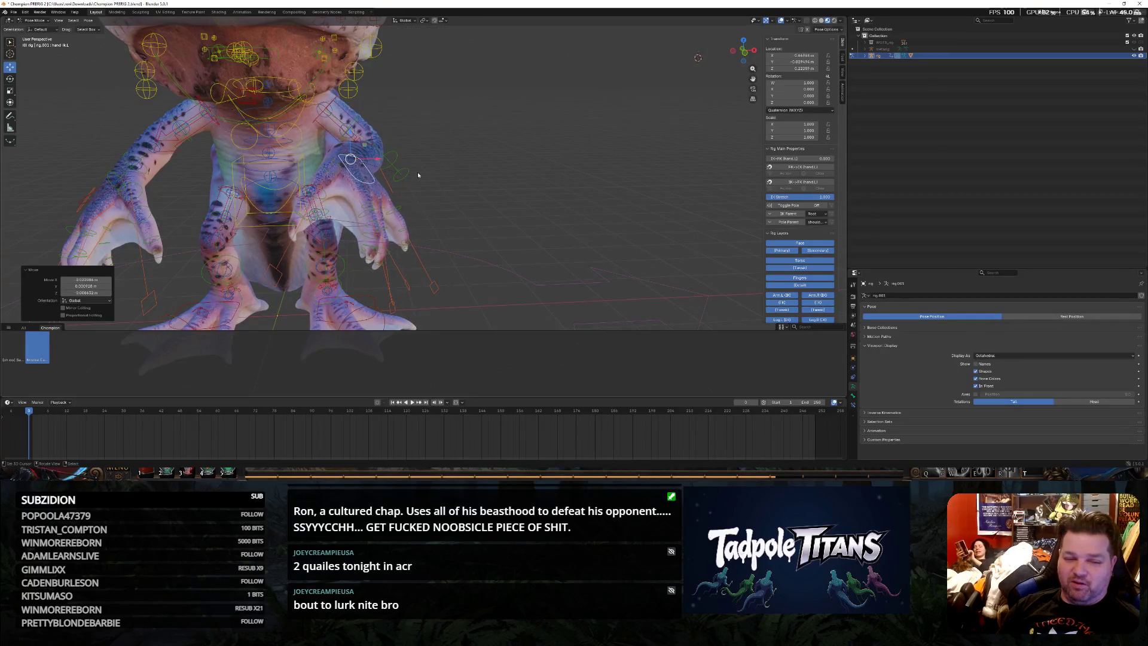
{"action": "mouse_move", "coordinate": [488, 167]}
{"action": "middle_mouse_down"}
{"action": "mouse_move", "coordinate": [496, 181]}
{"action": "mouse_move", "coordinate": [518, 179]}
{"action": "middle_mouse_up"}
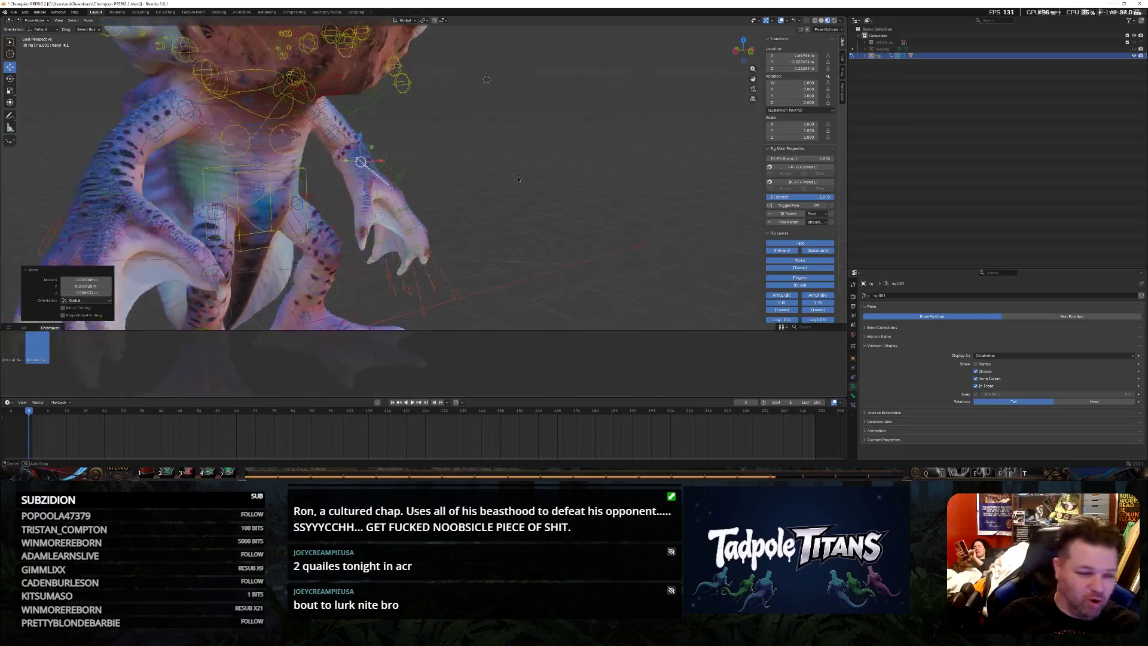
Move the other hand's control down and around to trial bending that arm
{"action": "left_click", "coordinate": [104, 232]}
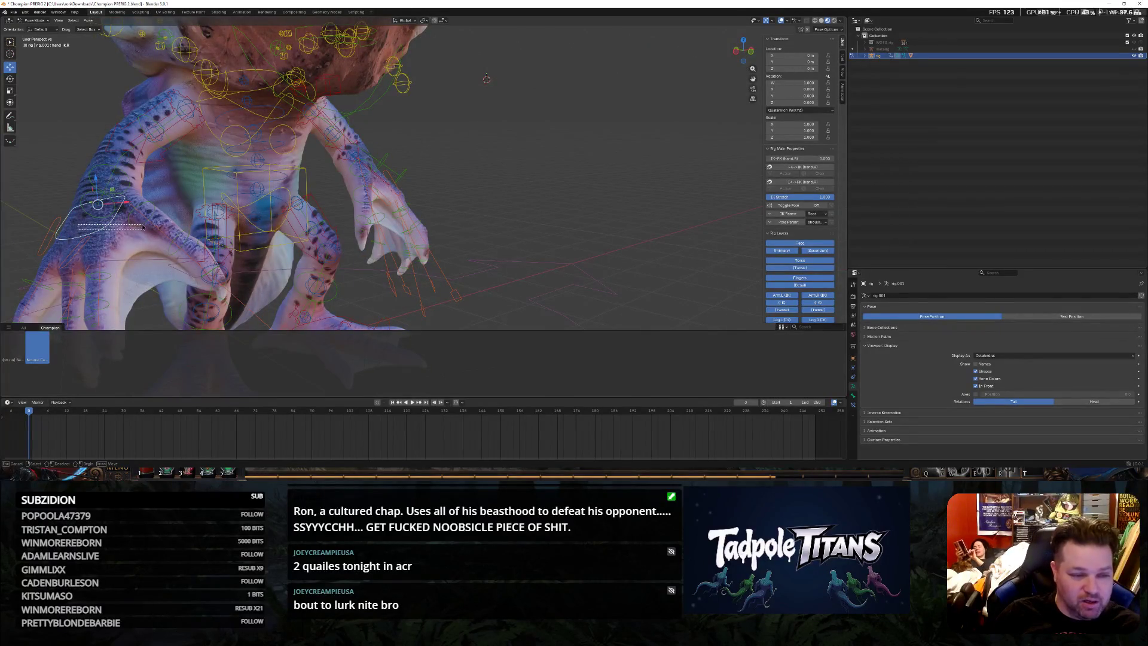
{"action": "left_click", "coordinate": [144, 227]}
{"action": "left_click", "coordinate": [104, 227]}
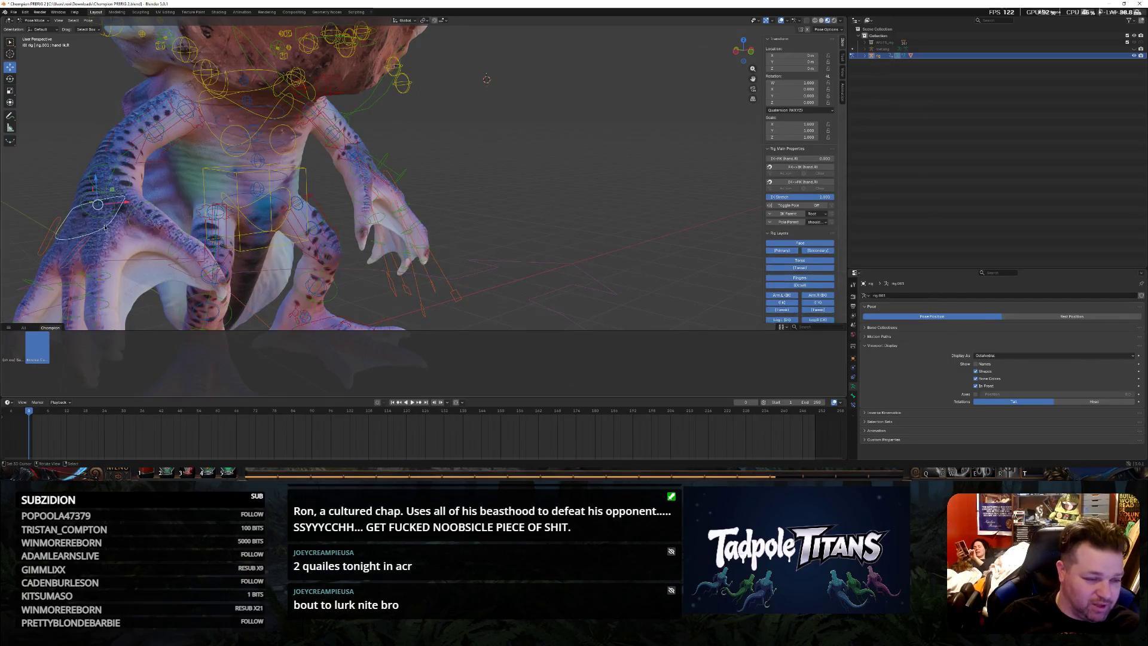
{"action": "left_click_drag", "start_coordinate": [107, 208], "coordinate": [126, 224]}
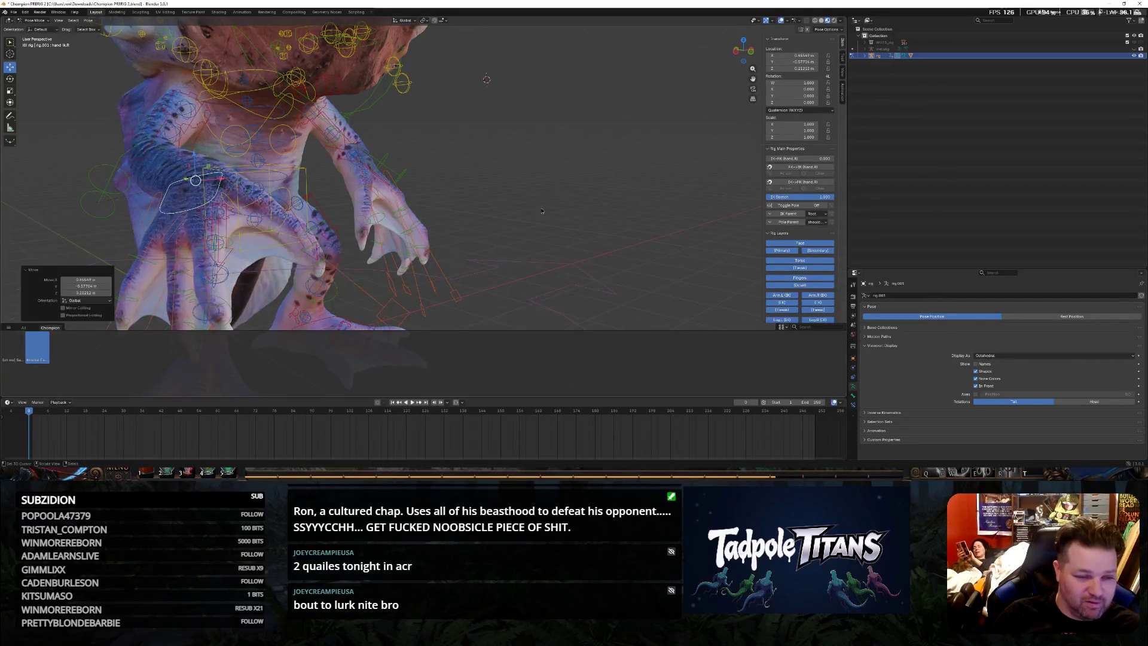
{"action": "middle_click_drag", "start_coordinate": [126, 224], "coordinate": [507, 221]}
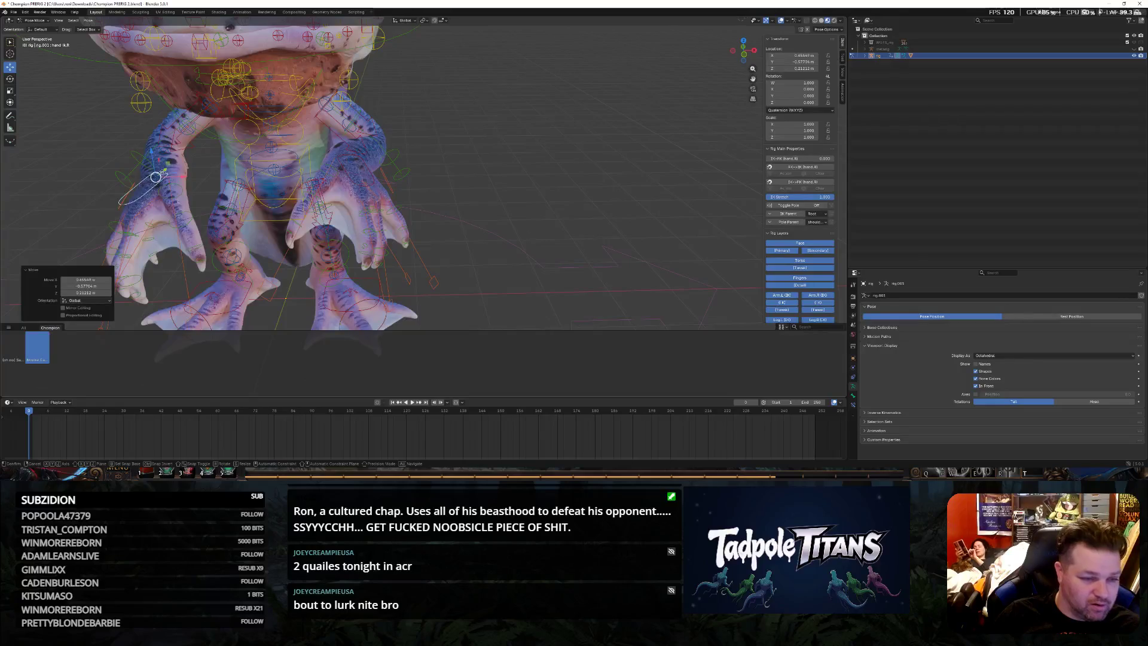
{"action": "left_click_drag", "start_coordinate": [154, 176], "coordinate": [184, 202]}
{"action": "mouse_move", "coordinate": [510, 192]}
{"action": "middle_mouse_down"}
{"action": "mouse_move", "coordinate": [455, 162]}
{"action": "mouse_move", "coordinate": [495, 185]}
{"action": "mouse_move", "coordinate": [476, 193]}
{"action": "middle_mouse_up"}
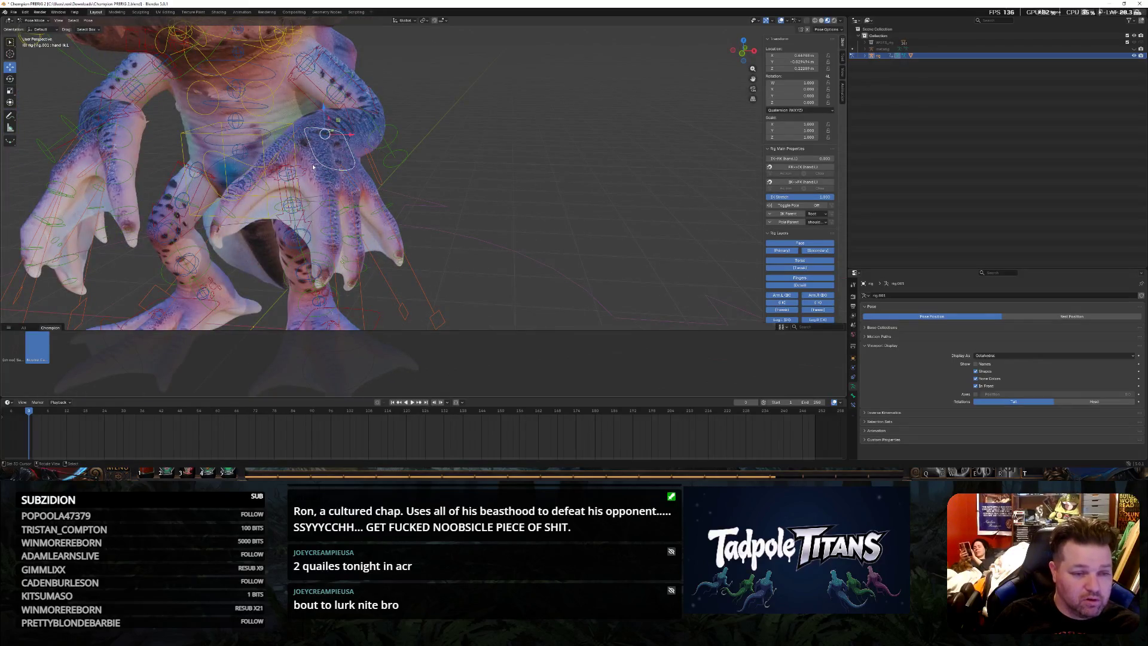
Trial a rotation of the hand control, undo it, and select hand_ik.L
{"action": "left_click", "coordinate": [12, 77]}
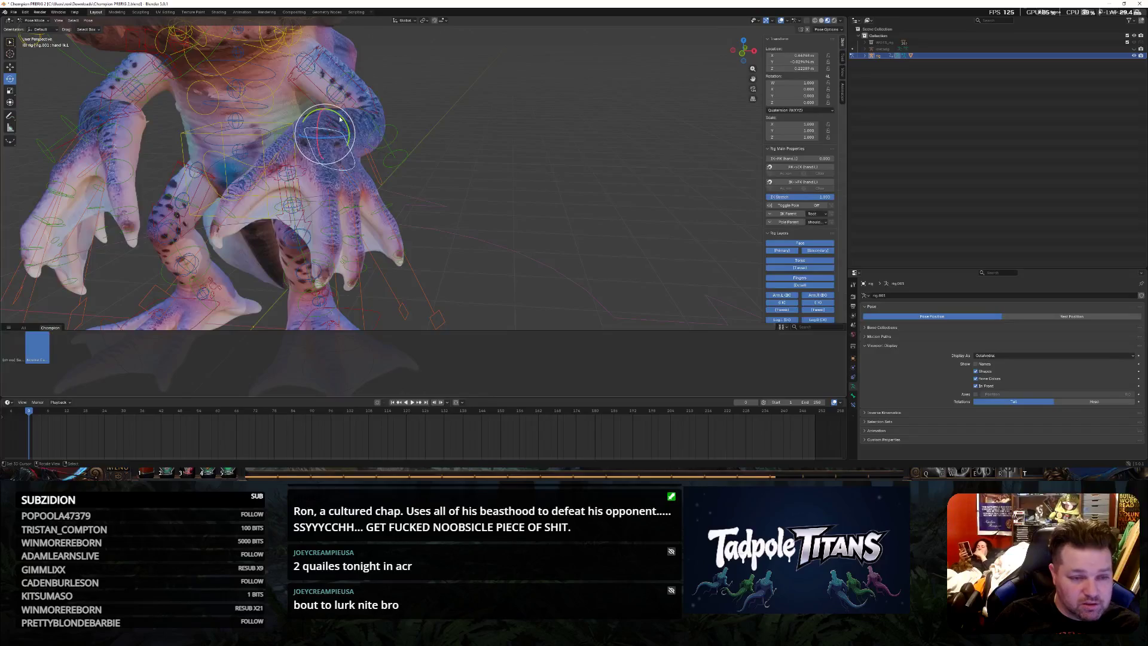
{"action": "mouse_move", "coordinate": [330, 134]}
{"action": "left_mouse_down"}
{"action": "mouse_move", "coordinate": [346, 121]}
{"action": "mouse_move", "coordinate": [350, 133]}
{"action": "mouse_move", "coordinate": [354, 76]}
{"action": "left_mouse_up"}
{"action": "middle_click_drag", "start_coordinate": [354, 76], "coordinate": [430, 142]}
{"action": "key", "text": "ctrl+z"}
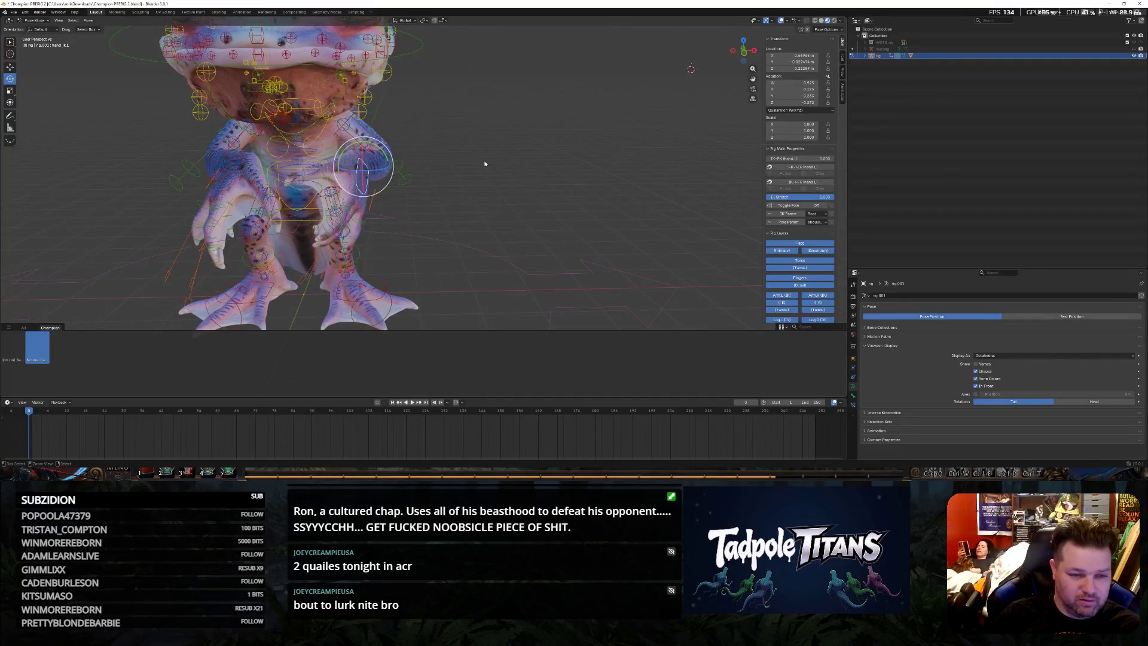
{"action": "key", "text": "ctrl+z"}
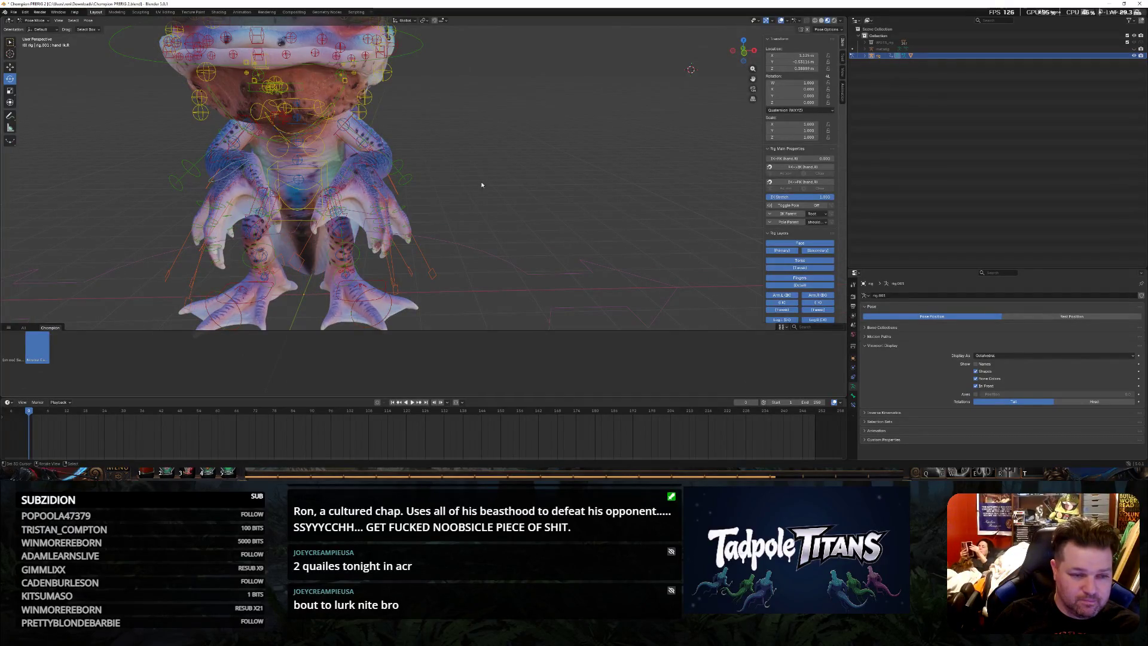
{"action": "middle_click_drag", "start_coordinate": [483, 160], "coordinate": [481, 198]}
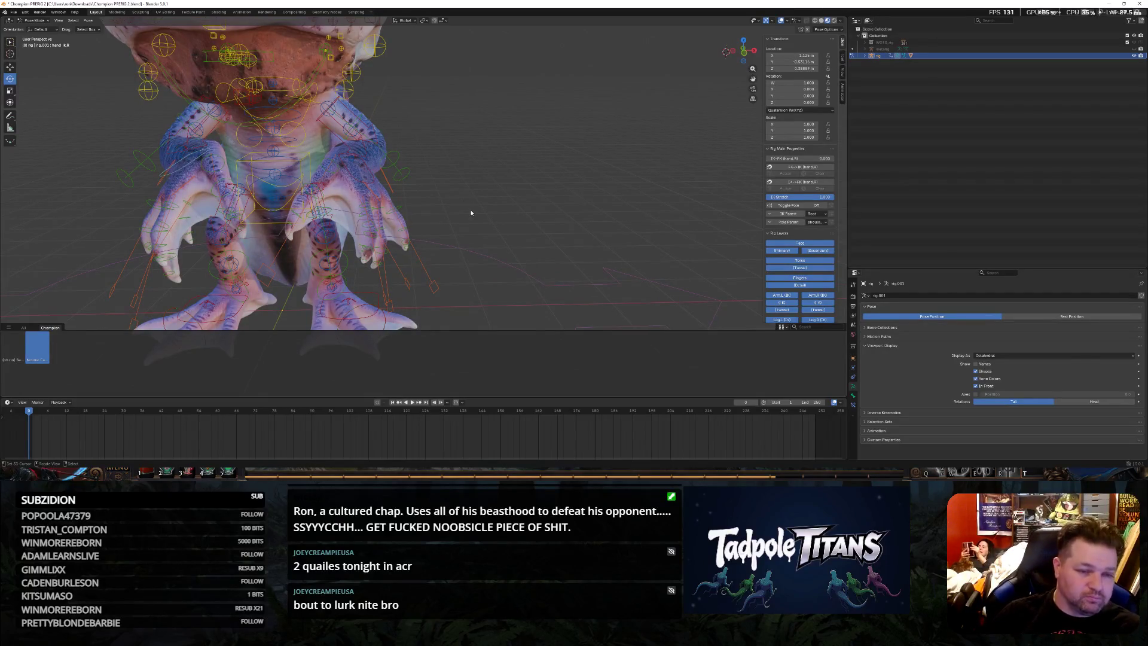
{"action": "mouse_move", "coordinate": [495, 185]}
{"action": "middle_mouse_down"}
{"action": "mouse_move", "coordinate": [475, 187]}
{"action": "mouse_move", "coordinate": [496, 192]}
{"action": "middle_mouse_up"}
{"action": "scroll", "coordinate": [470, 189], "scroll_direction": "up", "scroll_amount": 3}
{"action": "scroll", "coordinate": [482, 192], "scroll_direction": "down", "scroll_amount": 4}
{"action": "scroll", "coordinate": [496, 192], "scroll_direction": "up", "scroll_amount": 2}
{"action": "scroll", "coordinate": [496, 192], "scroll_direction": "up", "scroll_amount": 2}
{"action": "scroll", "coordinate": [483, 199], "scroll_direction": "up", "scroll_amount": 2}
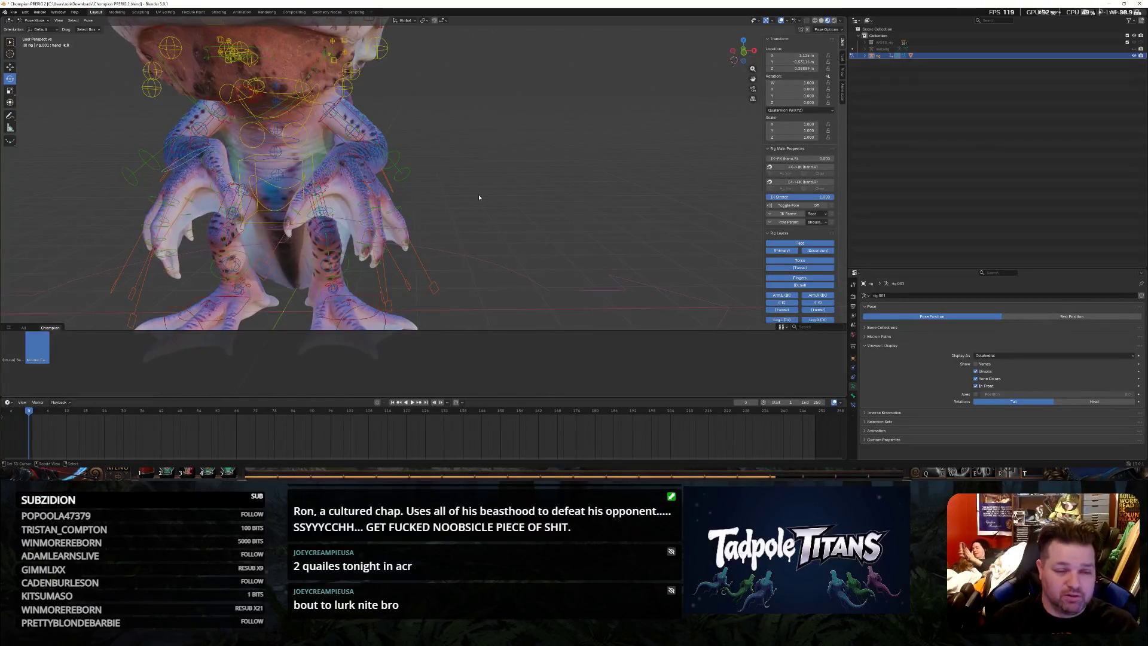
{"action": "left_click", "coordinate": [343, 171]}
{"action": "scroll", "coordinate": [332, 162], "scroll_direction": "up", "scroll_amount": 1}
{"action": "scroll", "coordinate": [323, 157], "scroll_direction": "up", "scroll_amount": 1}
{"action": "mouse_move", "coordinate": [316, 153]}
{"action": "middle_mouse_down"}
{"action": "mouse_move", "coordinate": [406, 188]}
{"action": "mouse_move", "coordinate": [388, 188]}
{"action": "middle_mouse_up"}
Rotate the hand IK bone about the X axis into a new pose and confirm it
{"action": "left_click_drag", "start_coordinate": [407, 94], "coordinate": [437, 74]}
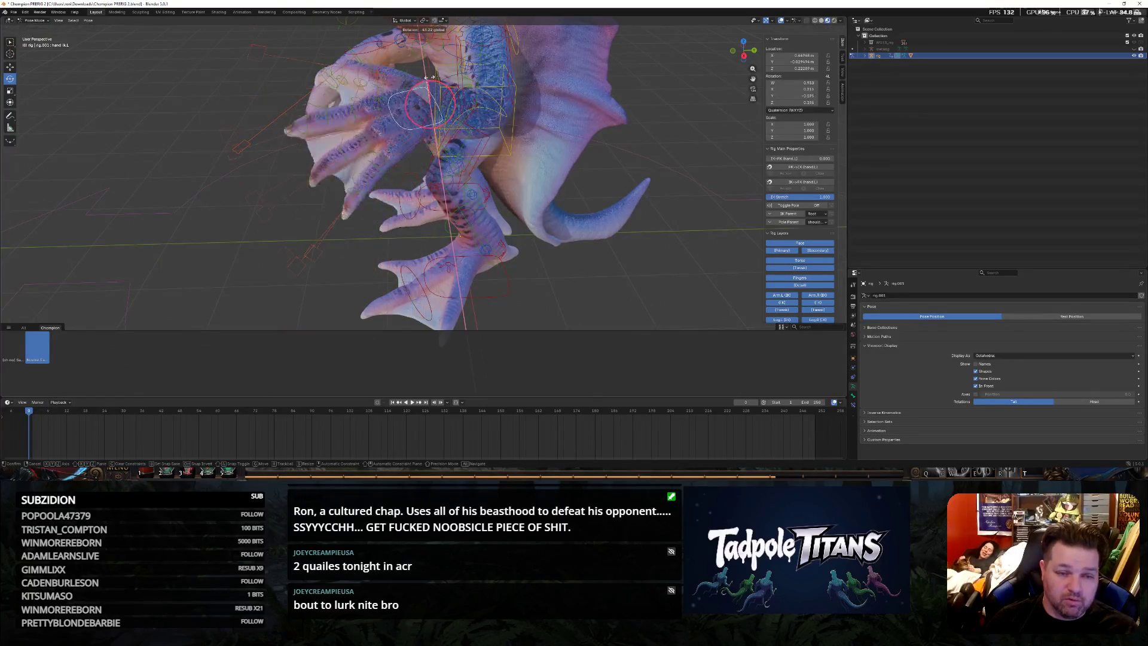
{"action": "right_click", "coordinate": [437, 74]}
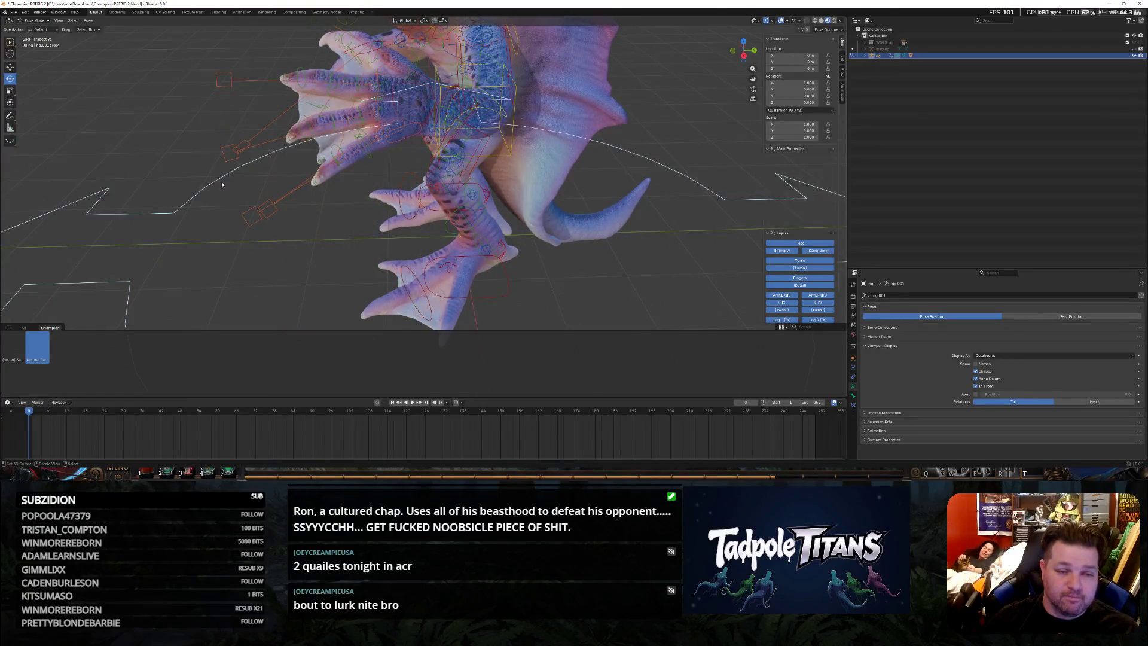
{"action": "left_click", "coordinate": [135, 121]}
{"action": "middle_click_drag", "start_coordinate": [141, 118], "coordinate": [259, 118]}
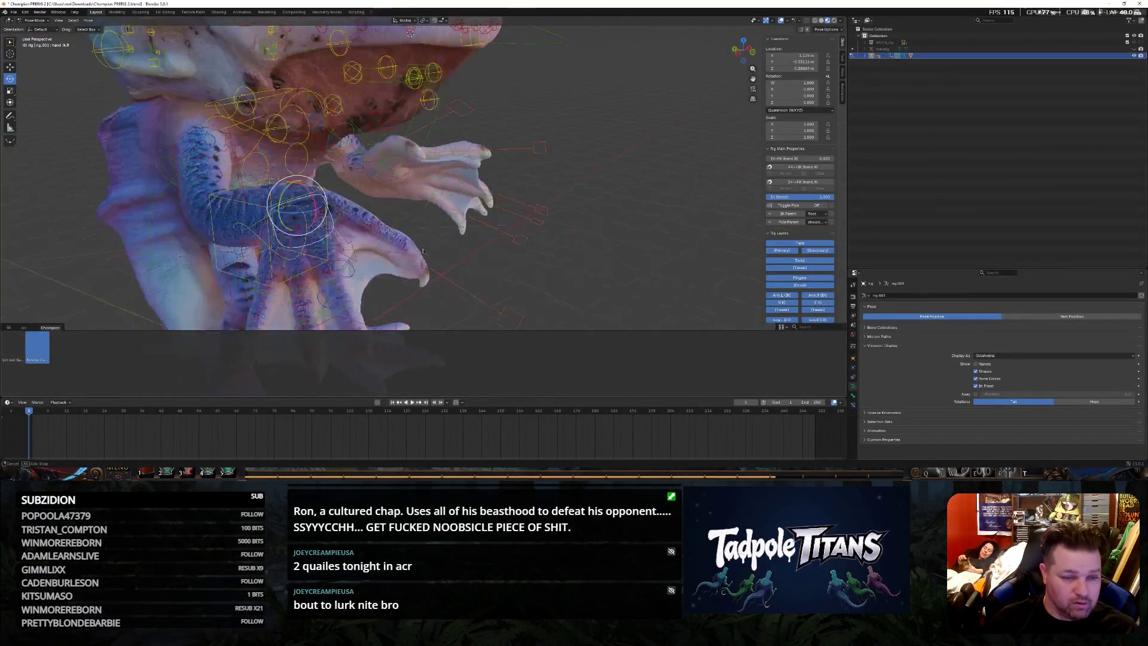
{"action": "middle_click_drag", "start_coordinate": [260, 227], "coordinate": [481, 194]}
{"action": "key", "text": "r"}
{"action": "key", "text": "x"}
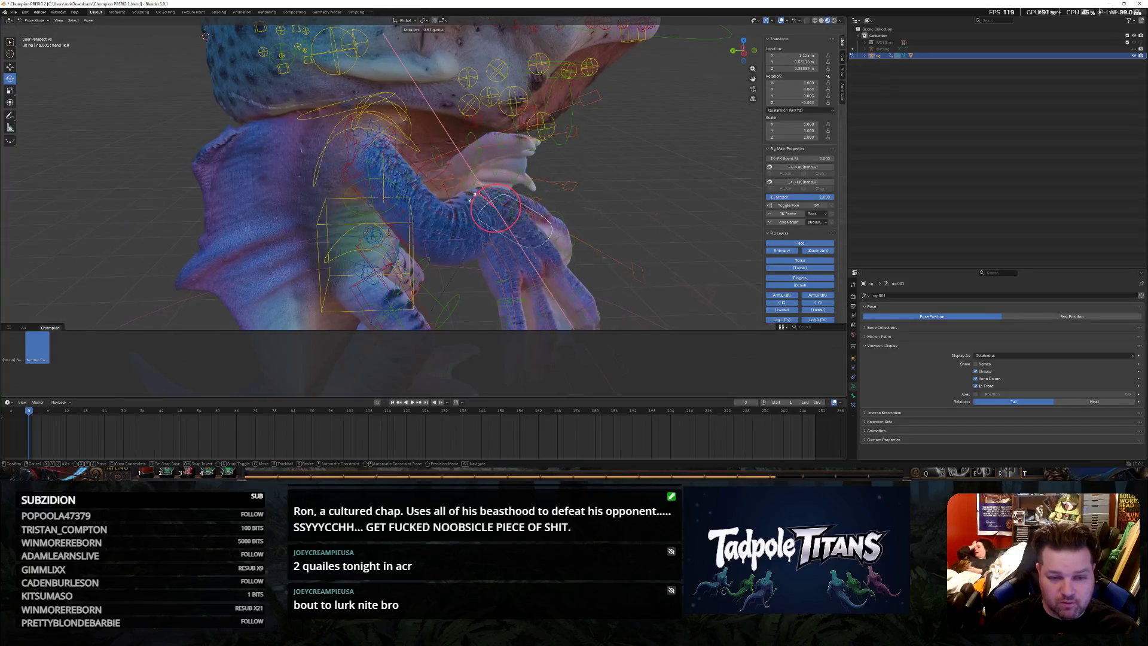
{"action": "left_click", "coordinate": [475, 211]}
{"action": "mouse_move", "coordinate": [475, 211]}
{"action": "middle_mouse_down"}
{"action": "mouse_move", "coordinate": [535, 119]}
{"action": "mouse_move", "coordinate": [585, 153]}
{"action": "mouse_move", "coordinate": [567, 172]}
{"action": "middle_mouse_up"}
{"action": "scroll", "coordinate": [534, 120], "scroll_direction": "down", "scroll_amount": 3}
{"action": "scroll", "coordinate": [584, 151], "scroll_direction": "down", "scroll_amount": 3}
{"action": "scroll", "coordinate": [568, 172], "scroll_direction": "up", "scroll_amount": 2}
{"action": "scroll", "coordinate": [570, 167], "scroll_direction": "down", "scroll_amount": 2}
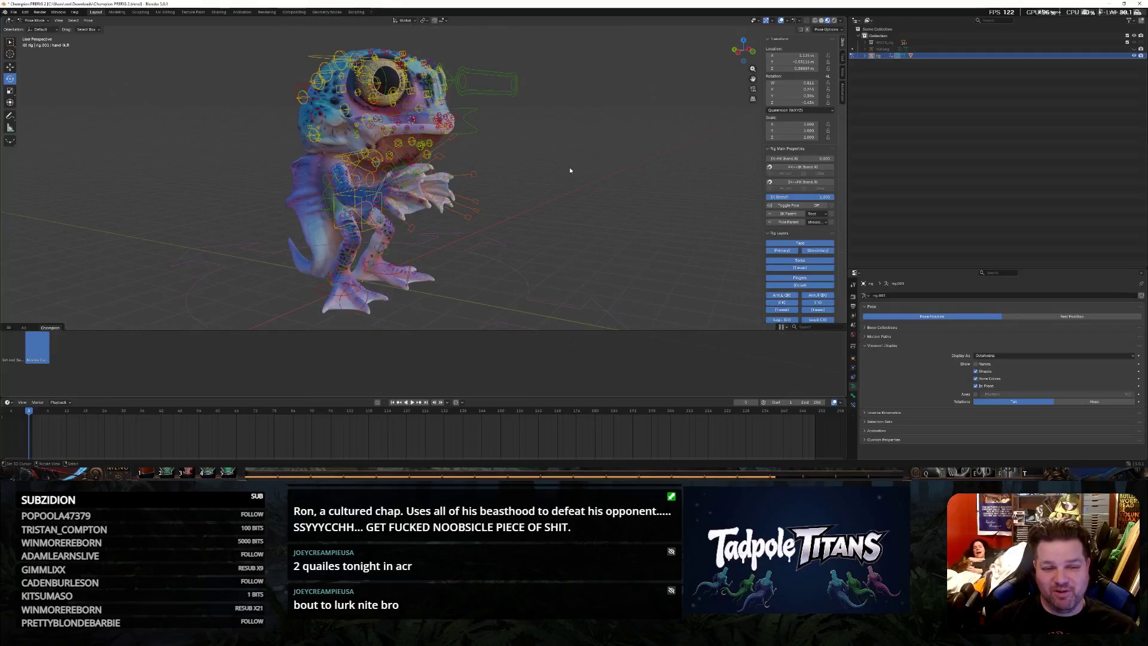
Hide and re-show the armature in the Outliner to check the body mesh
{"action": "left_click", "coordinate": [1140, 56]}
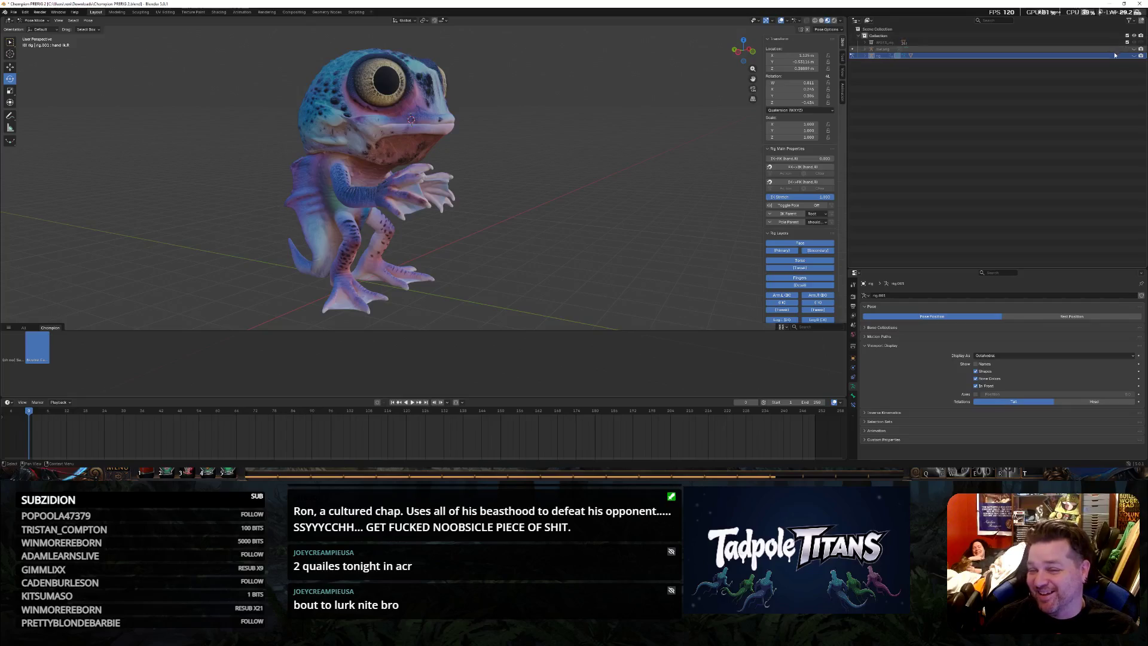
{"action": "left_click", "coordinate": [1139, 55]}
{"action": "middle_click_drag", "start_coordinate": [587, 234], "coordinate": [491, 217]}
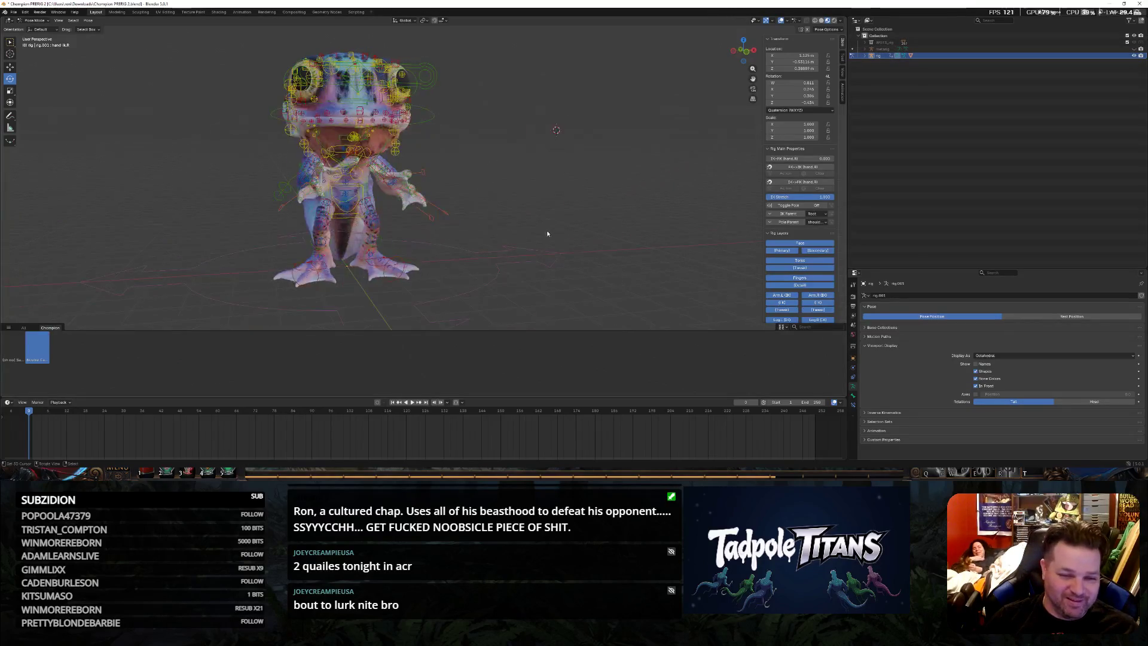
{"action": "scroll", "coordinate": [492, 217], "scroll_direction": "up", "scroll_amount": 4}
{"action": "scroll", "coordinate": [492, 217], "scroll_direction": "up", "scroll_amount": 3}
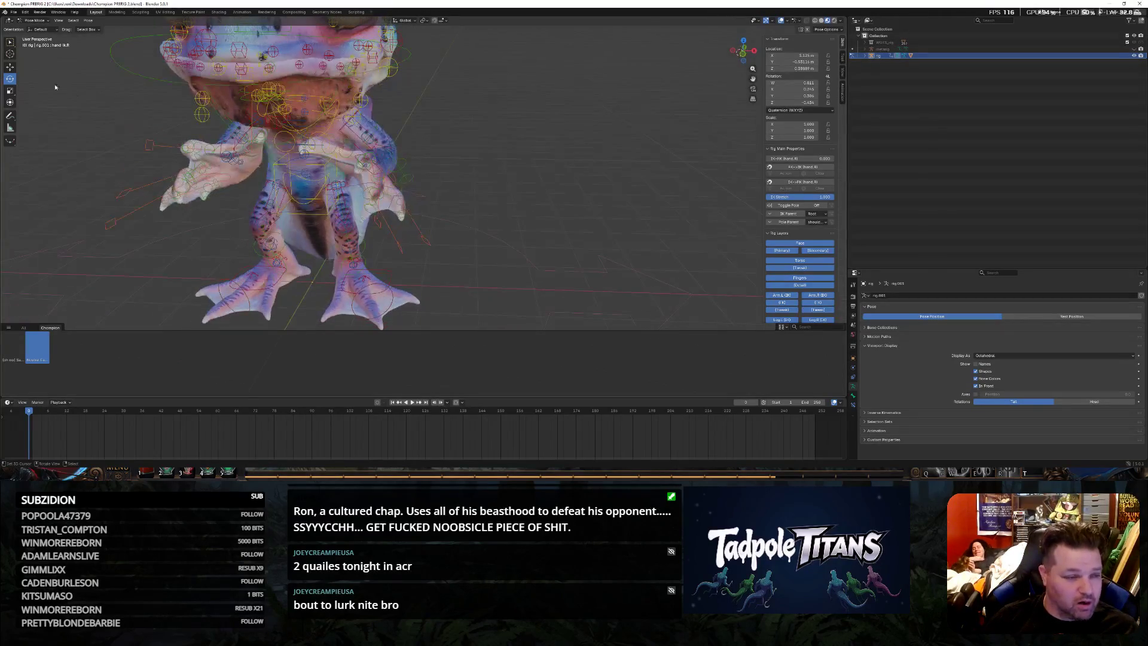
{"action": "middle_click_drag", "start_coordinate": [27, 73], "coordinate": [94, 87]}
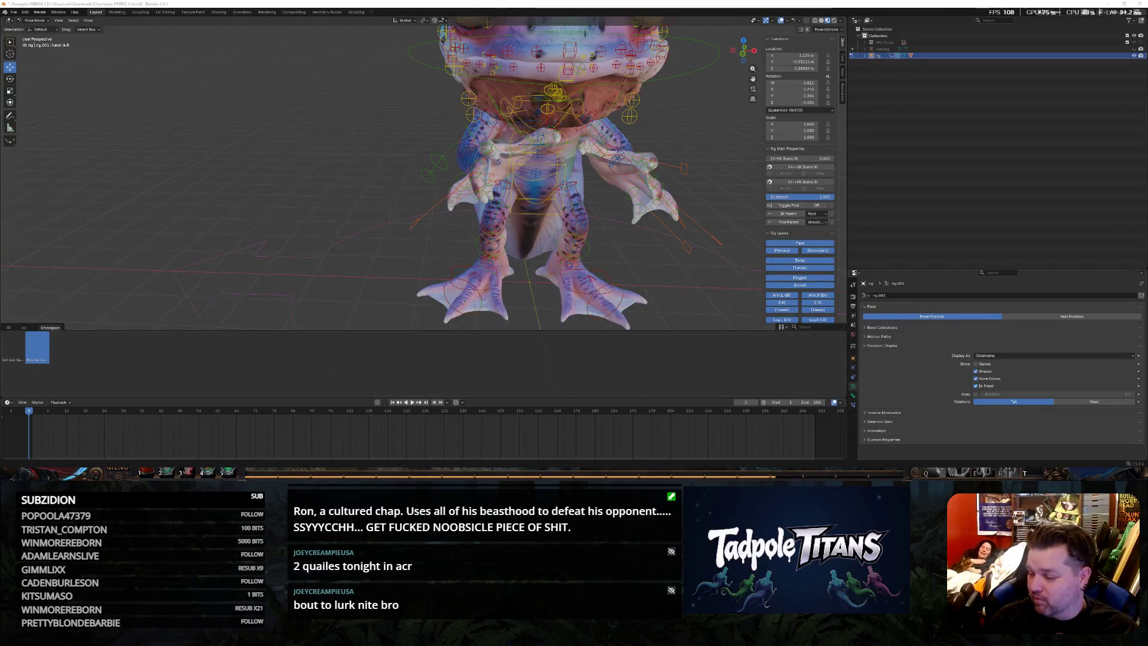
Move the selected arm bone to reposition the creature's arm
{"action": "mouse_move", "coordinate": [719, 296]}
{"action": "middle_mouse_down"}
{"action": "mouse_move", "coordinate": [648, 249]}
{"action": "mouse_move", "coordinate": [681, 237]}
{"action": "mouse_move", "coordinate": [654, 212]}
{"action": "mouse_move", "coordinate": [654, 232]}
{"action": "mouse_move", "coordinate": [626, 243]}
{"action": "middle_mouse_up"}
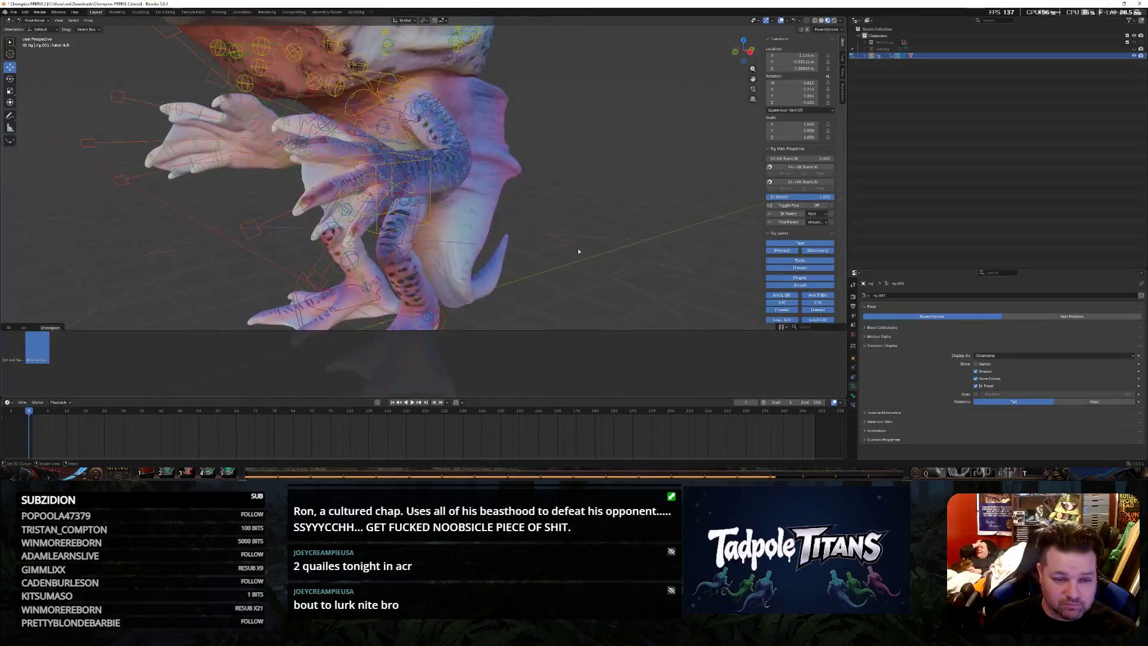
{"action": "middle_click_drag", "start_coordinate": [478, 225], "coordinate": [429, 197]}
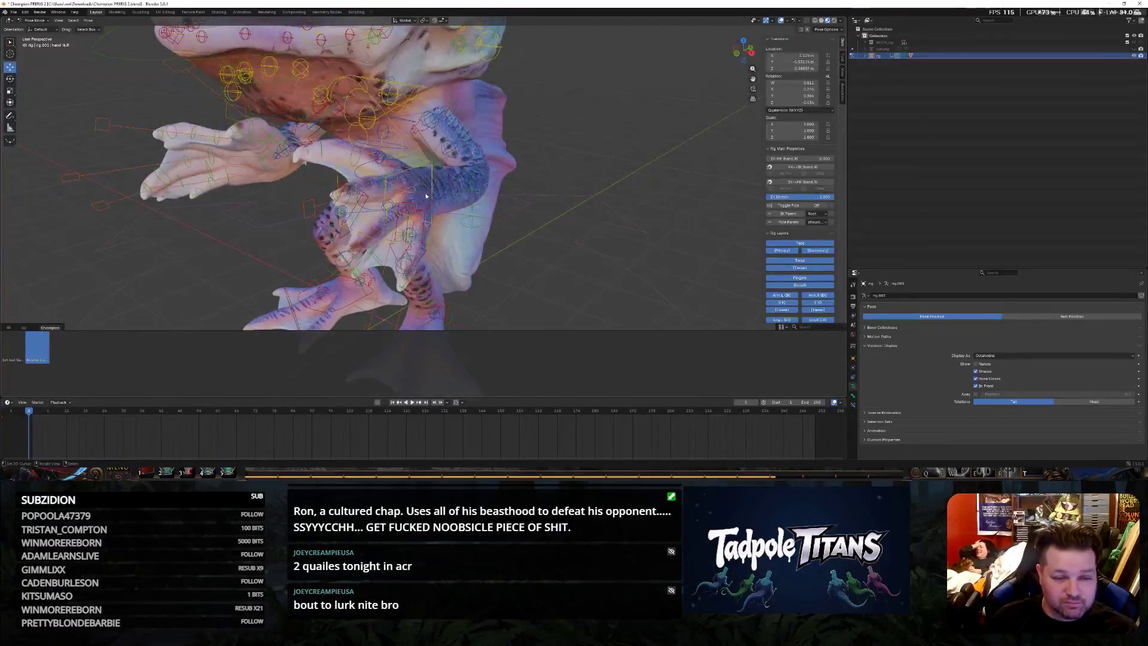
{"action": "key", "text": "g"}
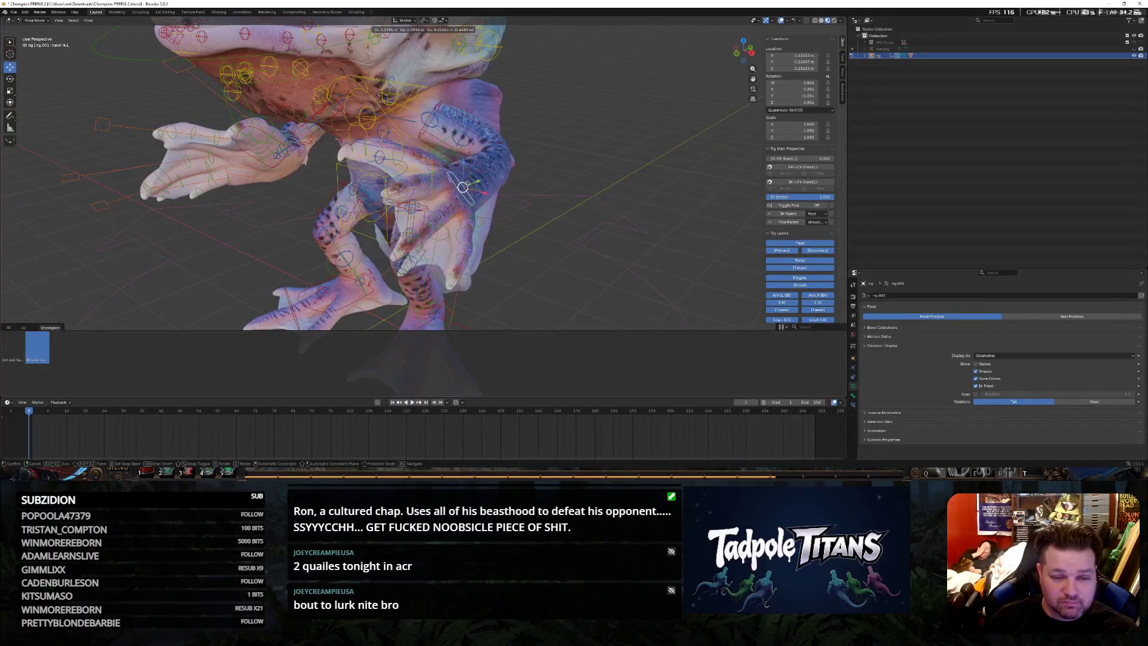
{"action": "left_click", "coordinate": [519, 194]}
{"action": "mouse_move", "coordinate": [519, 193]}
{"action": "middle_mouse_down"}
{"action": "mouse_move", "coordinate": [532, 232]}
{"action": "mouse_move", "coordinate": [436, 199]}
{"action": "middle_mouse_up"}
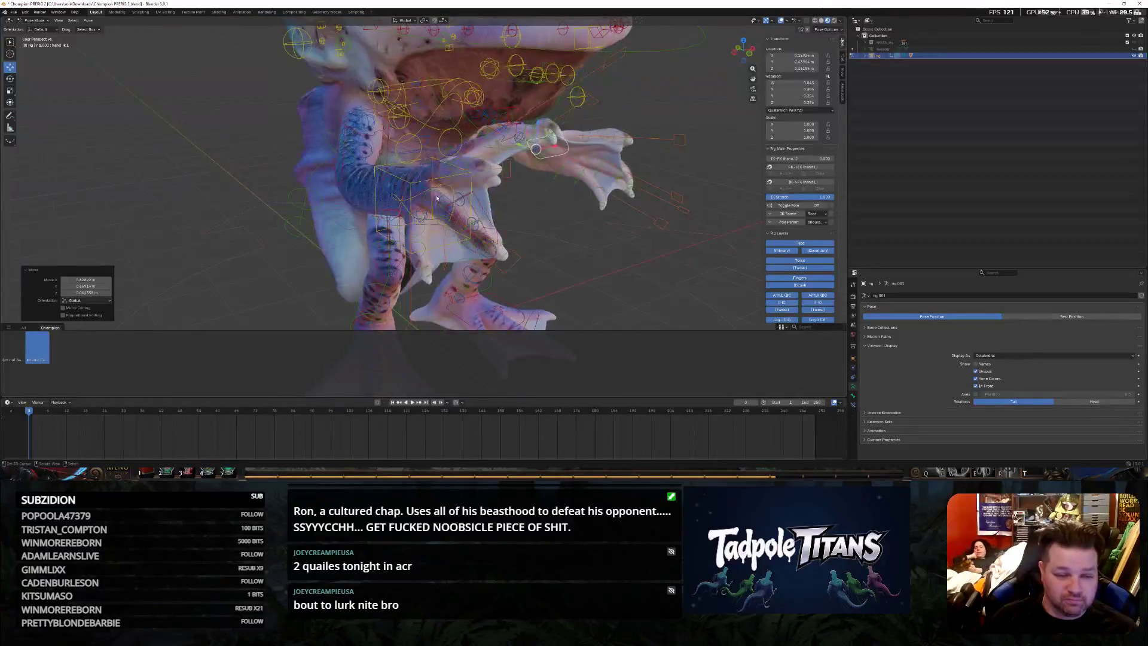
Select hand.R, move it outward and rotate it into a more curled pose
{"action": "left_click", "coordinate": [423, 196]}
{"action": "left_click", "coordinate": [405, 185]}
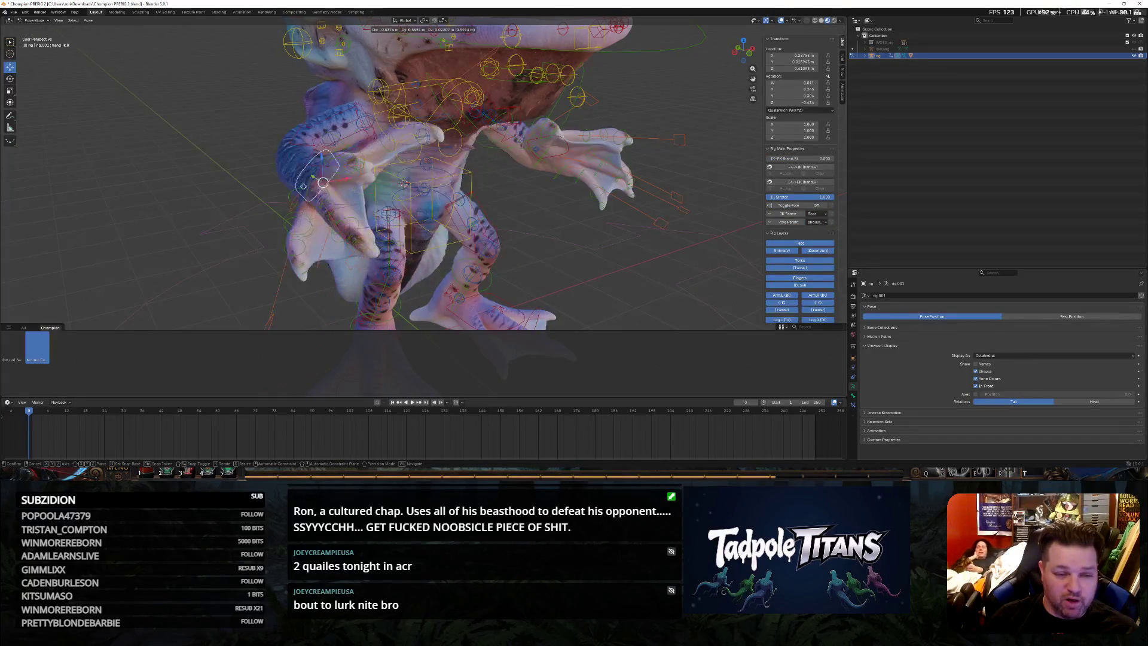
{"action": "left_click_drag", "start_coordinate": [422, 184], "coordinate": [324, 198]}
{"action": "mouse_move", "coordinate": [324, 198]}
{"action": "middle_mouse_down"}
{"action": "mouse_move", "coordinate": [569, 231]}
{"action": "mouse_move", "coordinate": [554, 216]}
{"action": "middle_mouse_up"}
{"action": "scroll", "coordinate": [566, 229], "scroll_direction": "down", "scroll_amount": 4}
{"action": "scroll", "coordinate": [615, 193], "scroll_direction": "up", "scroll_amount": 3}
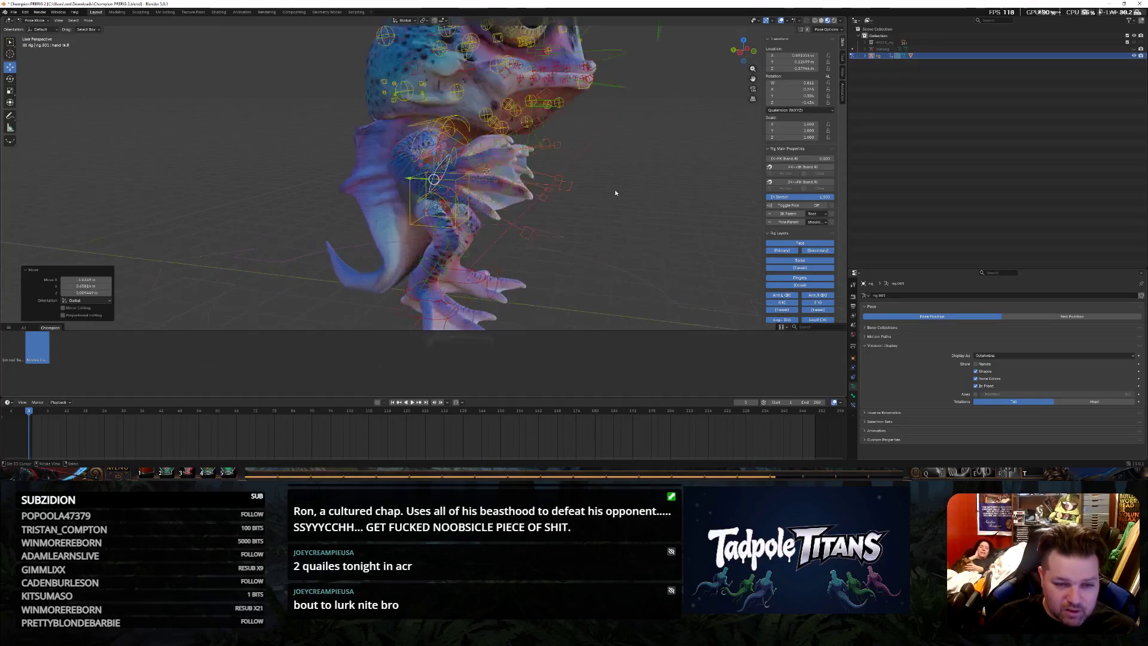
{"action": "middle_click_drag", "start_coordinate": [615, 192], "coordinate": [626, 239]}
{"action": "scroll", "coordinate": [626, 239], "scroll_direction": "up", "scroll_amount": 3}
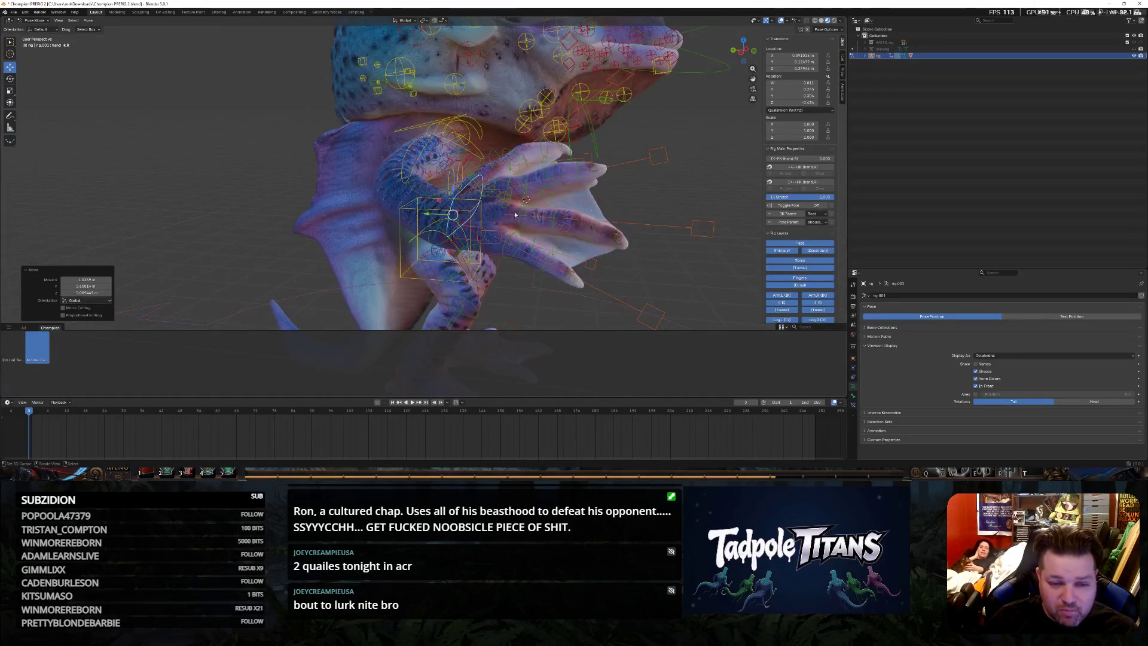
{"action": "middle_click_drag", "start_coordinate": [471, 207], "coordinate": [559, 230]}
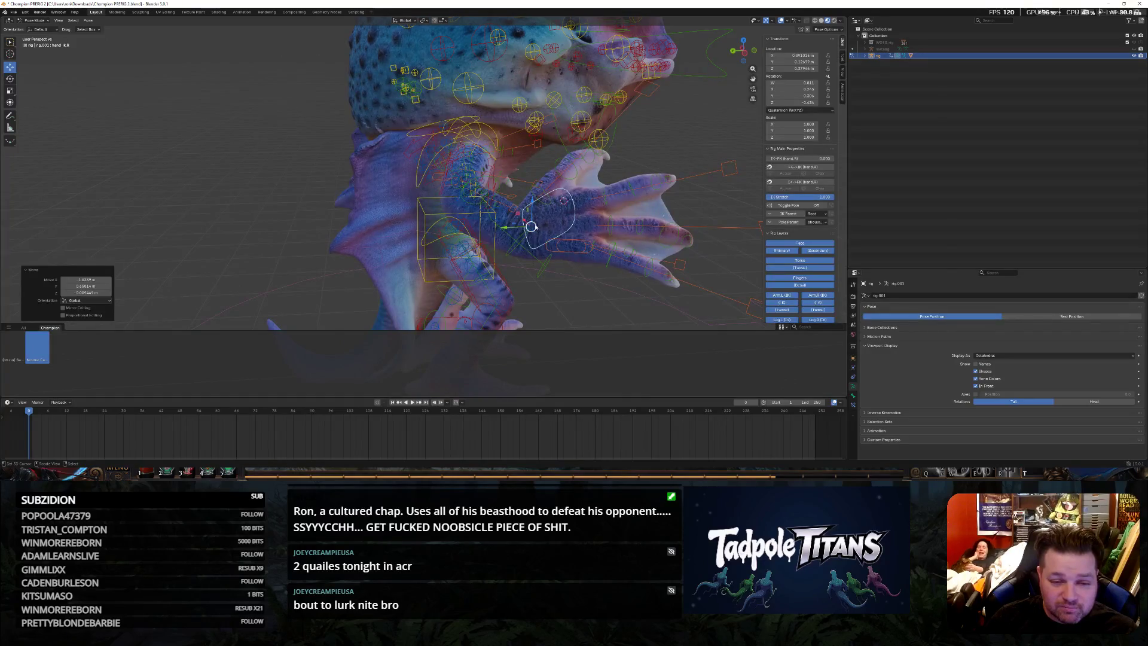
{"action": "key", "text": "r"}
{"action": "left_click", "coordinate": [674, 156]}
{"action": "scroll", "coordinate": [675, 155], "scroll_direction": "down", "scroll_amount": 3}
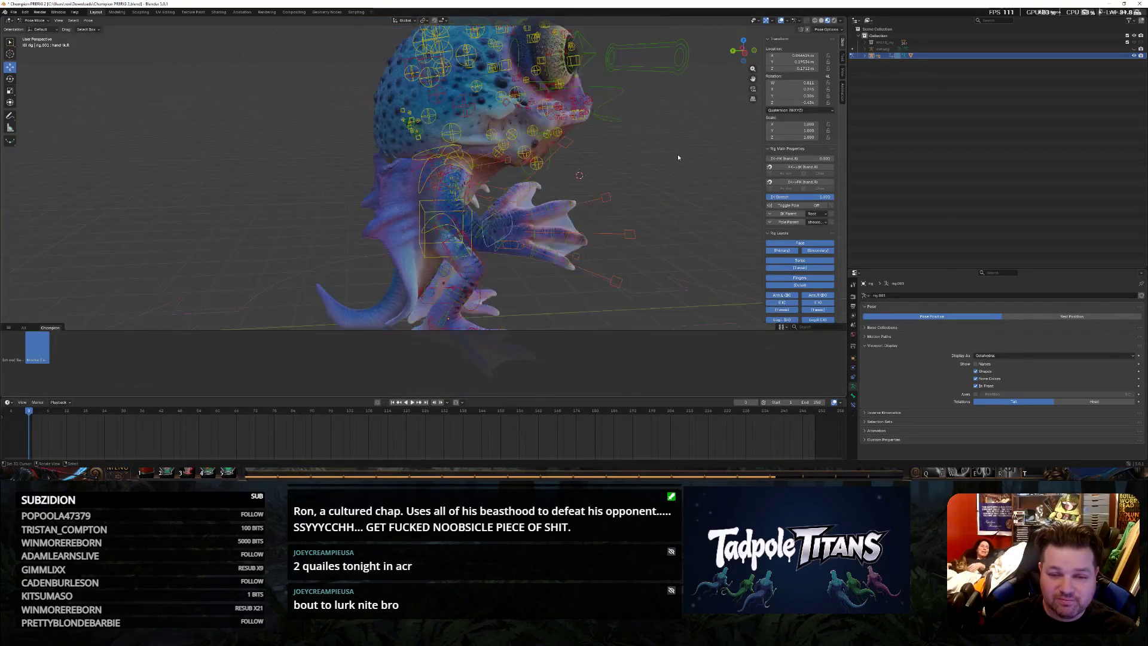
Rotate the wrist bone and review both spread hands from the front
{"action": "mouse_move", "coordinate": [676, 153]}
{"action": "middle_mouse_down"}
{"action": "mouse_move", "coordinate": [327, 223]}
{"action": "mouse_move", "coordinate": [564, 269]}
{"action": "middle_mouse_up"}
{"action": "scroll", "coordinate": [327, 223], "scroll_direction": "up", "scroll_amount": 2}
{"action": "scroll", "coordinate": [328, 223], "scroll_direction": "up", "scroll_amount": 3}
{"action": "left_click", "coordinate": [502, 259]}
{"action": "key", "text": "r"}
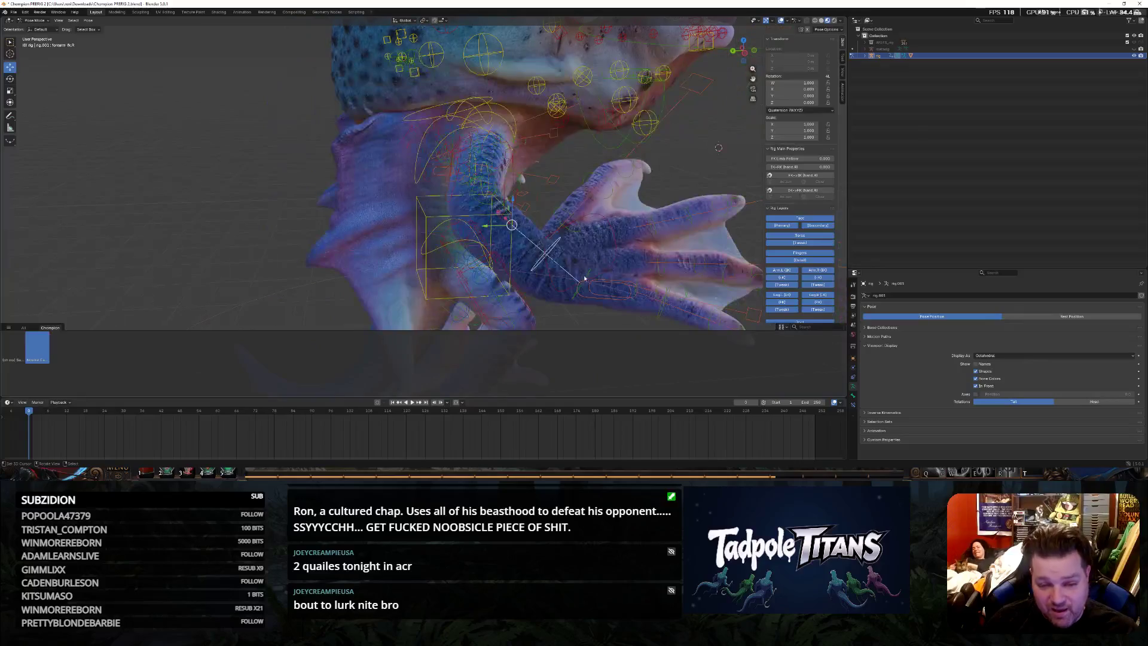
{"action": "scroll", "coordinate": [535, 266], "scroll_direction": "down", "scroll_amount": 3}
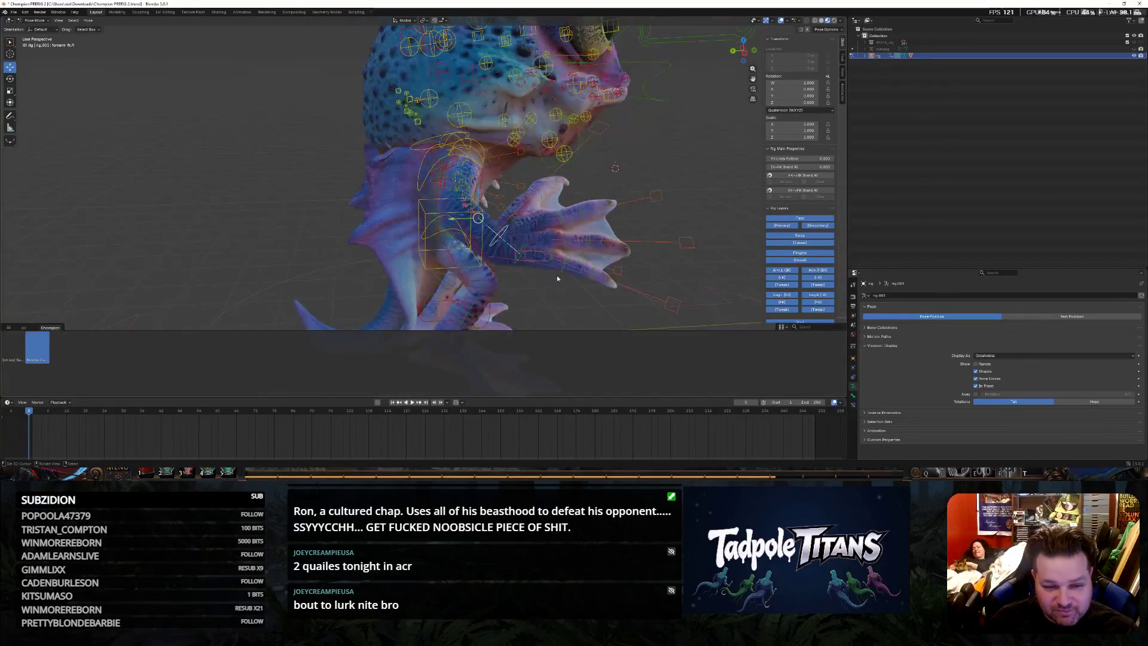
{"action": "middle_click_drag", "start_coordinate": [535, 267], "coordinate": [490, 225]}
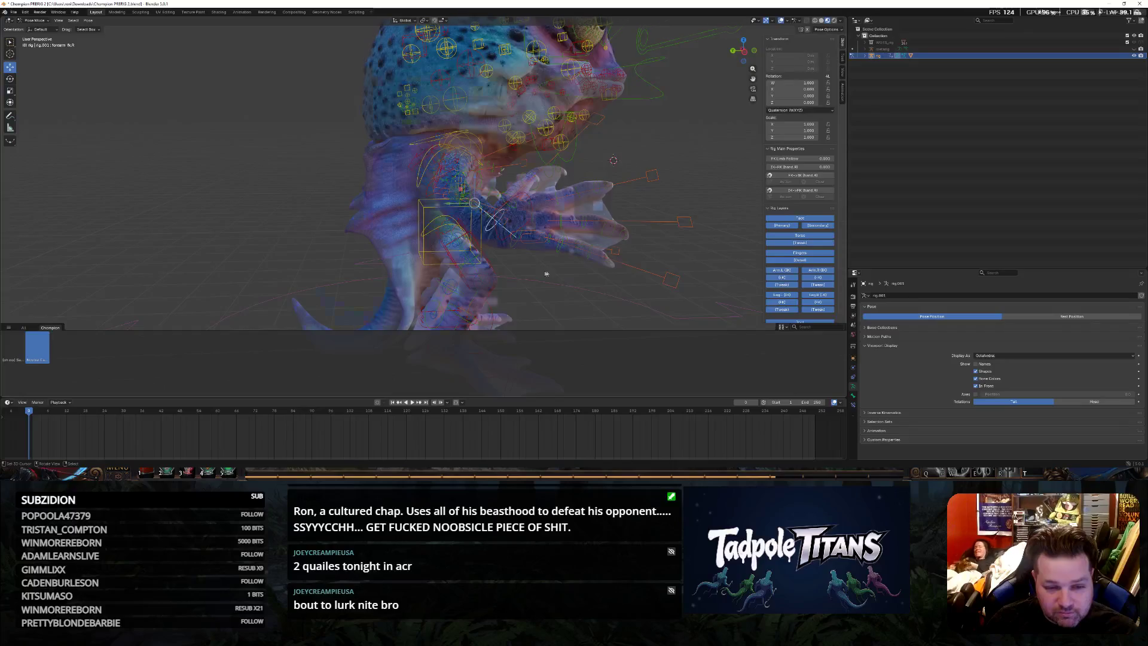
{"action": "scroll", "coordinate": [544, 273], "scroll_direction": "up", "scroll_amount": 3}
{"action": "left_click", "coordinate": [565, 272]}
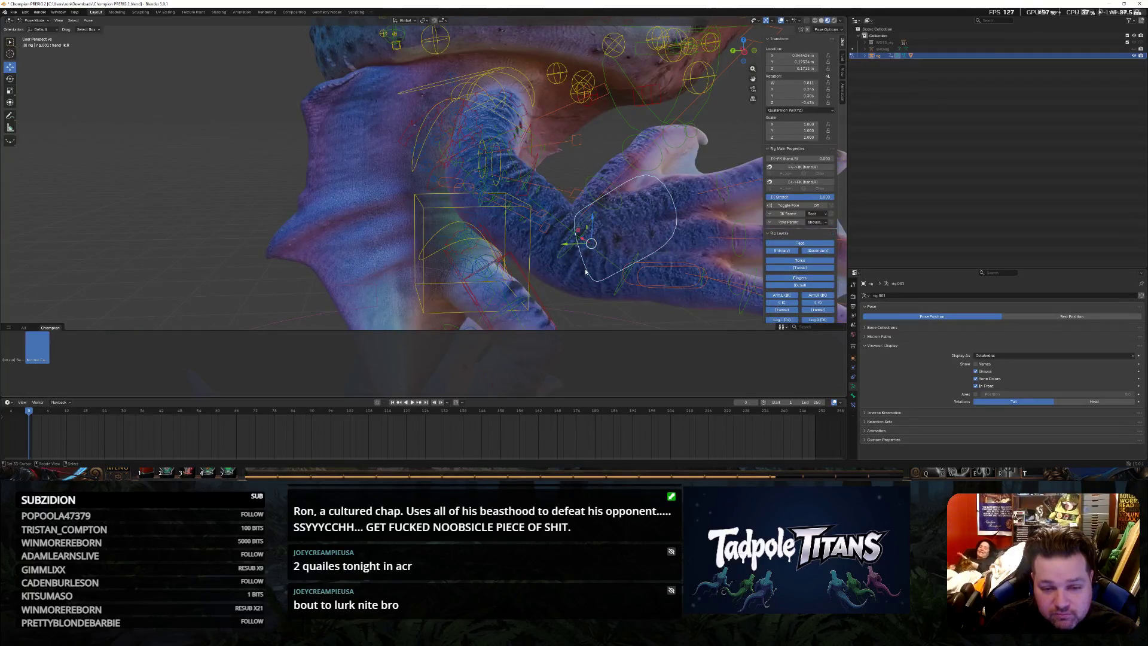
{"action": "middle_click_drag", "start_coordinate": [548, 234], "coordinate": [545, 253]}
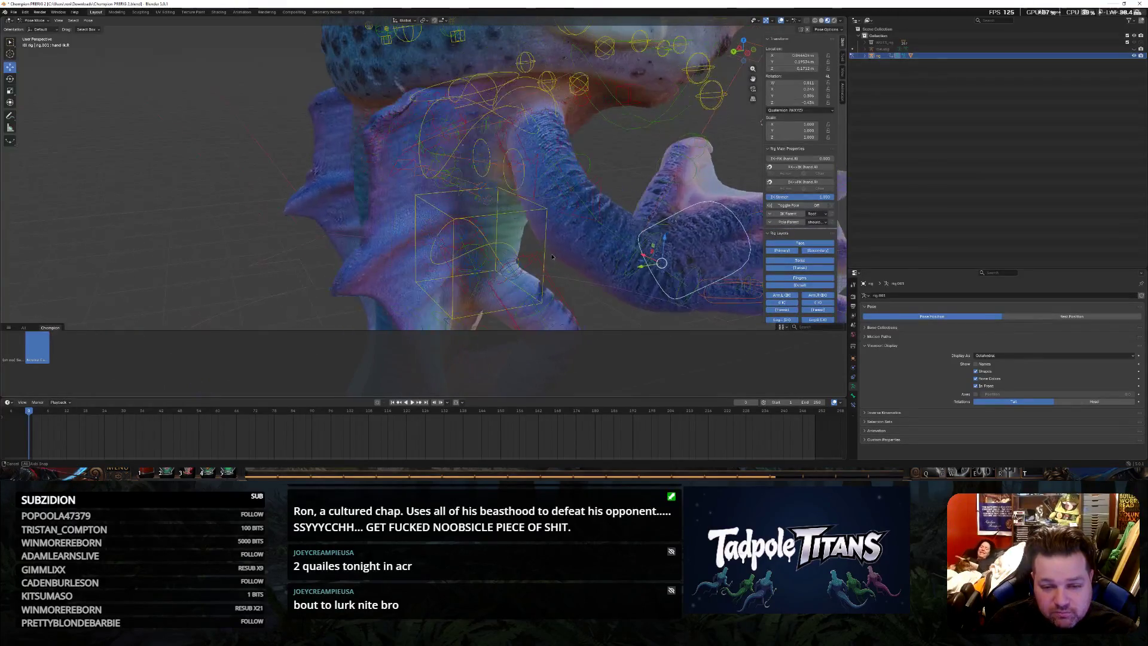
{"action": "mouse_move", "coordinate": [479, 239]}
{"action": "middle_mouse_down"}
{"action": "mouse_move", "coordinate": [433, 249]}
{"action": "mouse_move", "coordinate": [605, 181]}
{"action": "middle_mouse_up"}
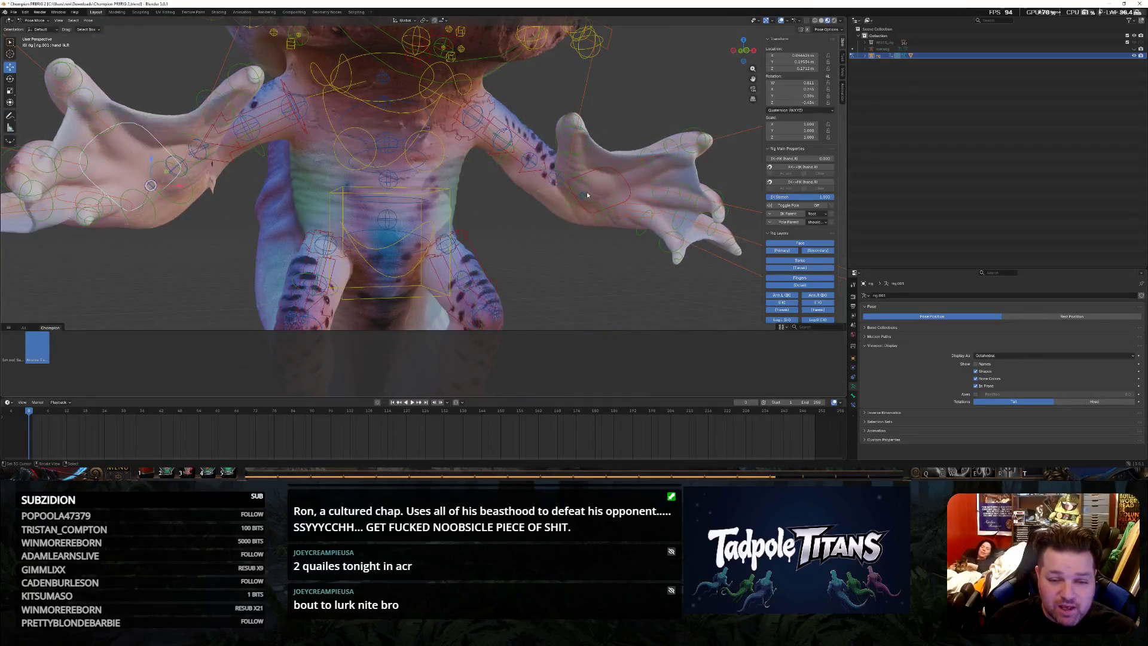
Turn the first hand's control to a new angle with the Rotate tool
{"action": "left_click", "coordinate": [587, 194]}
{"action": "key", "text": "e"}
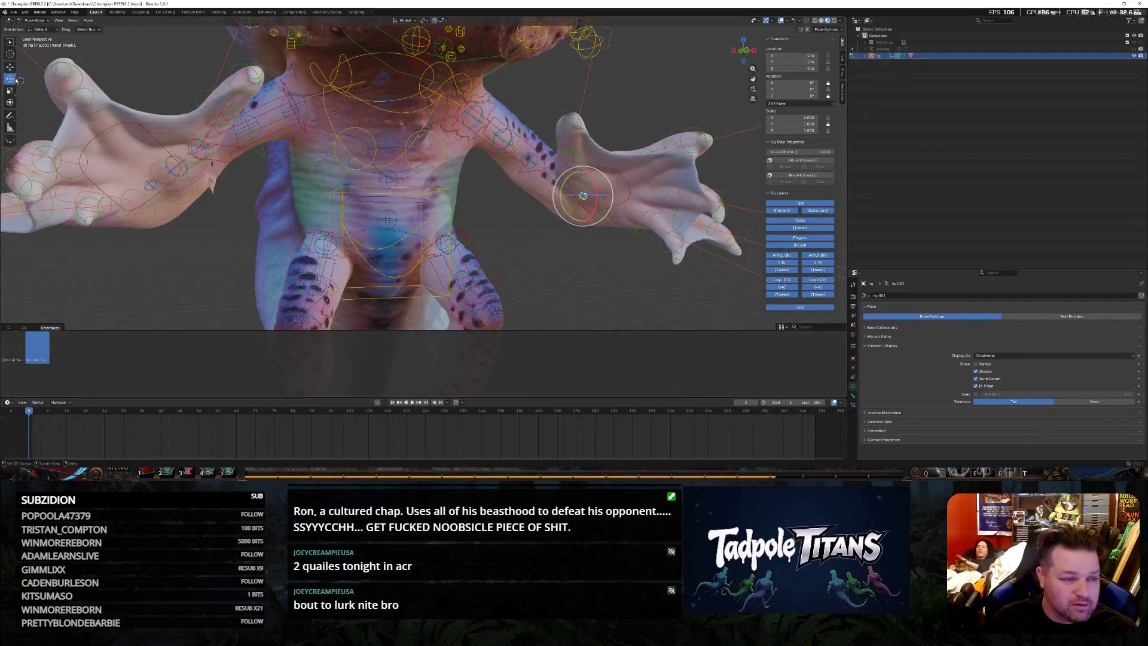
{"action": "middle_click_drag", "start_coordinate": [583, 196], "coordinate": [486, 218]}
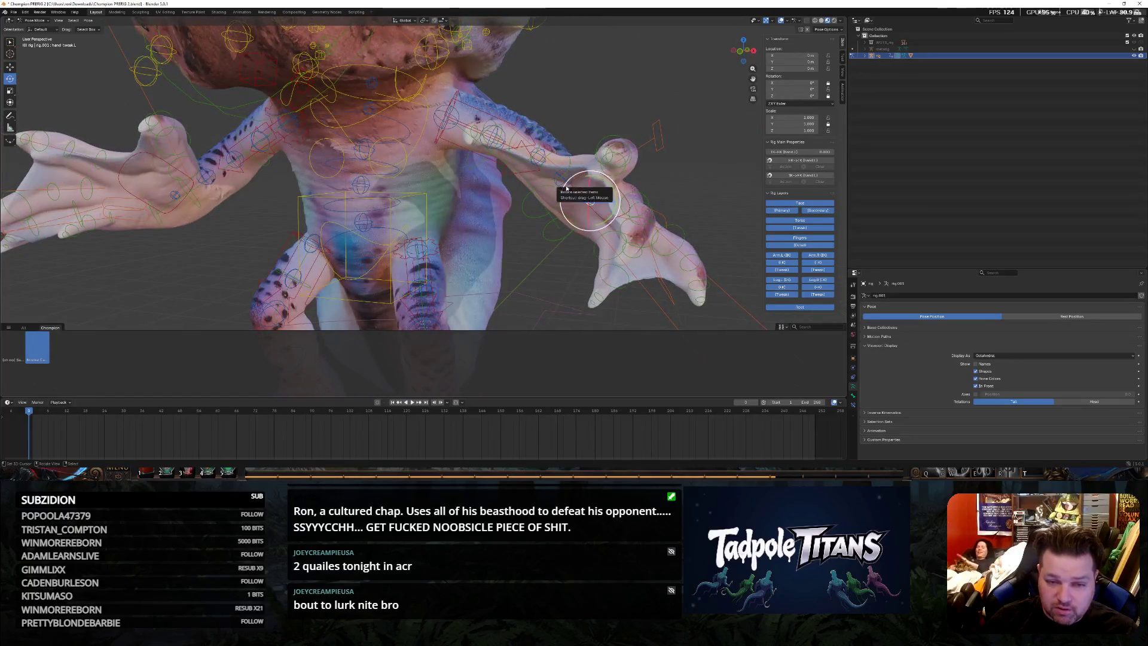
{"action": "mouse_move", "coordinate": [564, 187]}
{"action": "left_mouse_down"}
{"action": "mouse_move", "coordinate": [621, 202]}
{"action": "mouse_move", "coordinate": [538, 193]}
{"action": "left_mouse_up"}
{"action": "mouse_move", "coordinate": [538, 193]}
{"action": "middle_mouse_down"}
{"action": "mouse_move", "coordinate": [432, 246]}
{"action": "mouse_move", "coordinate": [316, 240]}
{"action": "middle_mouse_up"}
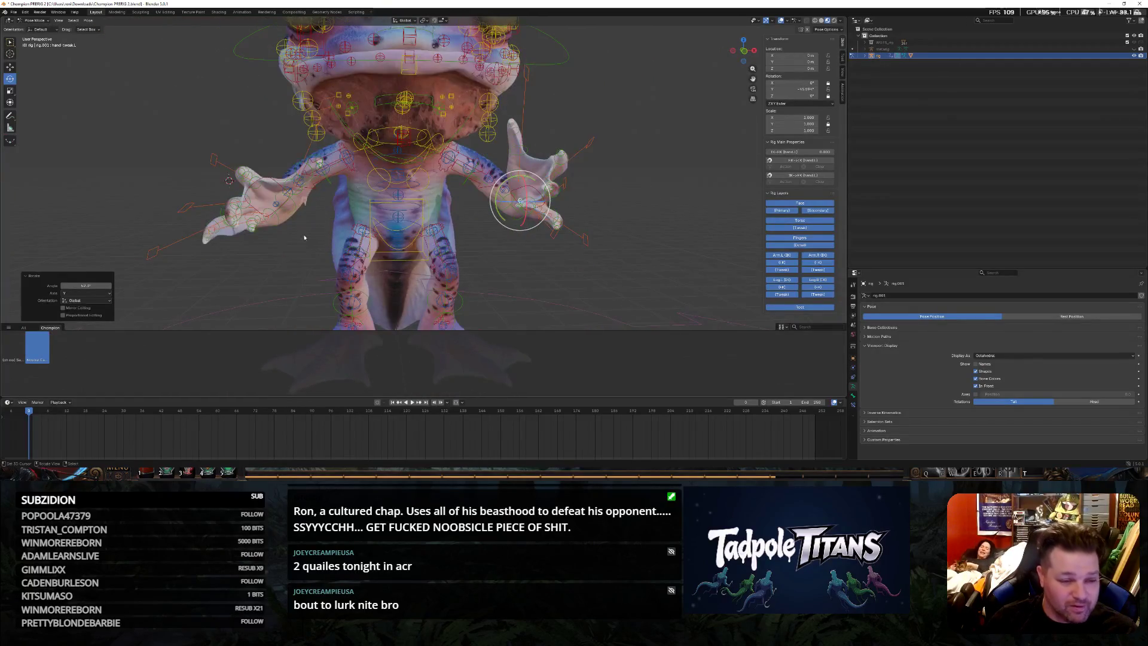
Rotate the other hand bone about the Y axis so its fingers splay outward
{"action": "left_click", "coordinate": [275, 205]}
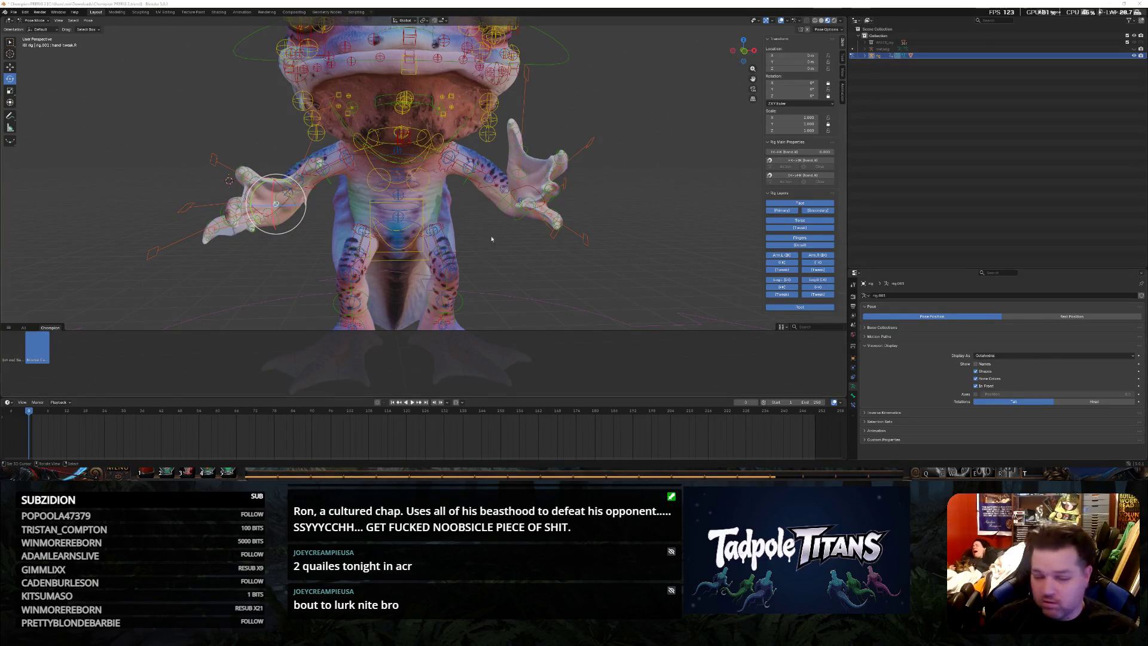
{"action": "scroll", "coordinate": [303, 254], "scroll_direction": "up", "scroll_amount": 2}
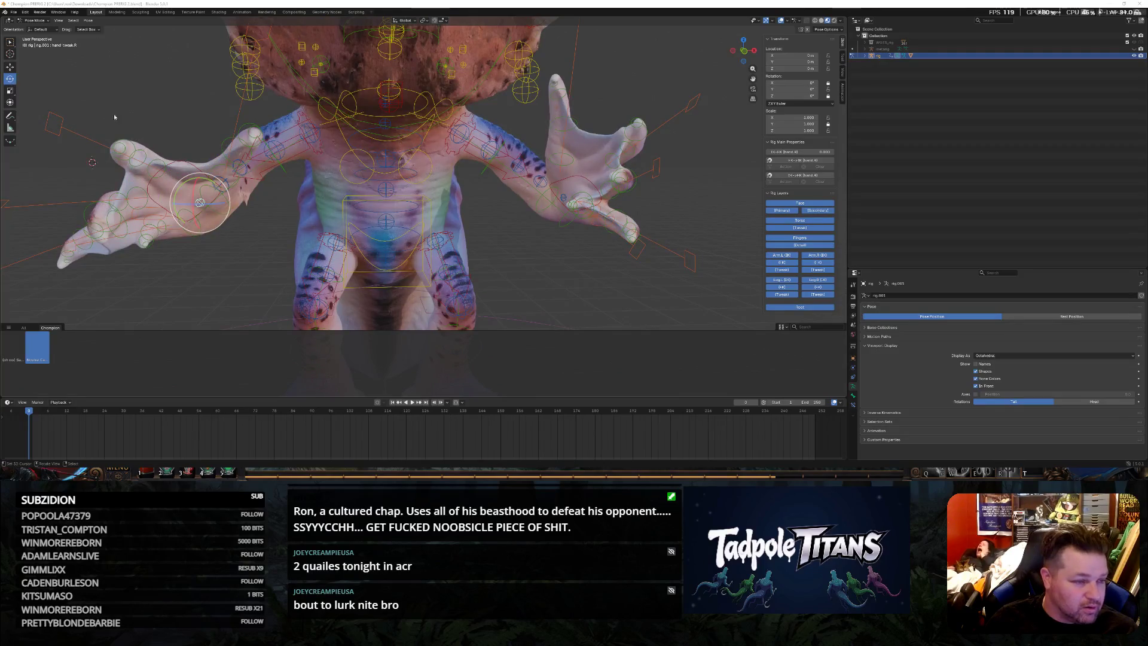
{"action": "key", "text": "r"}
{"action": "key", "text": "y"}
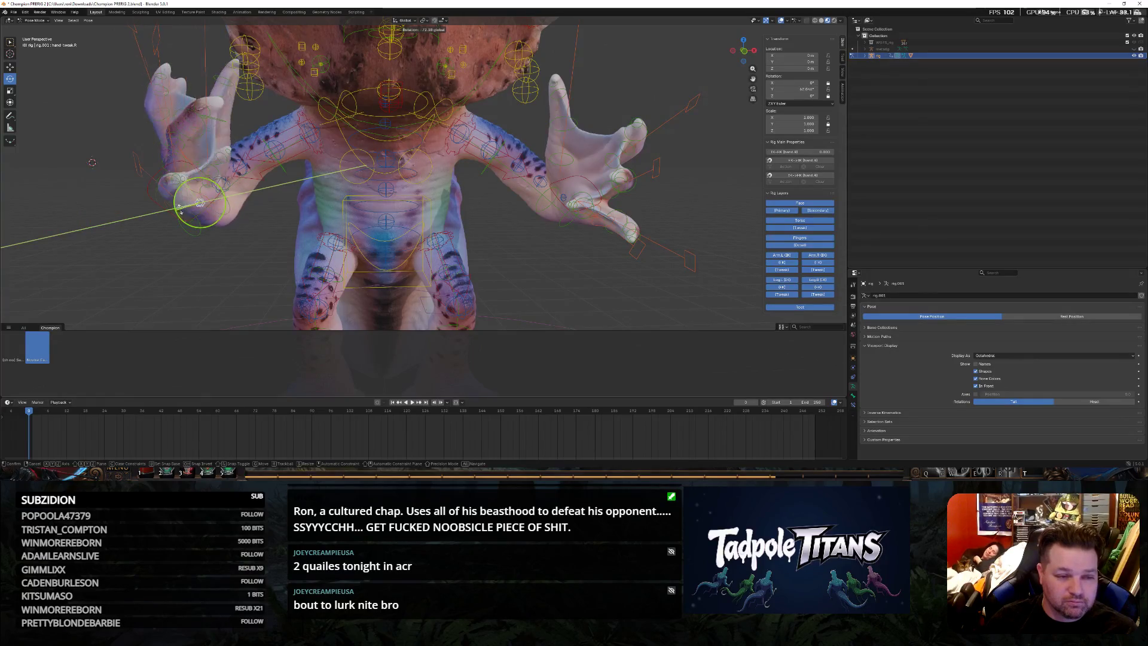
{"action": "left_click", "coordinate": [466, 232]}
{"action": "scroll", "coordinate": [467, 232], "scroll_direction": "down", "scroll_amount": 4}
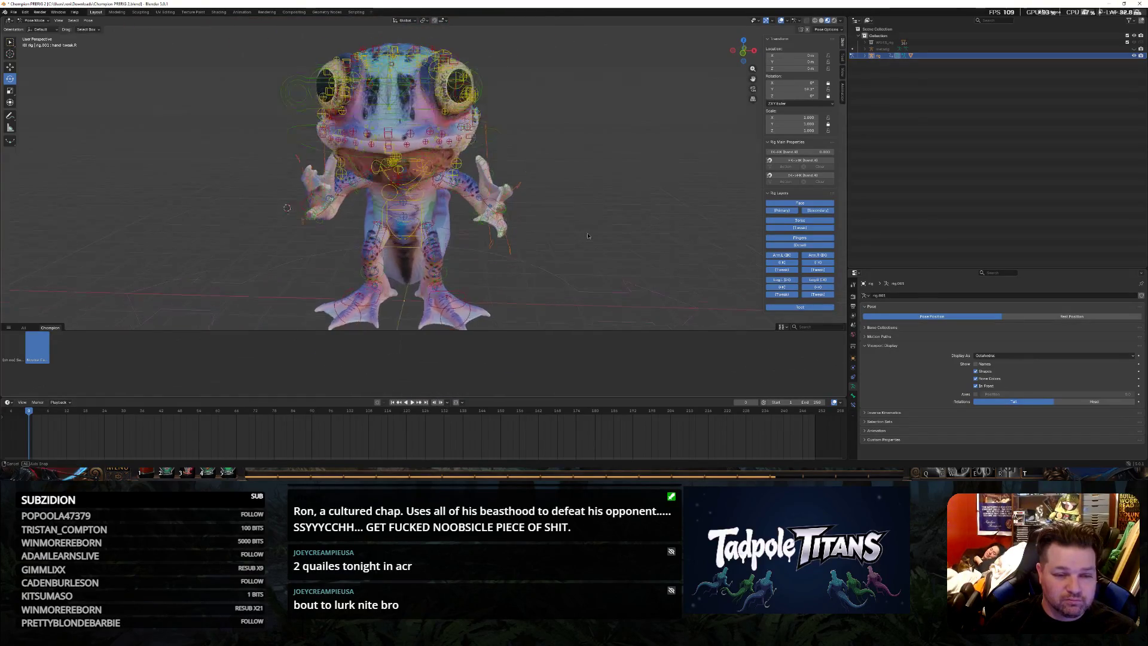
{"action": "scroll", "coordinate": [279, 223], "scroll_direction": "up", "scroll_amount": 4}
{"action": "middle_click_drag", "start_coordinate": [281, 222], "coordinate": [359, 225]}
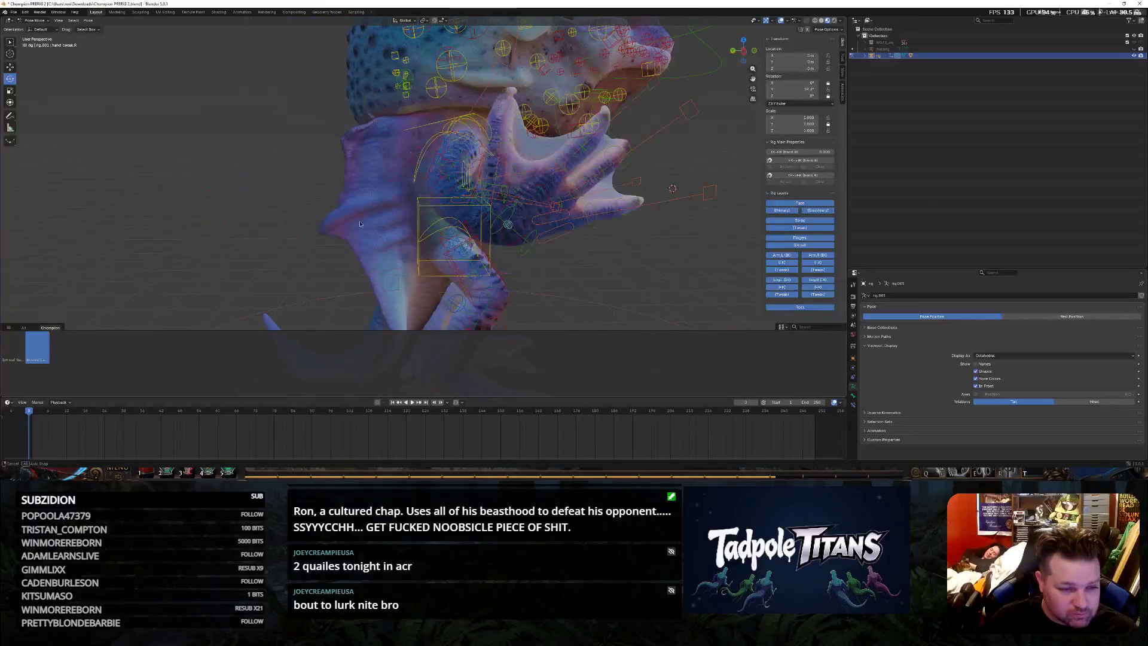
Begin moving the hand's ring control, then cancel to keep its position
{"action": "left_click", "coordinate": [543, 185]}
{"action": "left_click", "coordinate": [10, 67]}
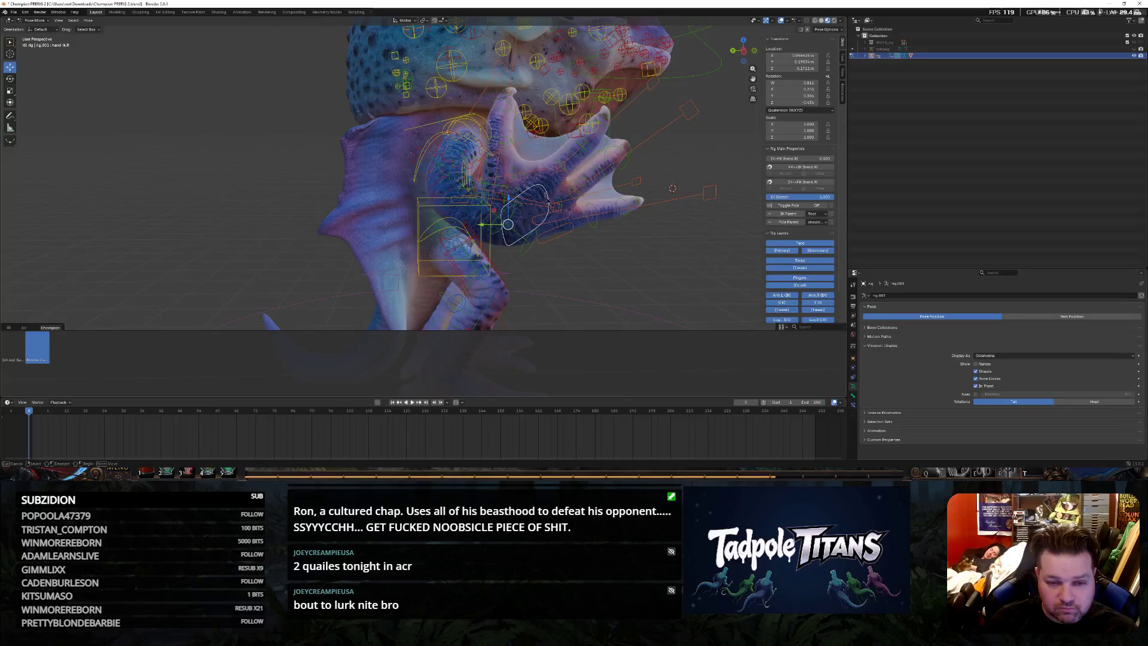
{"action": "key", "text": "g"}
{"action": "right_click", "coordinate": [627, 278]}
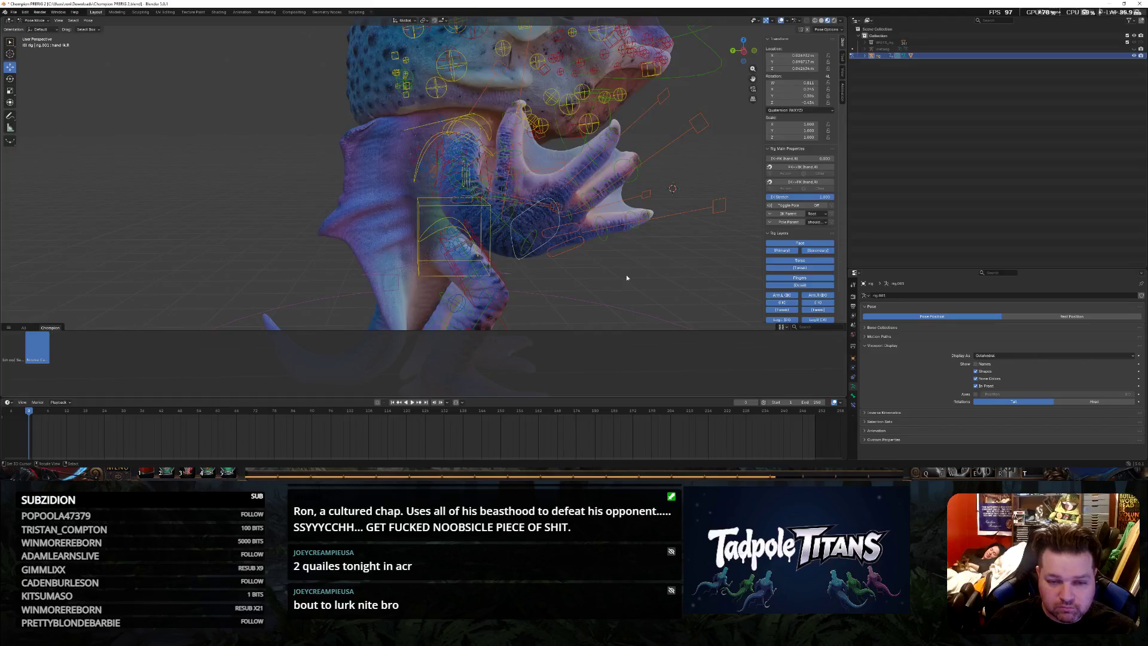
{"action": "middle_click_drag", "start_coordinate": [623, 268], "coordinate": [578, 277]}
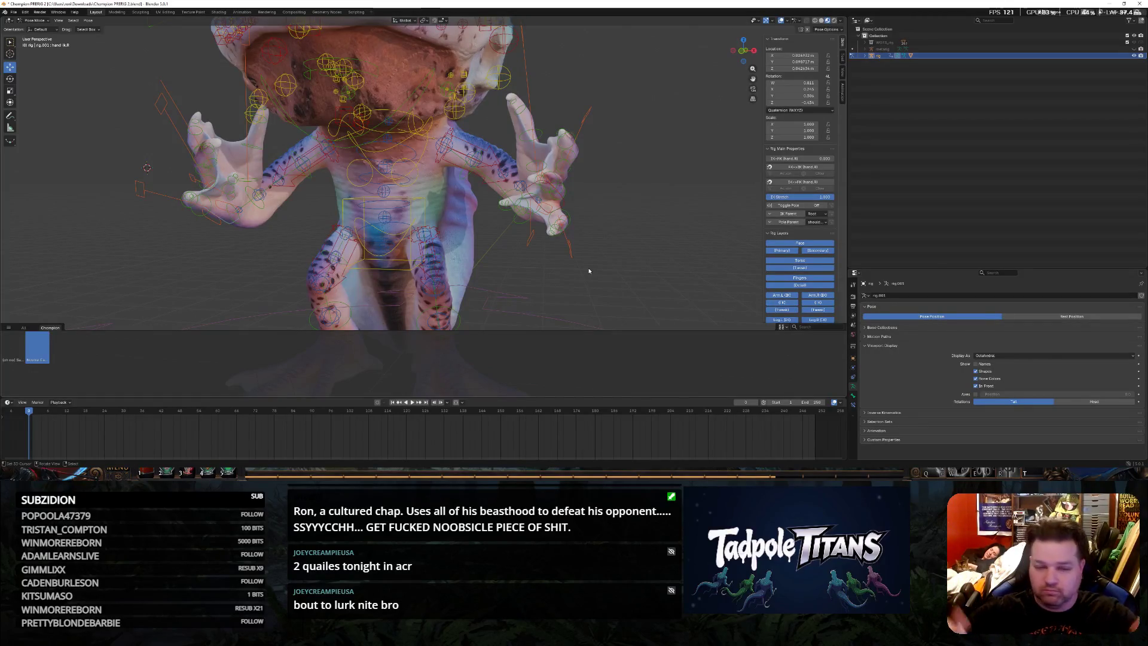
{"action": "scroll", "coordinate": [34, 265], "scroll_direction": "up", "scroll_amount": 2}
{"action": "scroll", "coordinate": [35, 261], "scroll_direction": "up", "scroll_amount": 2}
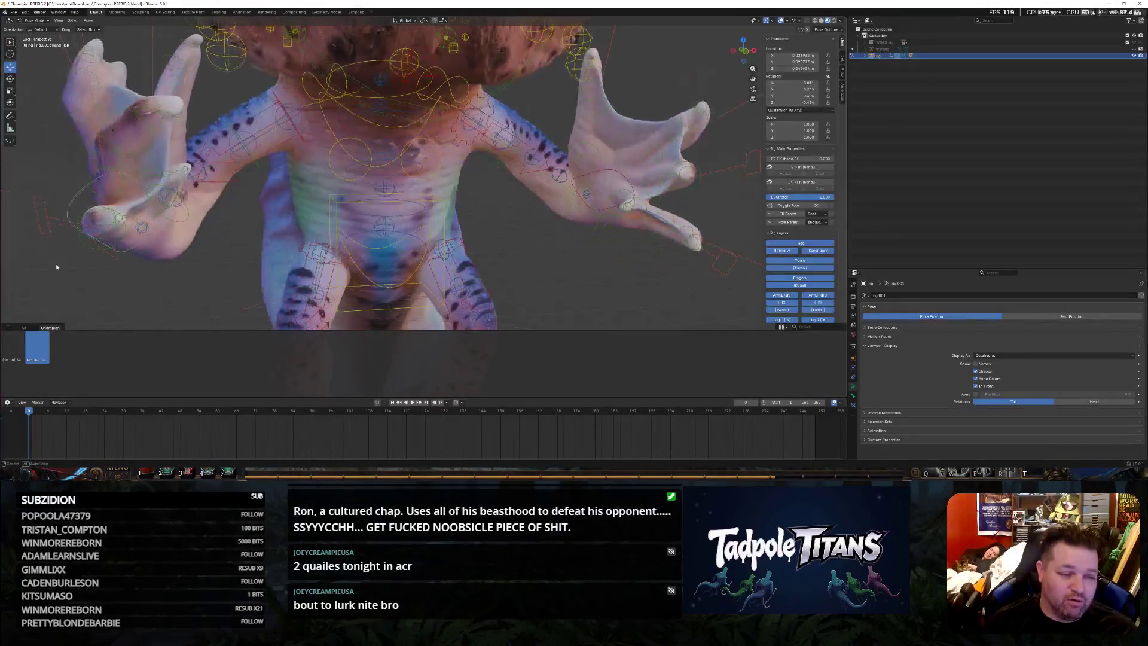
Inspect the raised hands from several angles and select a bone in the hand
{"action": "middle_click_drag", "start_coordinate": [56, 264], "coordinate": [183, 232]}
{"action": "middle_click_drag", "start_coordinate": [256, 243], "coordinate": [693, 299]}
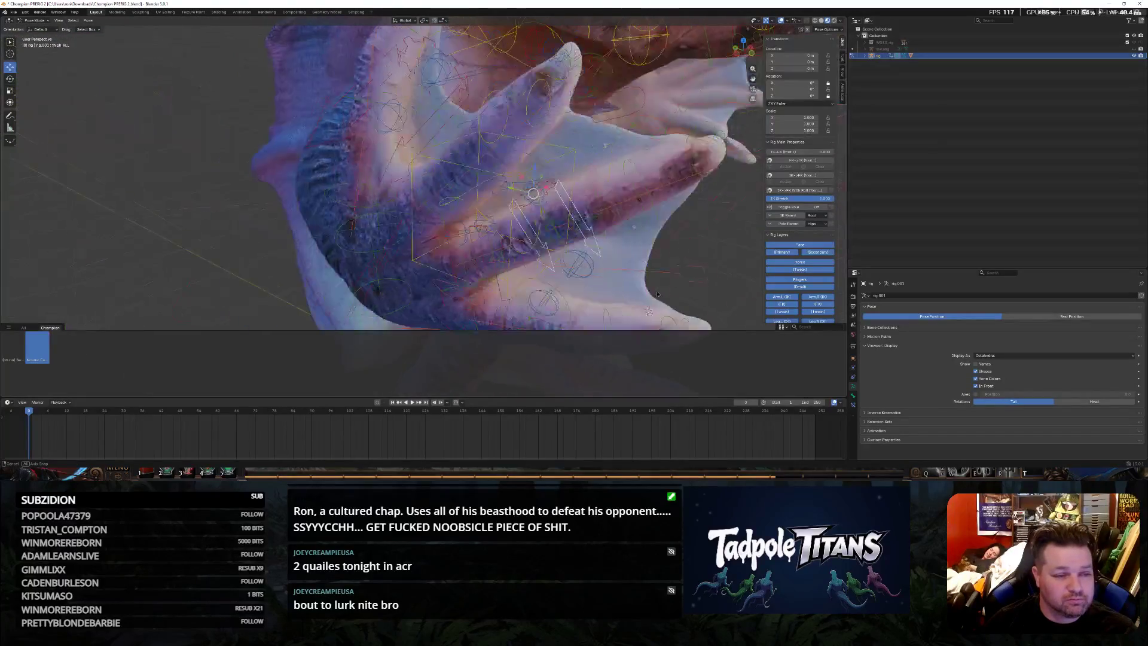
{"action": "mouse_move", "coordinate": [694, 299]}
{"action": "middle_mouse_down"}
{"action": "mouse_move", "coordinate": [674, 238]}
{"action": "mouse_move", "coordinate": [646, 227]}
{"action": "middle_mouse_up"}
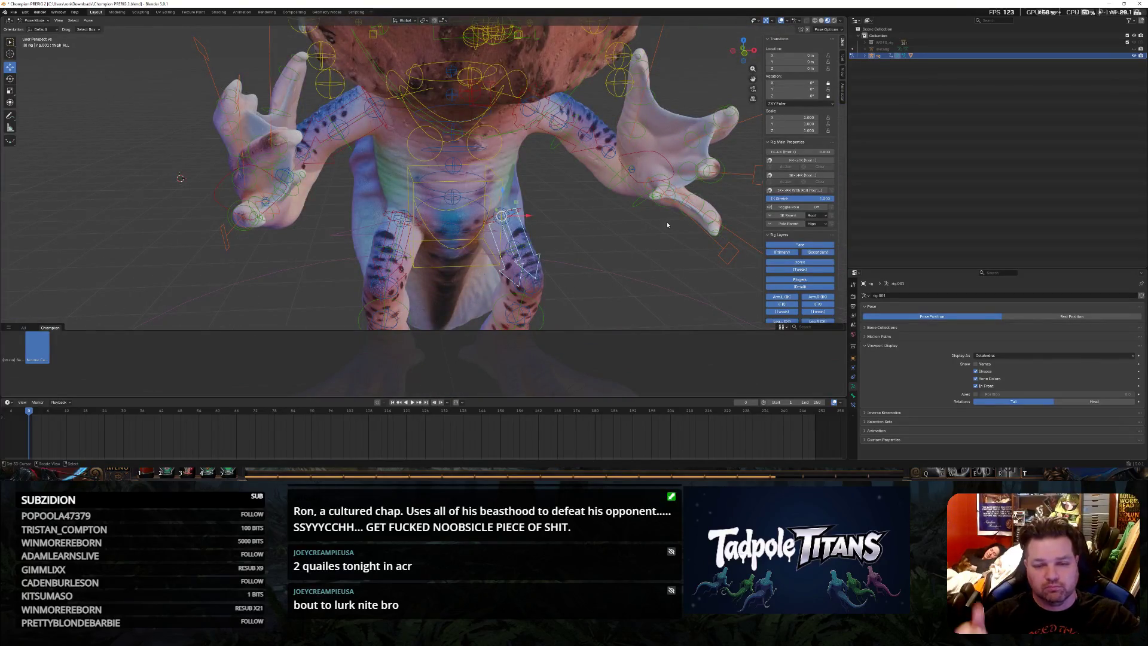
{"action": "mouse_move", "coordinate": [668, 225]}
{"action": "middle_mouse_down"}
{"action": "mouse_move", "coordinate": [520, 245]}
{"action": "mouse_move", "coordinate": [574, 180]}
{"action": "mouse_move", "coordinate": [633, 199]}
{"action": "mouse_move", "coordinate": [541, 252]}
{"action": "mouse_move", "coordinate": [543, 262]}
{"action": "mouse_move", "coordinate": [437, 206]}
{"action": "middle_mouse_up"}
{"action": "left_click", "coordinate": [491, 184]}
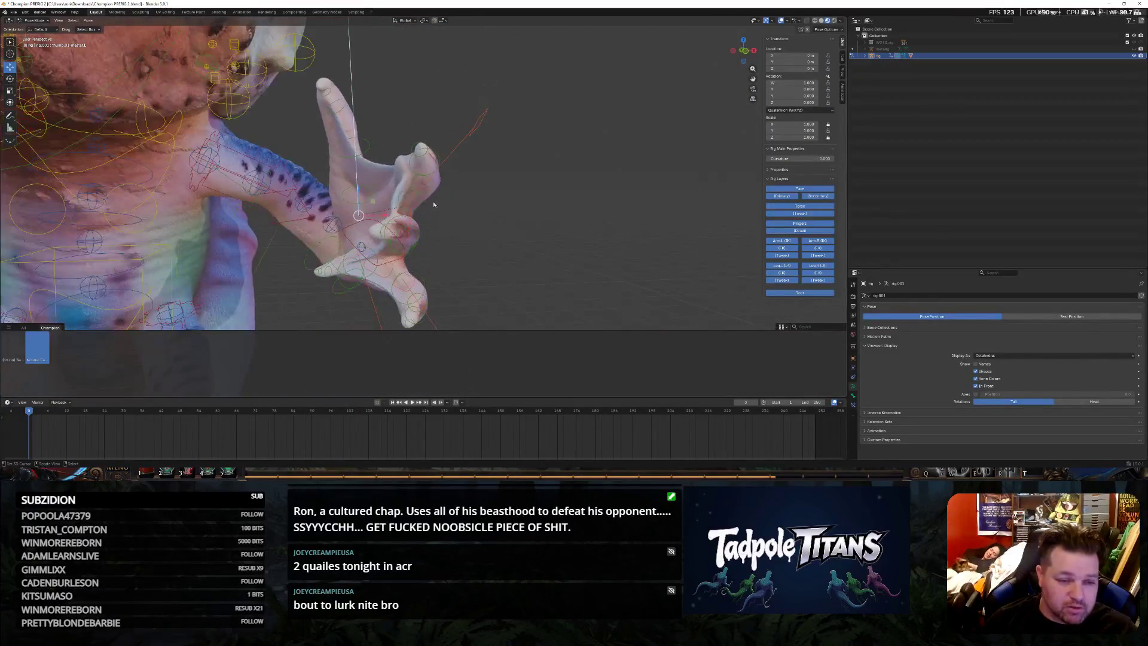
Cancel a move of the selected hand bone and rotate it instead
{"action": "key", "text": "g"}
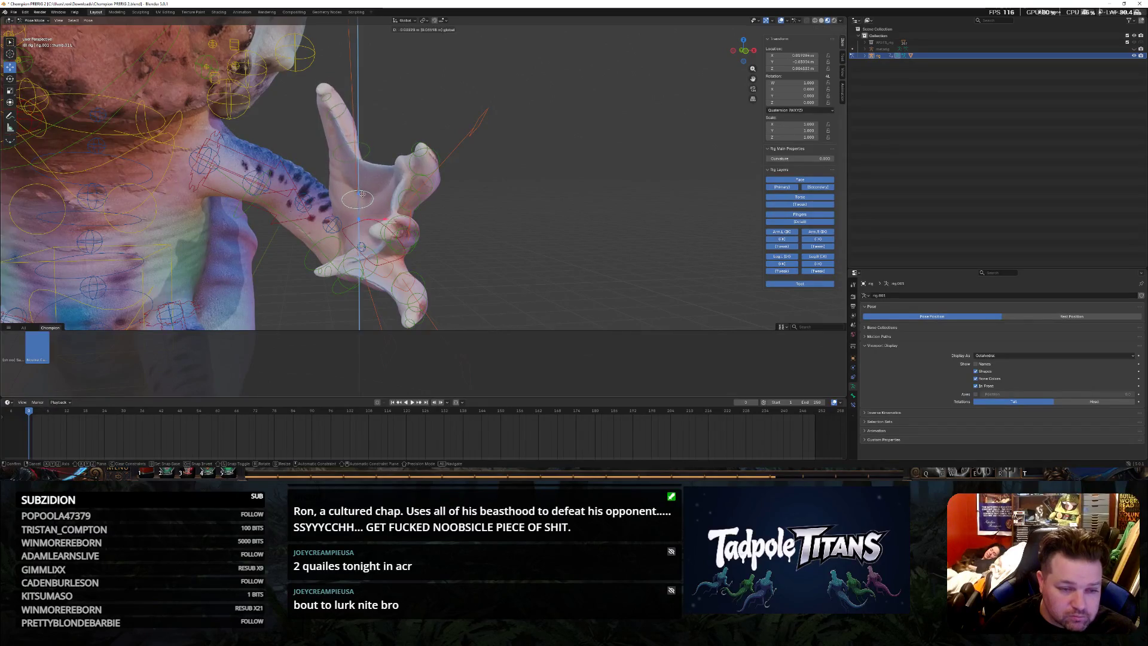
{"action": "key", "text": "Escape"}
{"action": "key", "text": "shift+space"}
{"action": "key", "text": "r"}
{"action": "key", "text": "r"}
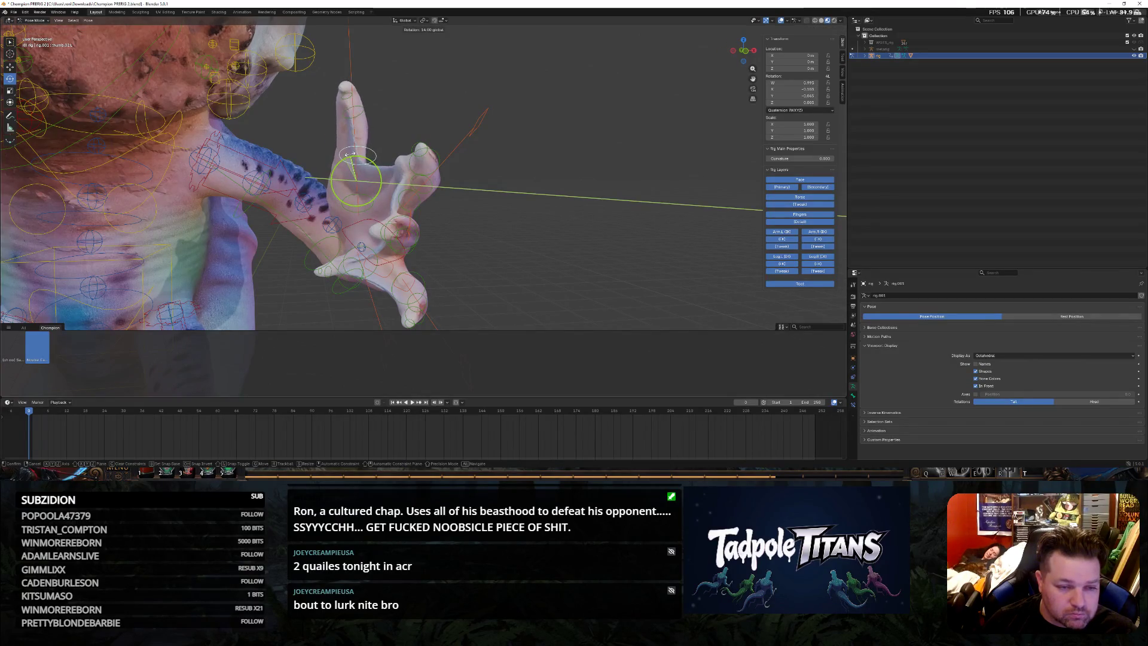
{"action": "key", "text": "Return"}
{"action": "mouse_move", "coordinate": [463, 184]}
{"action": "middle_mouse_down"}
{"action": "mouse_move", "coordinate": [319, 204]}
{"action": "mouse_move", "coordinate": [421, 187]}
{"action": "middle_mouse_up"}
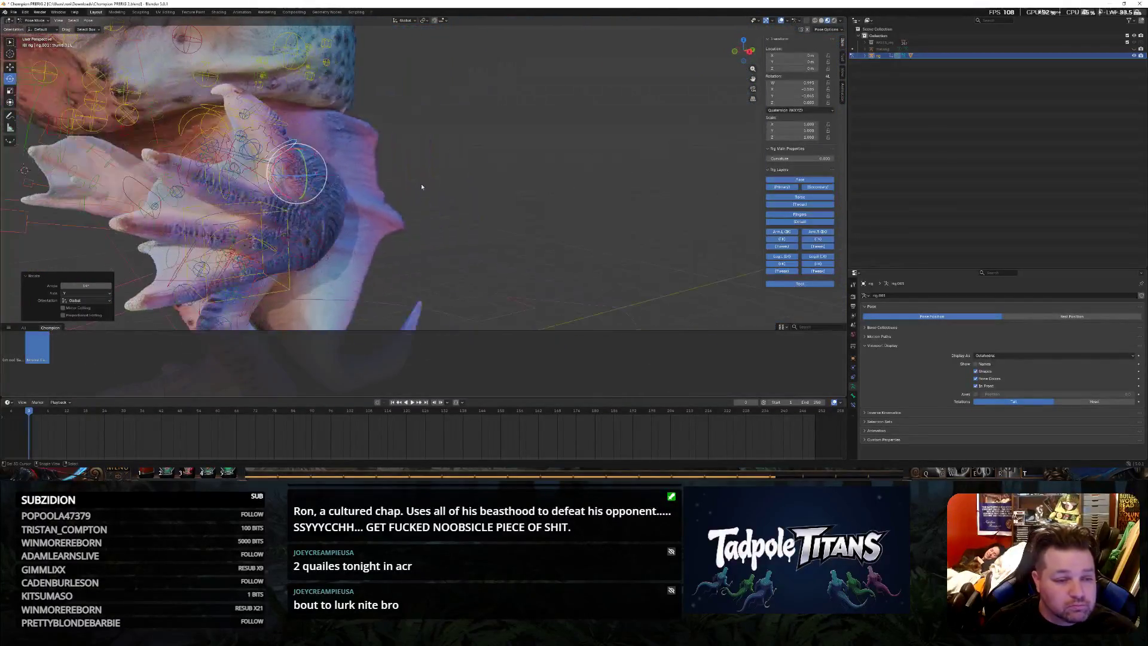
Rotate the left thumb's control so the thumb bends upward
{"action": "left_click", "coordinate": [255, 108]}
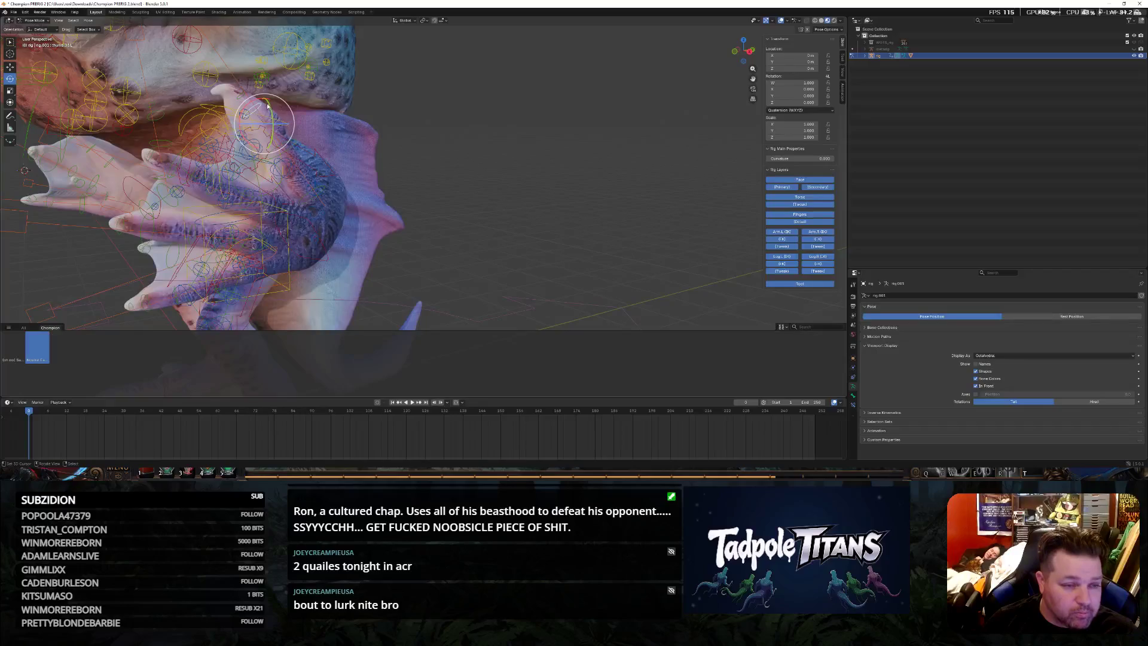
{"action": "key", "text": "r"}
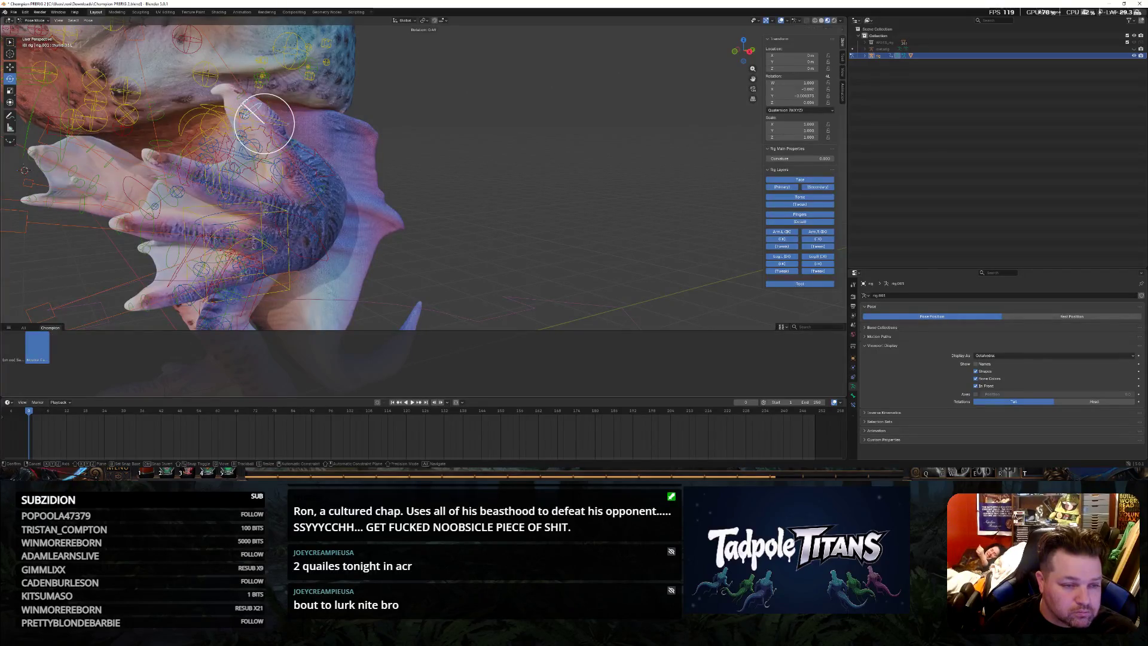
{"action": "left_click", "coordinate": [254, 108]}
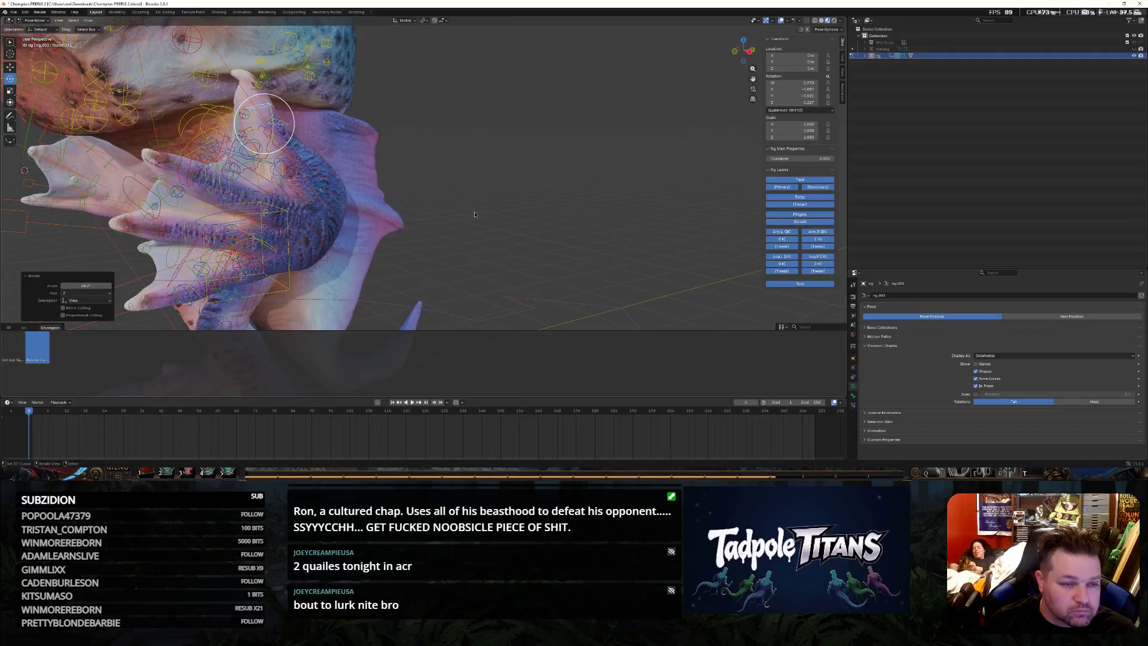
{"action": "mouse_move", "coordinate": [256, 108]}
{"action": "middle_mouse_down"}
{"action": "mouse_move", "coordinate": [497, 237]}
{"action": "mouse_move", "coordinate": [262, 215]}
{"action": "mouse_move", "coordinate": [623, 254]}
{"action": "middle_mouse_up"}
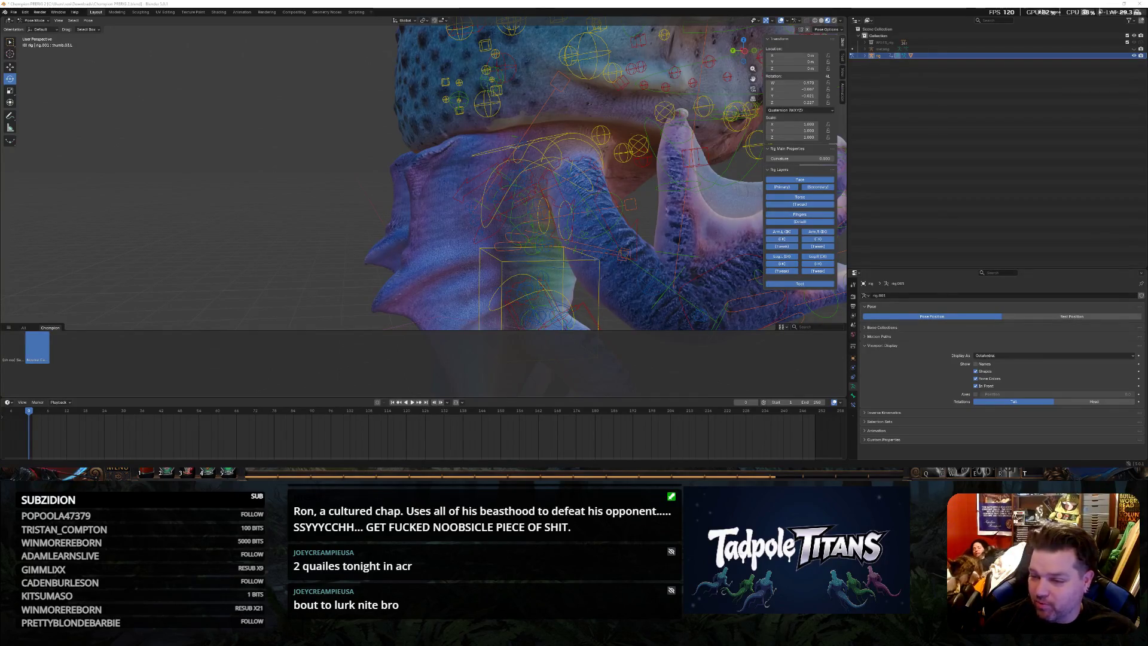
Rotate the second thumb bone so it bends upward like the first
{"action": "key", "text": "KP_0"}
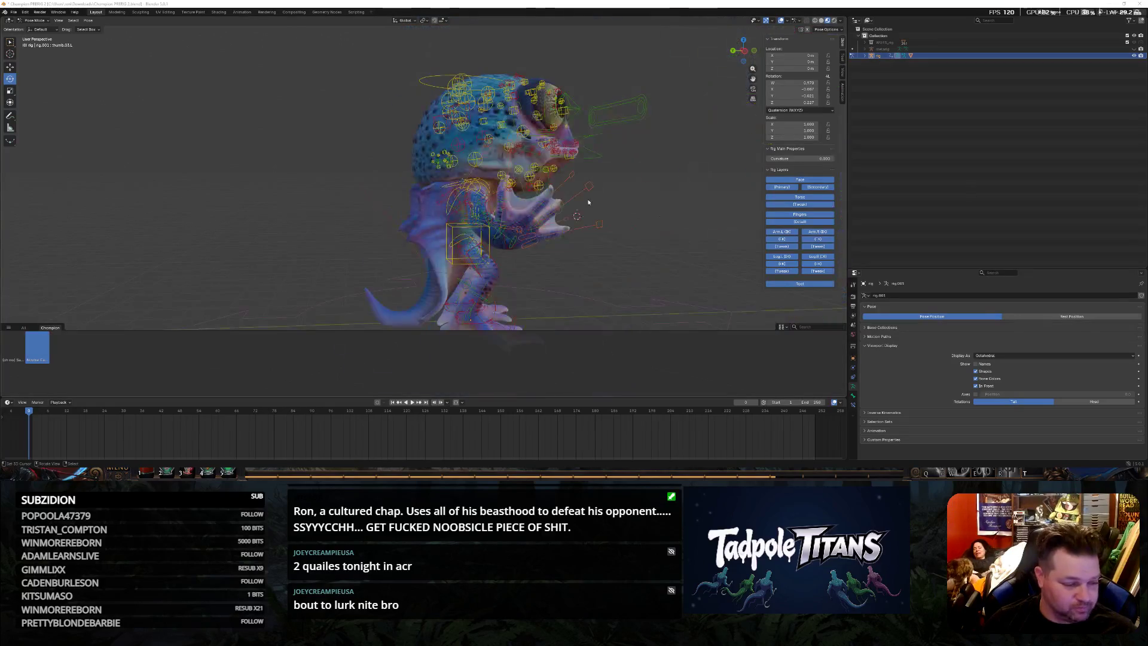
{"action": "key", "text": "KP_0"}
{"action": "mouse_move", "coordinate": [697, 226]}
{"action": "middle_mouse_down"}
{"action": "mouse_move", "coordinate": [661, 220]}
{"action": "mouse_move", "coordinate": [529, 265]}
{"action": "middle_mouse_up"}
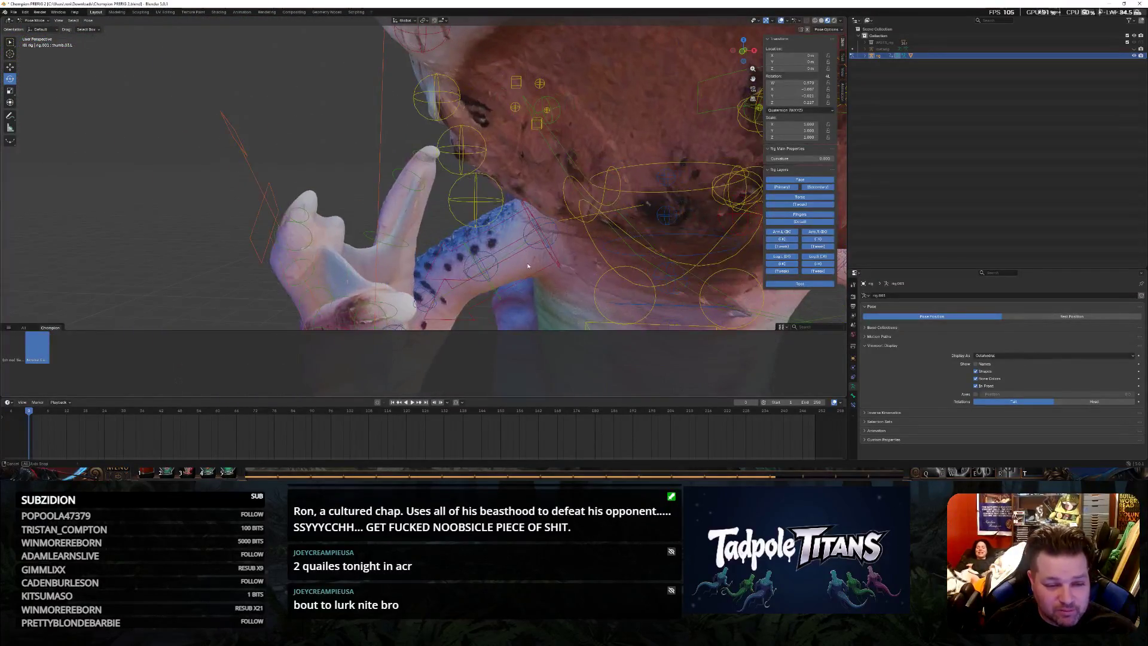
{"action": "left_click", "coordinate": [403, 239]}
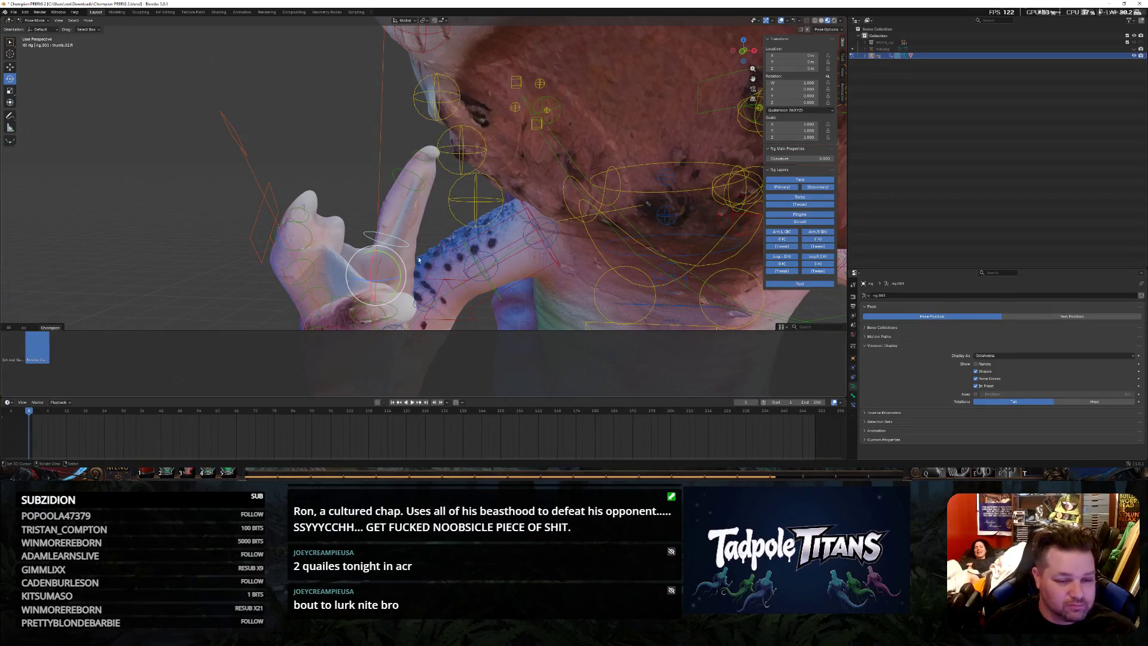
{"action": "key", "text": "r"}
{"action": "left_click", "coordinate": [381, 244]}
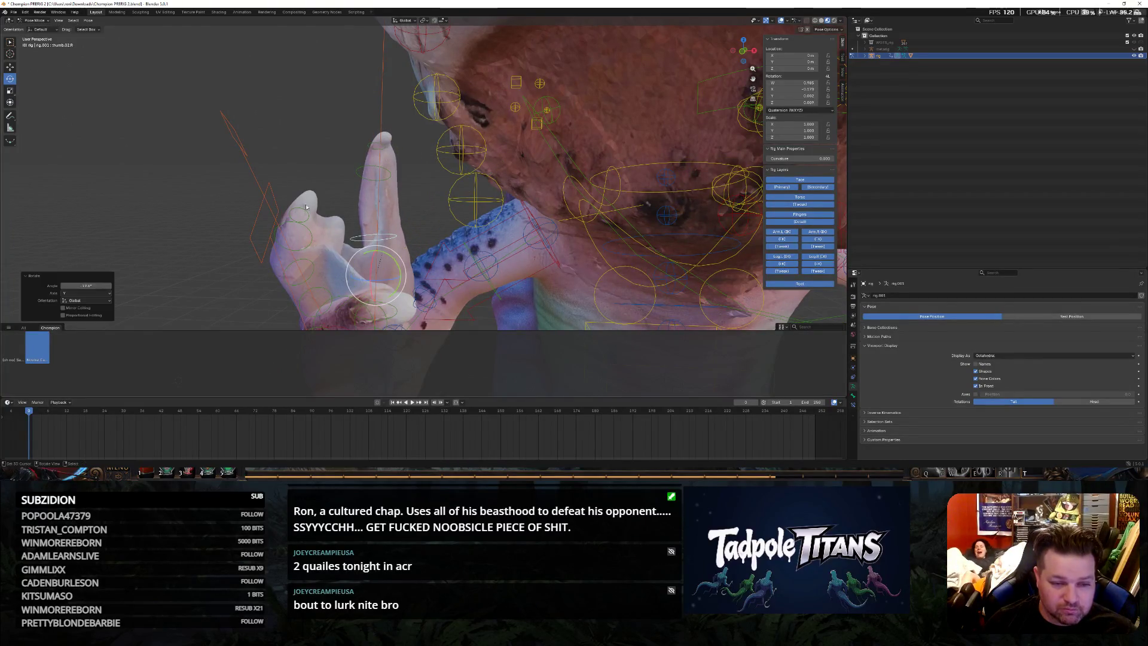
{"action": "middle_click_drag", "start_coordinate": [381, 244], "coordinate": [586, 224]}
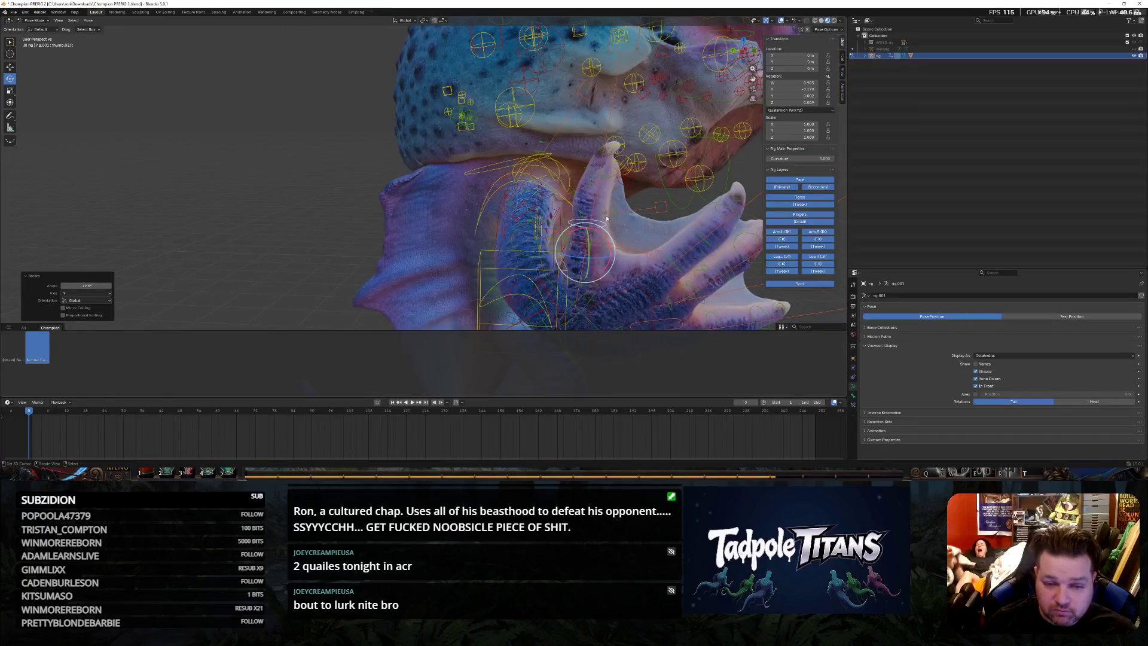
Rotate a neighbouring finger control to curl it further
{"action": "left_click", "coordinate": [596, 174]}
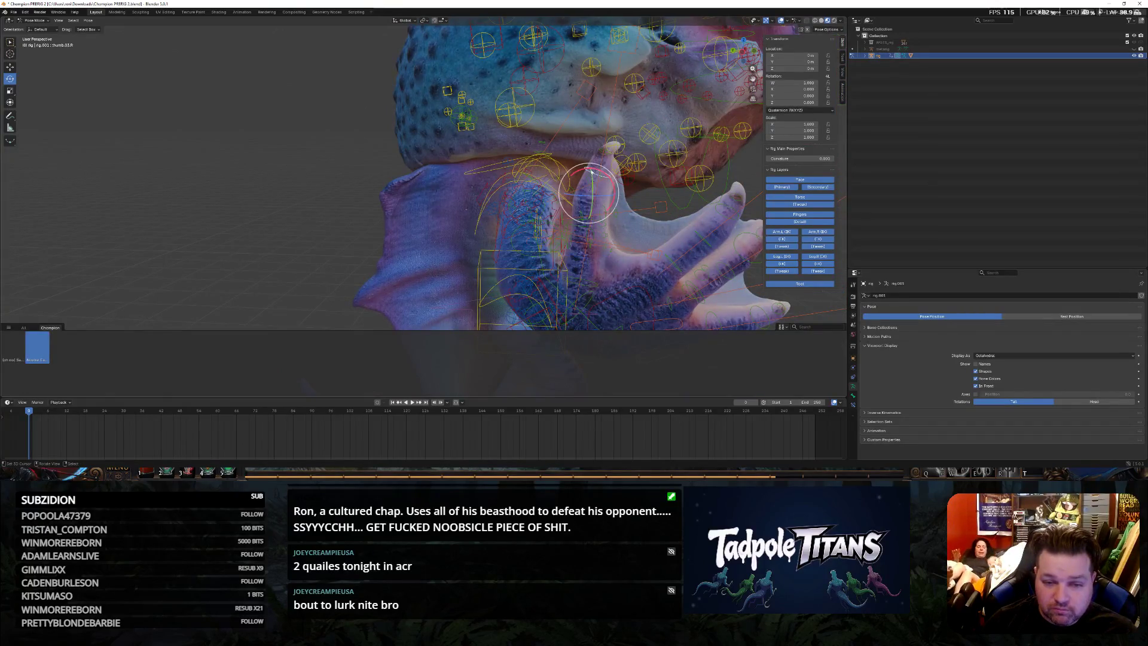
{"action": "key", "text": "r"}
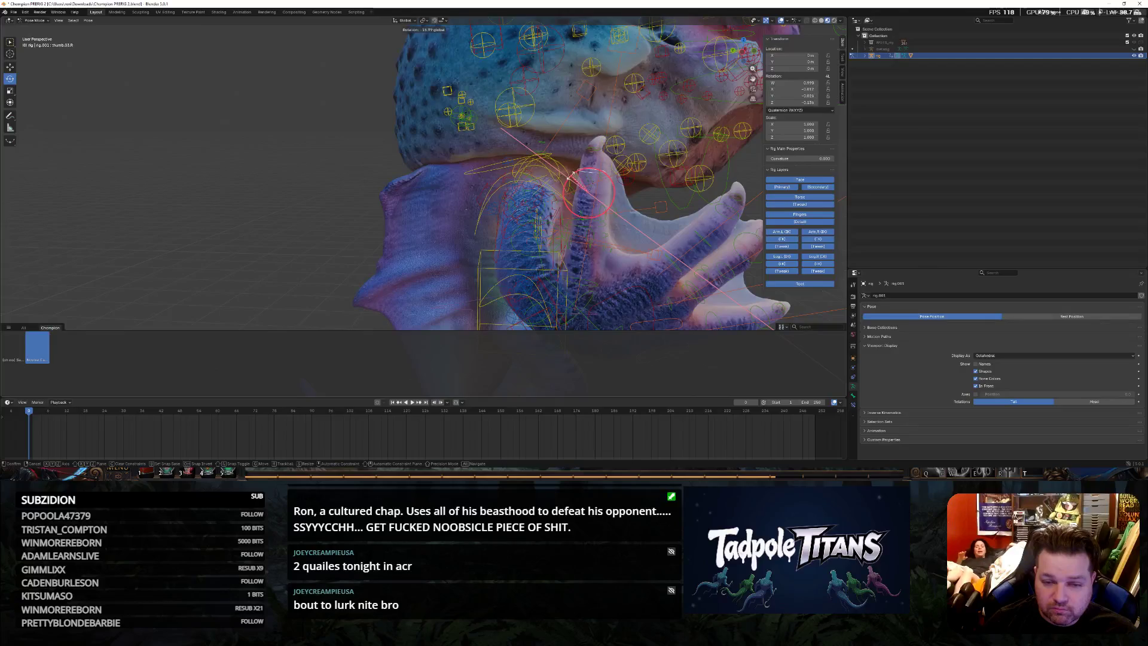
{"action": "left_click", "coordinate": [569, 178]}
{"action": "scroll", "coordinate": [570, 178], "scroll_direction": "down", "scroll_amount": 3}
{"action": "mouse_move", "coordinate": [704, 224]}
{"action": "middle_mouse_down"}
{"action": "mouse_move", "coordinate": [650, 234]}
{"action": "mouse_move", "coordinate": [711, 248]}
{"action": "mouse_move", "coordinate": [489, 250]}
{"action": "middle_mouse_up"}
{"action": "scroll", "coordinate": [625, 241], "scroll_direction": "up", "scroll_amount": 4}
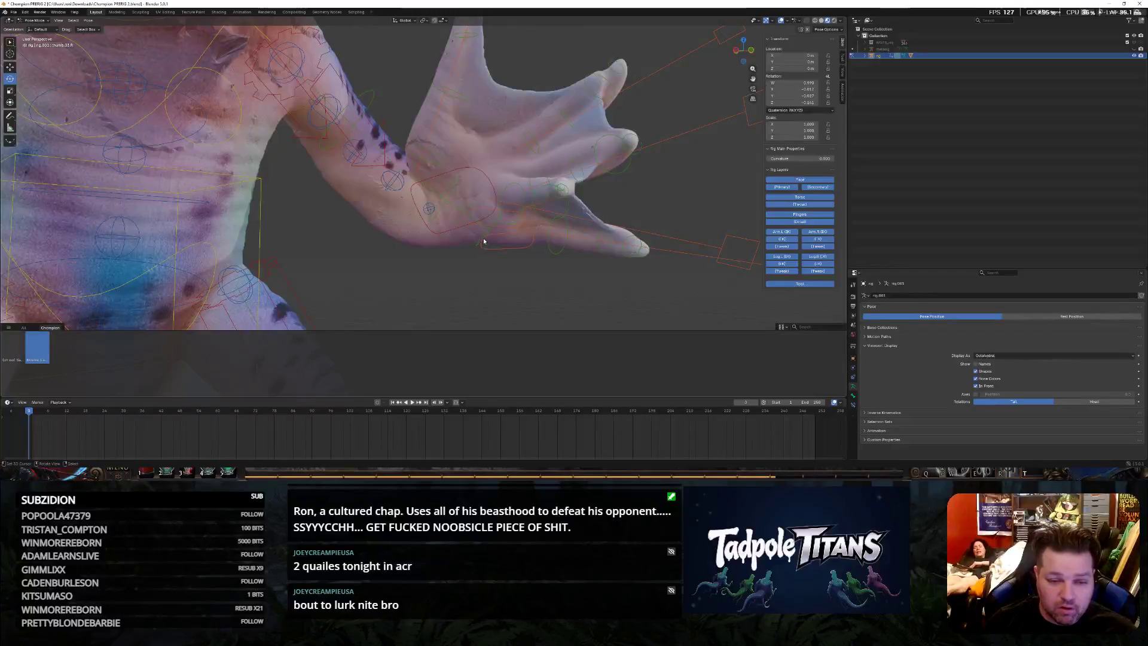
Rotate the hand.L control about the Z axis to turn the hand
{"action": "left_click", "coordinate": [483, 240]}
{"action": "key", "text": "r"}
{"action": "key", "text": "z"}
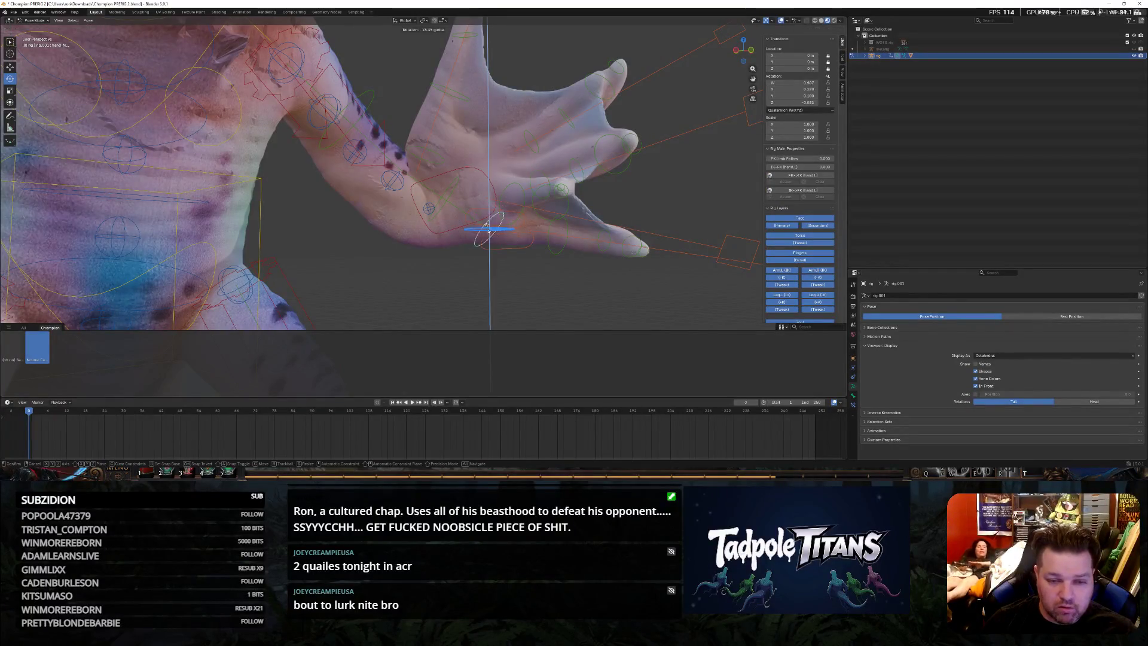
{"action": "left_click", "coordinate": [485, 229]}
Rotate another hand control about Z twice to re-angle it
{"action": "left_click", "coordinate": [542, 242]}
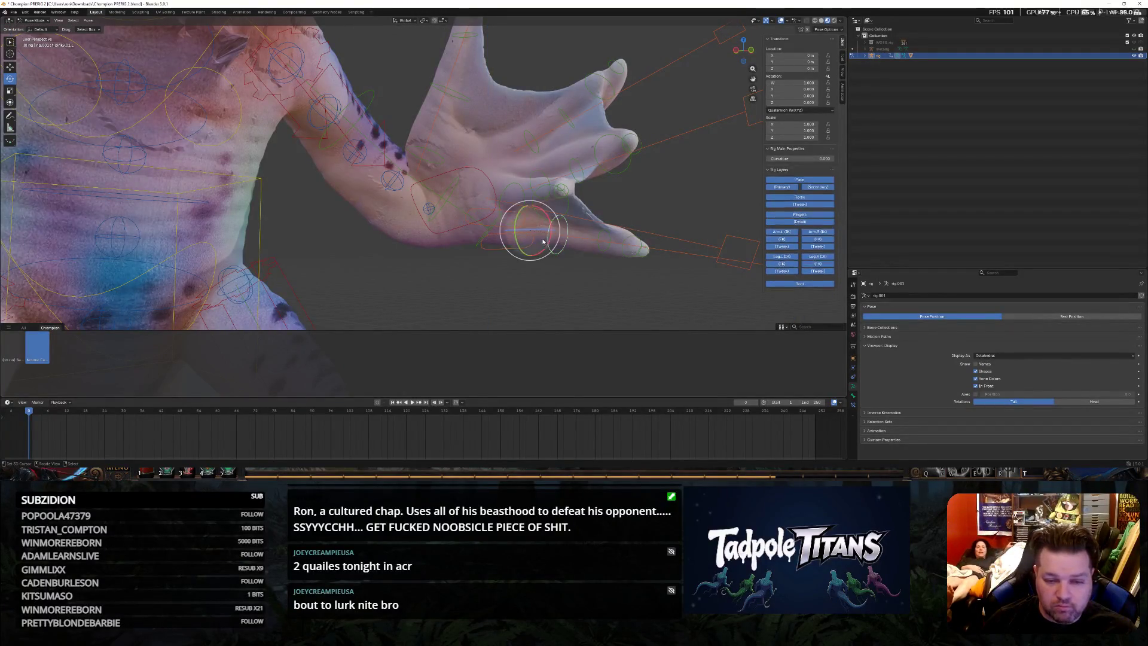
{"action": "key", "text": "r"}
{"action": "key", "text": "z"}
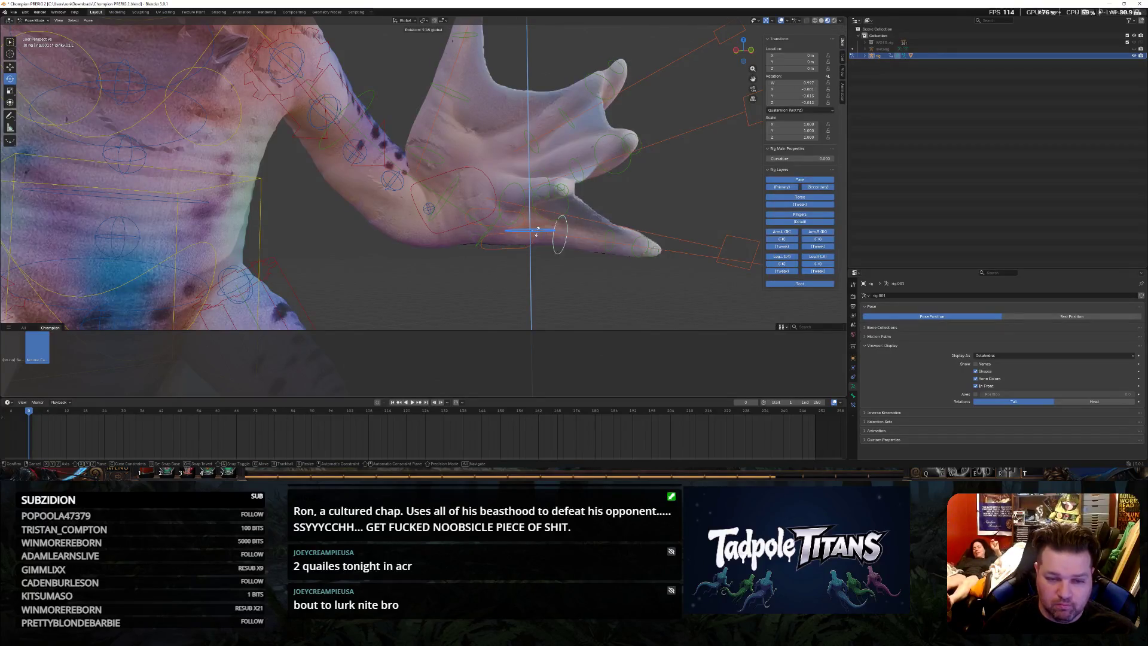
{"action": "left_click", "coordinate": [531, 232]}
{"action": "mouse_move", "coordinate": [532, 228]}
{"action": "middle_mouse_down"}
{"action": "mouse_move", "coordinate": [542, 259]}
{"action": "mouse_move", "coordinate": [583, 275]}
{"action": "mouse_move", "coordinate": [499, 259]}
{"action": "middle_mouse_up"}
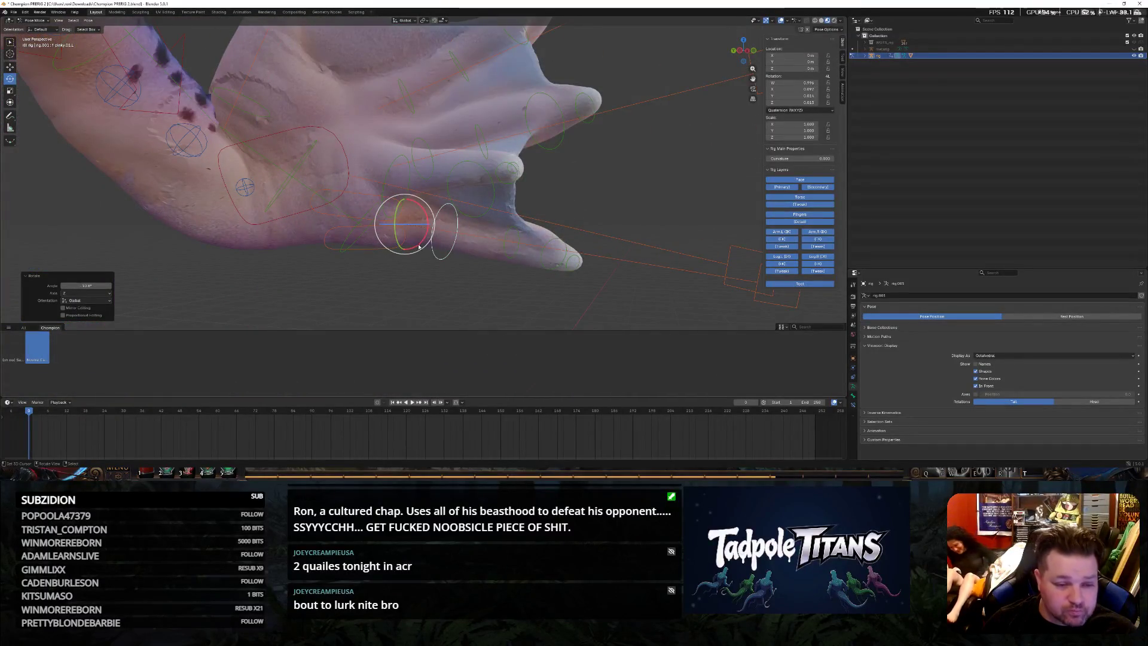
{"action": "key", "text": "r"}
{"action": "key", "text": "z"}
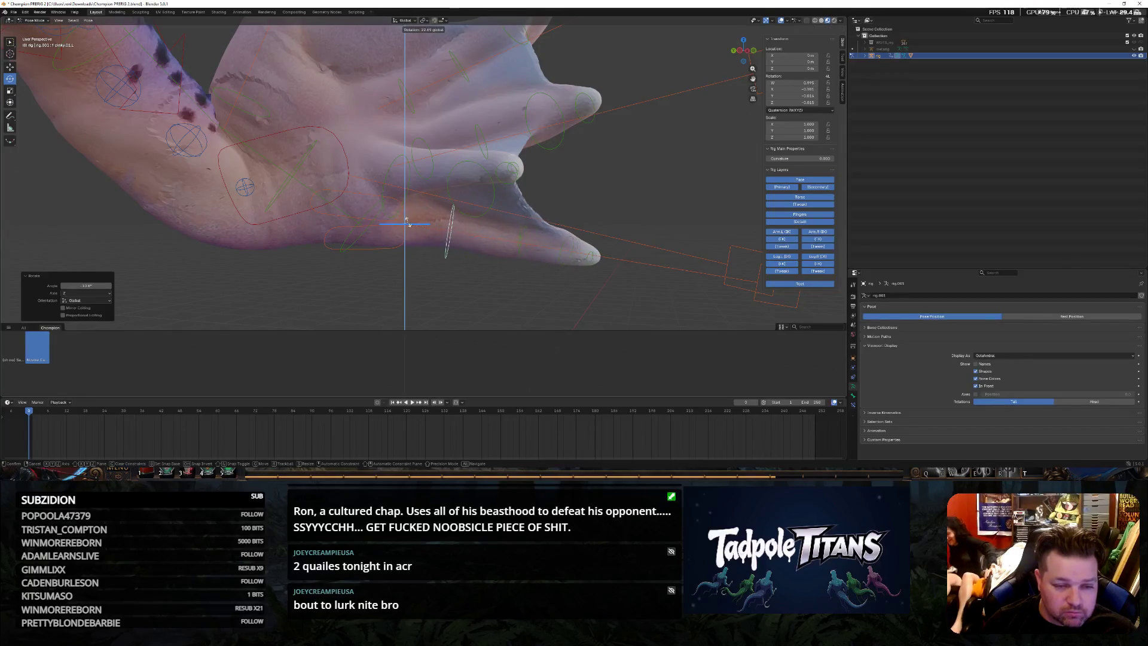
{"action": "left_click", "coordinate": [406, 223]}
Twist a finger bone, then cancel a trial rotation of the hand bone
{"action": "mouse_move", "coordinate": [406, 223]}
{"action": "middle_mouse_down"}
{"action": "mouse_move", "coordinate": [480, 256]}
{"action": "mouse_move", "coordinate": [543, 244]}
{"action": "mouse_move", "coordinate": [513, 248]}
{"action": "middle_mouse_up"}
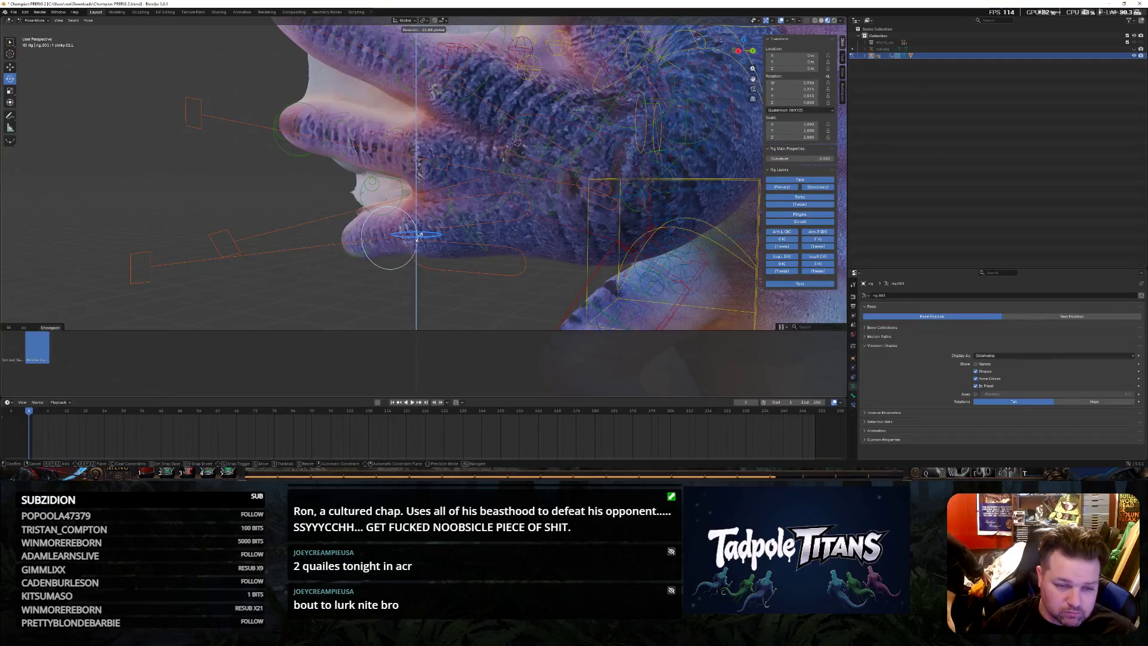
{"action": "left_click_drag", "start_coordinate": [427, 238], "coordinate": [417, 265]}
{"action": "middle_click_drag", "start_coordinate": [417, 265], "coordinate": [516, 263]}
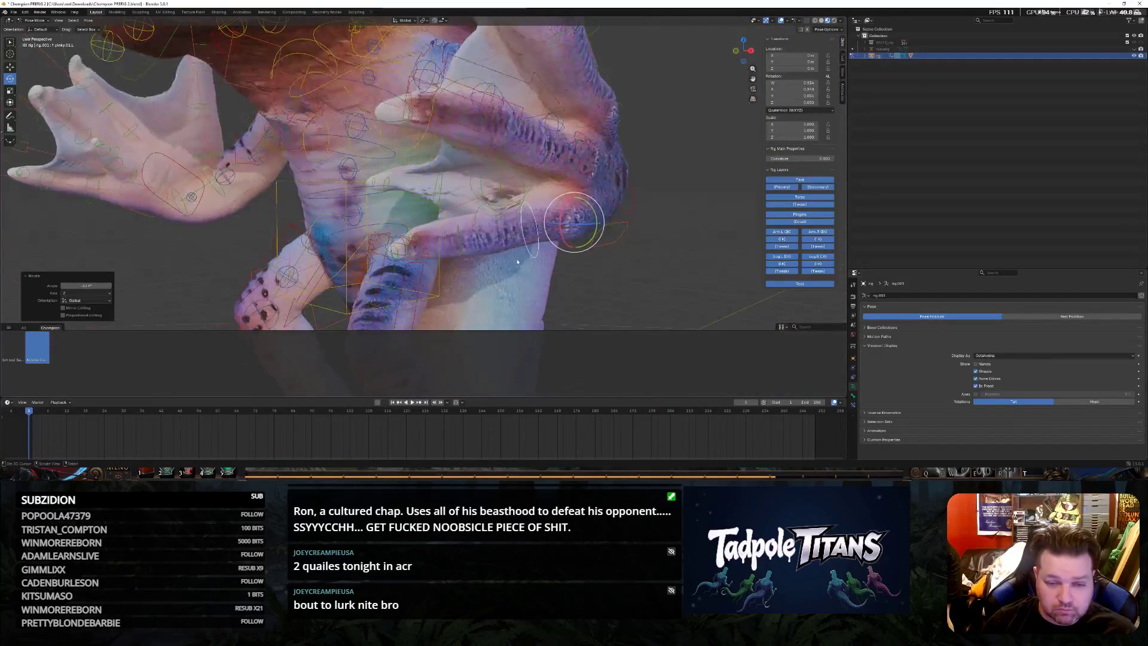
{"action": "left_click", "coordinate": [502, 220]}
{"action": "key", "text": "r"}
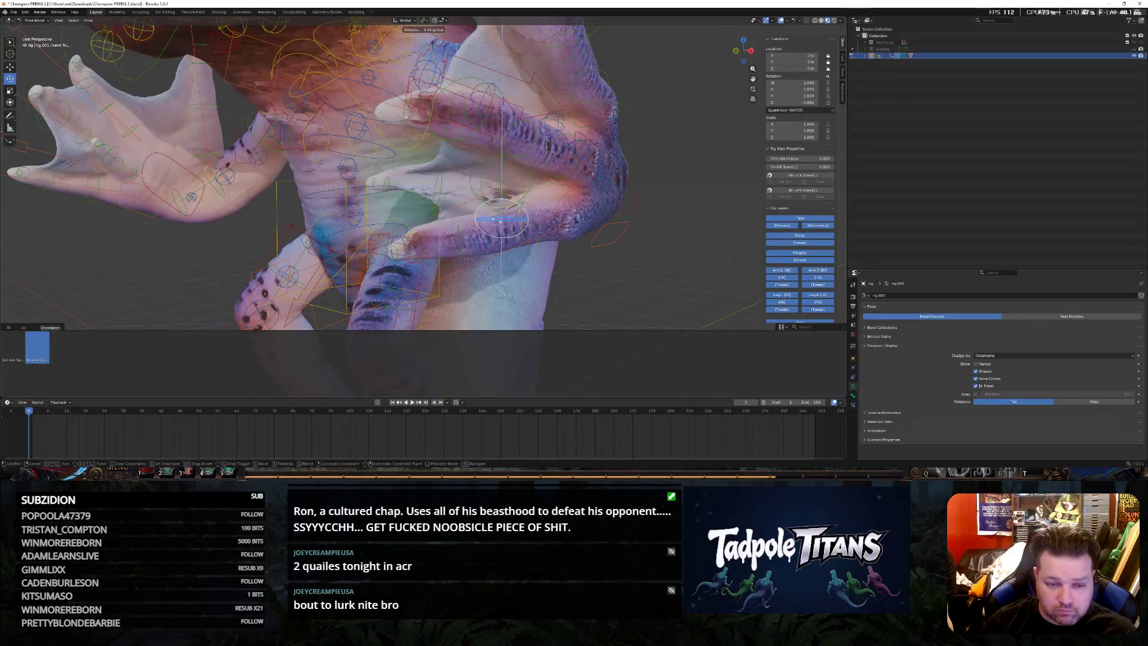
{"action": "key", "text": "Escape"}
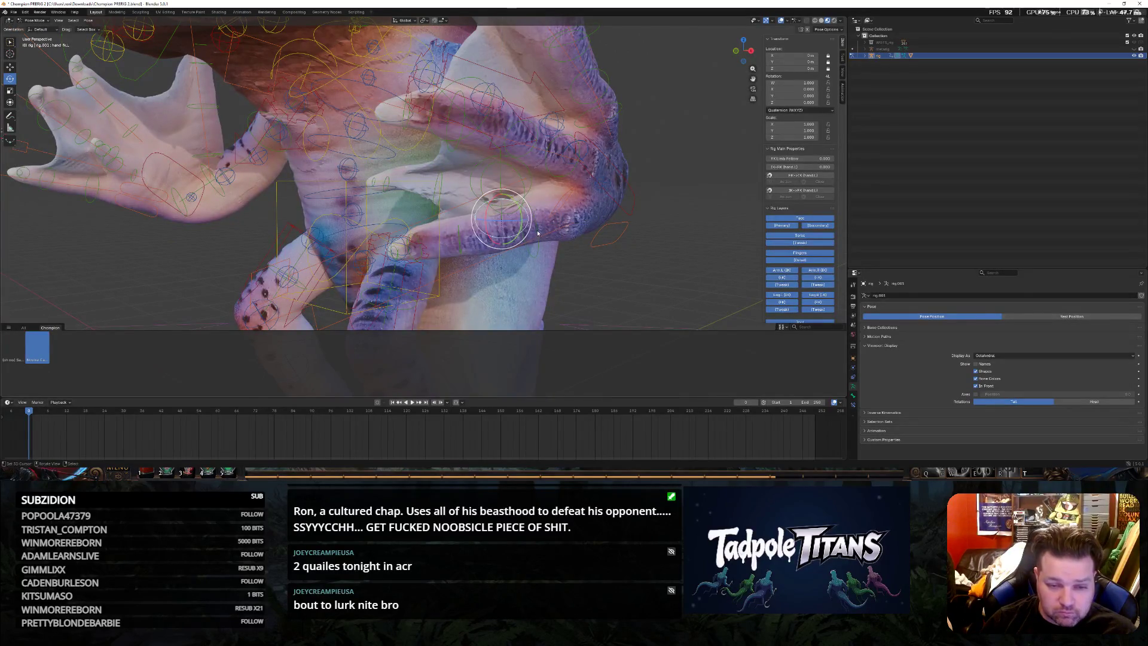
Rotate an adjacent finger bone about Z to curl it against the body
{"action": "left_click", "coordinate": [536, 233]}
{"action": "mouse_move", "coordinate": [568, 232]}
{"action": "middle_mouse_down"}
{"action": "mouse_move", "coordinate": [604, 262]}
{"action": "mouse_move", "coordinate": [558, 258]}
{"action": "middle_mouse_up"}
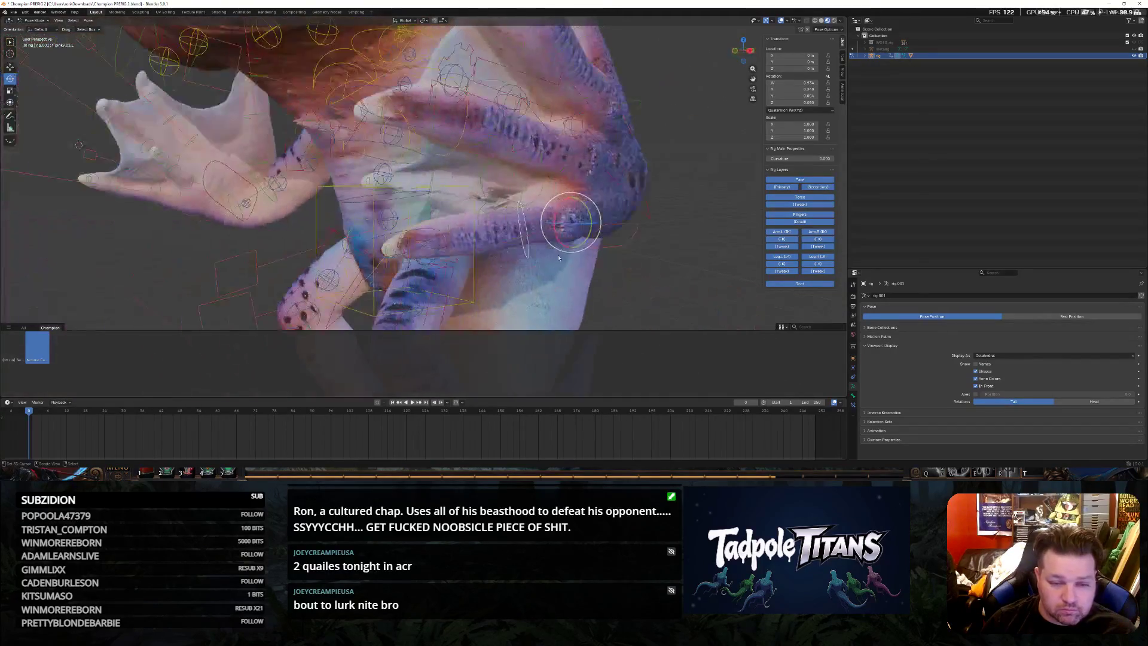
{"action": "key", "text": "r"}
{"action": "key", "text": "z"}
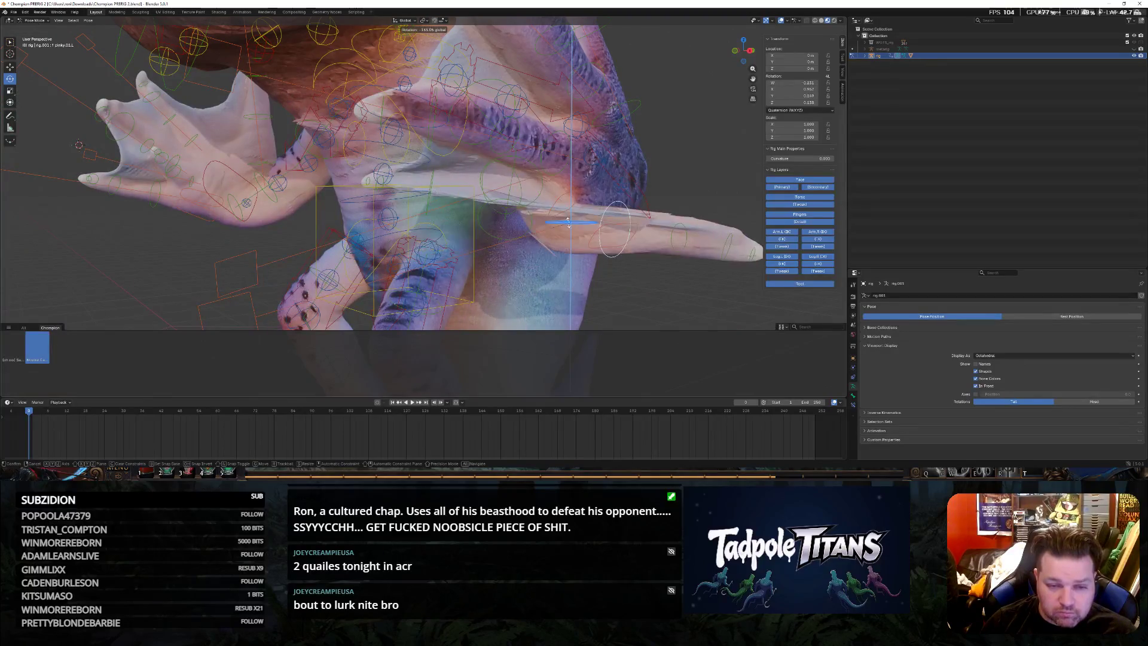
{"action": "left_click", "coordinate": [592, 261]}
{"action": "middle_click_drag", "start_coordinate": [592, 260], "coordinate": [623, 265]}
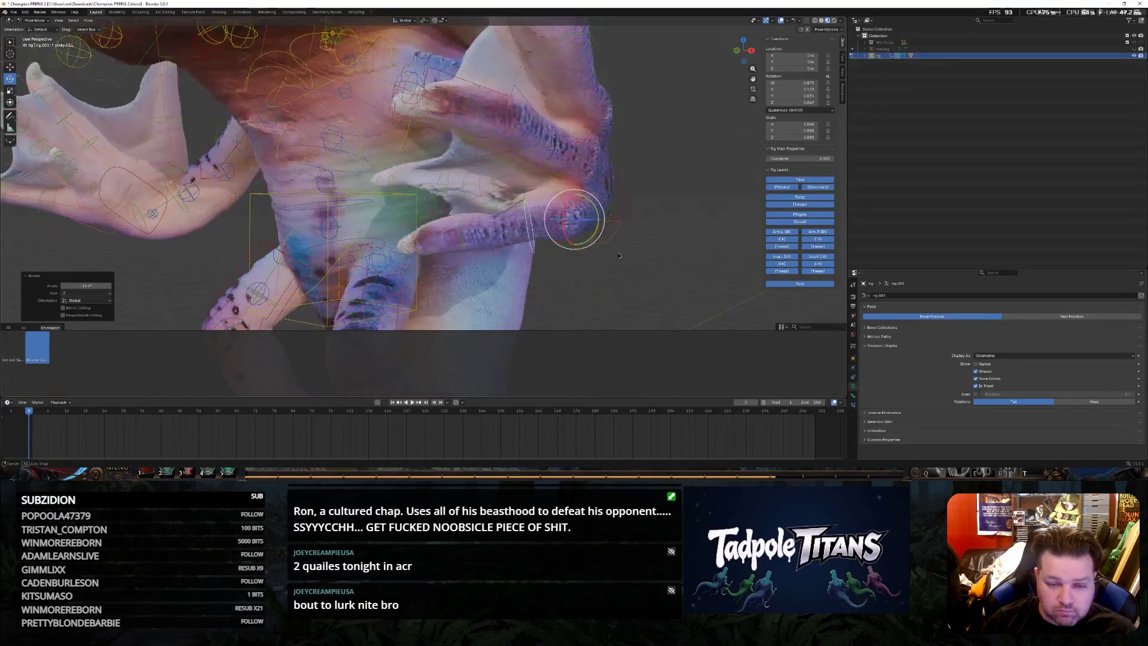
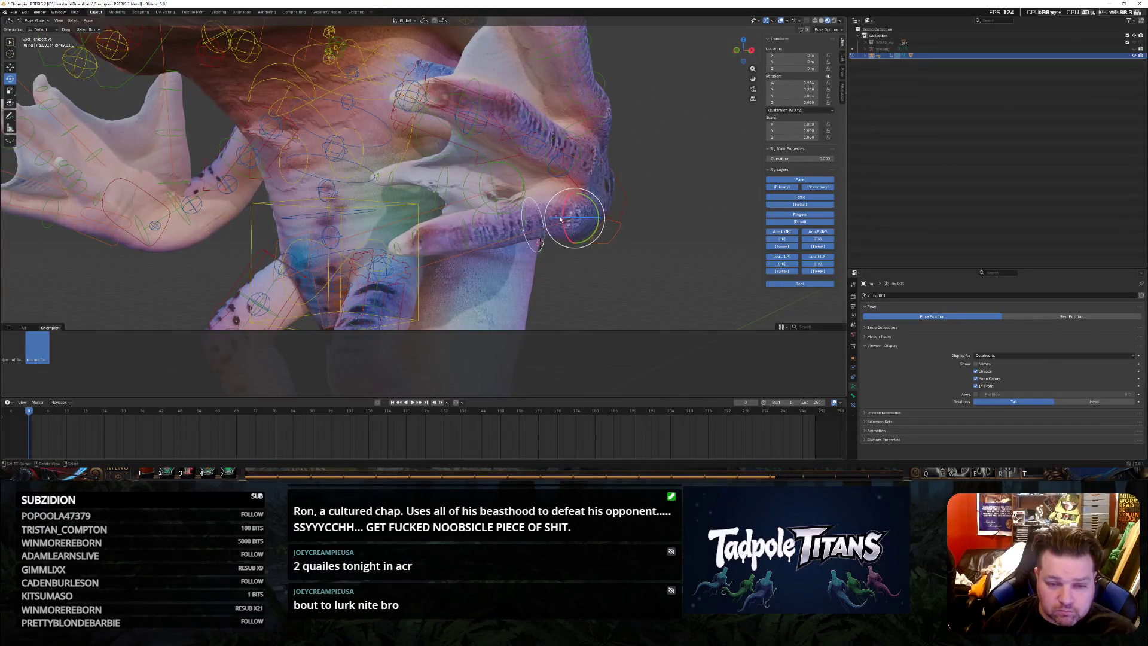
Rotate the first finger bone about the Z axis to bend it further inward
{"action": "left_click", "coordinate": [492, 232]}
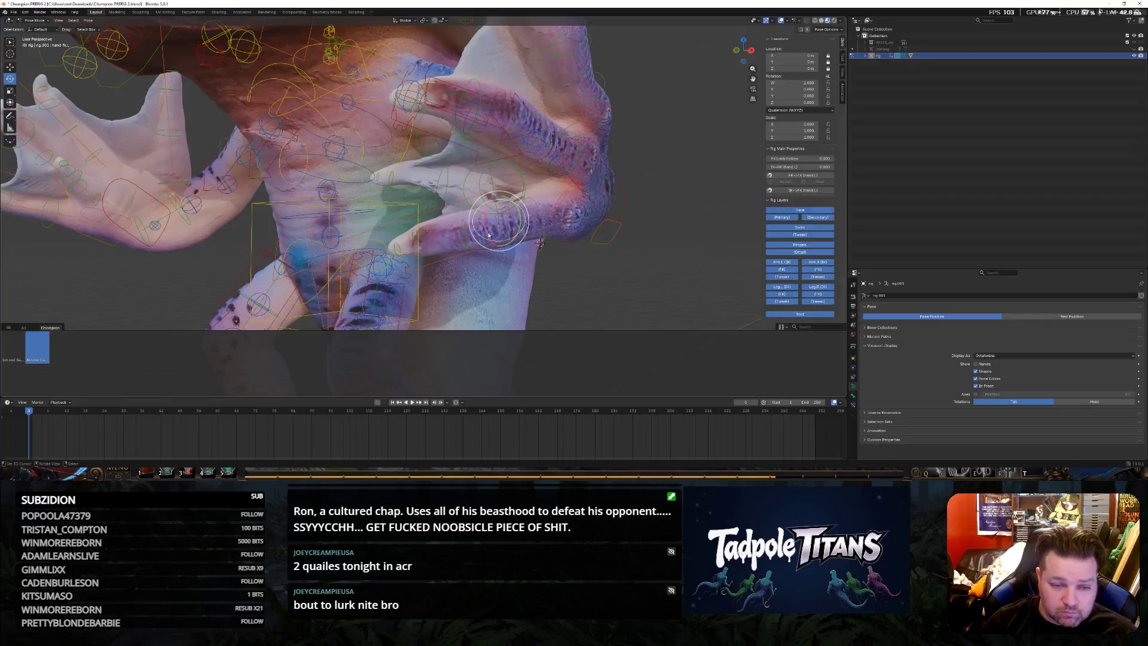
{"action": "middle_click_drag", "start_coordinate": [489, 236], "coordinate": [616, 278]}
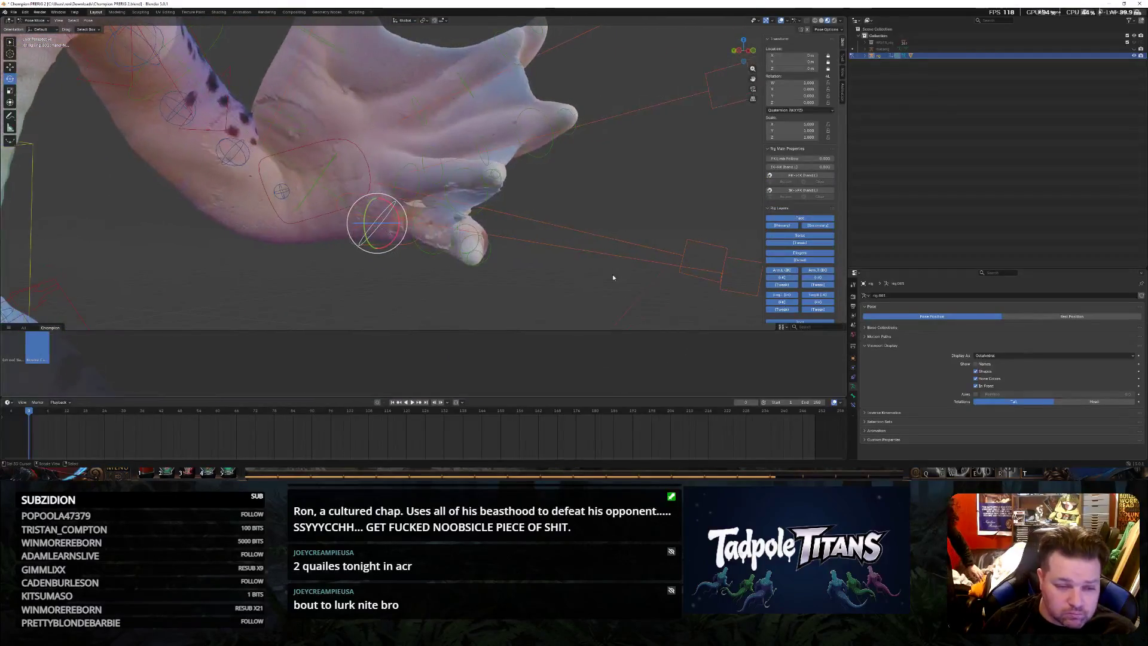
{"action": "left_click", "coordinate": [484, 235]}
{"action": "middle_click_drag", "start_coordinate": [484, 235], "coordinate": [513, 245]}
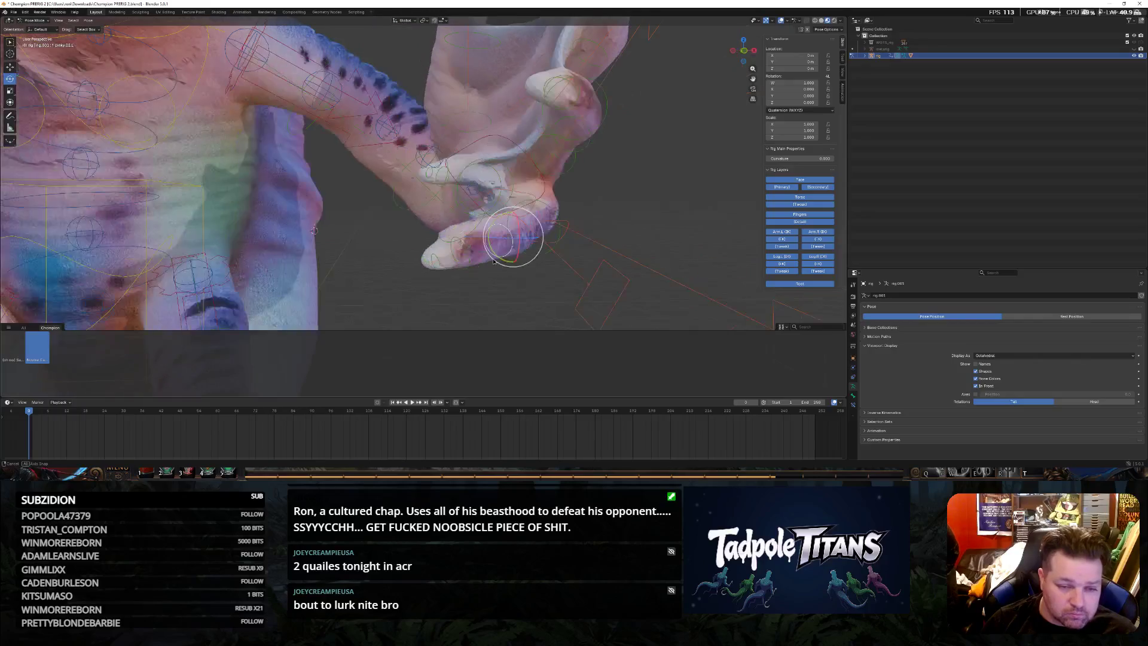
{"action": "key", "text": "r"}
{"action": "key", "text": "z"}
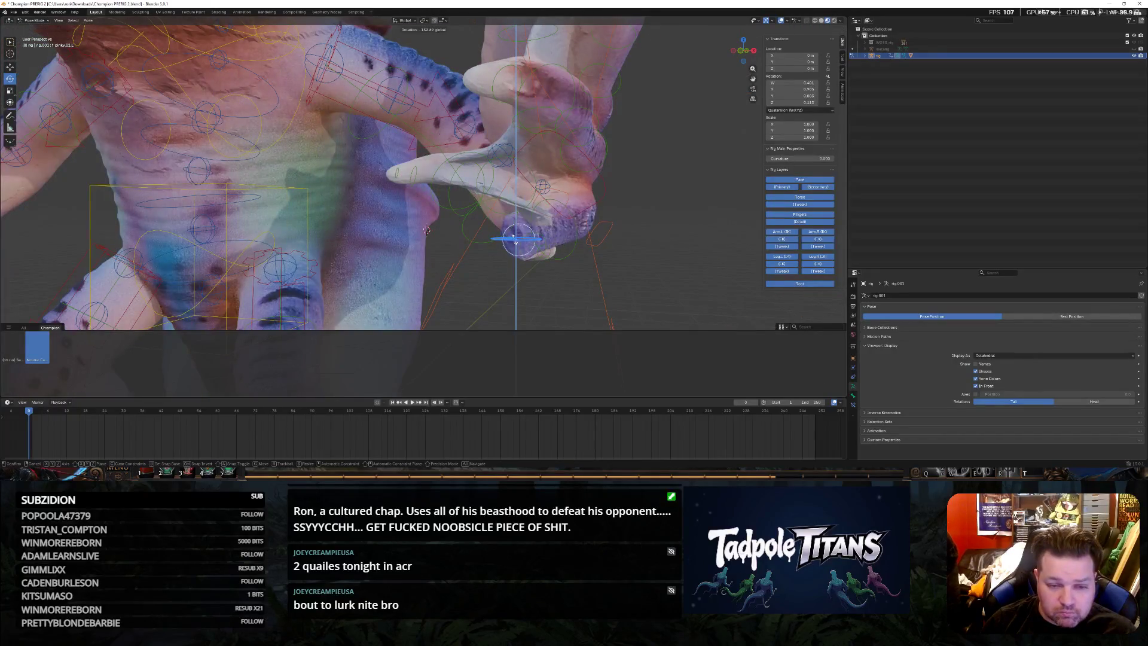
{"action": "left_click", "coordinate": [427, 231]}
{"action": "middle_click_drag", "start_coordinate": [426, 231], "coordinate": [566, 271]}
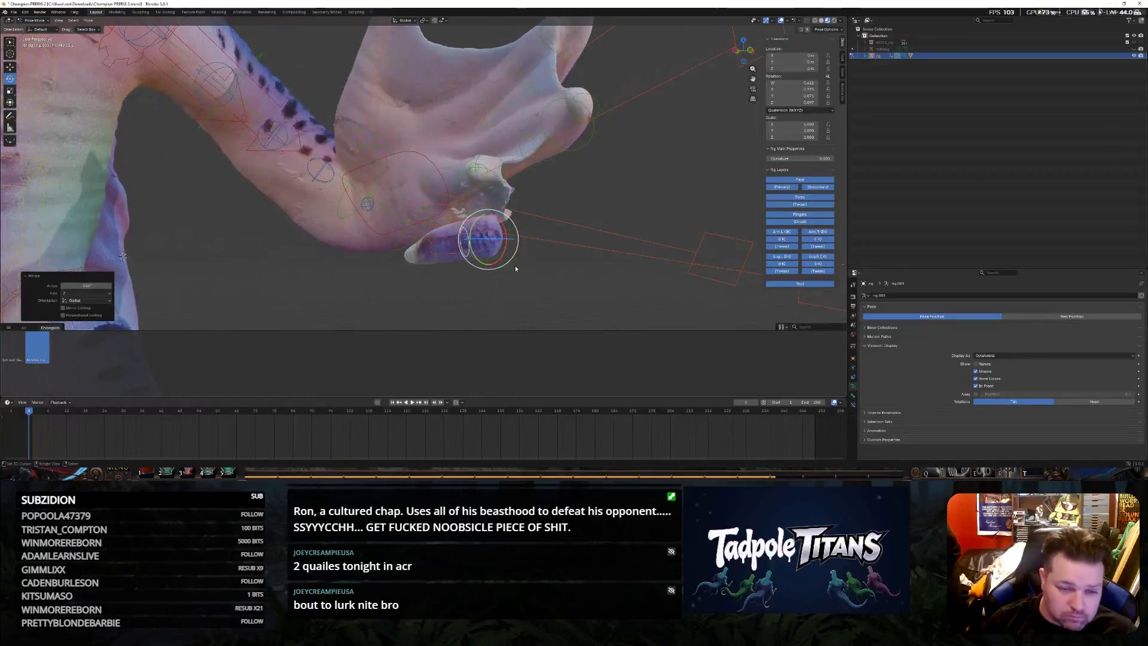
Bend the next finger bone by rotating it about the global Y axis
{"action": "left_click", "coordinate": [433, 256]}
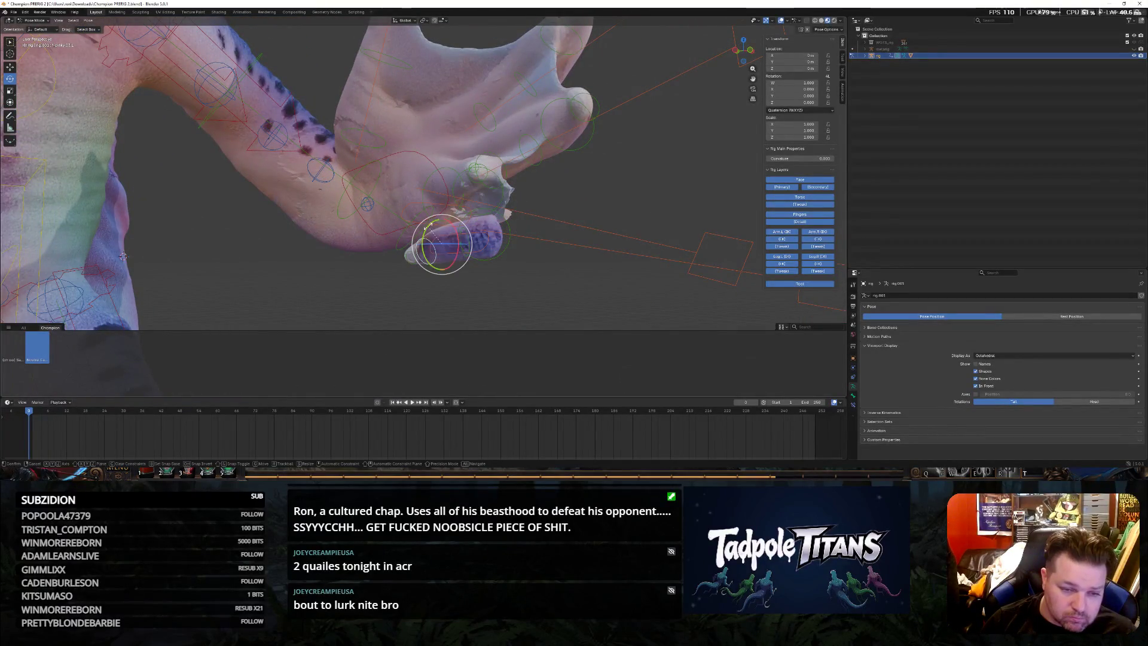
{"action": "key", "text": "r"}
{"action": "key", "text": "y"}
{"action": "left_click", "coordinate": [507, 265]}
{"action": "mouse_move", "coordinate": [508, 264]}
{"action": "middle_mouse_down"}
{"action": "mouse_move", "coordinate": [547, 269]}
{"action": "mouse_move", "coordinate": [550, 283]}
{"action": "middle_mouse_up"}
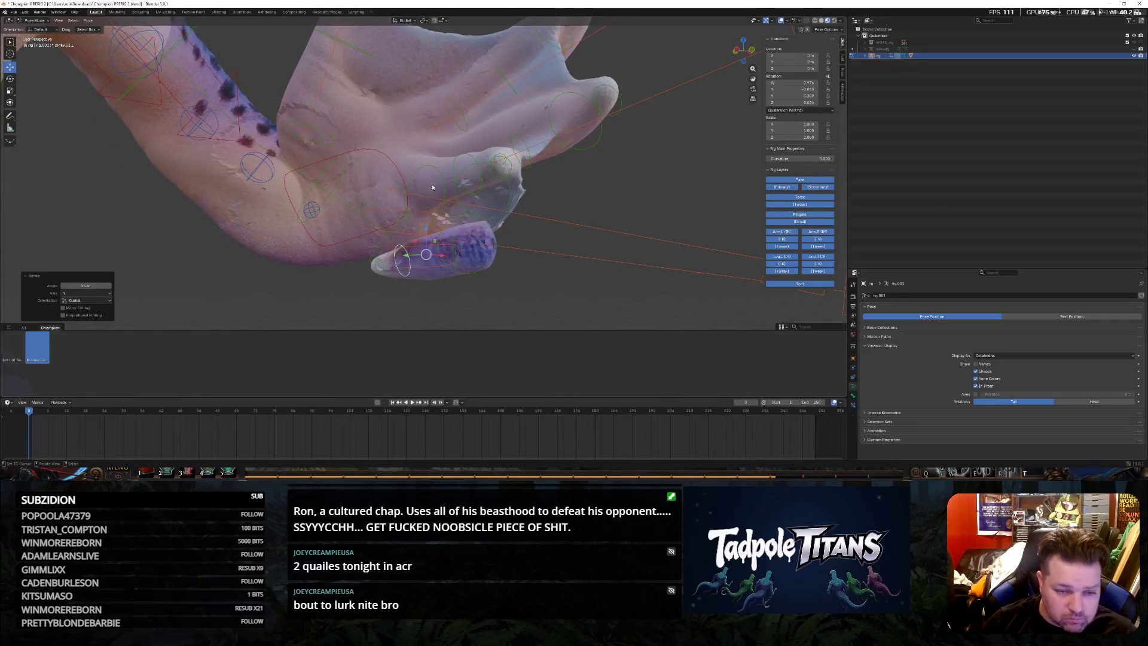
Reset the pinky bone's rotation and raise it along the Z axis
{"action": "key", "text": "g"}
{"action": "key", "text": "z"}
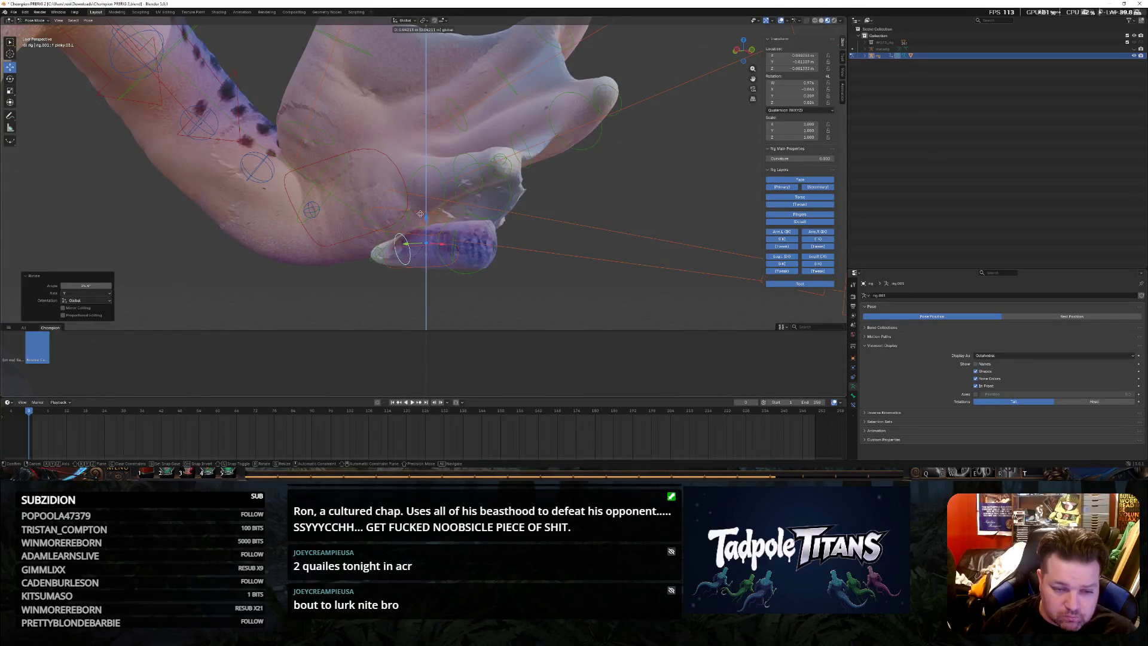
{"action": "key", "text": "Escape"}
{"action": "key", "text": "alt+r"}
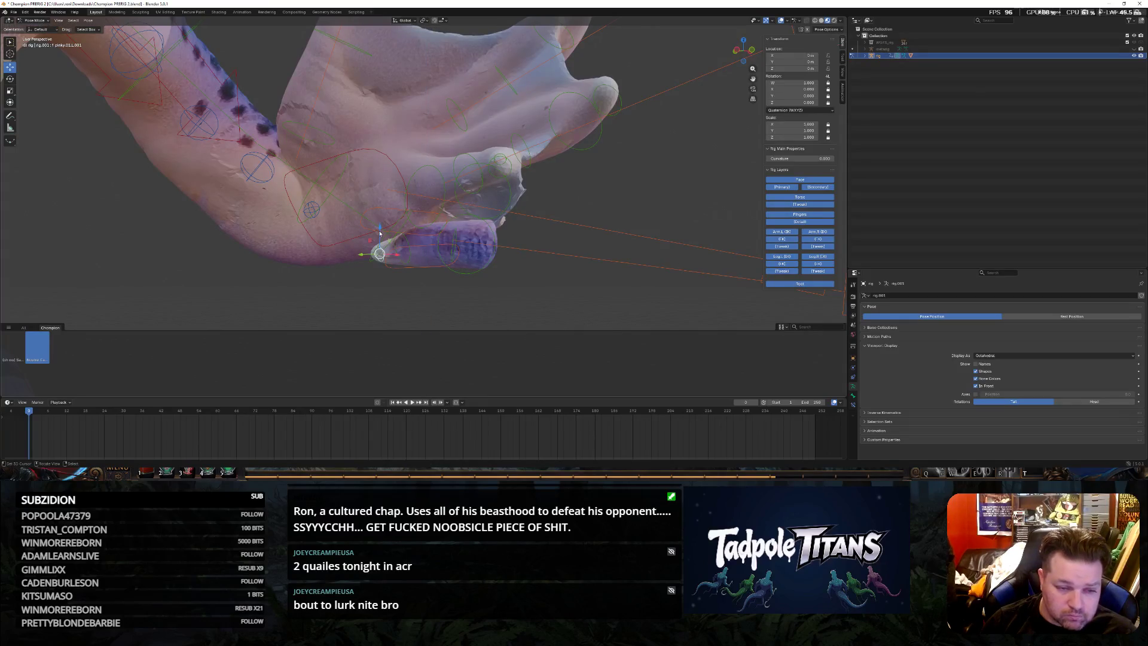
{"action": "key", "text": "g"}
{"action": "key", "text": "z"}
{"action": "left_click", "coordinate": [382, 222]}
{"action": "middle_click_drag", "start_coordinate": [381, 221], "coordinate": [406, 216]}
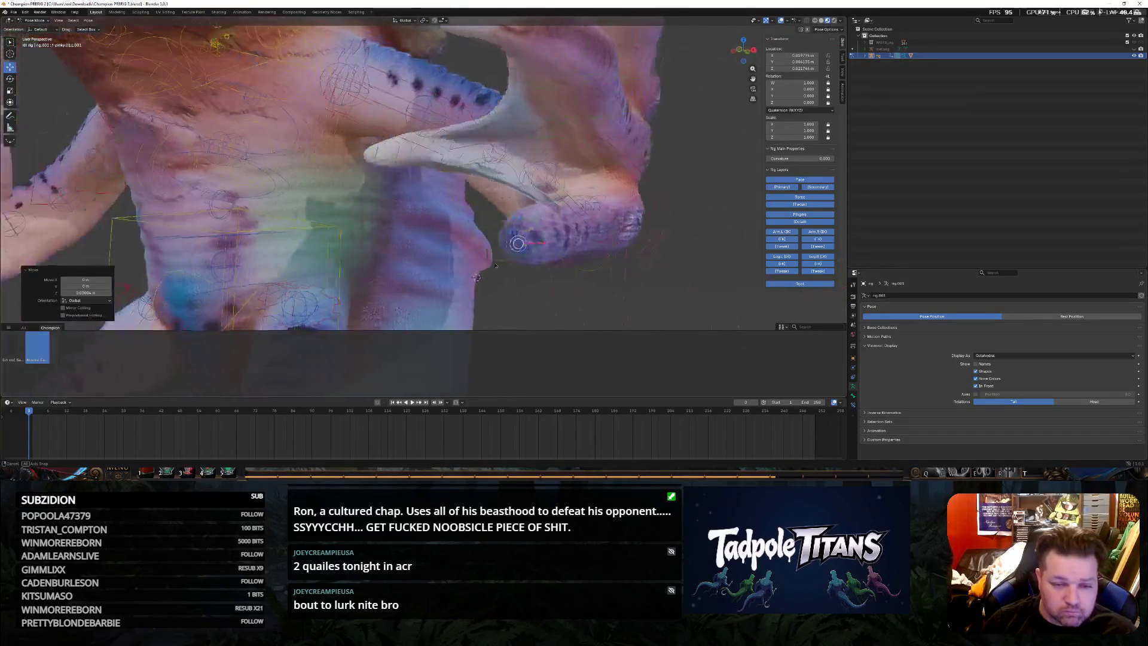
{"action": "key", "text": "ctrl+z"}
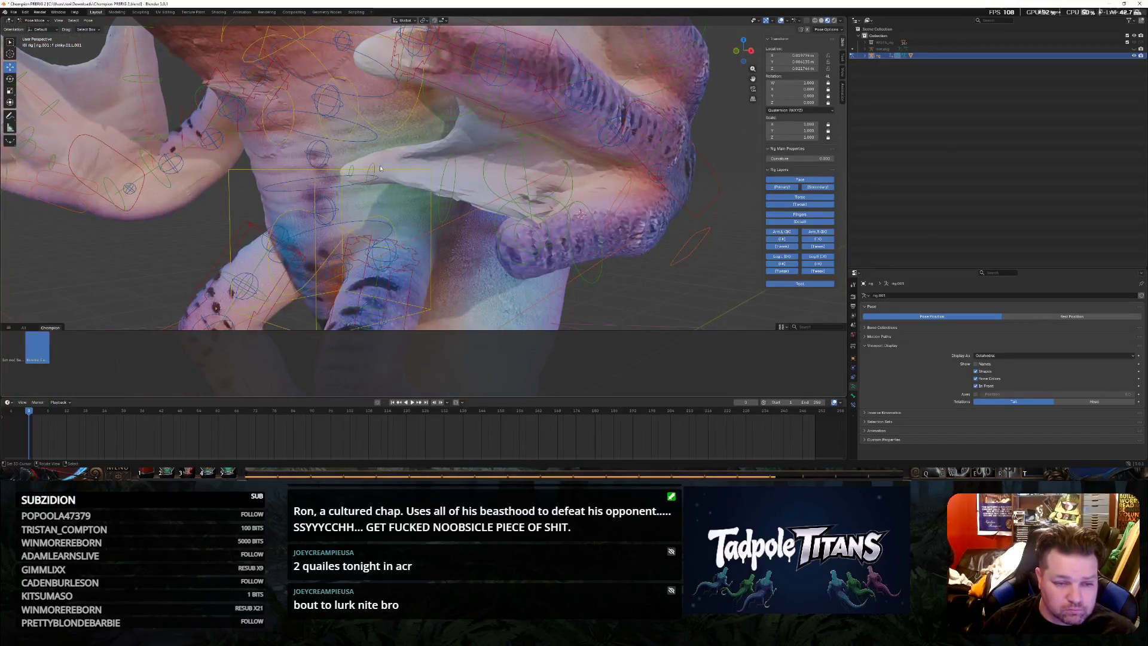
Turn the hand bone about global Z so the hand closes toward a grip
{"action": "middle_click_drag", "start_coordinate": [583, 206], "coordinate": [666, 231]}
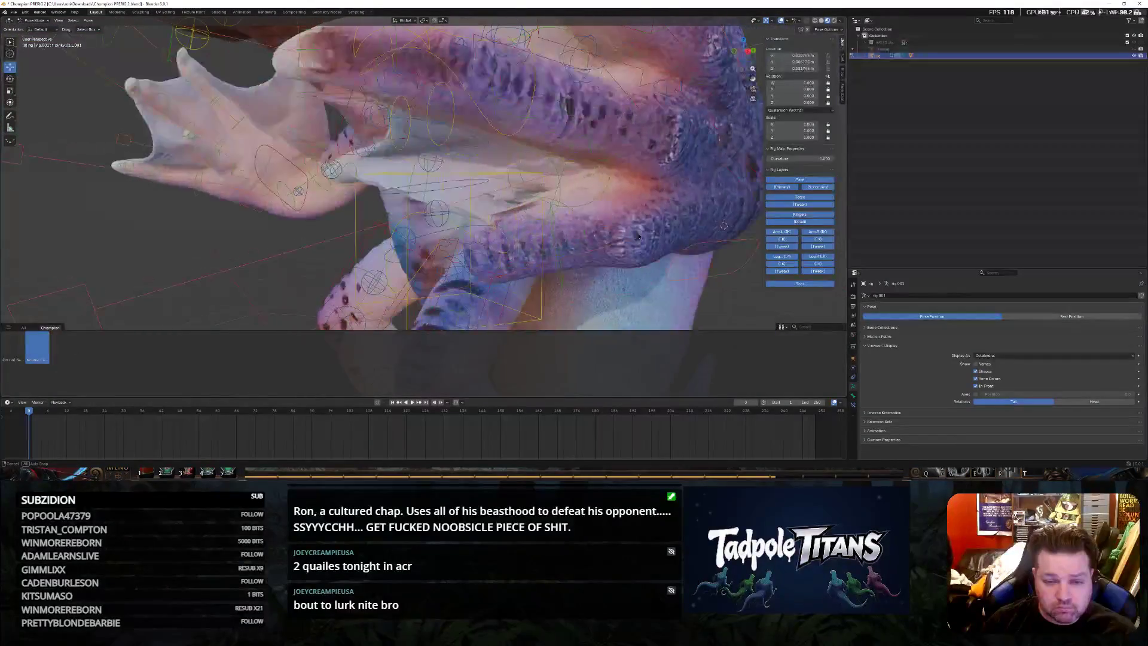
{"action": "middle_click_drag", "start_coordinate": [574, 180], "coordinate": [711, 201]}
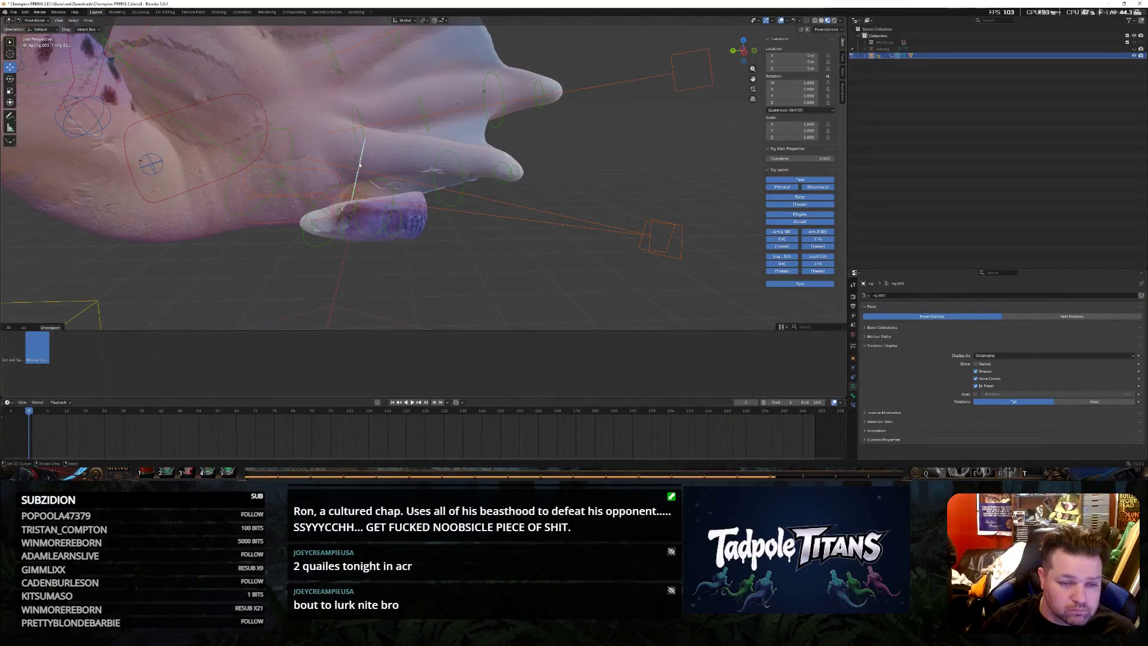
{"action": "middle_click_drag", "start_coordinate": [311, 144], "coordinate": [543, 168]}
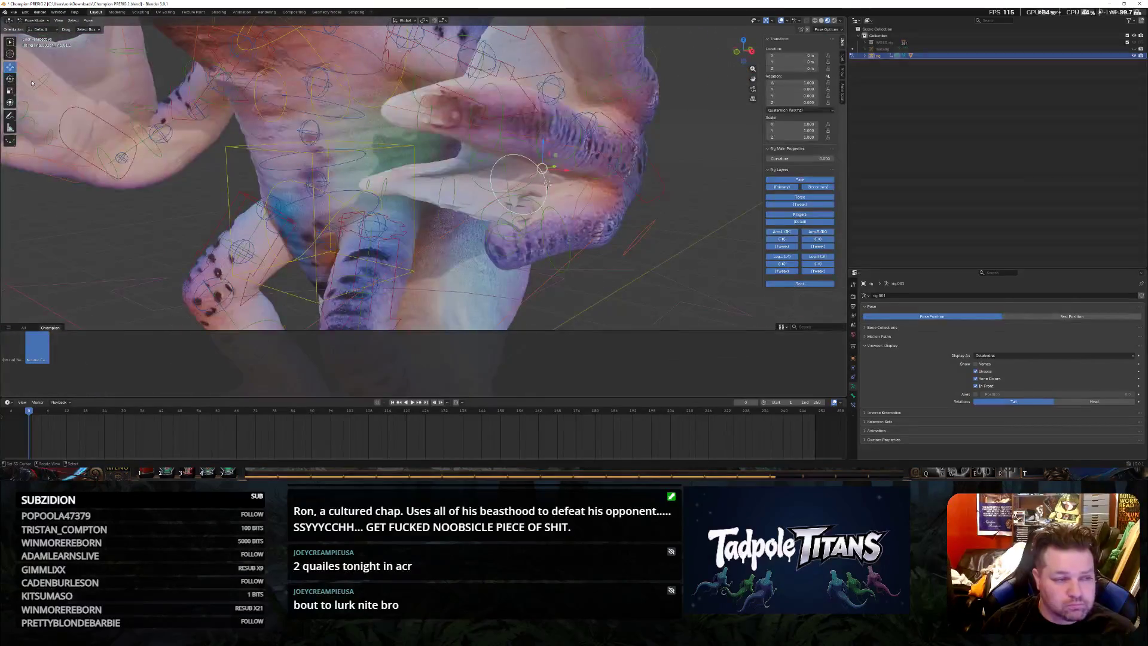
{"action": "middle_click_drag", "start_coordinate": [736, 287], "coordinate": [609, 207]}
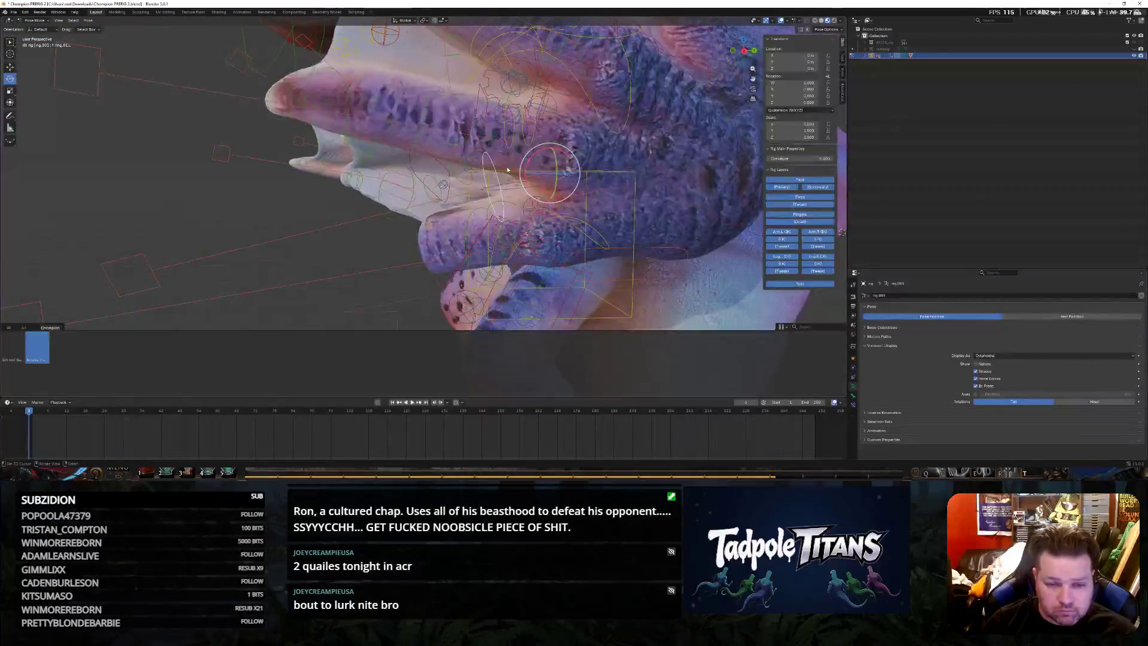
{"action": "left_click", "coordinate": [545, 170]}
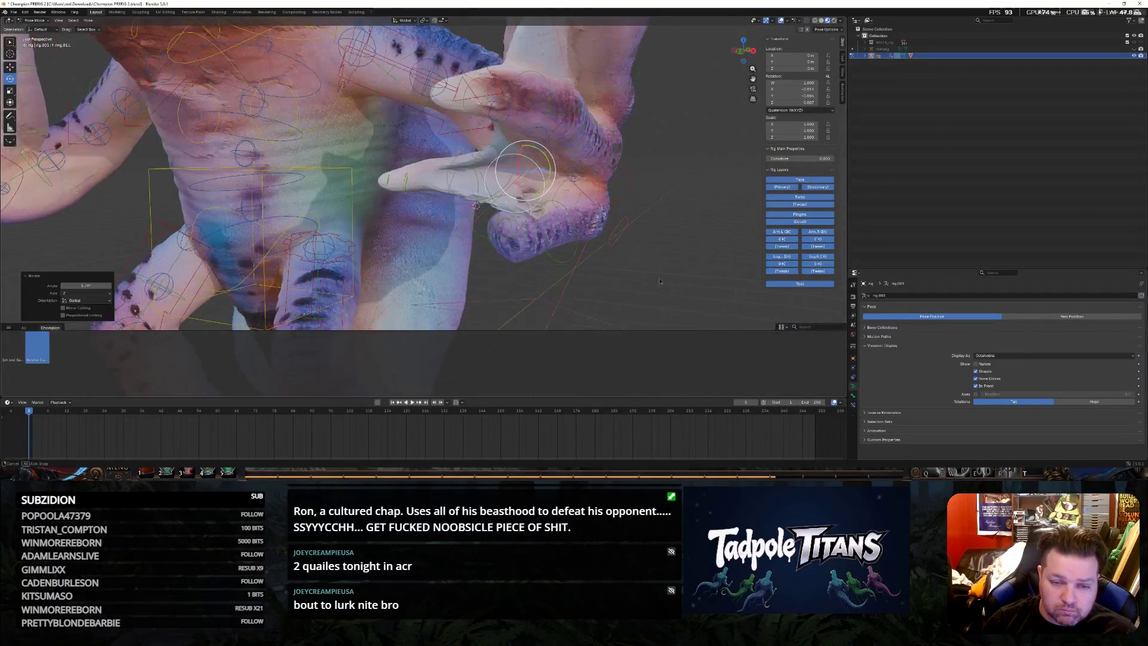
{"action": "middle_click_drag", "start_coordinate": [546, 170], "coordinate": [441, 209]}
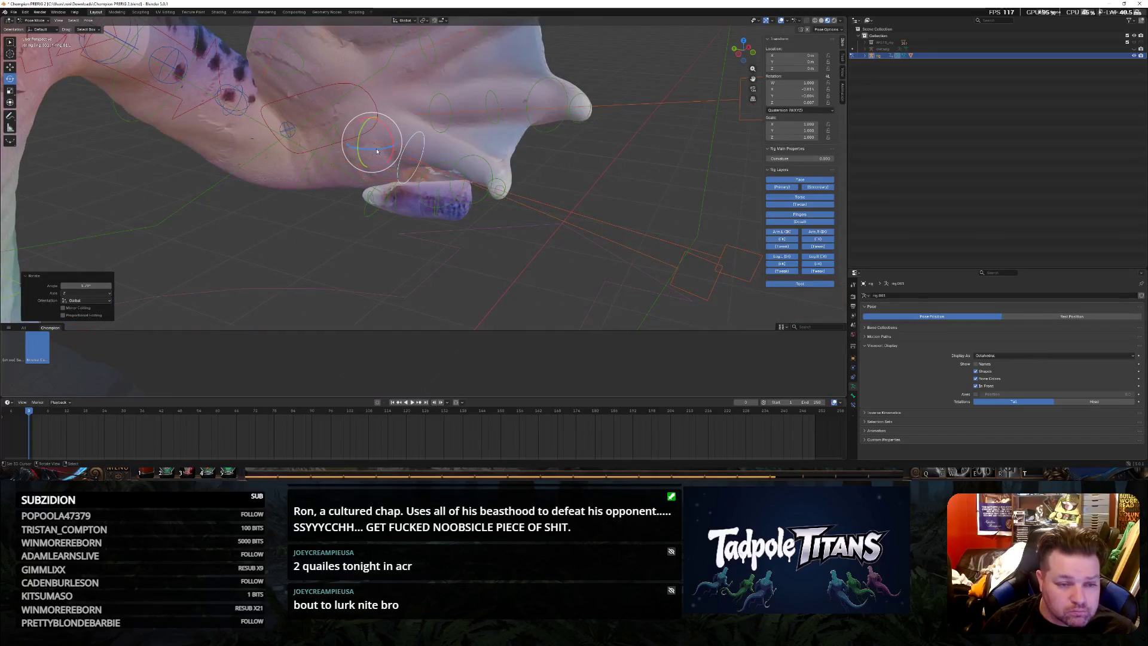
{"action": "left_click_drag", "start_coordinate": [377, 150], "coordinate": [368, 142]}
Confirm the hand bone rotation and review the hand from several angles
{"action": "left_click", "coordinate": [368, 143]}
{"action": "mouse_move", "coordinate": [368, 144]}
{"action": "middle_mouse_down"}
{"action": "mouse_move", "coordinate": [416, 189]}
{"action": "mouse_move", "coordinate": [557, 213]}
{"action": "middle_mouse_up"}
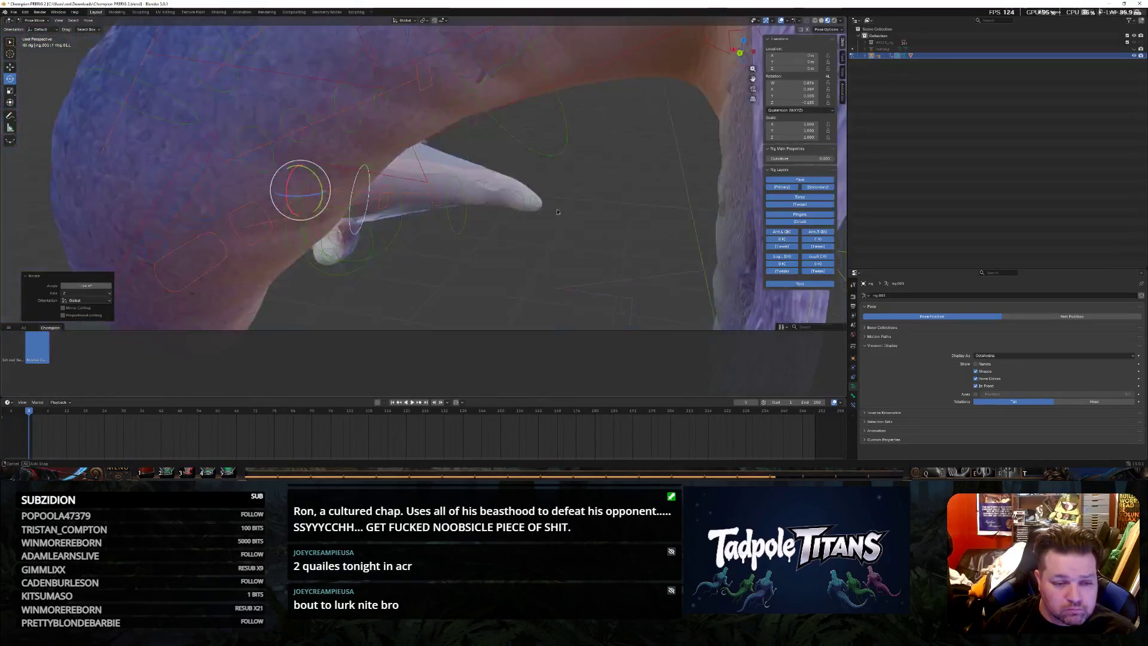
{"action": "middle_click_drag", "start_coordinate": [557, 213], "coordinate": [447, 204]}
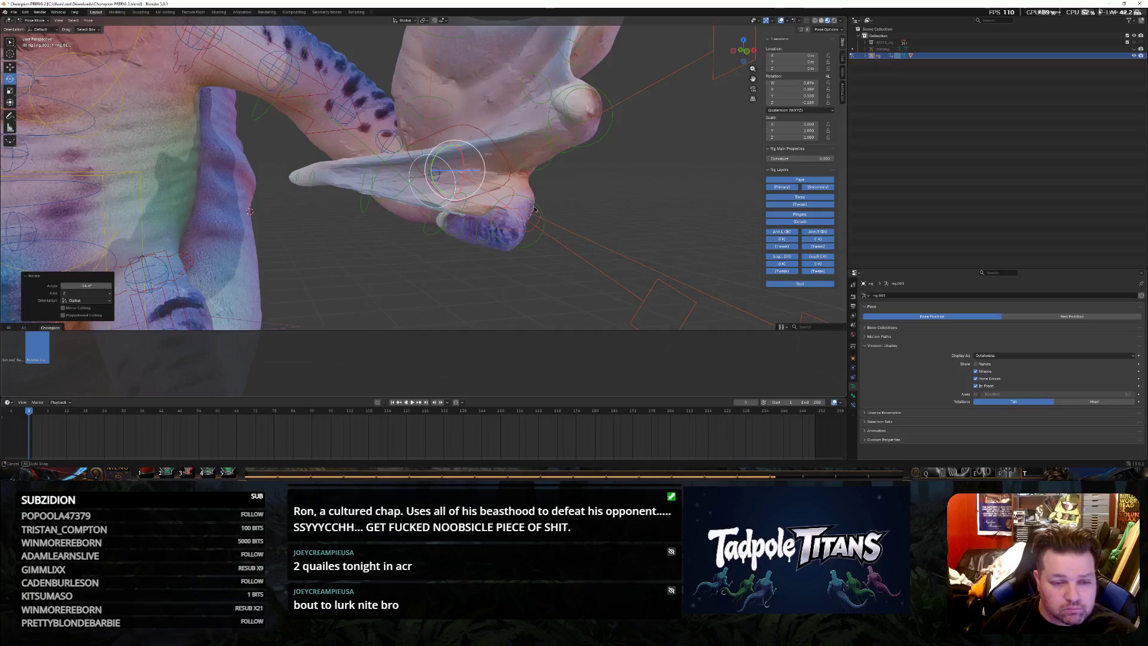
{"action": "middle_click_drag", "start_coordinate": [535, 211], "coordinate": [481, 194]}
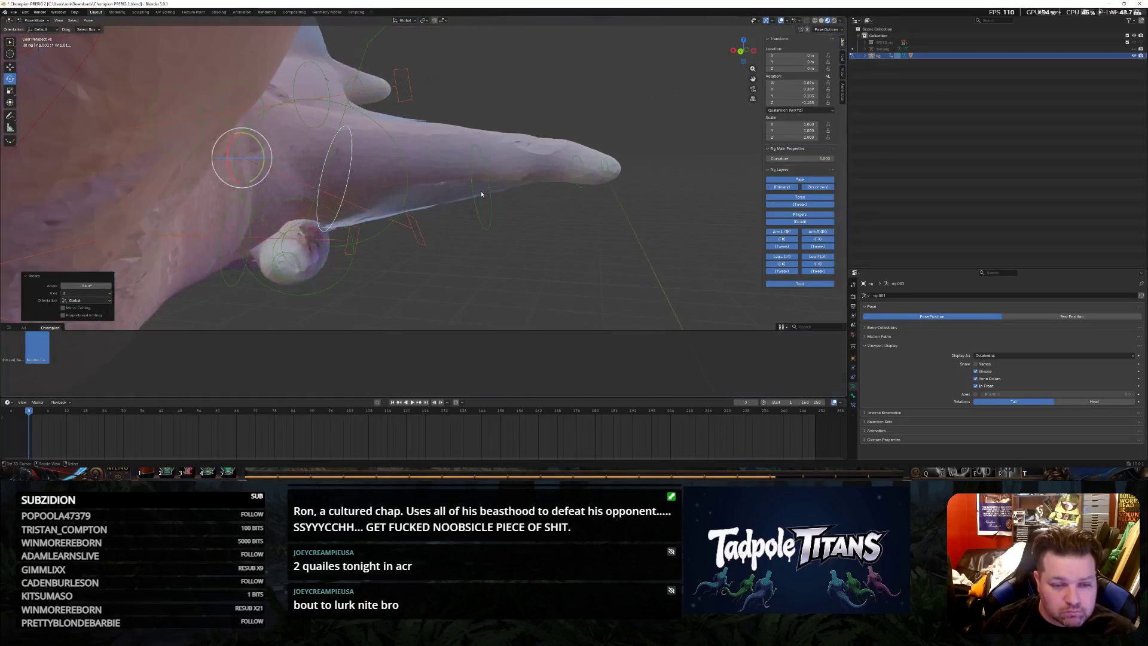
Bend a finger bone about Z in two passes to curl it tighter
{"action": "left_click", "coordinate": [492, 193]}
{"action": "left_click_drag", "start_coordinate": [434, 199], "coordinate": [419, 194]}
{"action": "middle_click_drag", "start_coordinate": [420, 194], "coordinate": [391, 192]}
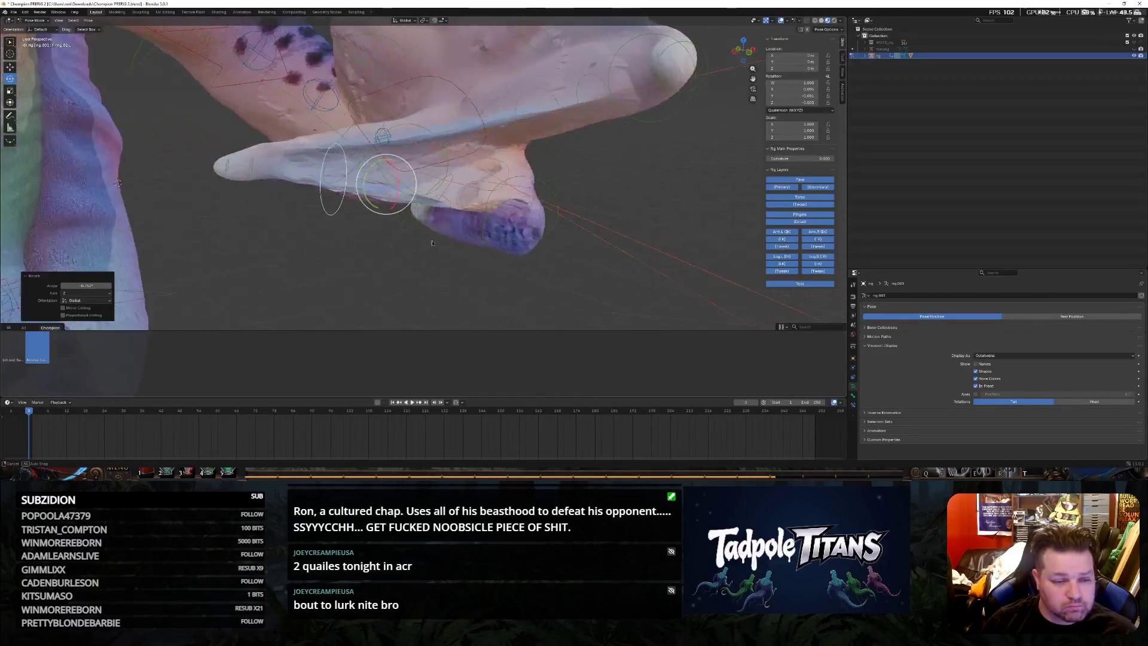
{"action": "left_click_drag", "start_coordinate": [390, 190], "coordinate": [377, 186]}
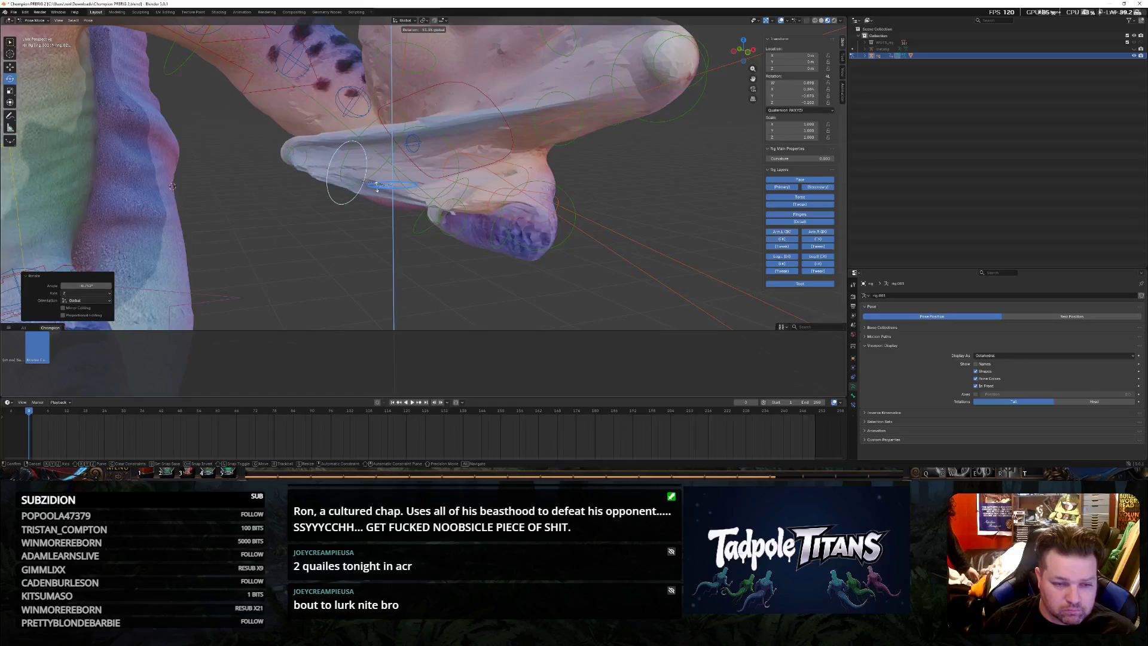
{"action": "left_click_drag", "start_coordinate": [422, 247], "coordinate": [421, 246]}
{"action": "middle_click_drag", "start_coordinate": [422, 247], "coordinate": [549, 248]}
Rotate the fingertip bone about Z to curl the tip inward
{"action": "left_click", "coordinate": [468, 186]}
{"action": "key", "text": "r"}
{"action": "key", "text": "z"}
{"action": "left_click", "coordinate": [460, 177]}
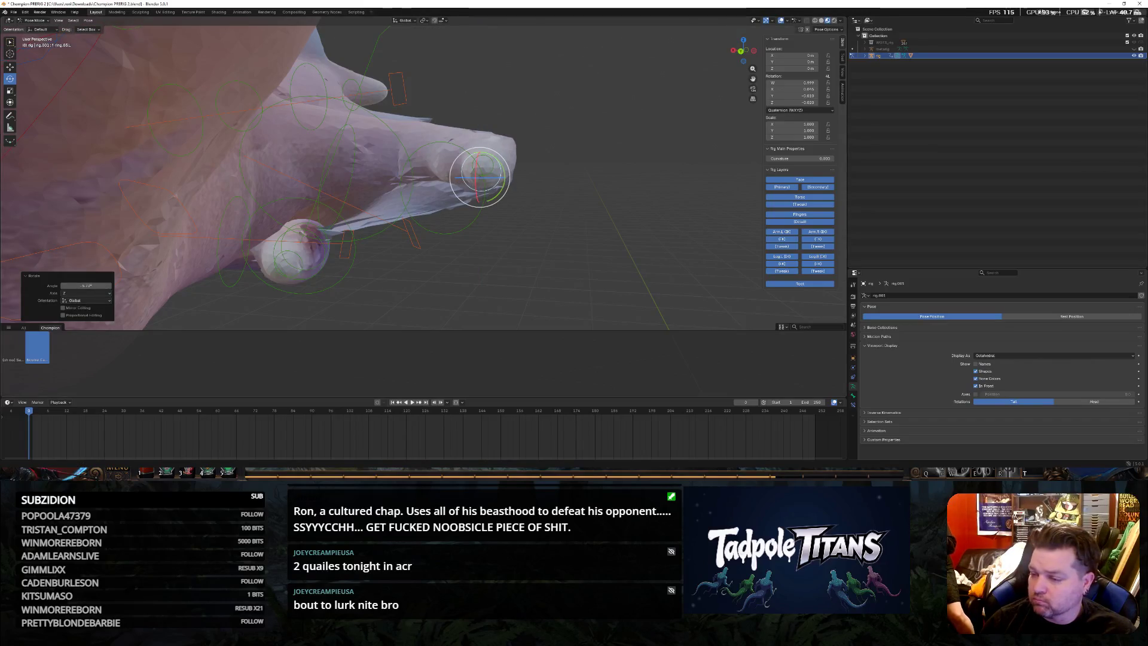
{"action": "middle_click_drag", "start_coordinate": [460, 176], "coordinate": [359, 207]}
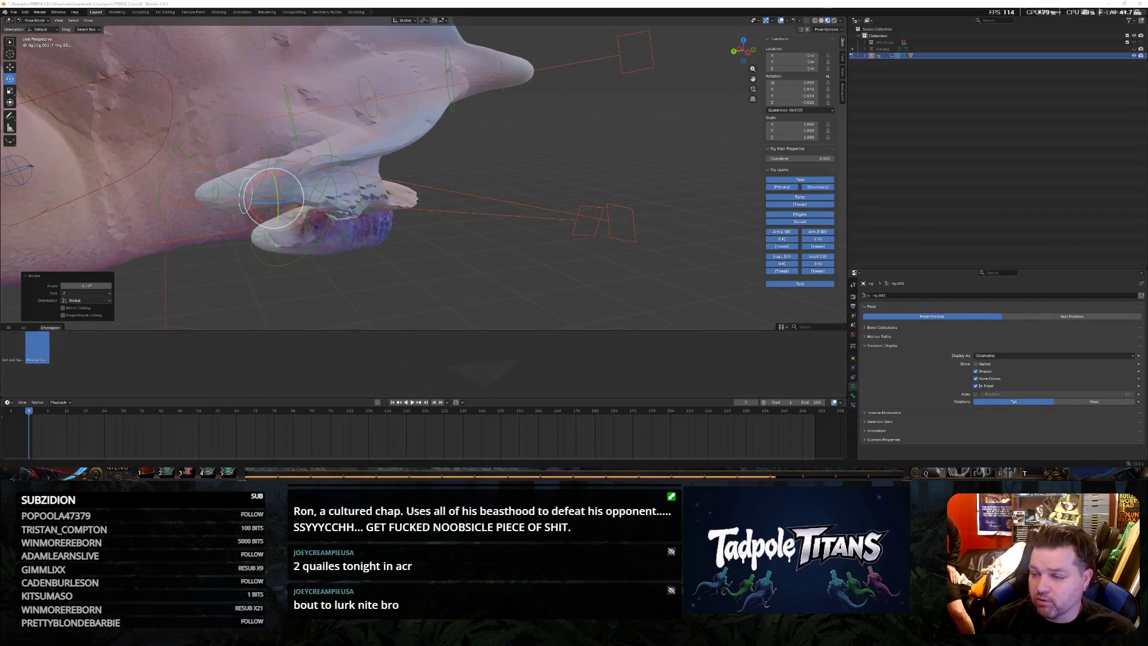
{"action": "mouse_move", "coordinate": [851, 196]}
{"action": "middle_mouse_down"}
{"action": "mouse_move", "coordinate": [551, 204]}
{"action": "mouse_move", "coordinate": [248, 146]}
{"action": "middle_mouse_up"}
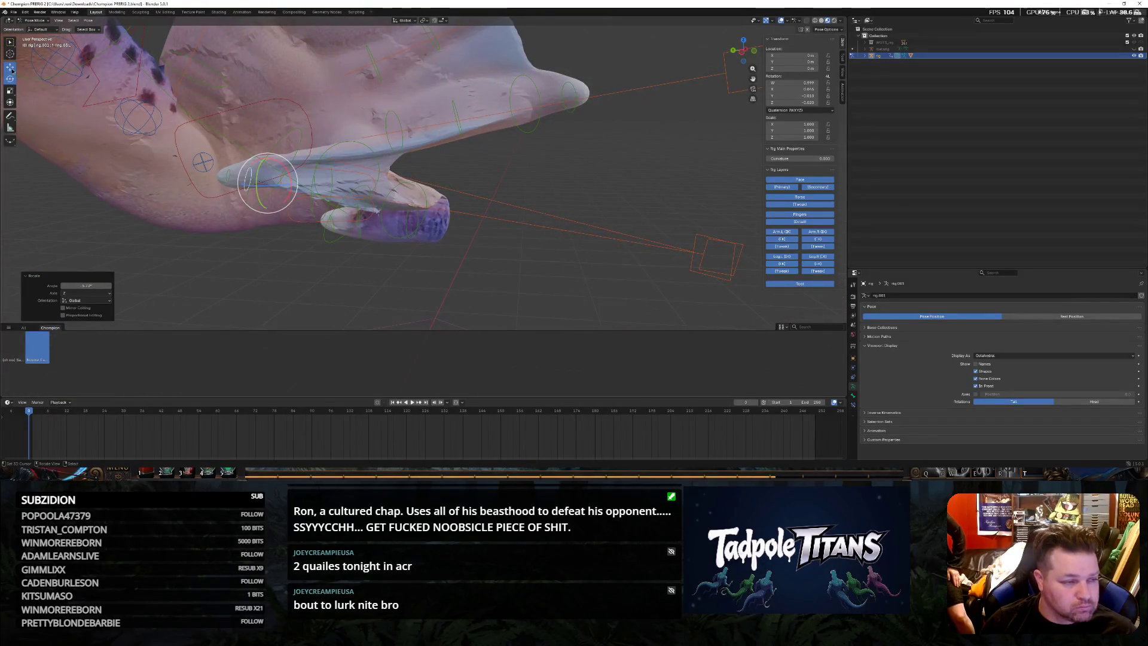
Shift the digit bone sideways into a tighter grip position
{"action": "middle_click_drag", "start_coordinate": [308, 234], "coordinate": [324, 234]}
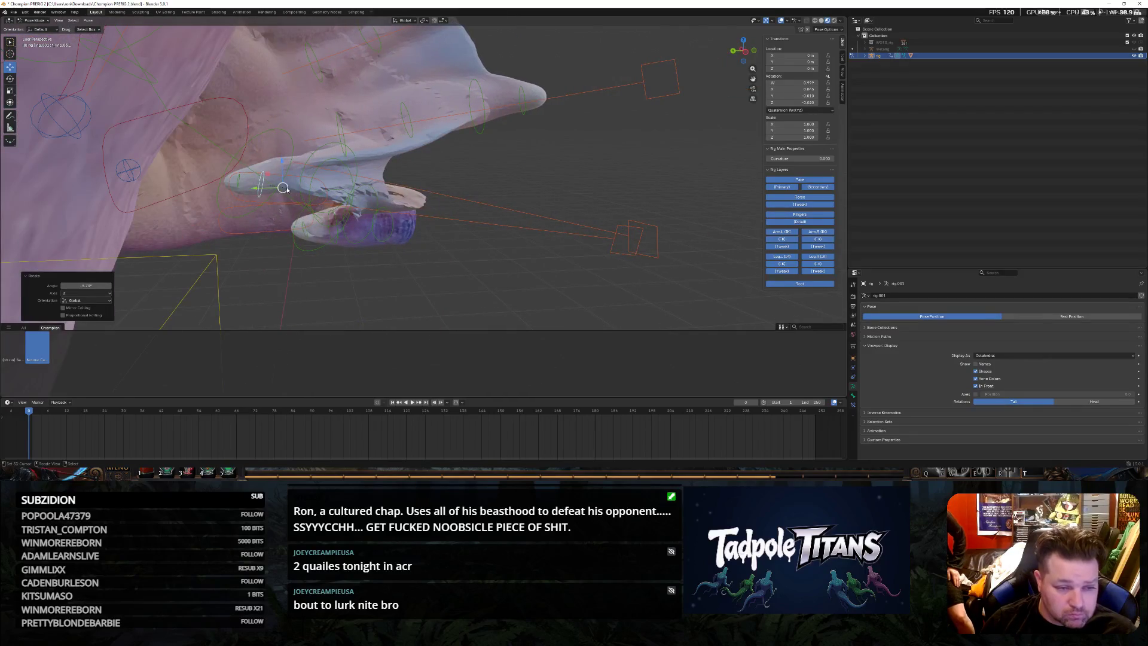
{"action": "key", "text": "g"}
{"action": "left_click", "coordinate": [532, 266]}
{"action": "mouse_move", "coordinate": [532, 266]}
{"action": "middle_mouse_down"}
{"action": "mouse_move", "coordinate": [617, 283]}
{"action": "mouse_move", "coordinate": [485, 229]}
{"action": "mouse_move", "coordinate": [520, 224]}
{"action": "middle_mouse_up"}
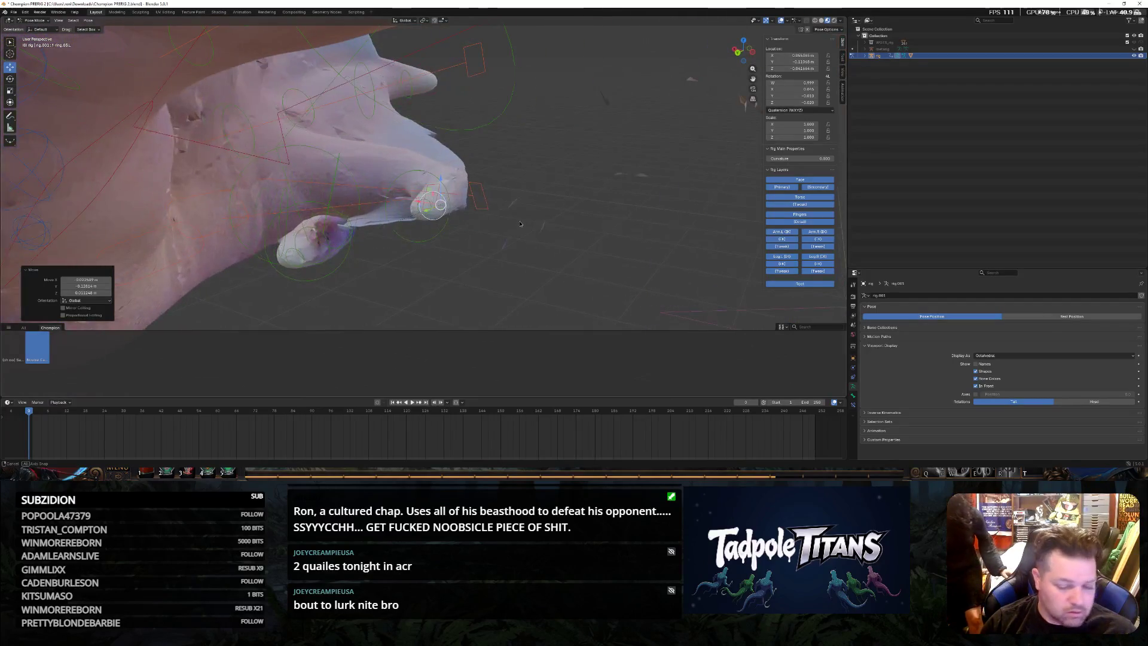
{"action": "scroll", "coordinate": [518, 221], "scroll_direction": "up", "scroll_amount": 2}
{"action": "scroll", "coordinate": [509, 221], "scroll_direction": "up", "scroll_amount": 1}
{"action": "scroll", "coordinate": [484, 208], "scroll_direction": "up", "scroll_amount": 1}
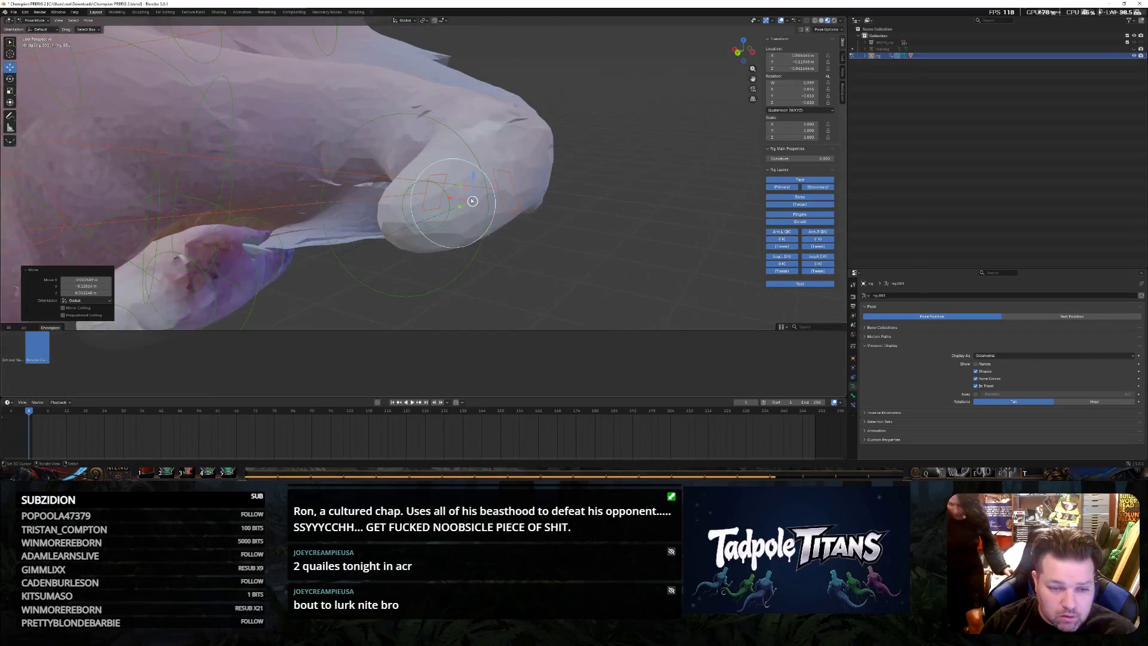
Reposition the hand bone slightly, tucking the digit further in
{"action": "mouse_move", "coordinate": [446, 188]}
{"action": "middle_mouse_down"}
{"action": "mouse_move", "coordinate": [375, 174]}
{"action": "mouse_move", "coordinate": [469, 211]}
{"action": "middle_mouse_up"}
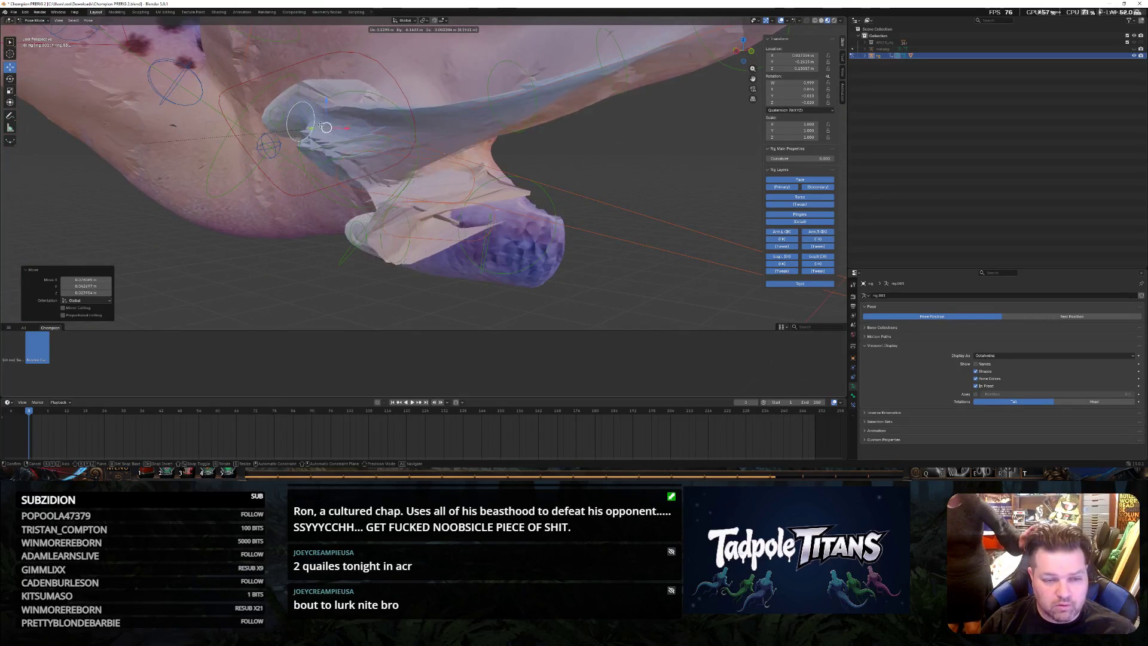
{"action": "left_click", "coordinate": [293, 147]}
{"action": "middle_click_drag", "start_coordinate": [294, 146], "coordinate": [382, 222]}
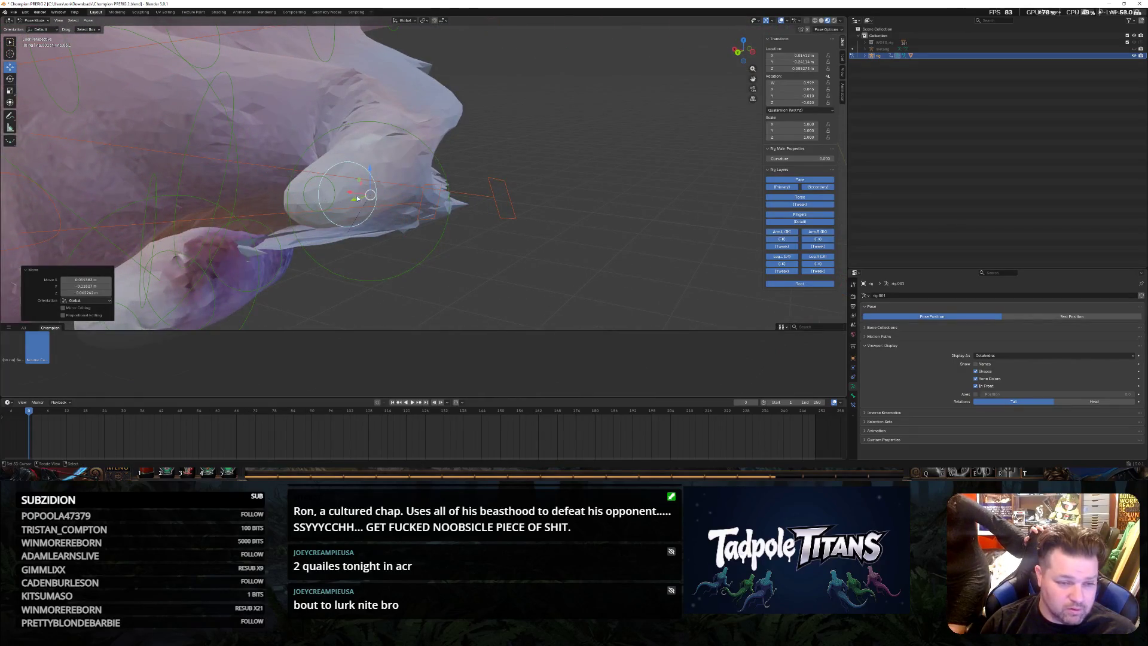
{"action": "key", "text": "g"}
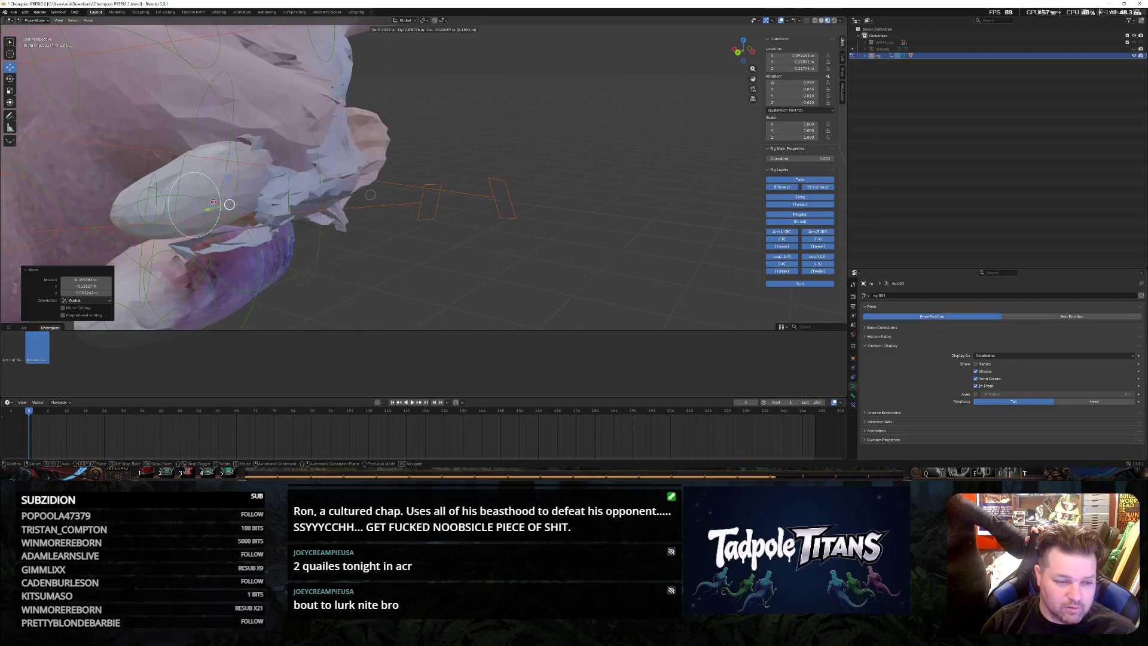
{"action": "left_click", "coordinate": [378, 210]}
Move the jaw bone upward so the mesh around the mouth closes up
{"action": "middle_click_drag", "start_coordinate": [378, 209], "coordinate": [250, 153]}
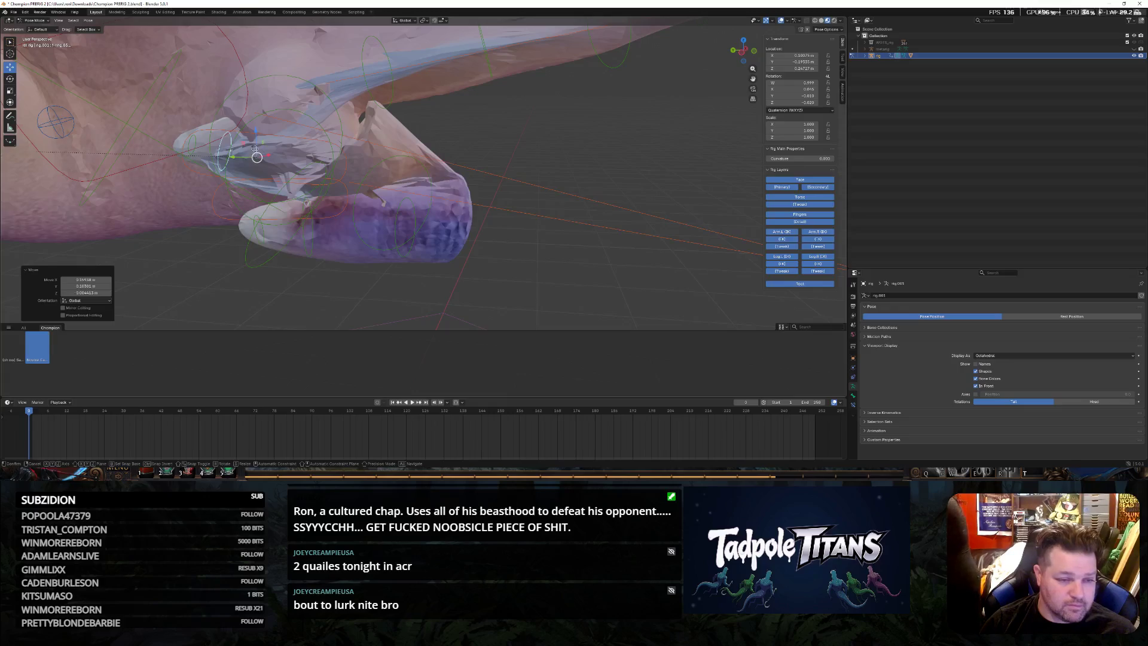
{"action": "key", "text": "g"}
{"action": "left_click", "coordinate": [257, 141]}
{"action": "mouse_move", "coordinate": [257, 142]}
{"action": "middle_mouse_down"}
{"action": "mouse_move", "coordinate": [578, 165]}
{"action": "mouse_move", "coordinate": [473, 166]}
{"action": "middle_mouse_up"}
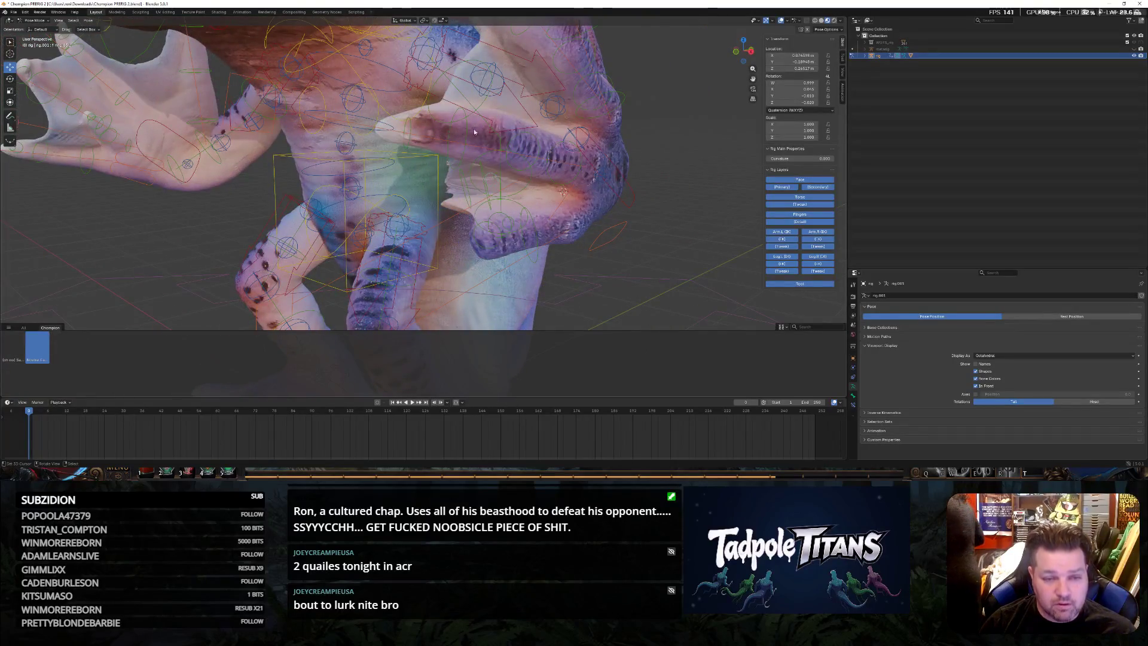
Raise the selected bone along the Z axis
{"action": "middle_click_drag", "start_coordinate": [460, 128], "coordinate": [380, 144]}
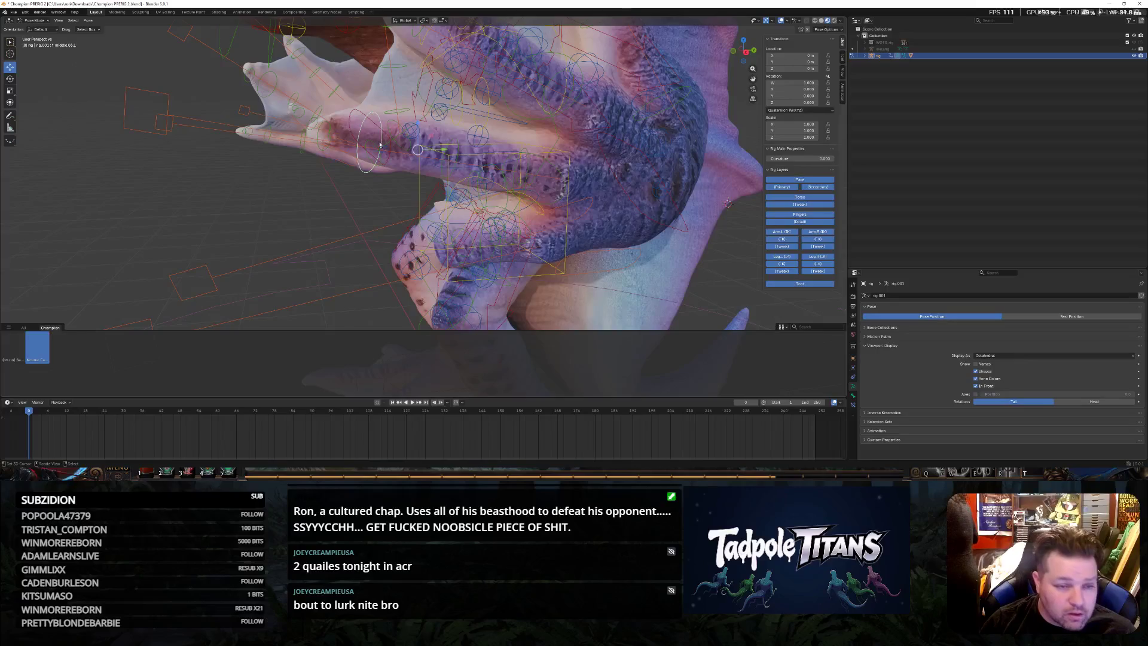
{"action": "key", "text": "g"}
{"action": "key", "text": "z"}
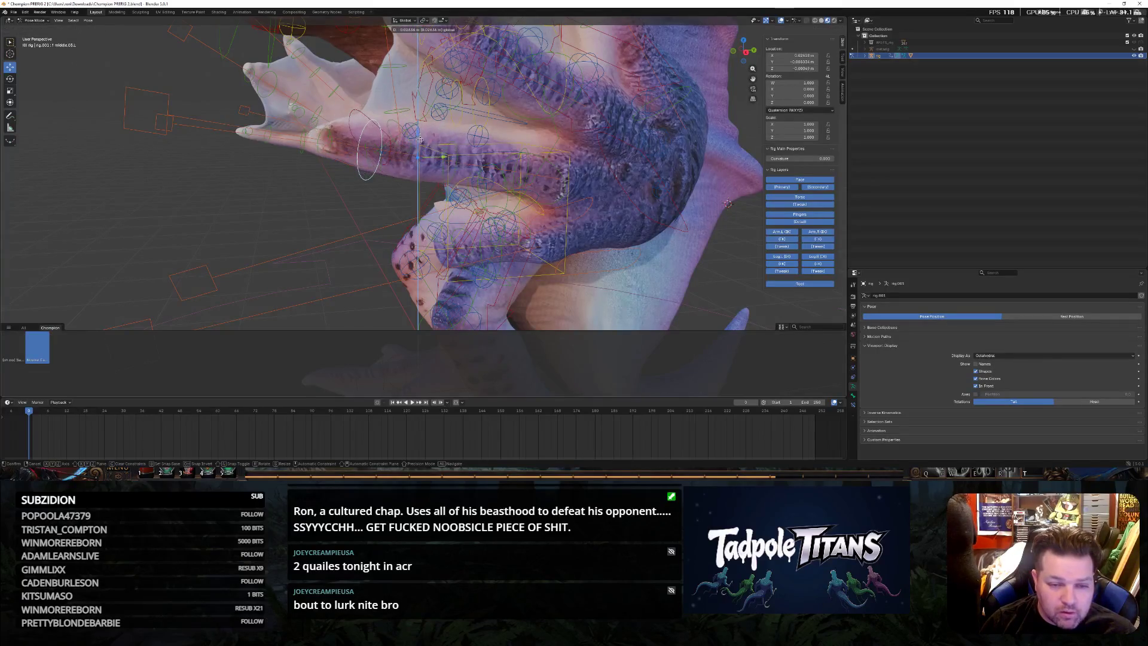
{"action": "left_click", "coordinate": [450, 157]}
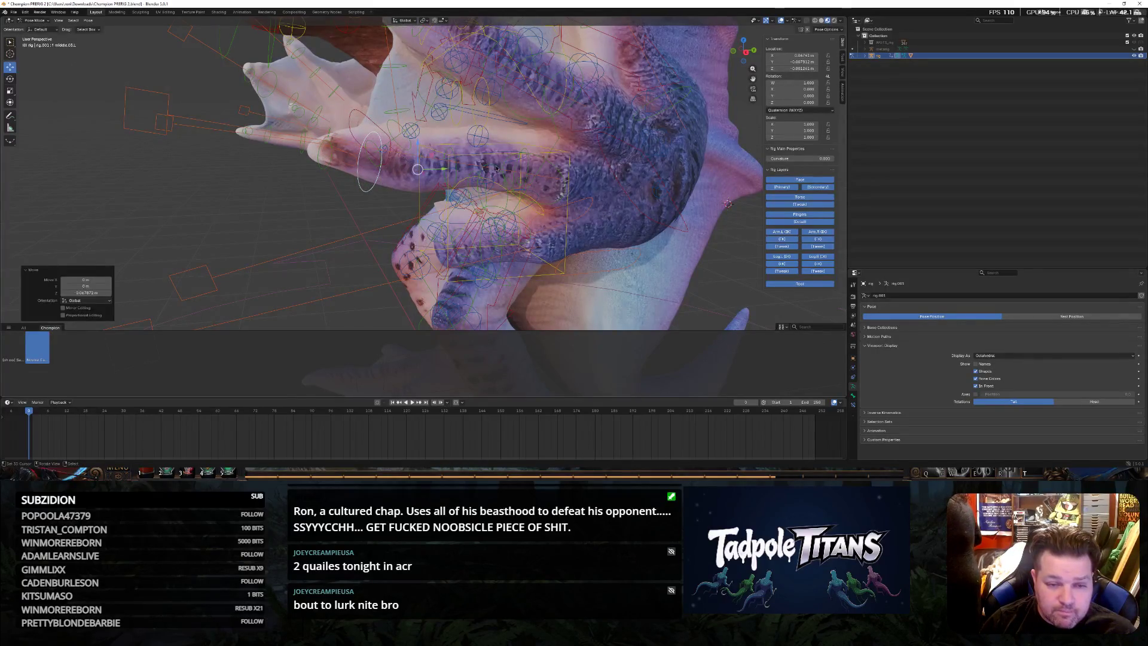
Undo a finger's Z move and rotate it around X and freely instead
{"action": "left_click", "coordinate": [494, 188]}
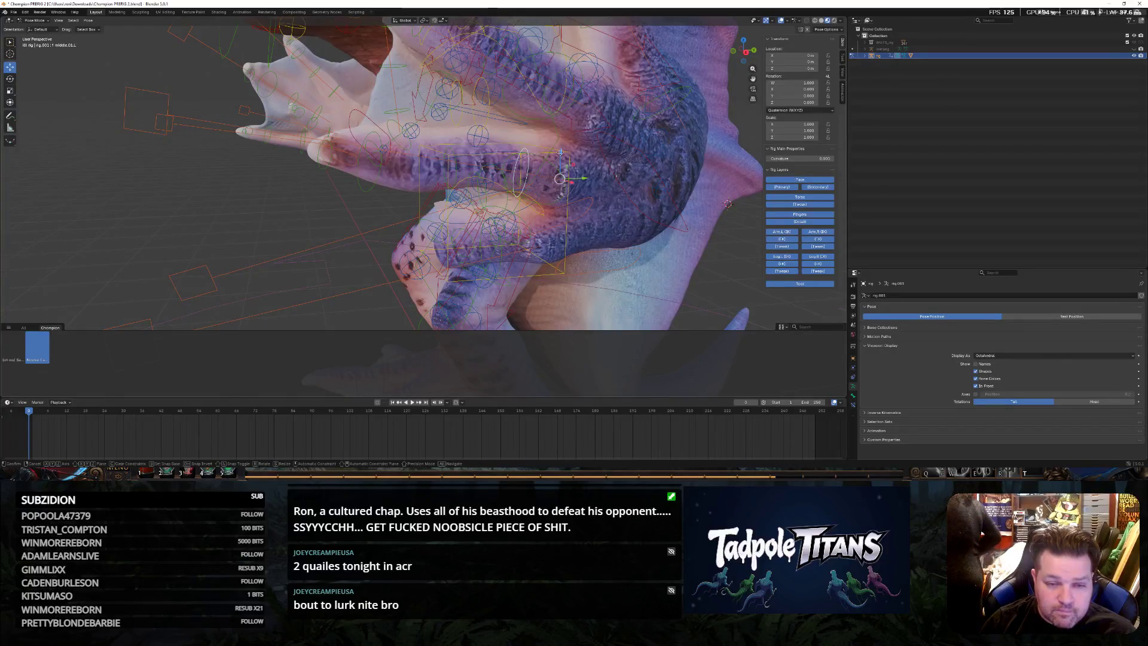
{"action": "key", "text": "g"}
{"action": "key", "text": "z"}
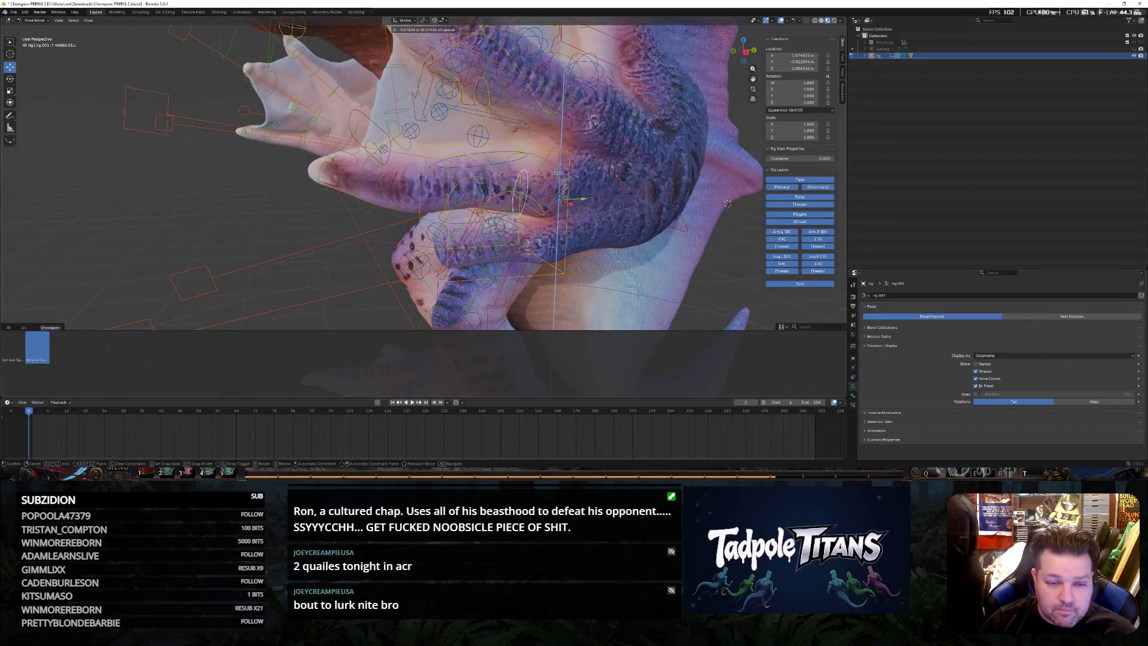
{"action": "left_click", "coordinate": [444, 166]}
{"action": "key", "text": "ctrl+z"}
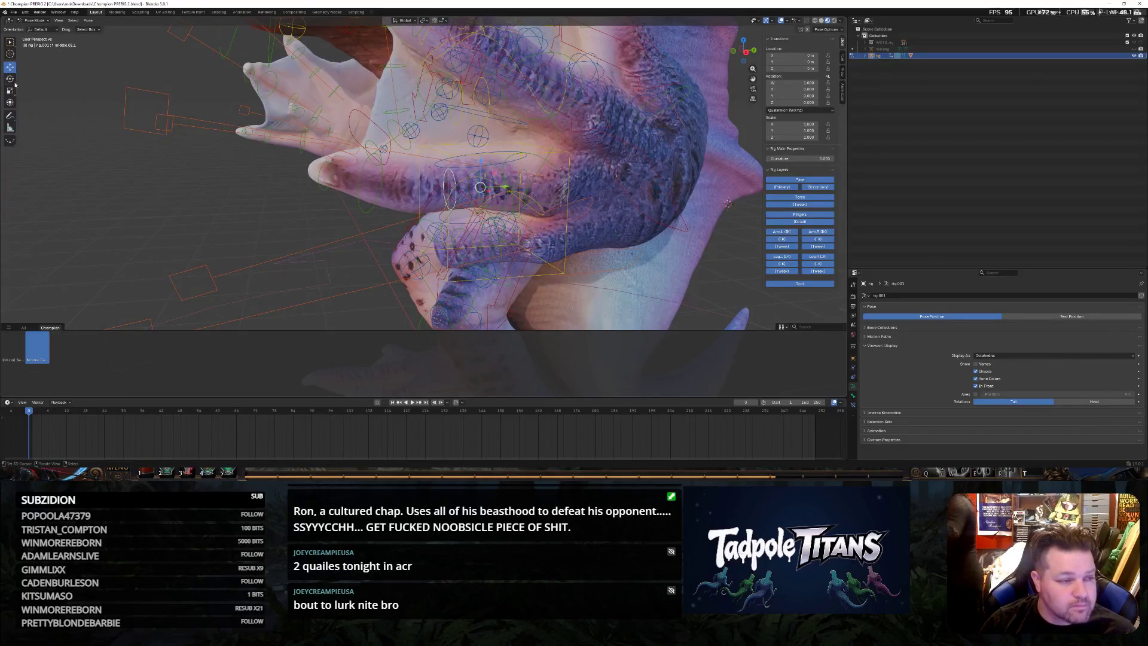
{"action": "key", "text": "x"}
{"action": "left_click", "coordinate": [443, 184]}
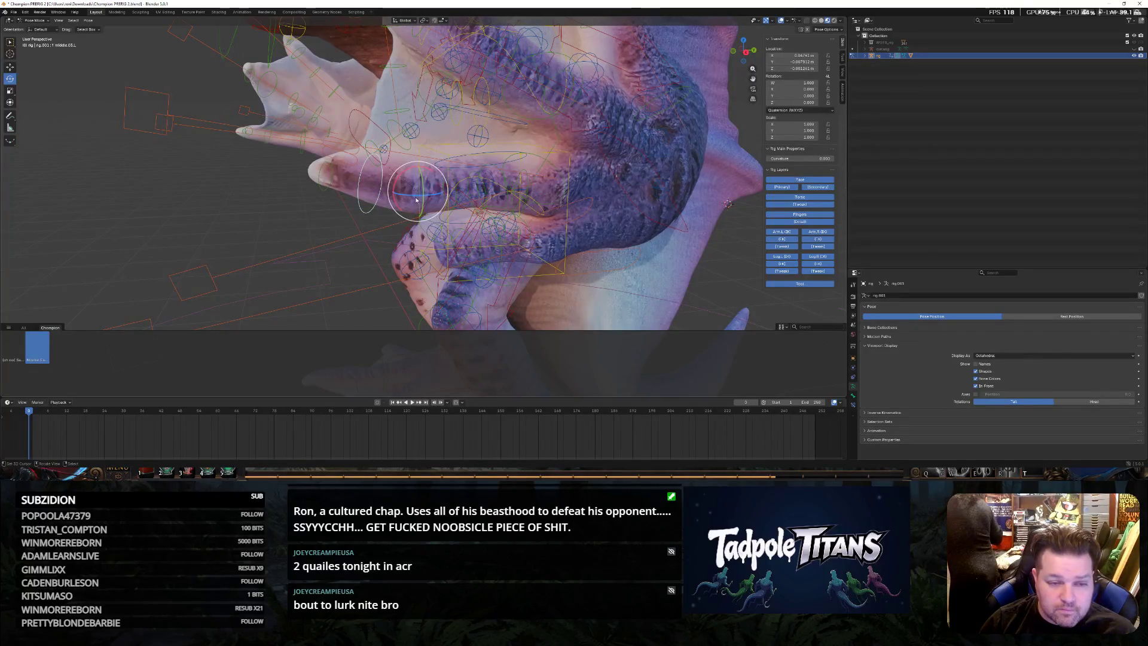
{"action": "key", "text": "r"}
{"action": "left_click", "coordinate": [453, 180]}
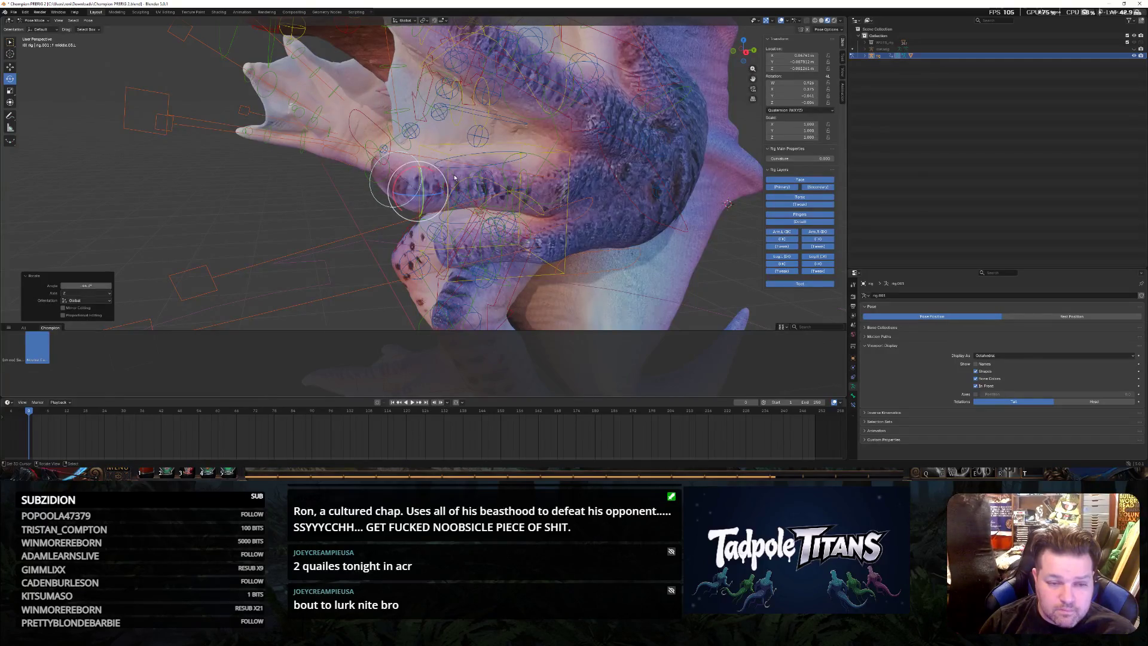
Revert that rotation and turn the bone about the vertical axis instead
{"action": "middle_click_drag", "start_coordinate": [497, 252], "coordinate": [539, 169]}
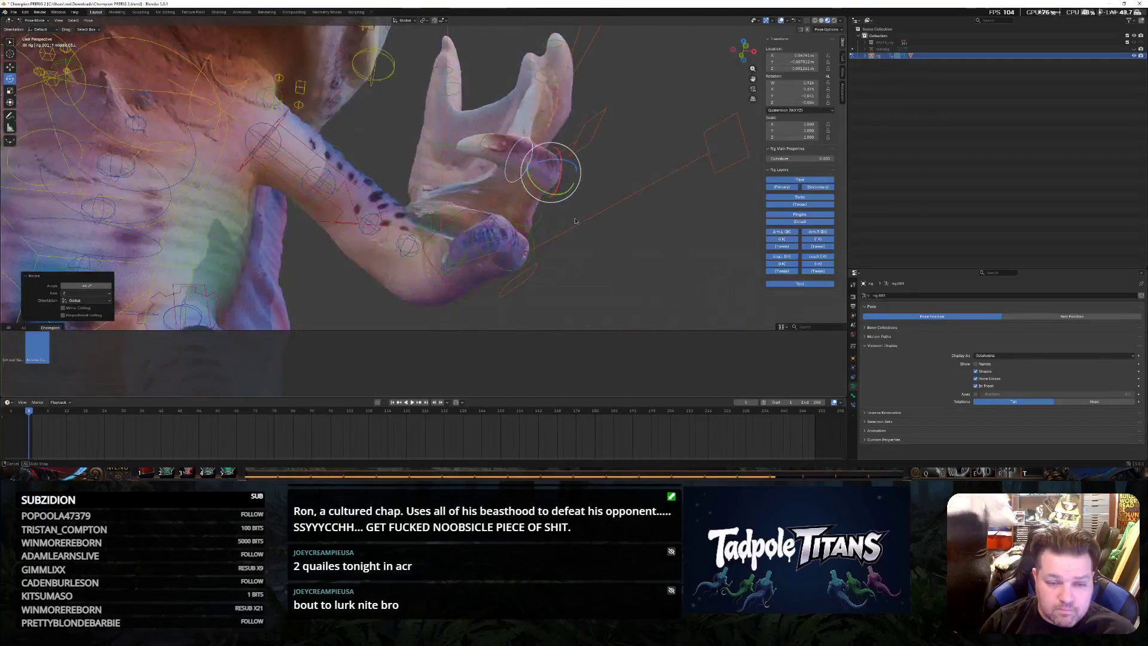
{"action": "mouse_move", "coordinate": [538, 296]}
{"action": "middle_mouse_down"}
{"action": "mouse_move", "coordinate": [598, 241]}
{"action": "mouse_move", "coordinate": [569, 254]}
{"action": "middle_mouse_up"}
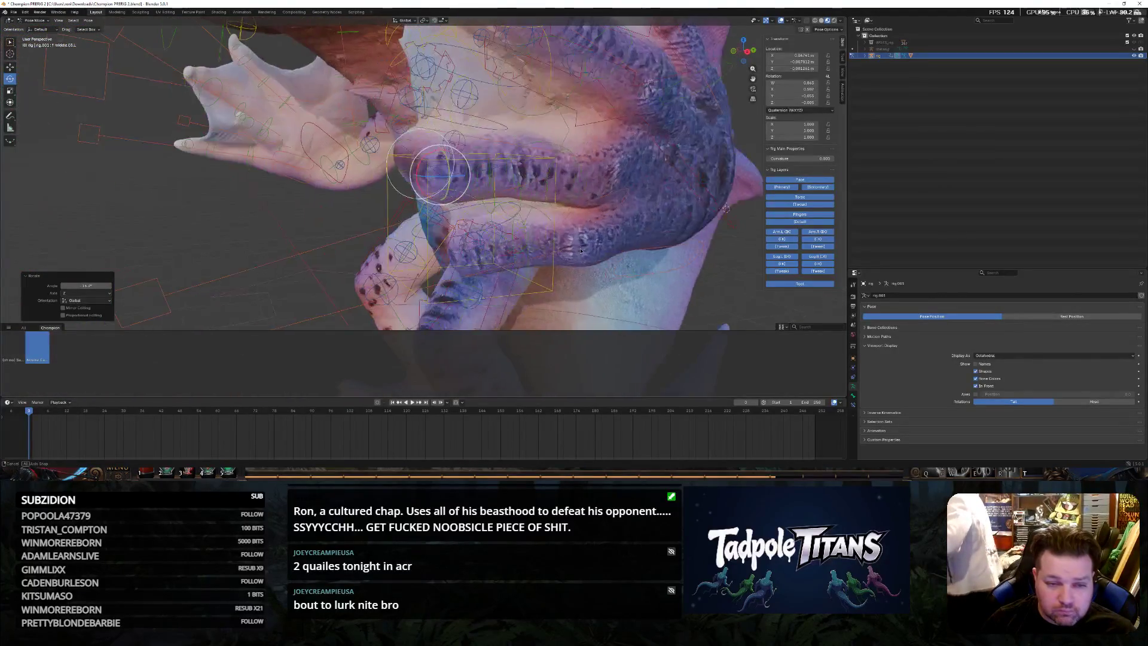
{"action": "mouse_move", "coordinate": [568, 254]}
{"action": "middle_mouse_down"}
{"action": "mouse_move", "coordinate": [368, 205]}
{"action": "mouse_move", "coordinate": [422, 227]}
{"action": "mouse_move", "coordinate": [397, 206]}
{"action": "middle_mouse_up"}
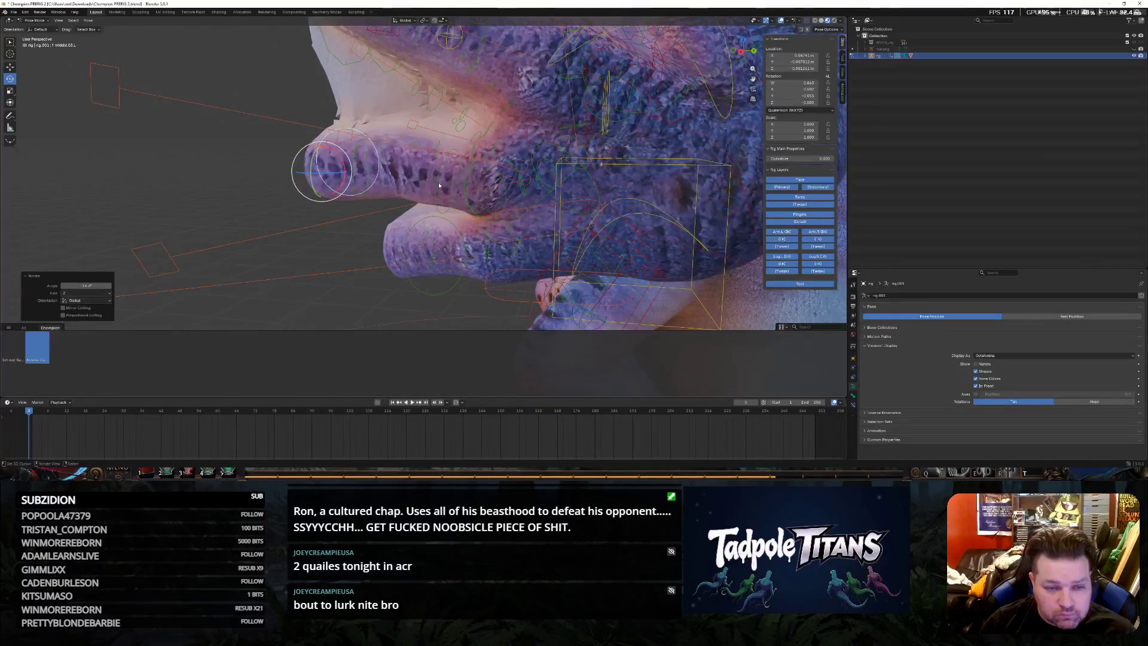
{"action": "key", "text": "ctrl+z"}
{"action": "left_click_drag", "start_coordinate": [484, 192], "coordinate": [469, 194]}
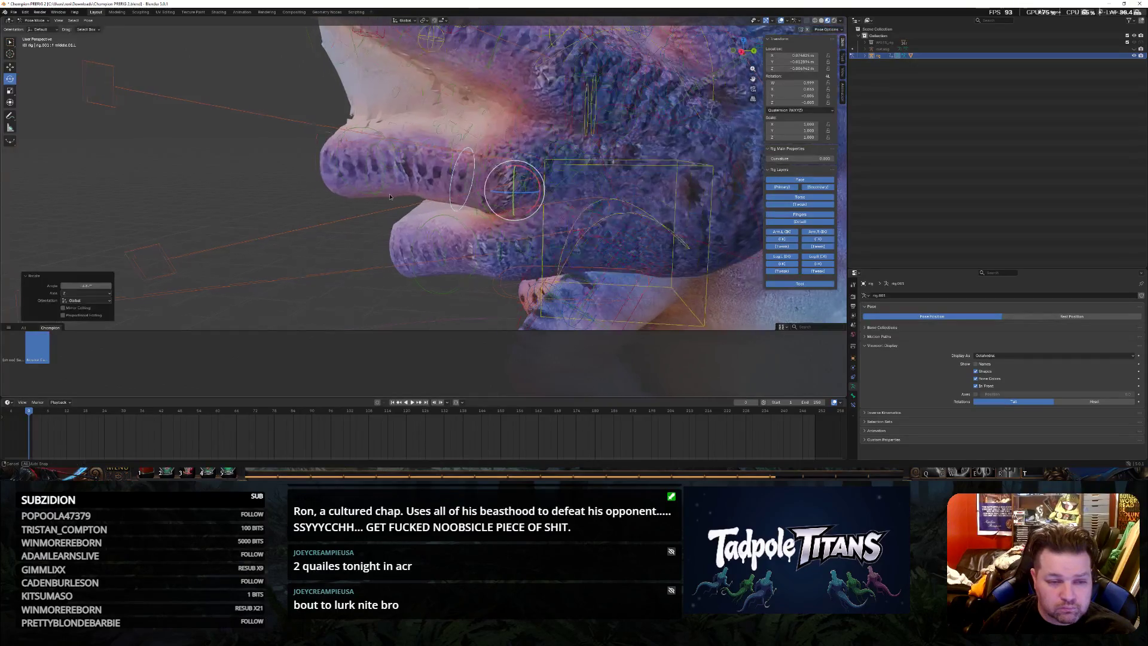
{"action": "middle_click_drag", "start_coordinate": [470, 195], "coordinate": [434, 197]}
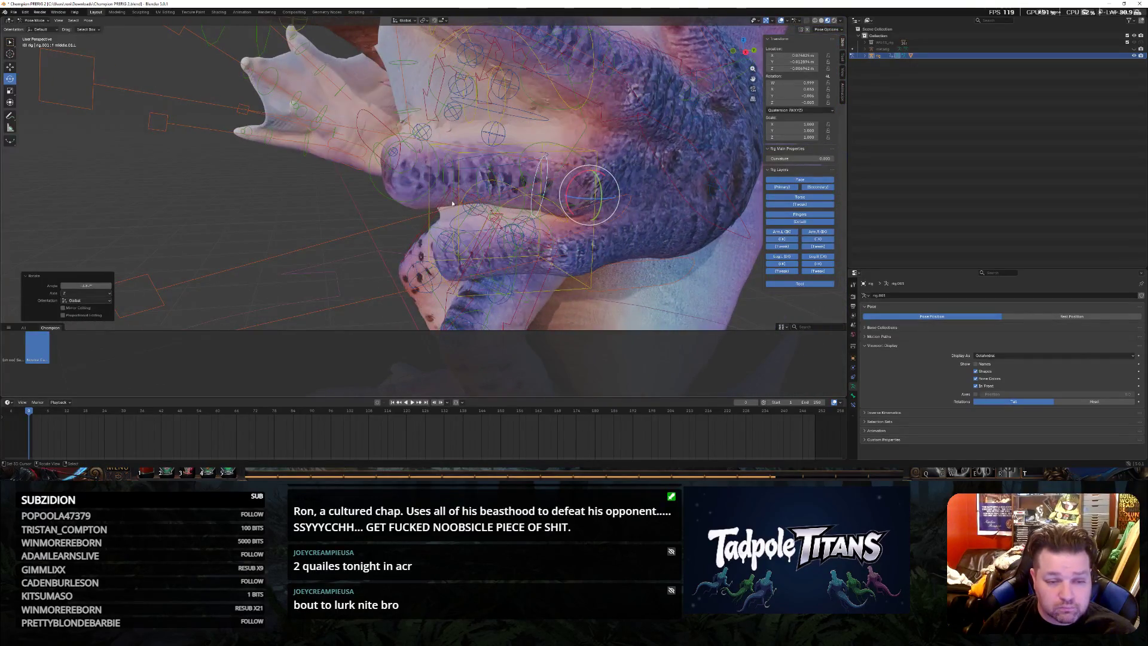
Rotate another finger bone about Z and then freely to curl it in
{"action": "left_click", "coordinate": [453, 203]}
{"action": "key", "text": "r"}
{"action": "key", "text": "z"}
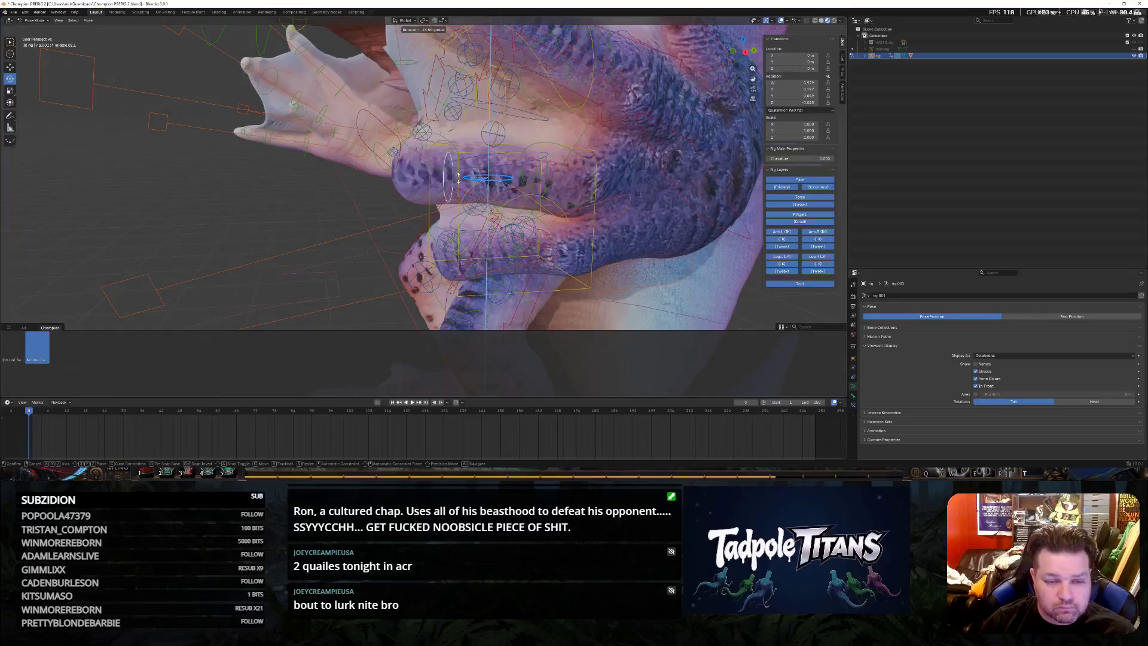
{"action": "left_click", "coordinate": [403, 191]}
{"action": "middle_click_drag", "start_coordinate": [402, 191], "coordinate": [570, 177]}
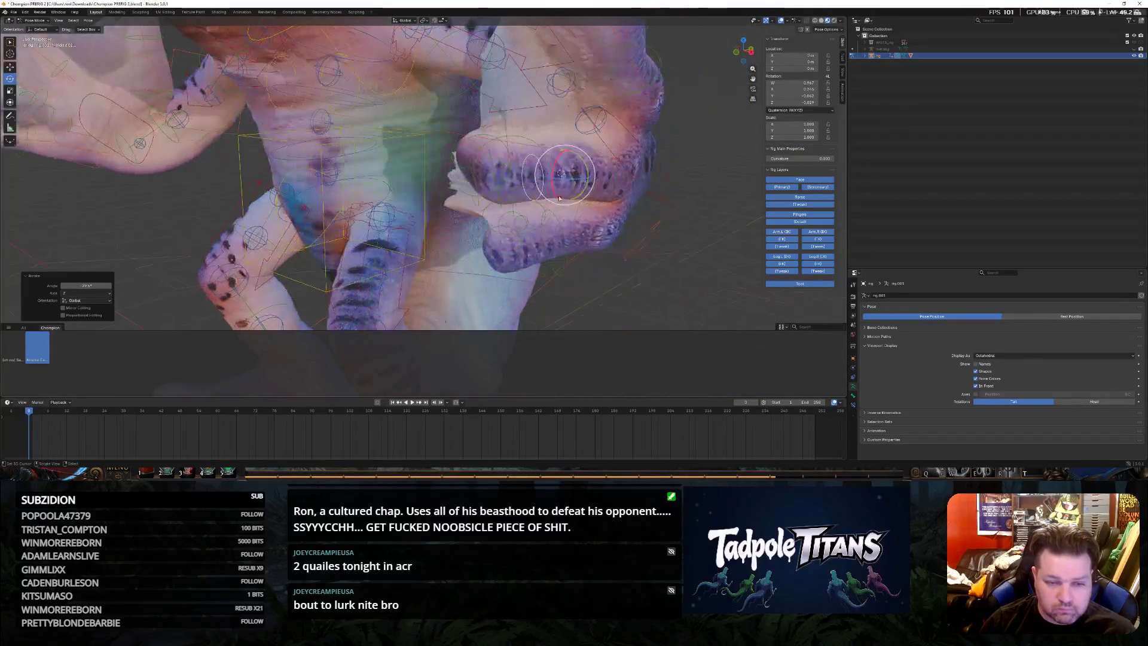
{"action": "left_click", "coordinate": [571, 200]}
{"action": "mouse_move", "coordinate": [572, 199]}
{"action": "middle_mouse_down"}
{"action": "mouse_move", "coordinate": [705, 216]}
{"action": "mouse_move", "coordinate": [675, 233]}
{"action": "middle_mouse_up"}
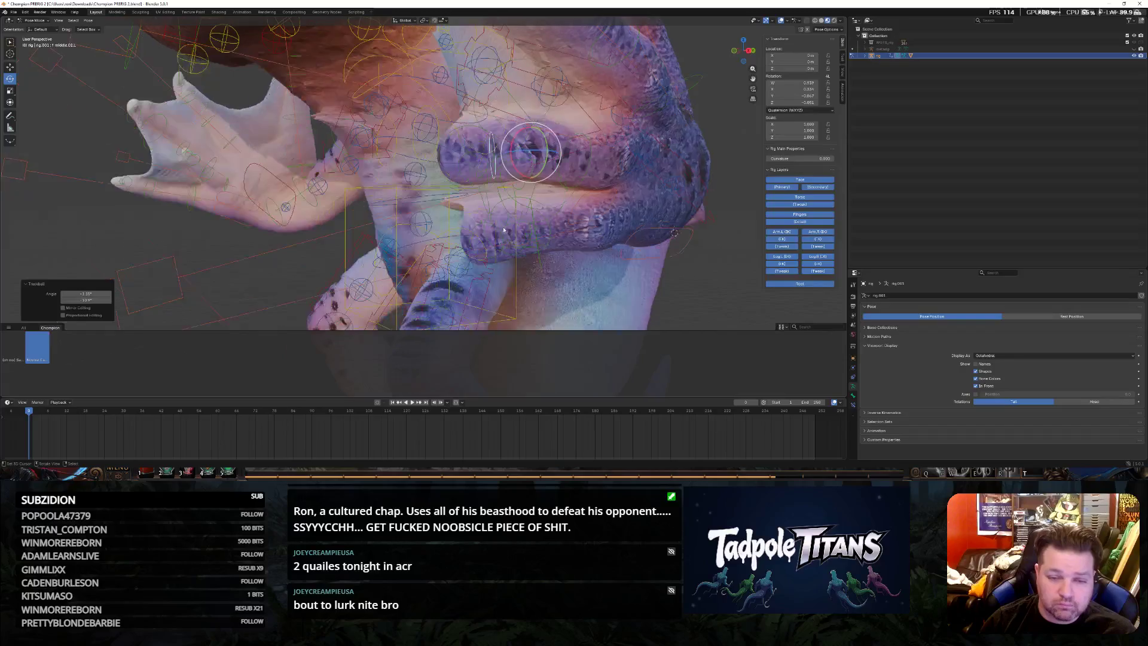
Move a further finger bone along Z to tuck it into the fist
{"action": "left_click", "coordinate": [477, 224]}
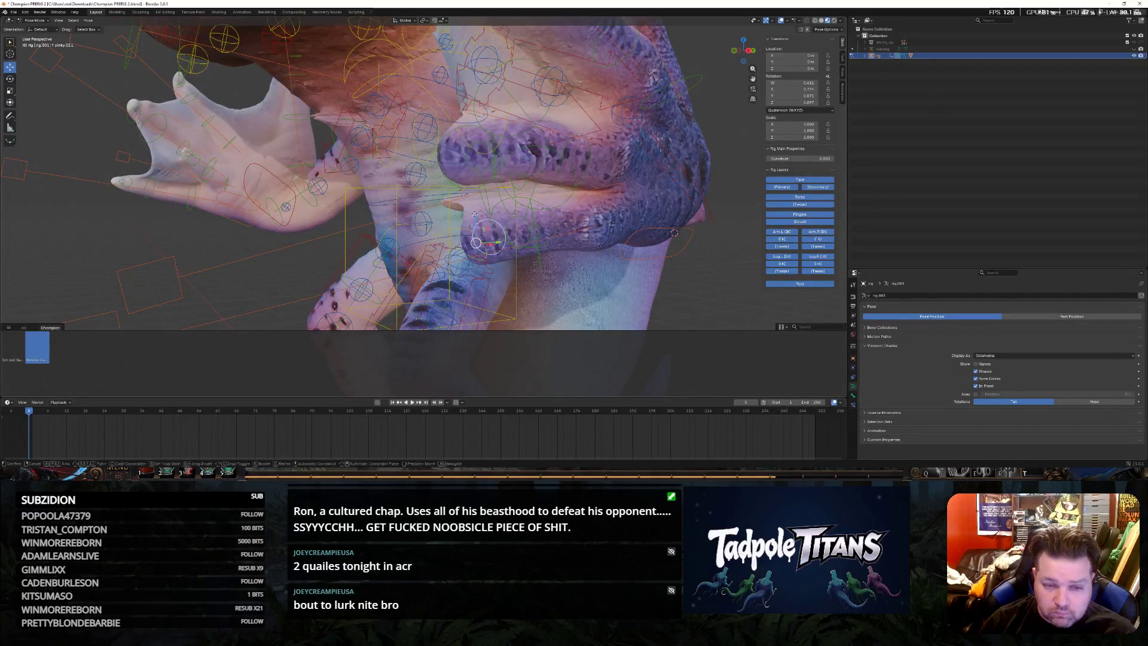
{"action": "key", "text": "g"}
{"action": "key", "text": "z"}
{"action": "left_click", "coordinate": [480, 200]}
{"action": "mouse_move", "coordinate": [480, 200]}
{"action": "middle_mouse_down"}
{"action": "mouse_move", "coordinate": [665, 256]}
{"action": "mouse_move", "coordinate": [519, 151]}
{"action": "mouse_move", "coordinate": [484, 150]}
{"action": "middle_mouse_up"}
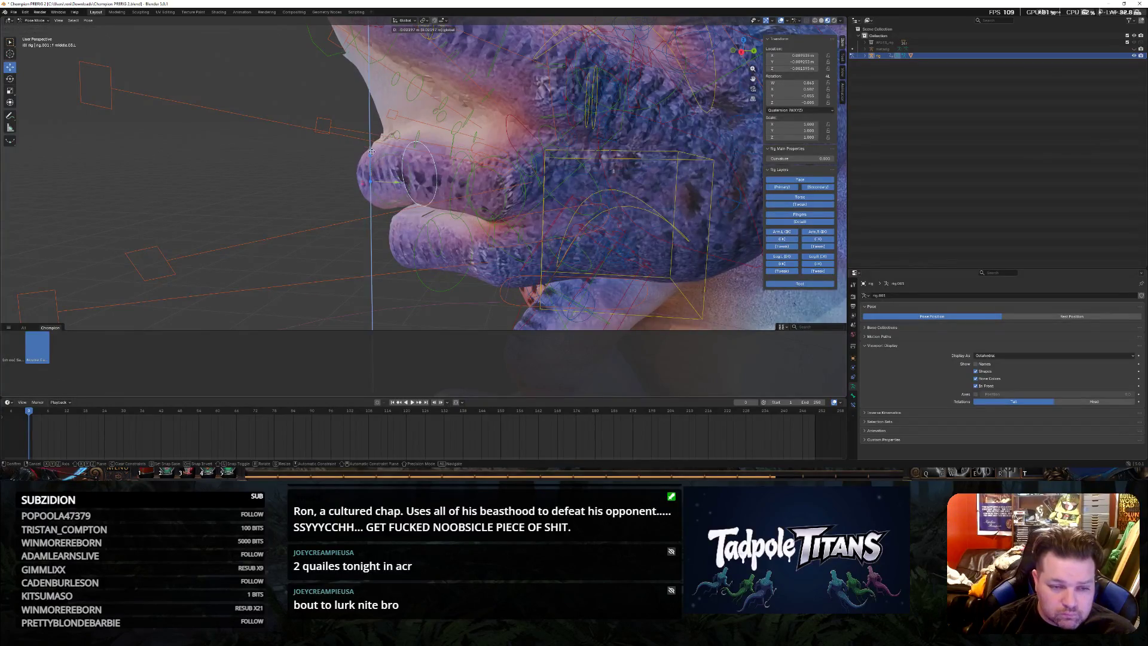
{"action": "left_click", "coordinate": [378, 134]}
{"action": "mouse_move", "coordinate": [378, 133]}
{"action": "middle_mouse_down"}
{"action": "mouse_move", "coordinate": [387, 166]}
{"action": "mouse_move", "coordinate": [499, 157]}
{"action": "middle_mouse_up"}
Move the last finger bone along Z and shift focus to the outstretched hand
{"action": "left_click", "coordinate": [519, 139]}
{"action": "key", "text": "g"}
{"action": "key", "text": "z"}
{"action": "left_click", "coordinate": [552, 143]}
{"action": "mouse_move", "coordinate": [552, 143]}
{"action": "middle_mouse_down"}
{"action": "mouse_move", "coordinate": [585, 255]}
{"action": "mouse_move", "coordinate": [608, 267]}
{"action": "middle_mouse_up"}
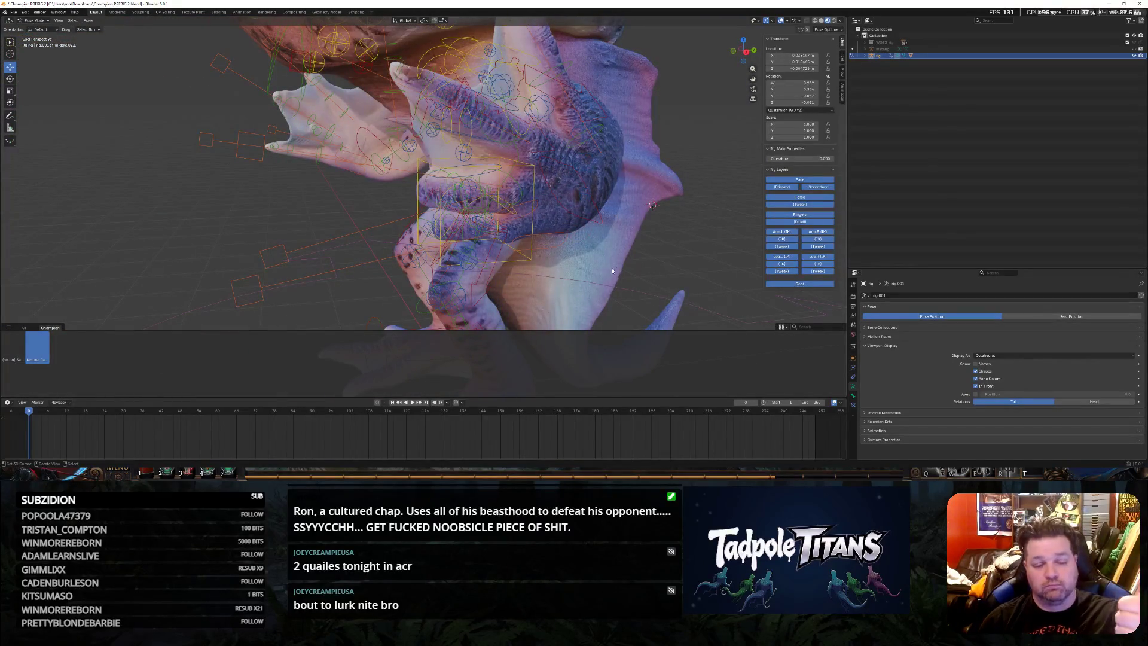
{"action": "mouse_move", "coordinate": [608, 266]}
{"action": "middle_mouse_down"}
{"action": "mouse_move", "coordinate": [673, 235]}
{"action": "mouse_move", "coordinate": [530, 236]}
{"action": "mouse_move", "coordinate": [551, 261]}
{"action": "mouse_move", "coordinate": [526, 262]}
{"action": "mouse_move", "coordinate": [310, 197]}
{"action": "middle_mouse_up"}
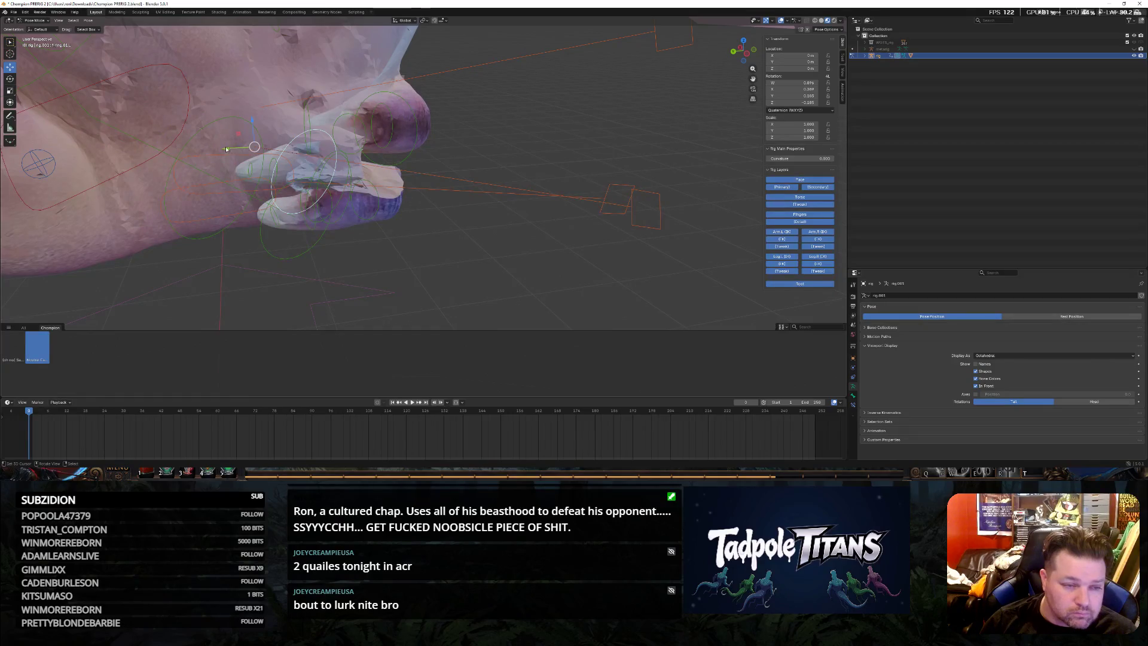
Undo a sideways hand-bone move and rotate the finger about Z instead
{"action": "left_click_drag", "start_coordinate": [227, 149], "coordinate": [152, 147]}
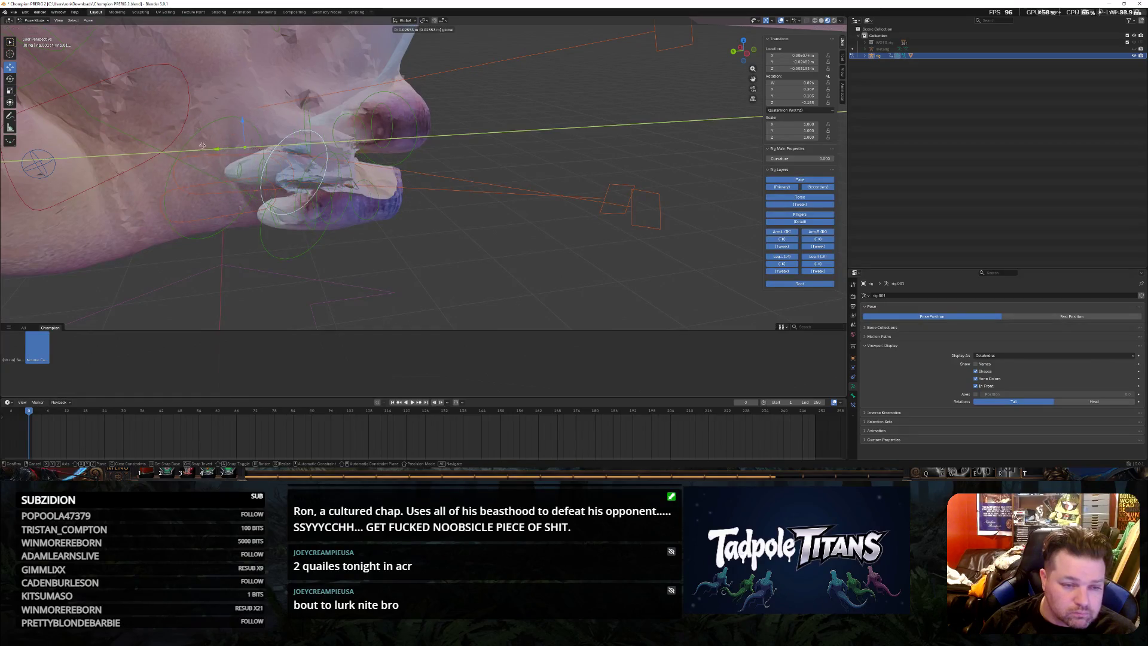
{"action": "left_click", "coordinate": [152, 147]}
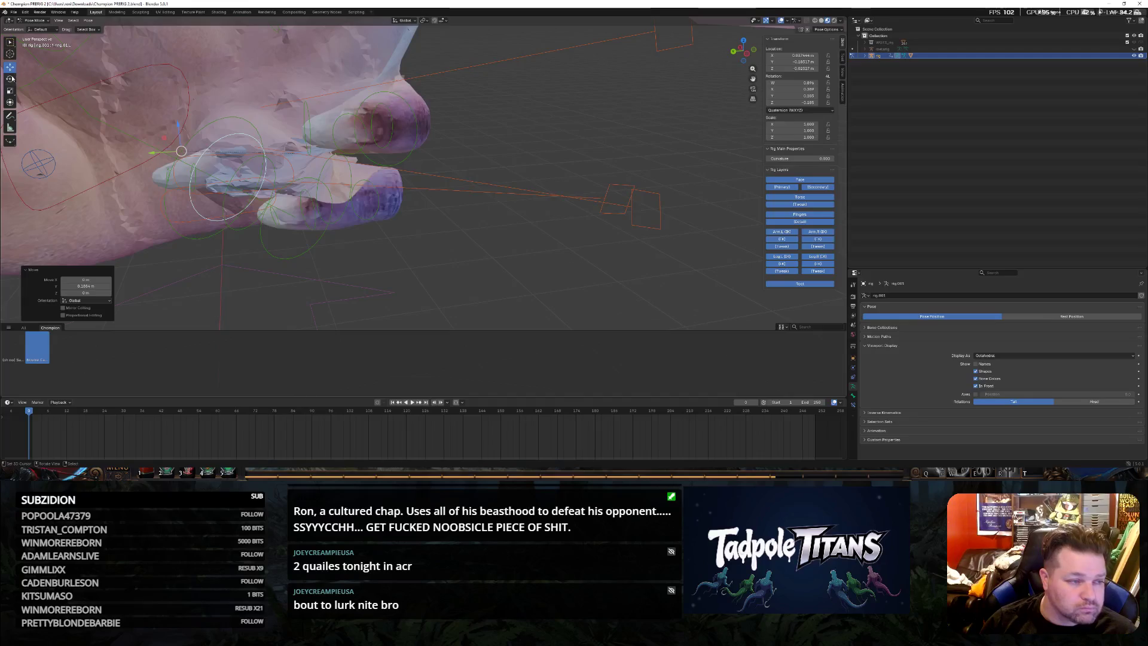
{"action": "middle_click_drag", "start_coordinate": [301, 200], "coordinate": [262, 185]}
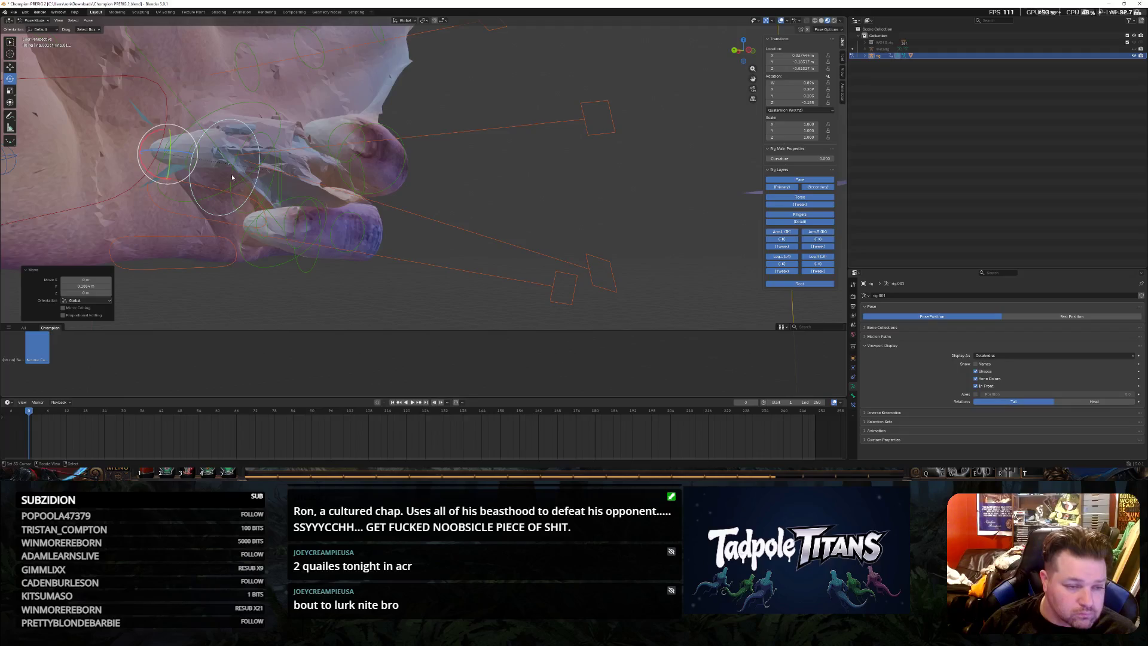
{"action": "key", "text": "ctrl+z"}
{"action": "key", "text": "r"}
{"action": "key", "text": "z"}
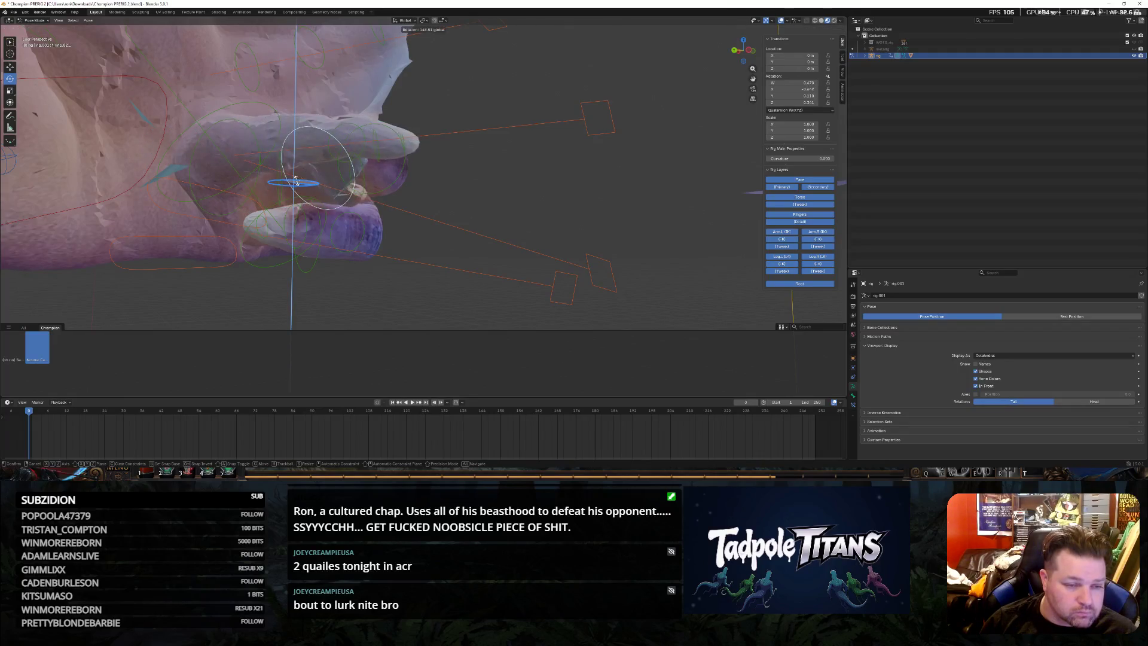
{"action": "left_click", "coordinate": [296, 184]}
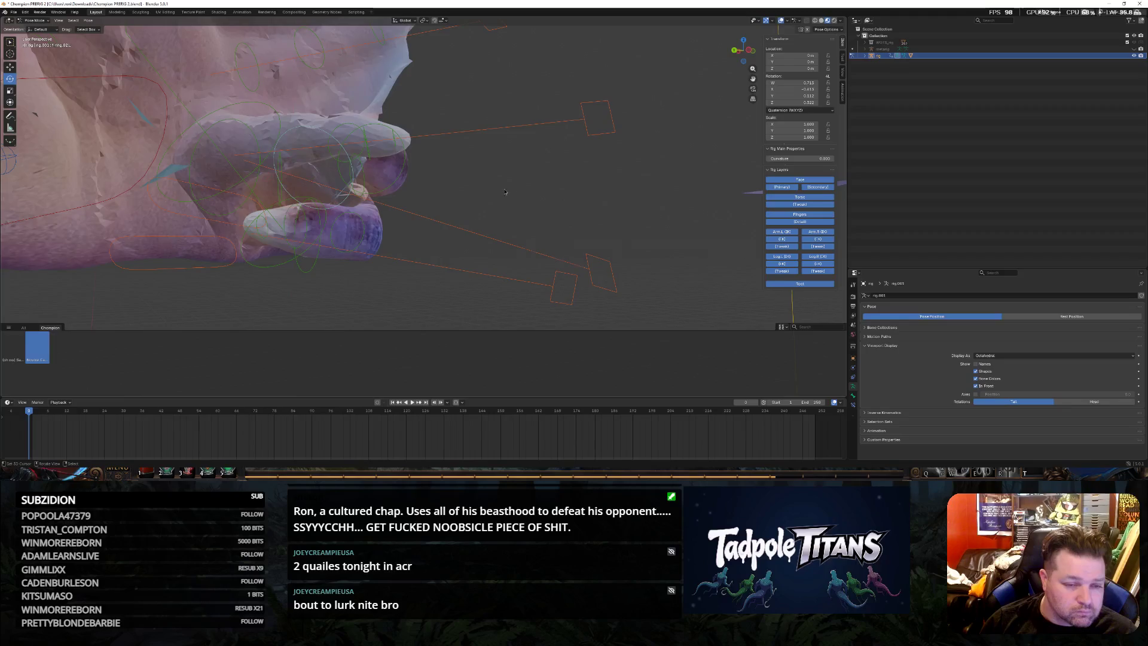
{"action": "mouse_move", "coordinate": [297, 184]}
{"action": "middle_mouse_down"}
{"action": "mouse_move", "coordinate": [414, 199]}
{"action": "mouse_move", "coordinate": [550, 239]}
{"action": "mouse_move", "coordinate": [451, 230]}
{"action": "mouse_move", "coordinate": [389, 247]}
{"action": "middle_mouse_up"}
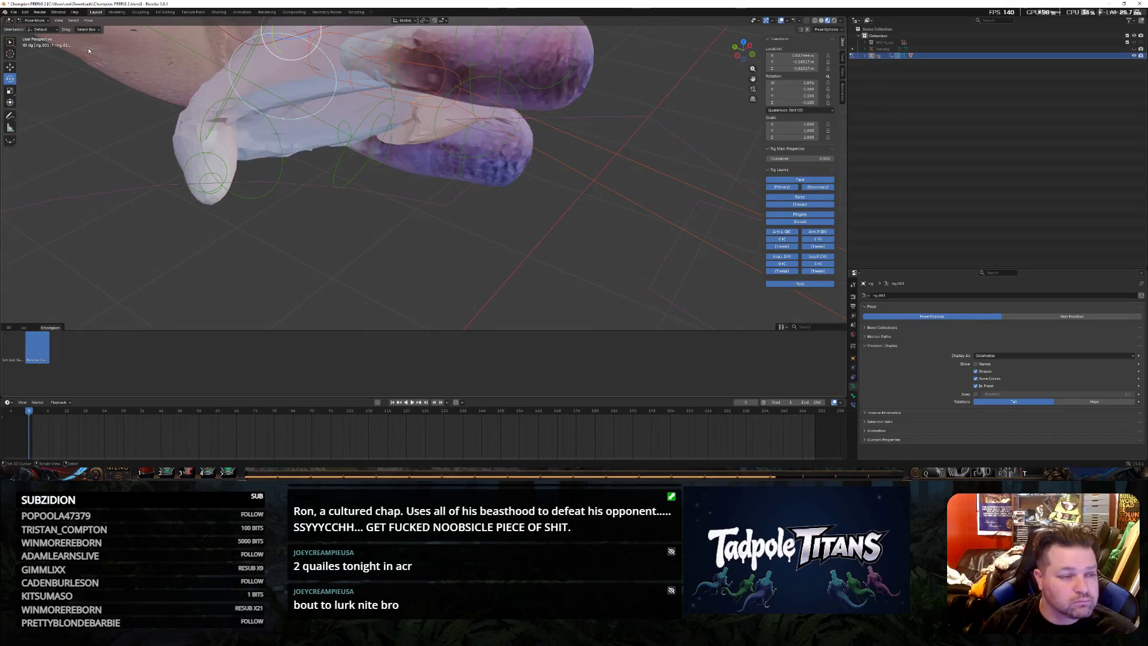
Curl two finger bones further by rotating them inward
{"action": "middle_click_drag", "start_coordinate": [140, 54], "coordinate": [300, 64]}
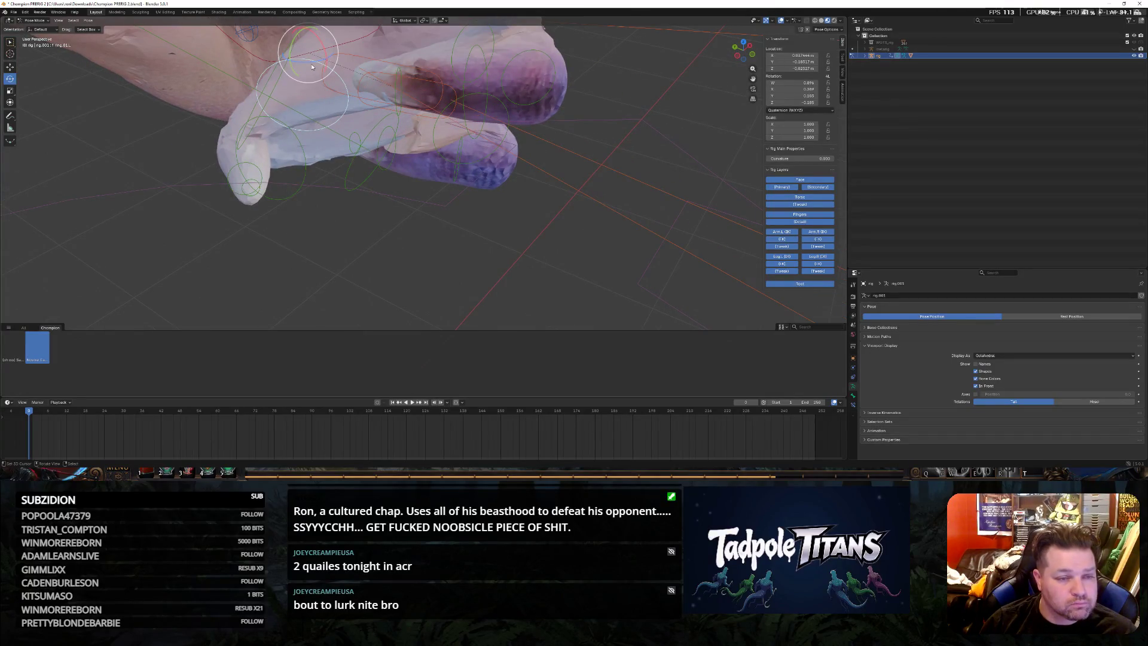
{"action": "left_click_drag", "start_coordinate": [311, 61], "coordinate": [310, 63]}
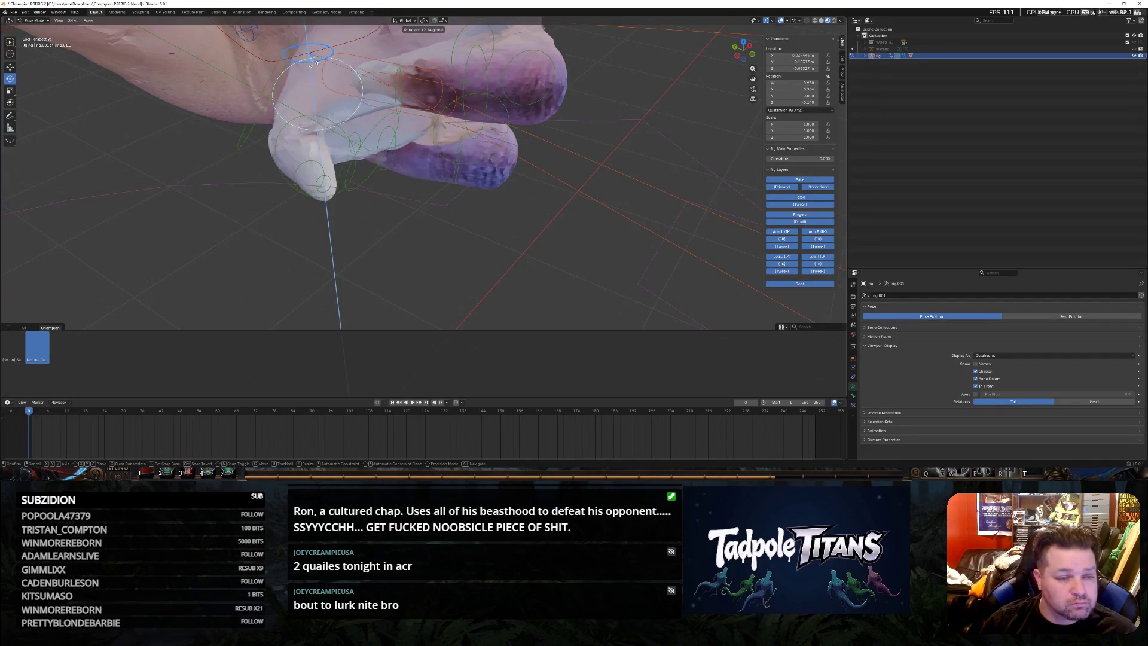
{"action": "left_click_drag", "start_coordinate": [311, 61], "coordinate": [298, 84]}
{"action": "left_click", "coordinate": [244, 128]}
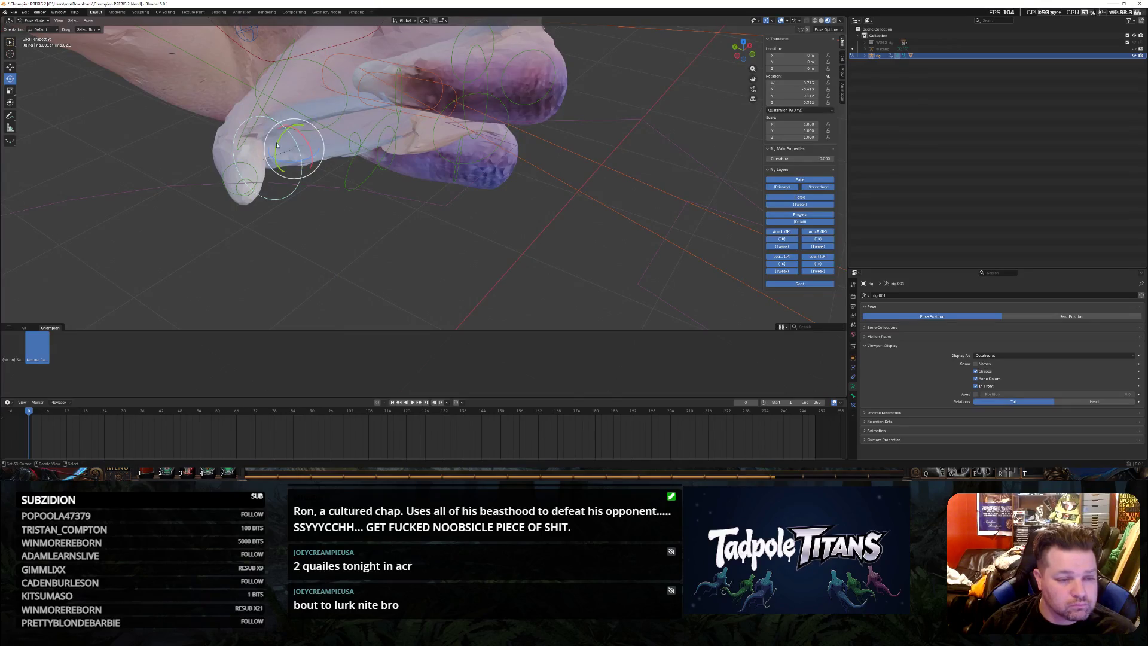
{"action": "left_click_drag", "start_coordinate": [290, 159], "coordinate": [323, 201]}
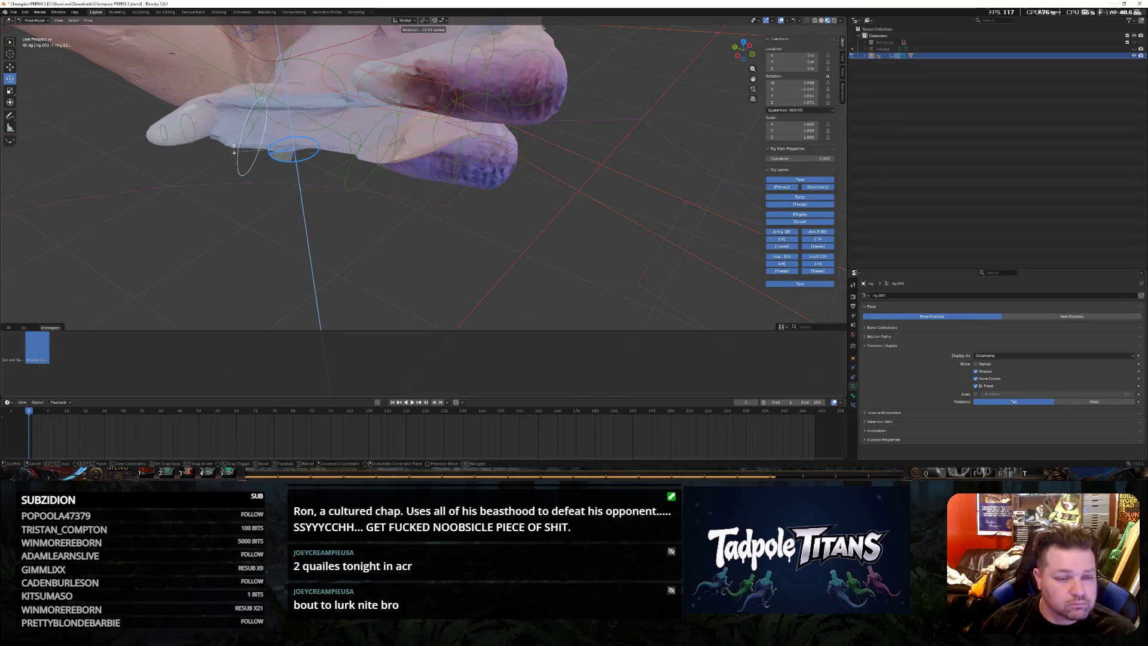
{"action": "middle_click_drag", "start_coordinate": [323, 201], "coordinate": [109, 96]}
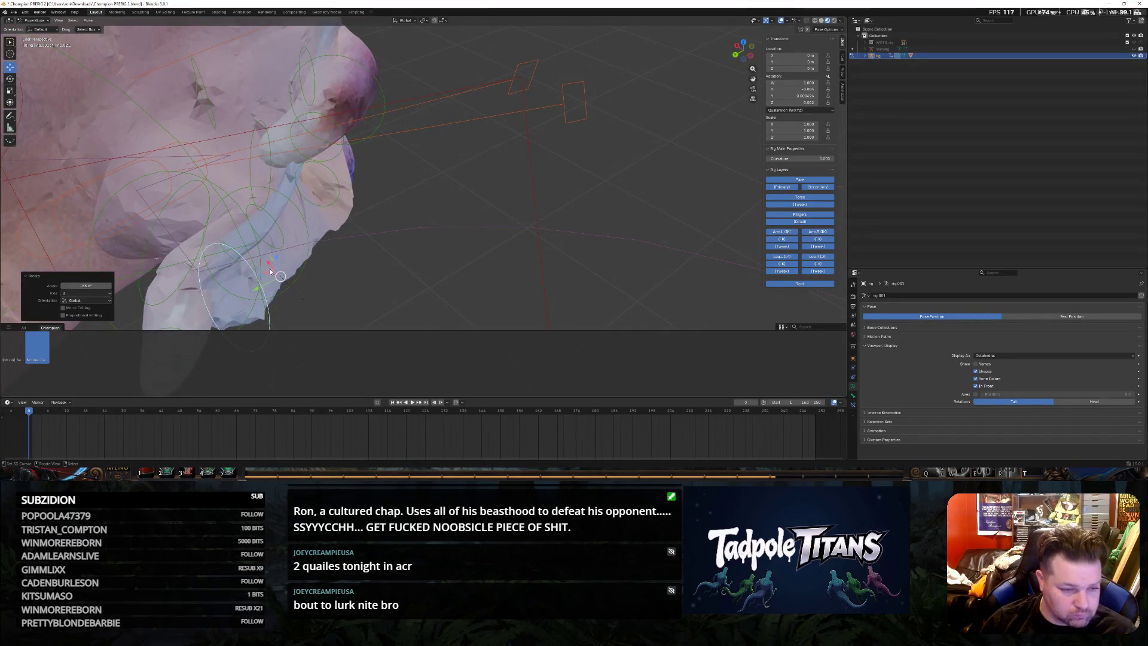
Reposition a finger bone freely, rotate it, and shift it along Y
{"action": "key", "text": "g"}
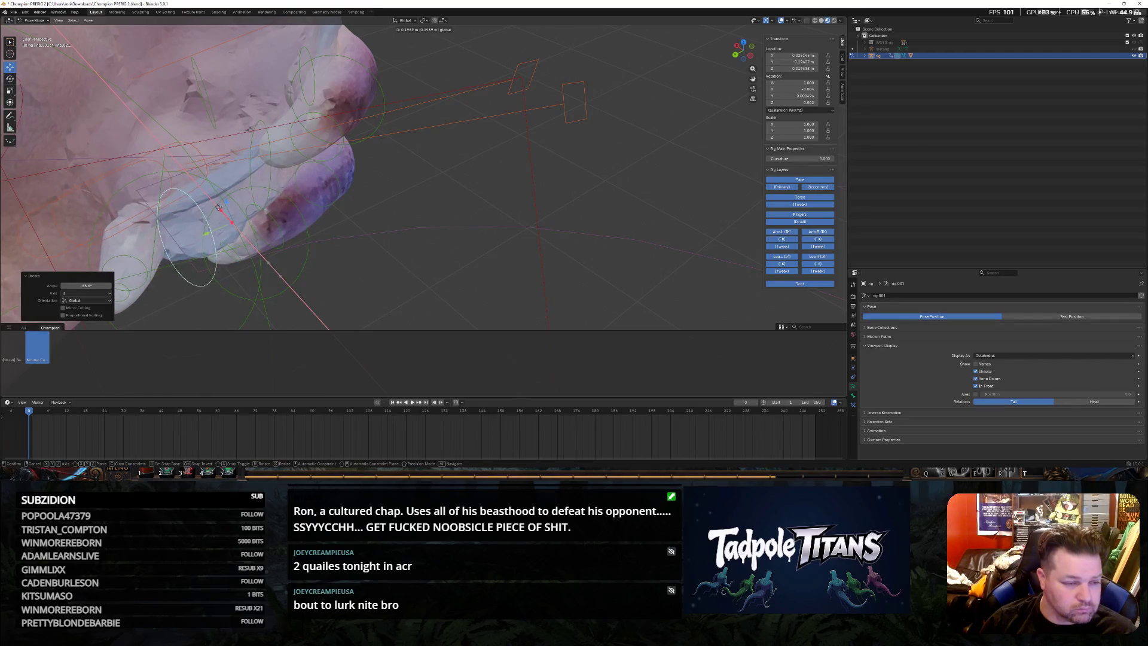
{"action": "left_click", "coordinate": [131, 251]}
{"action": "key", "text": "r"}
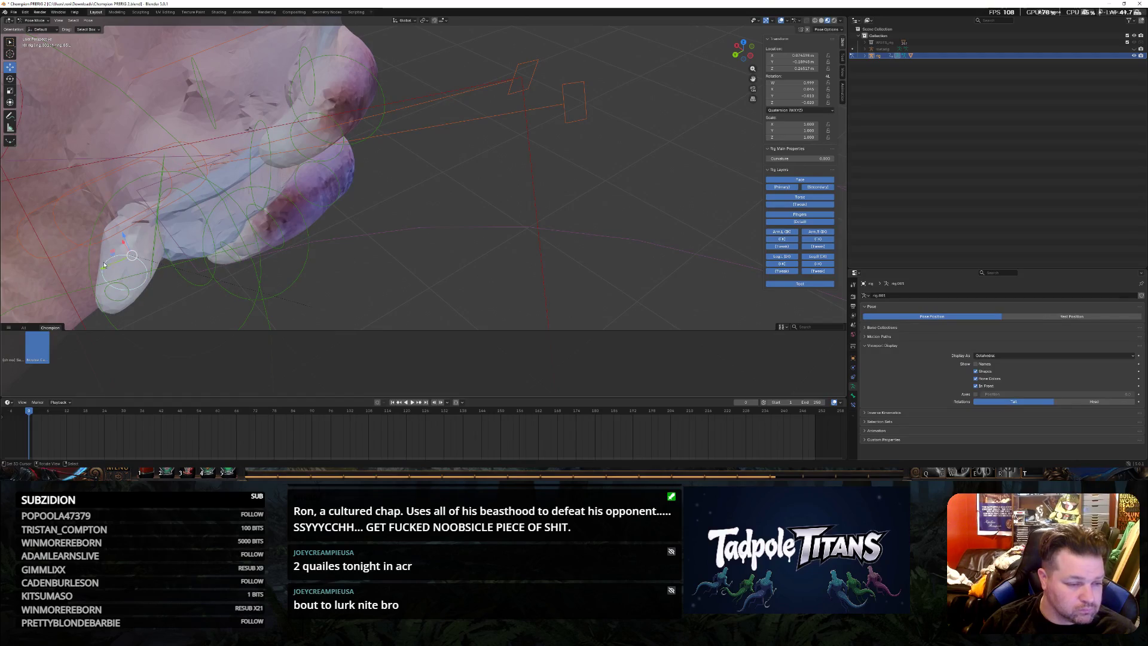
{"action": "key", "text": "g"}
{"action": "key", "text": "y"}
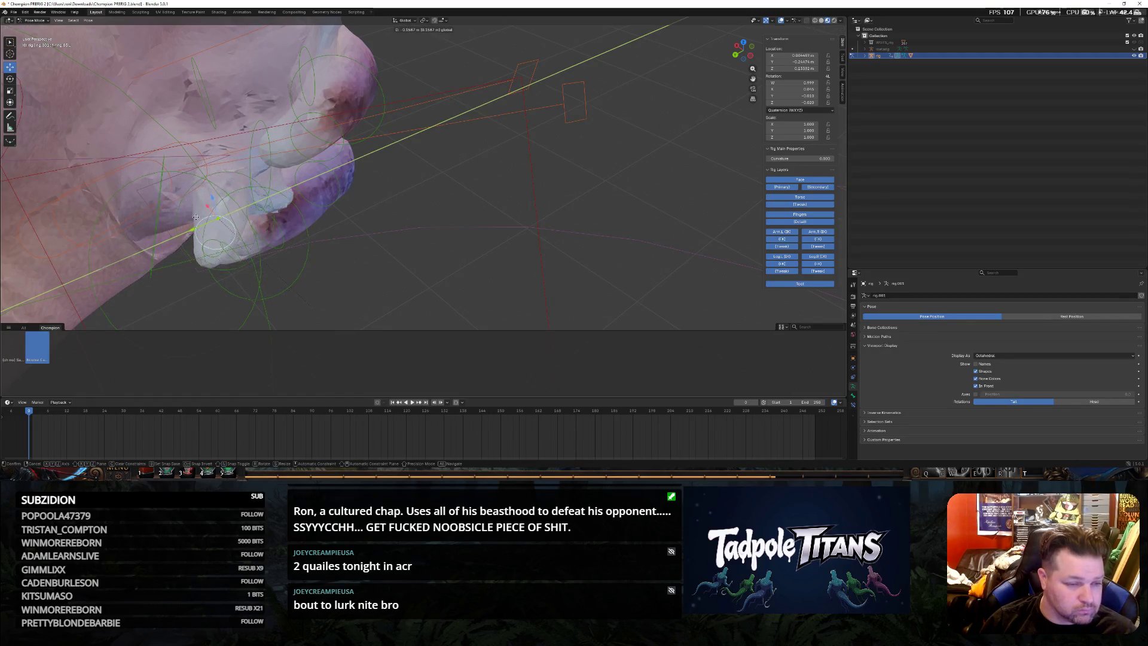
{"action": "left_click", "coordinate": [197, 230]}
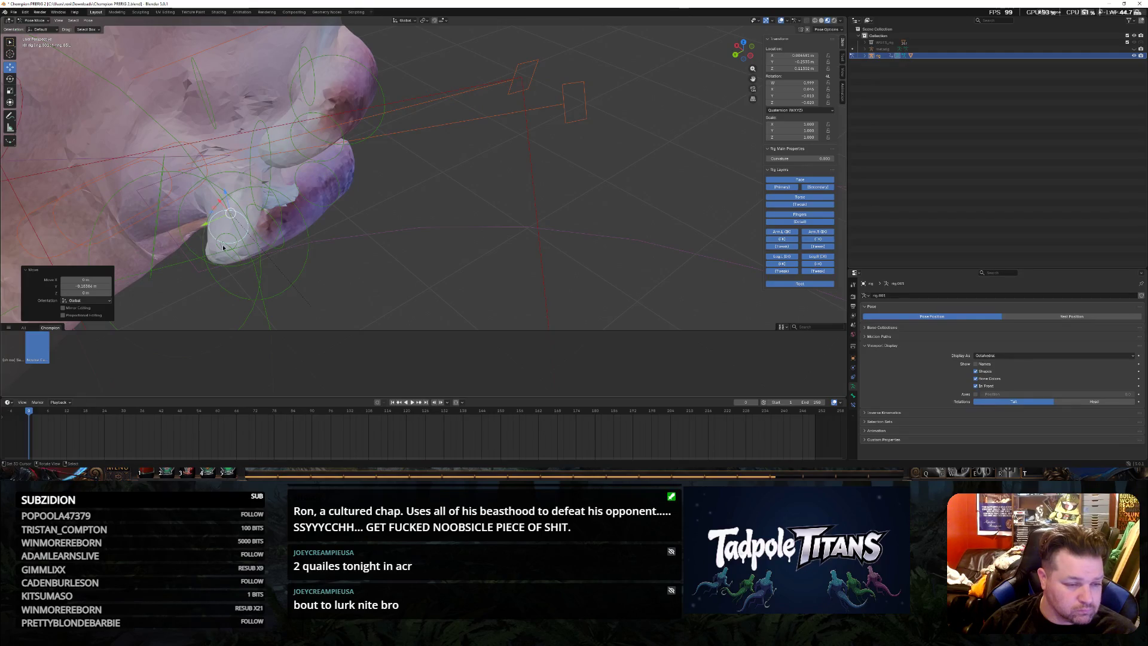
Slide the same finger bone along the X axis
{"action": "key", "text": "g"}
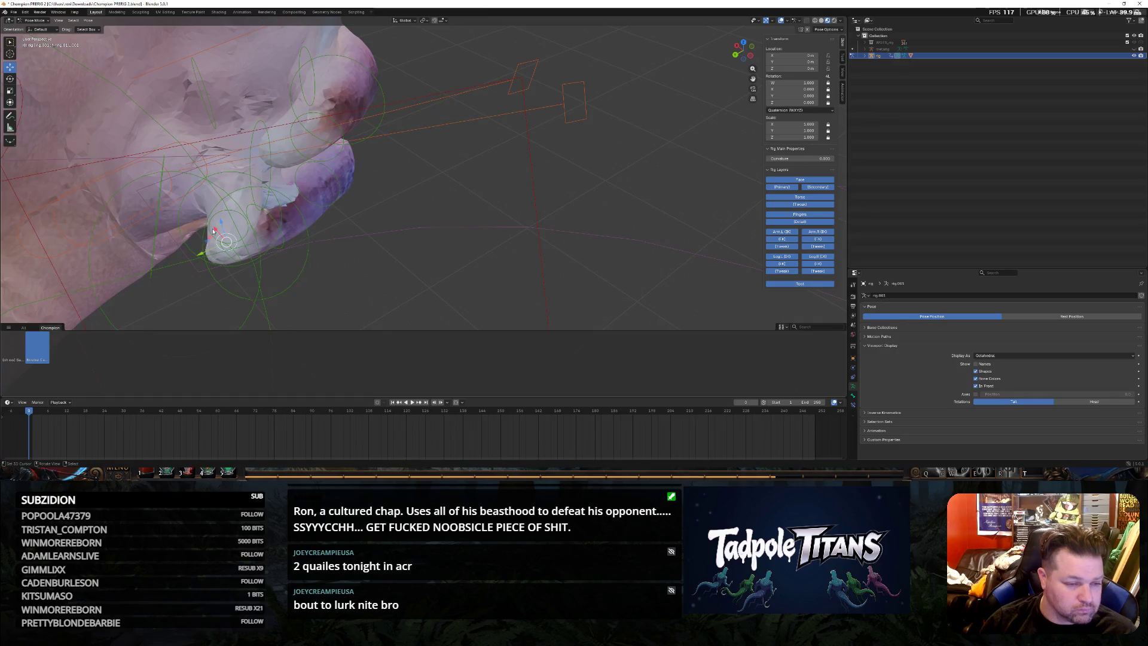
{"action": "key", "text": "g"}
{"action": "key", "text": "x"}
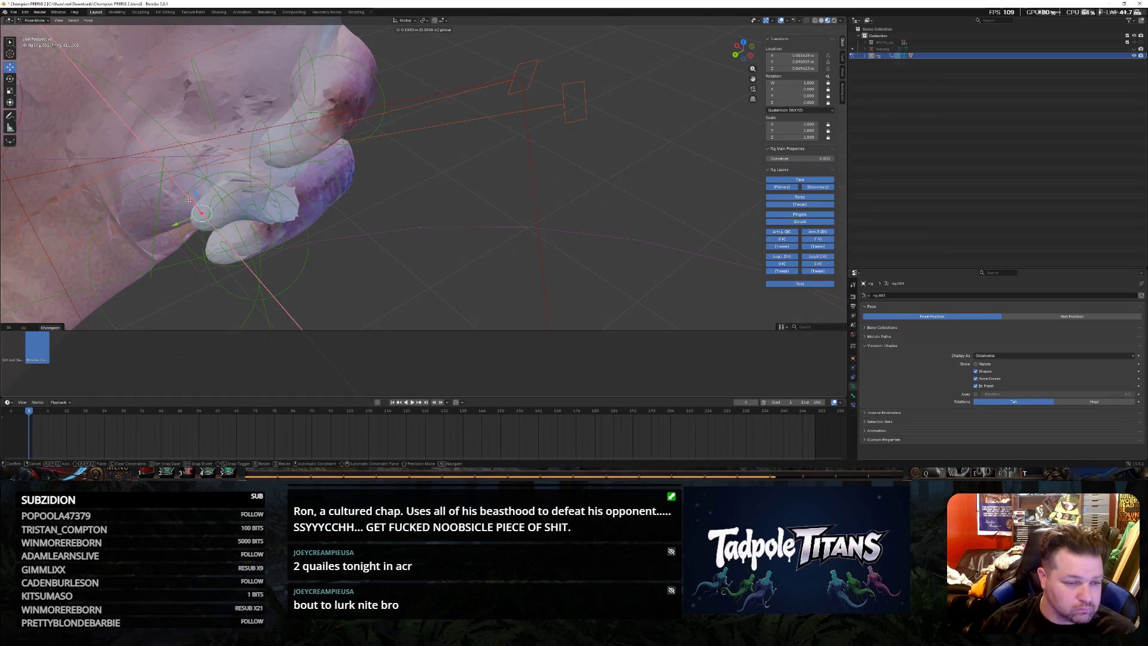
{"action": "left_click", "coordinate": [189, 200]}
{"action": "mouse_move", "coordinate": [340, 190]}
{"action": "middle_mouse_down"}
{"action": "mouse_move", "coordinate": [315, 200]}
{"action": "mouse_move", "coordinate": [359, 193]}
{"action": "mouse_move", "coordinate": [342, 198]}
{"action": "middle_mouse_up"}
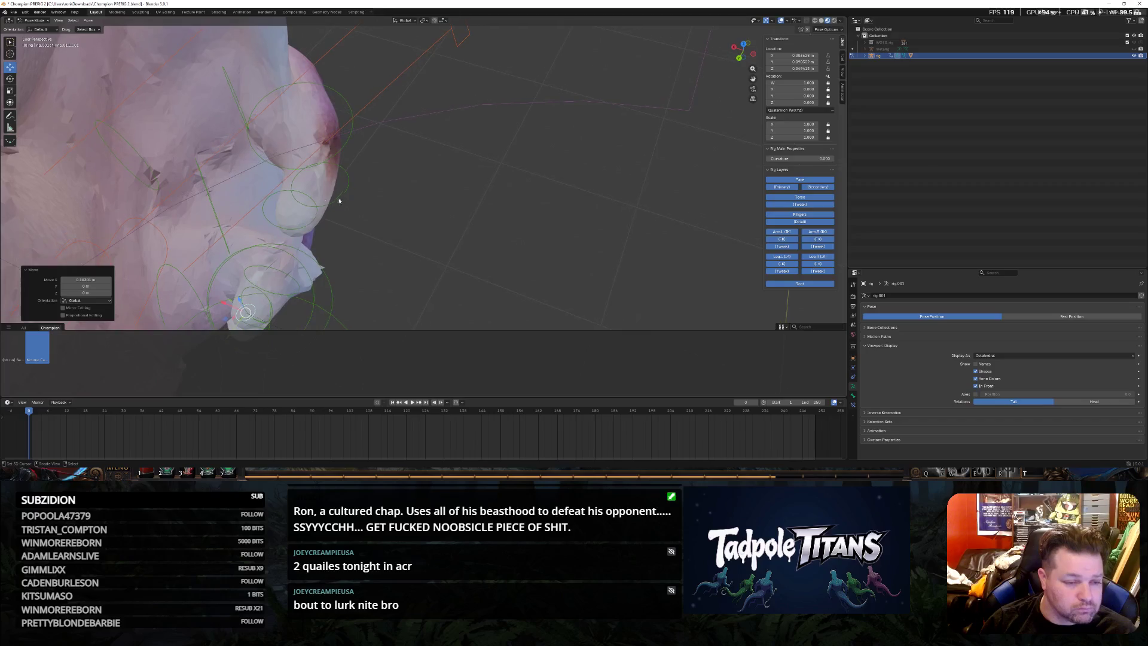
Slide the neighbouring finger bone along X and begin a Z move on the hand bone
{"action": "left_click", "coordinate": [293, 208]}
{"action": "left_click_drag", "start_coordinate": [270, 176], "coordinate": [245, 164]}
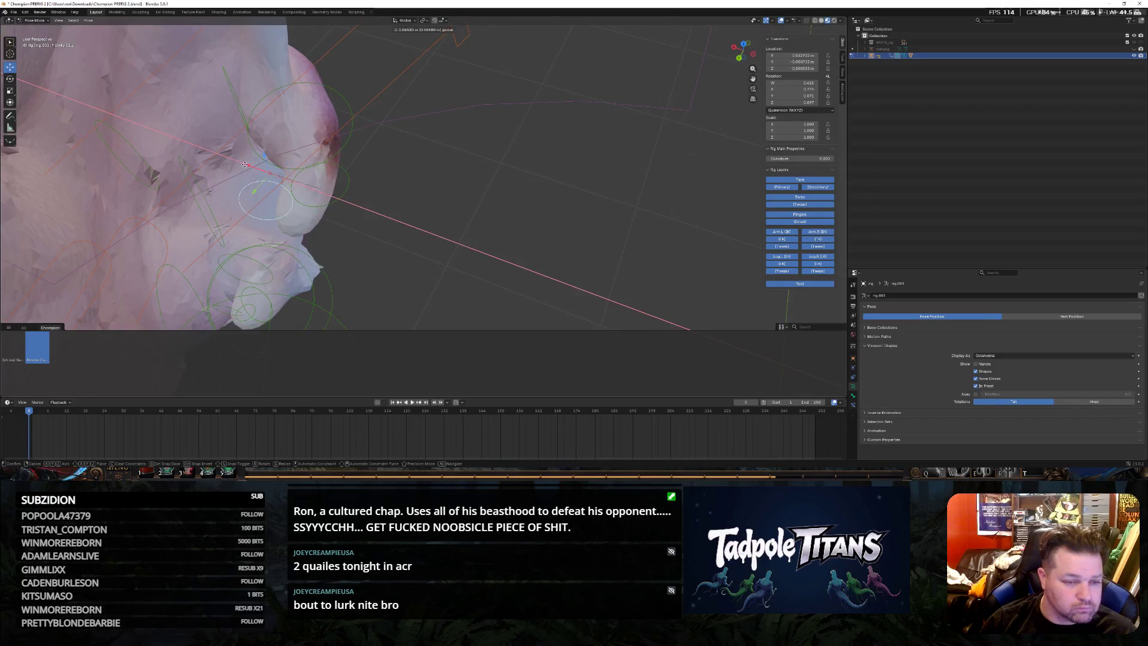
{"action": "left_click", "coordinate": [242, 165]}
{"action": "mouse_move", "coordinate": [243, 165]}
{"action": "middle_mouse_down"}
{"action": "mouse_move", "coordinate": [326, 213]}
{"action": "mouse_move", "coordinate": [375, 271]}
{"action": "middle_mouse_up"}
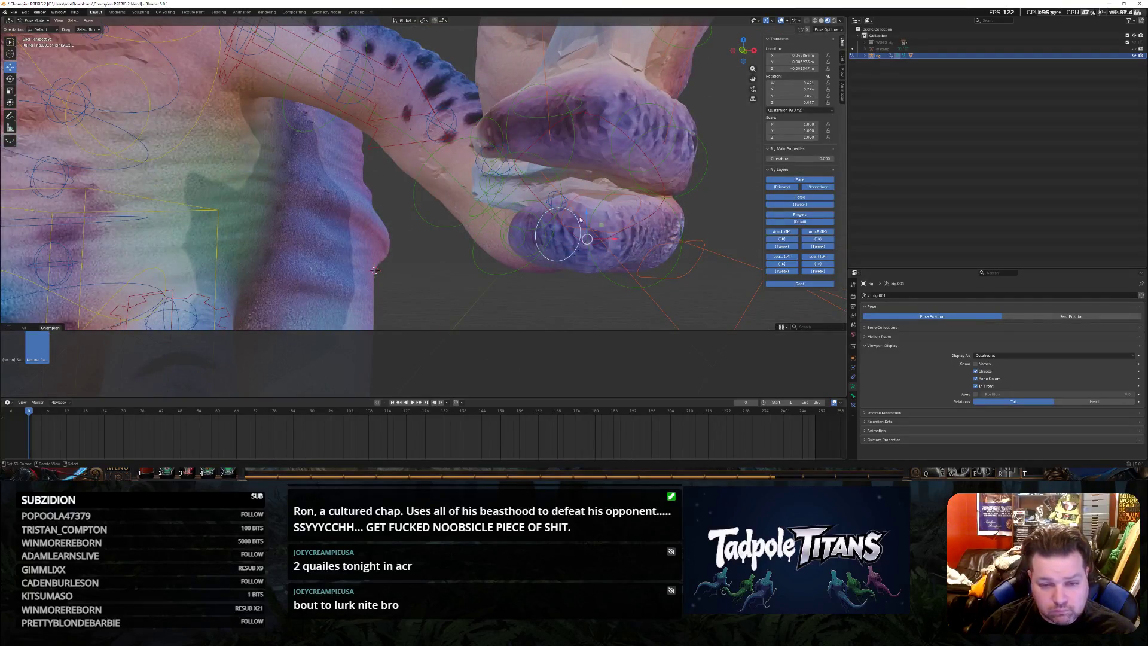
{"action": "key", "text": "g"}
{"action": "key", "text": "z"}
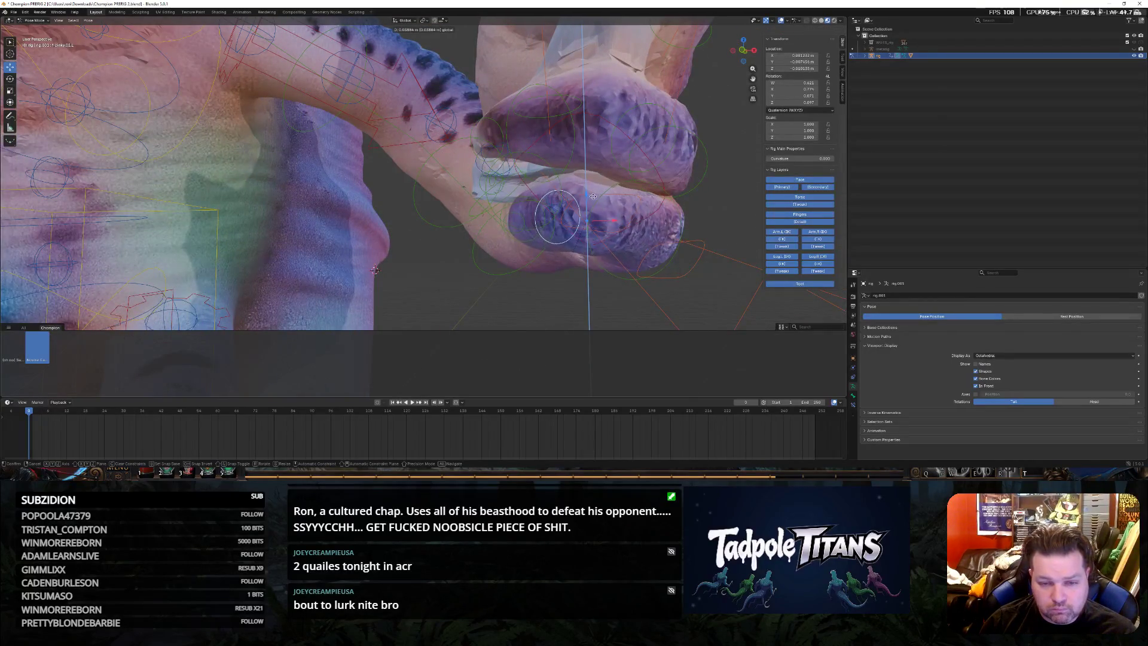
Confirm the hand bone placement and nudge a finger bone along Z into the grip
{"action": "left_click", "coordinate": [375, 271]}
{"action": "mouse_move", "coordinate": [375, 271]}
{"action": "middle_mouse_down"}
{"action": "mouse_move", "coordinate": [599, 253]}
{"action": "mouse_move", "coordinate": [441, 236]}
{"action": "mouse_move", "coordinate": [516, 259]}
{"action": "mouse_move", "coordinate": [390, 238]}
{"action": "middle_mouse_up"}
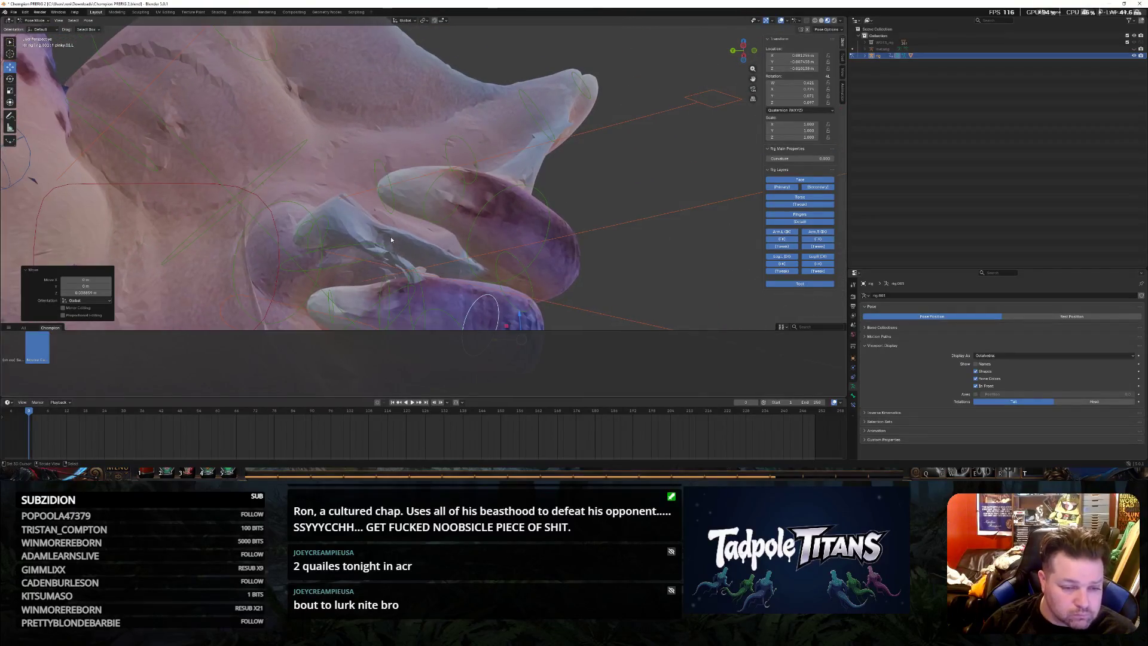
{"action": "left_click", "coordinate": [385, 252]}
{"action": "key", "text": "g"}
{"action": "key", "text": "z"}
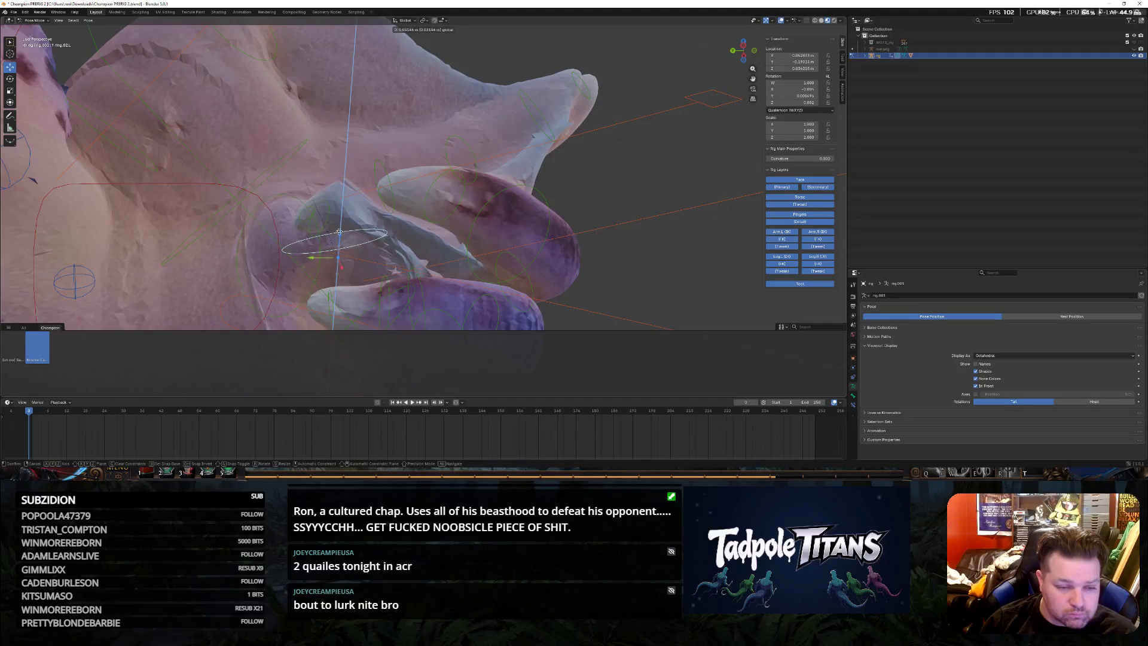
{"action": "left_click", "coordinate": [398, 246]}
Shift the neighbouring finger bone along Z to tuck it closer
{"action": "middle_click_drag", "start_coordinate": [386, 256], "coordinate": [484, 243]}
{"action": "left_click", "coordinate": [483, 242]}
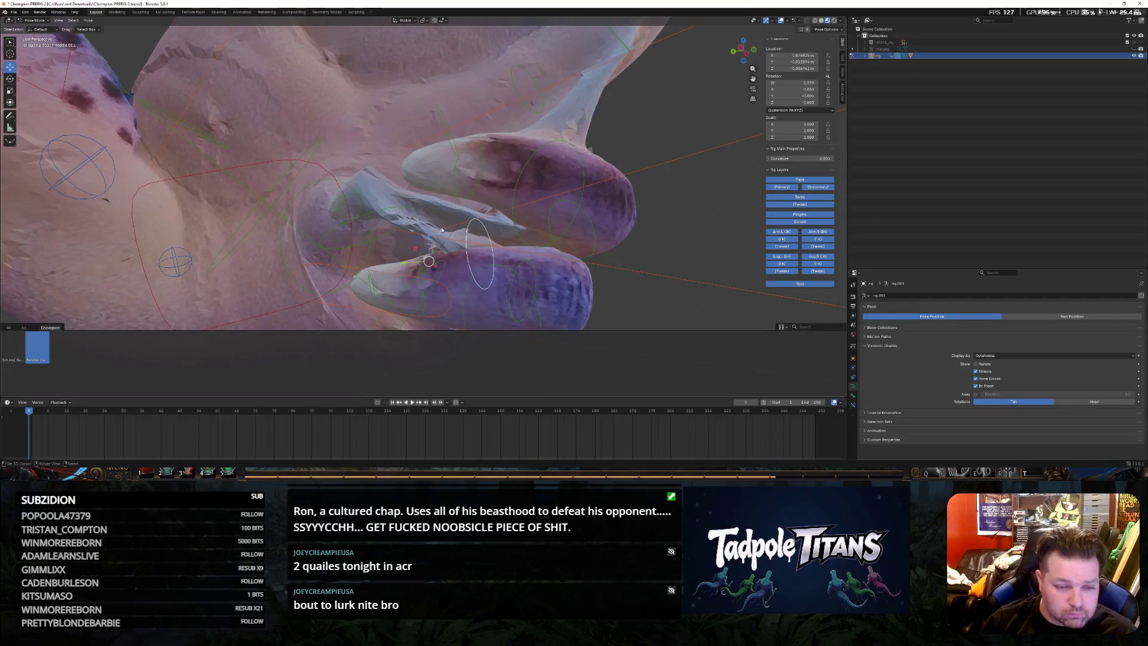
{"action": "key", "text": "g"}
{"action": "key", "text": "z"}
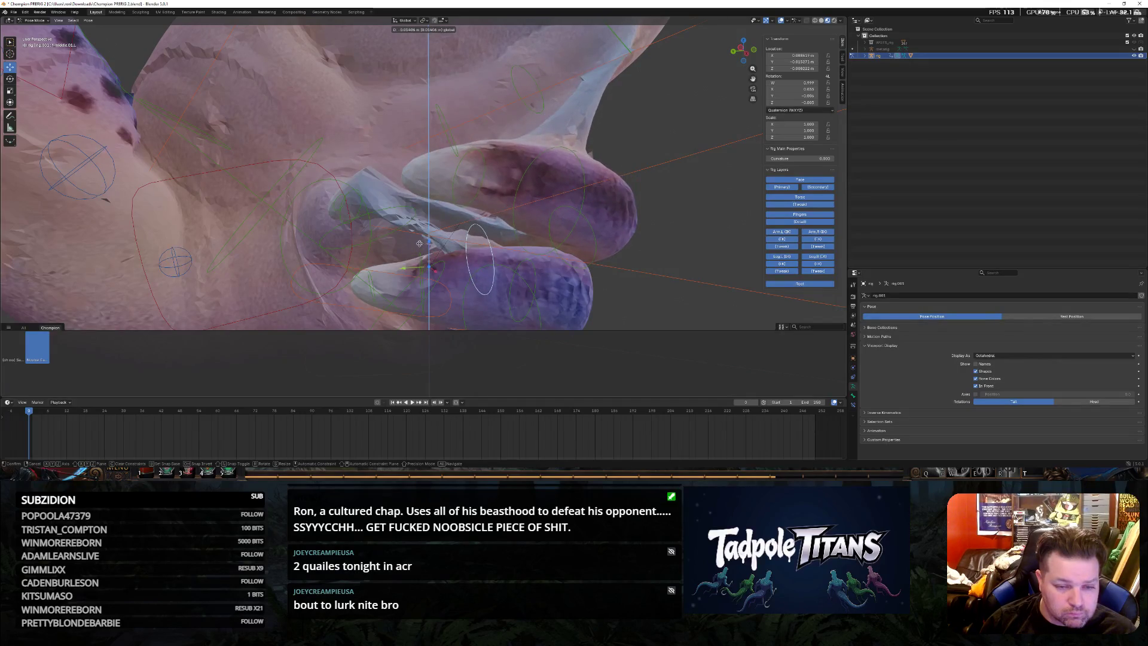
{"action": "left_click", "coordinate": [420, 243]}
Slide the finger bone sideways along X and settle it against the other digits
{"action": "mouse_move", "coordinate": [420, 244]}
{"action": "middle_mouse_down"}
{"action": "mouse_move", "coordinate": [471, 249]}
{"action": "mouse_move", "coordinate": [413, 248]}
{"action": "mouse_move", "coordinate": [510, 210]}
{"action": "mouse_move", "coordinate": [250, 200]}
{"action": "middle_mouse_up"}
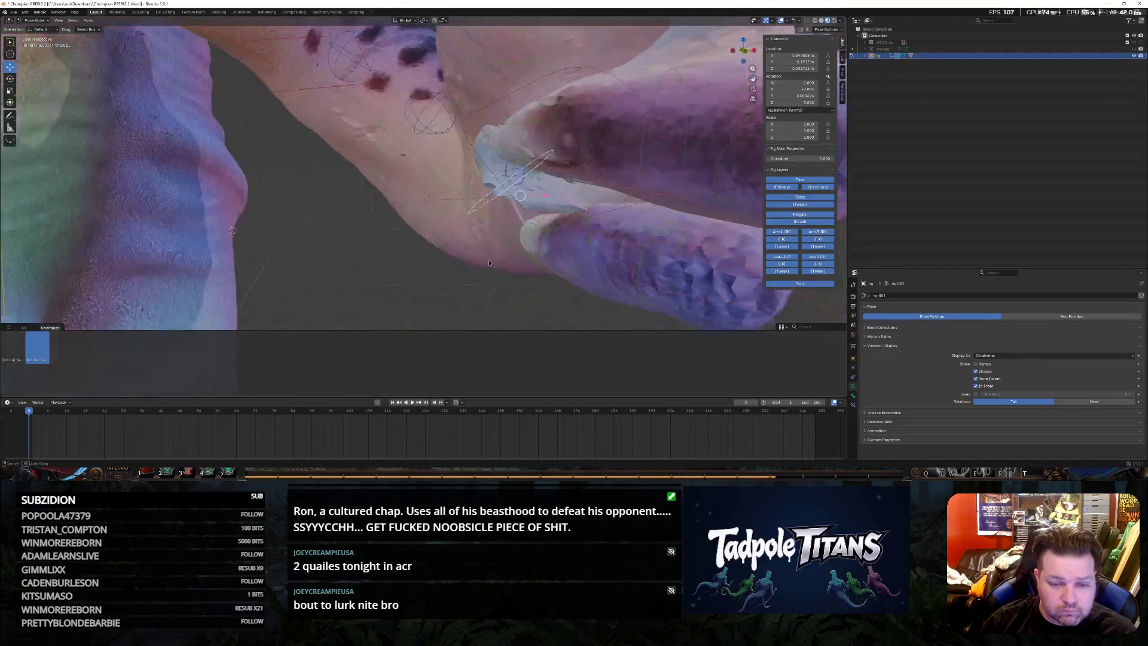
{"action": "key", "text": "g"}
{"action": "key", "text": "x"}
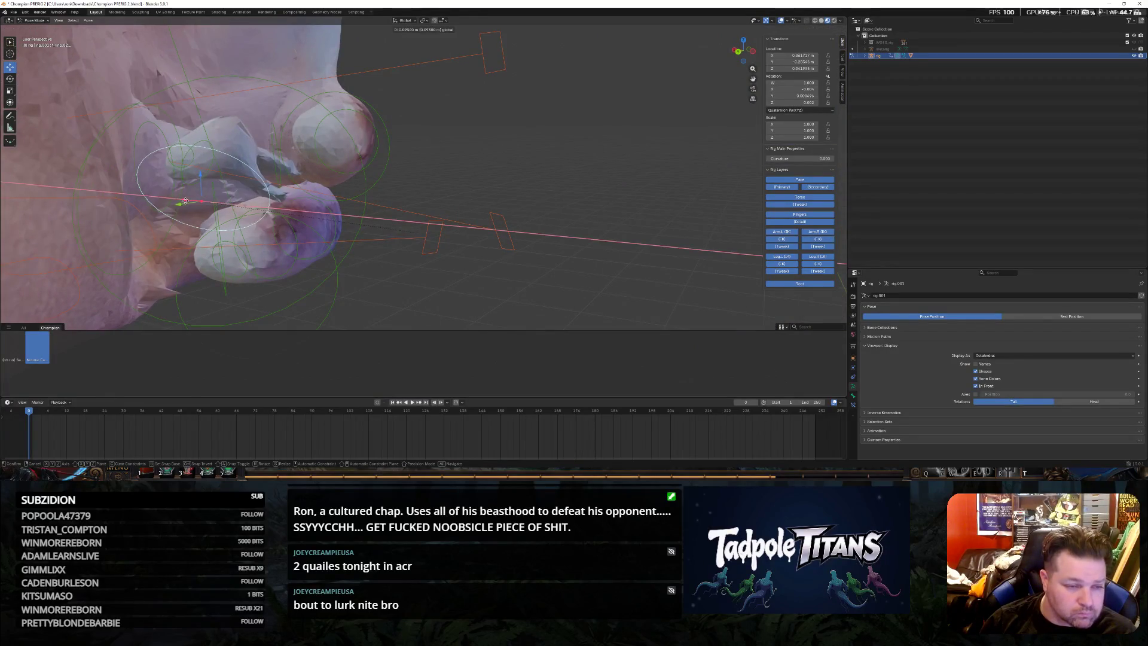
{"action": "left_click", "coordinate": [183, 199]}
{"action": "middle_click_drag", "start_coordinate": [184, 201], "coordinate": [510, 255]}
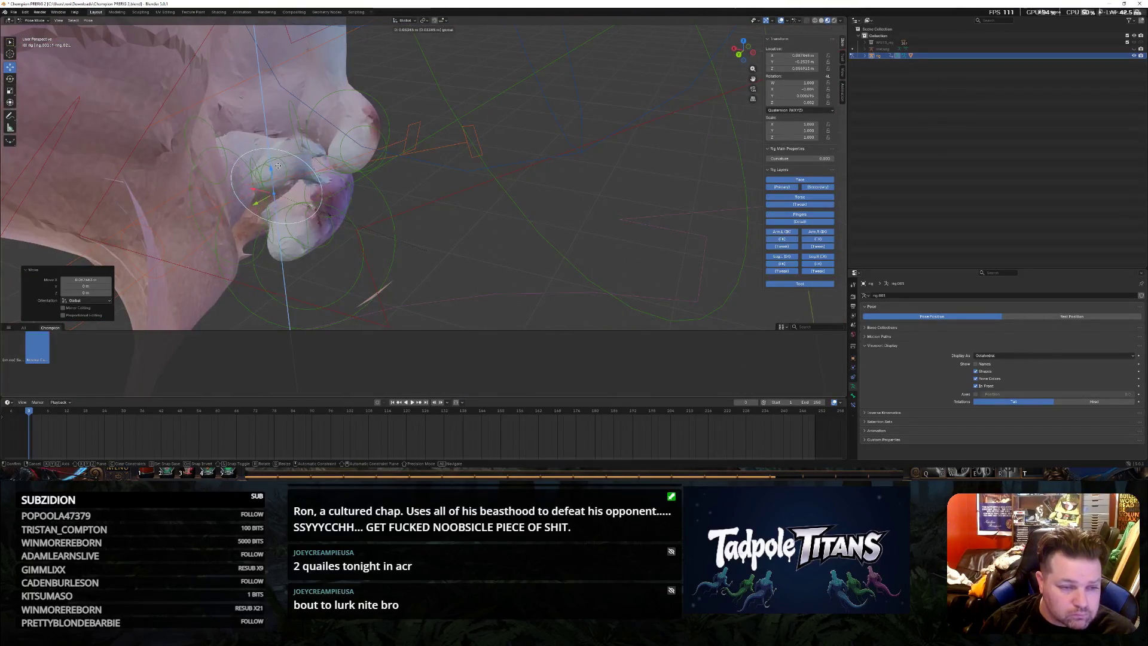
{"action": "left_click", "coordinate": [278, 165]}
{"action": "mouse_move", "coordinate": [277, 165]}
{"action": "middle_mouse_down"}
{"action": "mouse_move", "coordinate": [368, 174]}
{"action": "mouse_move", "coordinate": [403, 211]}
{"action": "middle_mouse_up"}
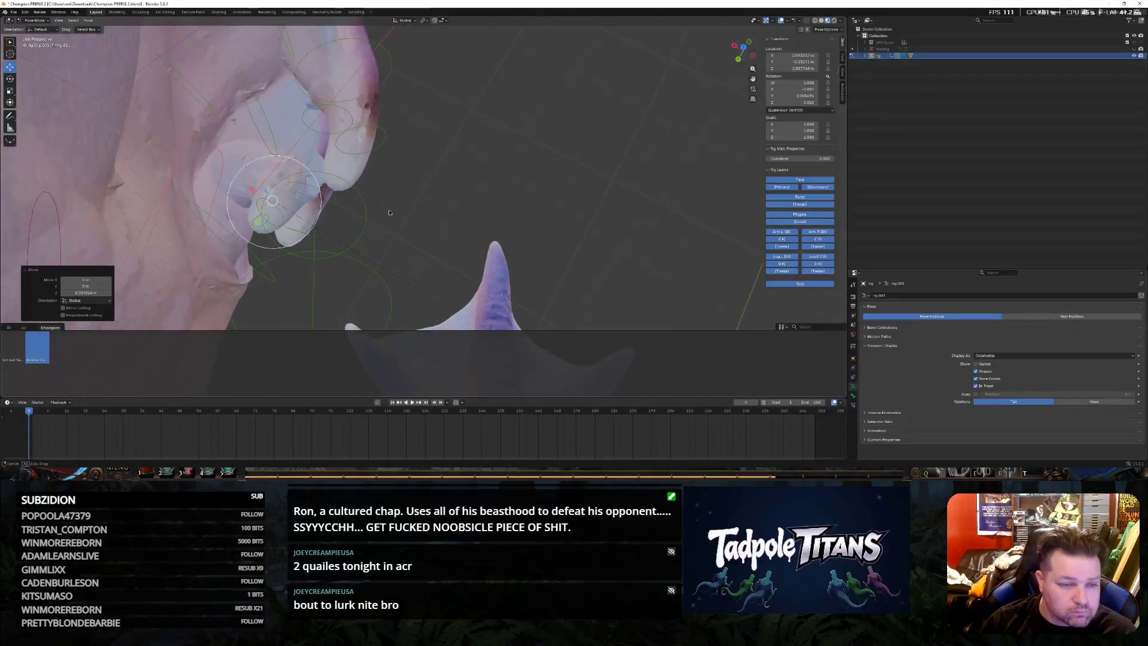
{"action": "left_click", "coordinate": [227, 172]}
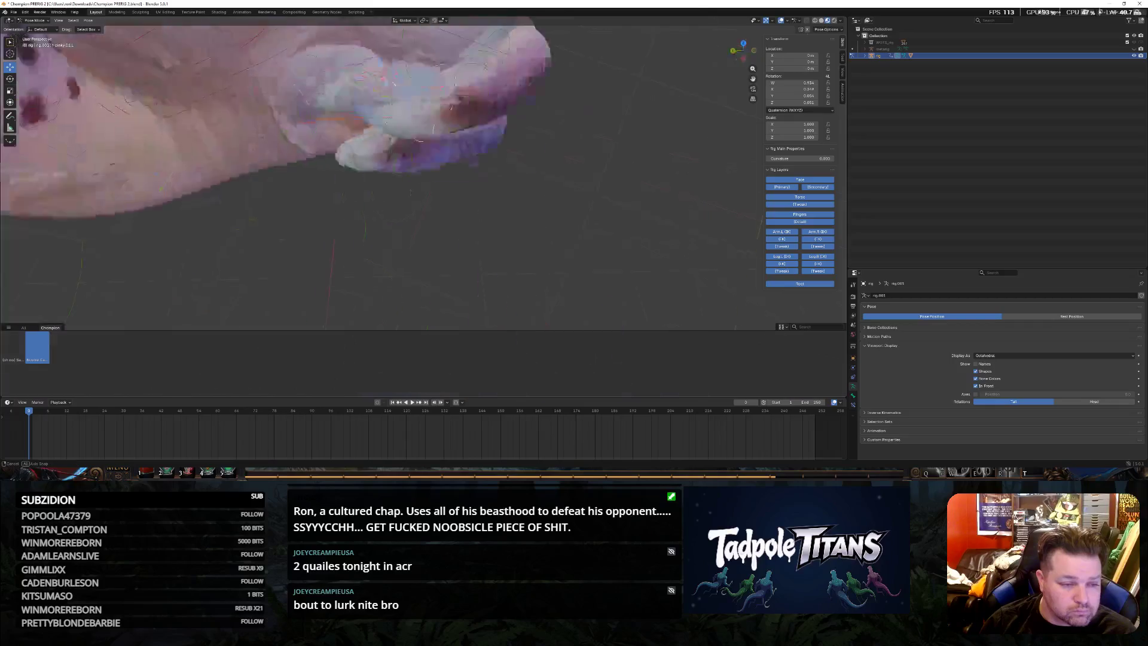
Adjust two finger bones vertically along Z, one raised and one lowered toward the palm
{"action": "mouse_move", "coordinate": [227, 174]}
{"action": "middle_mouse_down"}
{"action": "mouse_move", "coordinate": [432, 185]}
{"action": "mouse_move", "coordinate": [532, 212]}
{"action": "mouse_move", "coordinate": [560, 260]}
{"action": "mouse_move", "coordinate": [496, 227]}
{"action": "middle_mouse_up"}
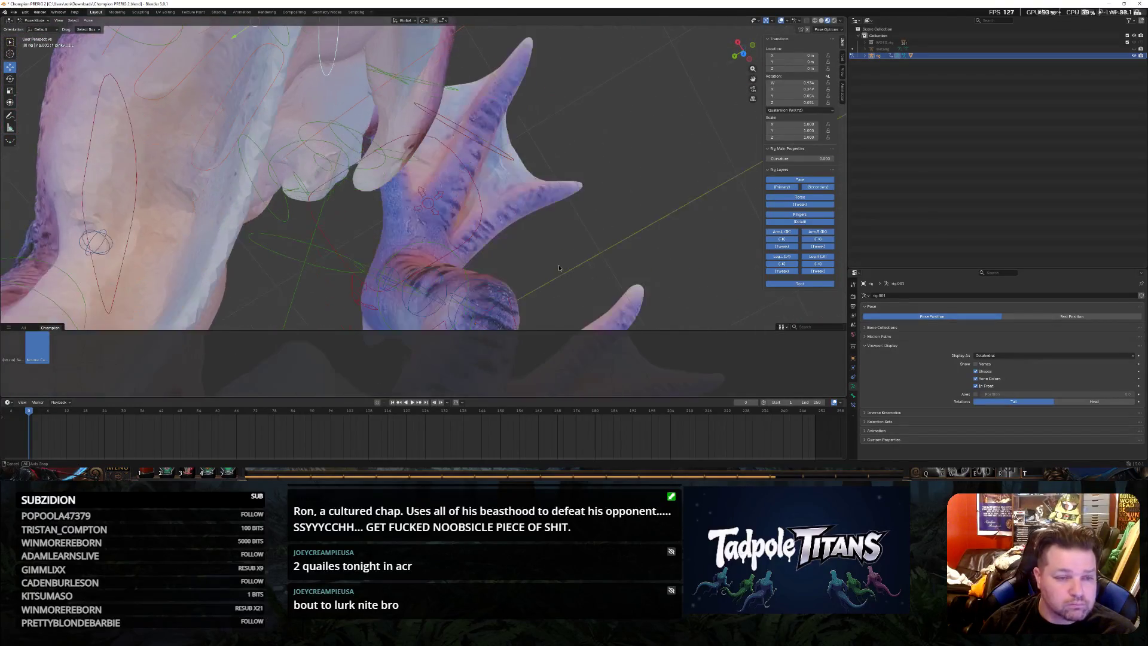
{"action": "mouse_move", "coordinate": [354, 122]}
{"action": "middle_mouse_down"}
{"action": "mouse_move", "coordinate": [554, 162]}
{"action": "mouse_move", "coordinate": [567, 118]}
{"action": "mouse_move", "coordinate": [556, 119]}
{"action": "mouse_move", "coordinate": [585, 138]}
{"action": "mouse_move", "coordinate": [443, 119]}
{"action": "middle_mouse_up"}
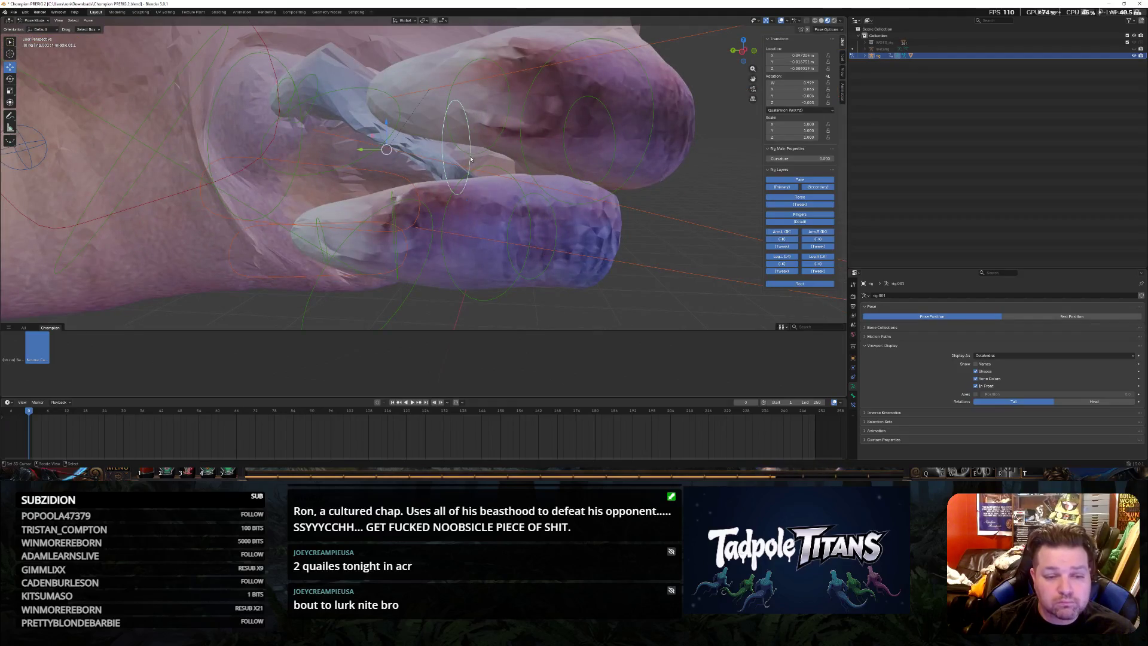
{"action": "key", "text": "g"}
{"action": "key", "text": "z"}
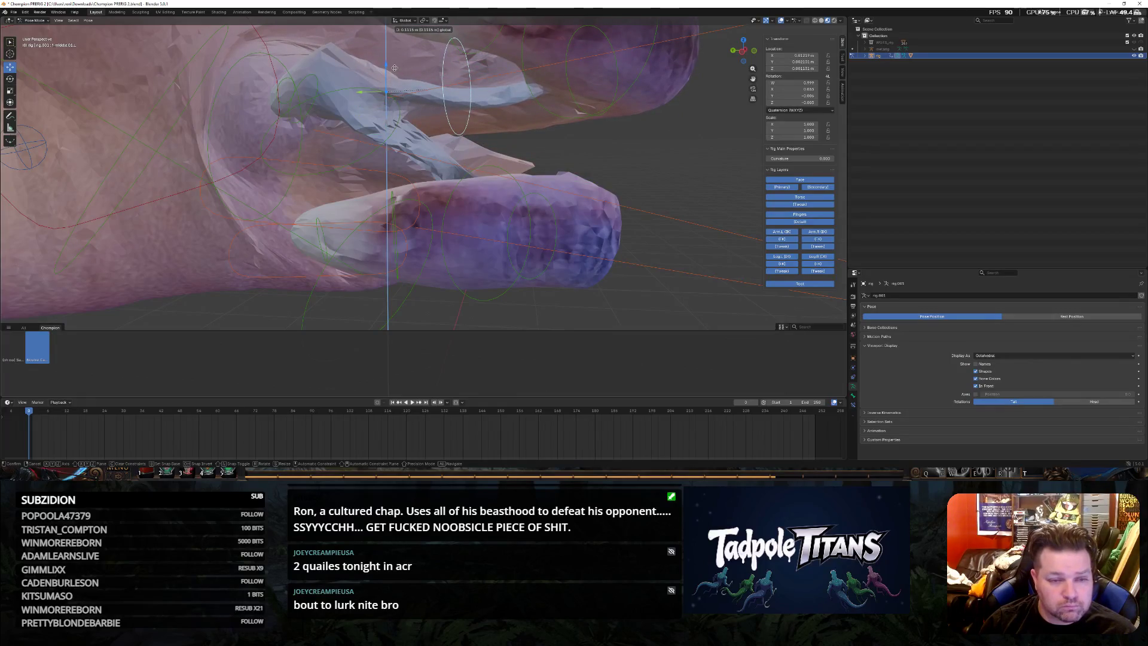
{"action": "left_click", "coordinate": [394, 67]}
{"action": "middle_click_drag", "start_coordinate": [394, 67], "coordinate": [442, 114]}
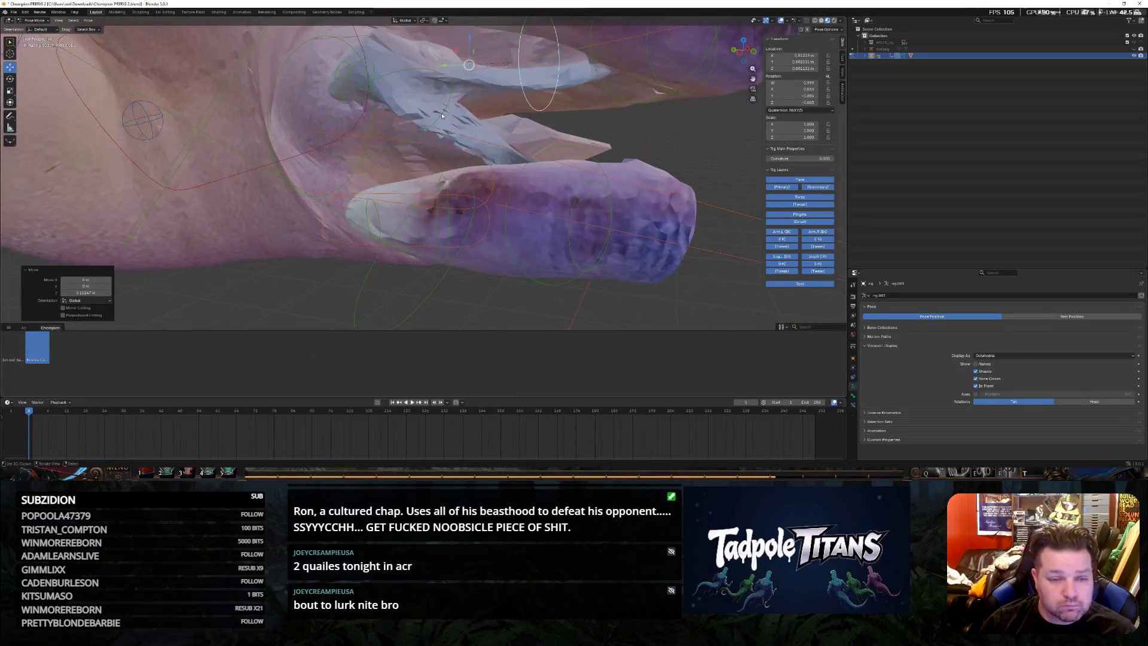
{"action": "left_click", "coordinate": [444, 112]}
{"action": "key", "text": "g"}
{"action": "key", "text": "z"}
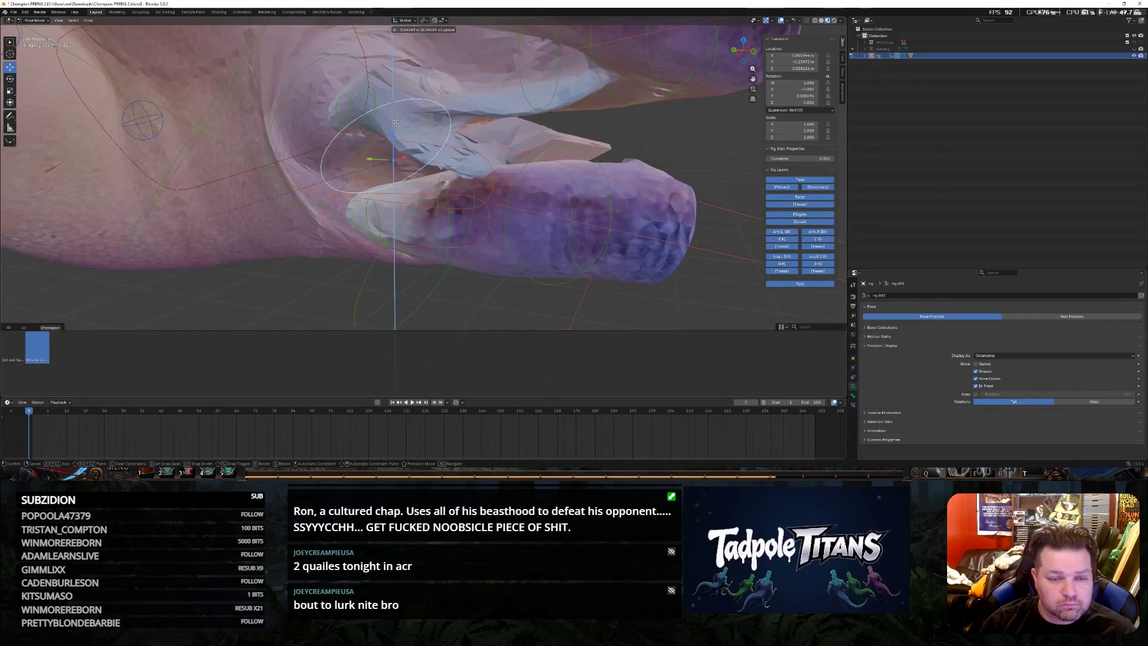
{"action": "left_click", "coordinate": [391, 134]}
Rotate the hand bone to reshape the fist and drop the lower finger bone along Z
{"action": "mouse_move", "coordinate": [392, 132]}
{"action": "middle_mouse_down"}
{"action": "mouse_move", "coordinate": [587, 161]}
{"action": "mouse_move", "coordinate": [578, 115]}
{"action": "middle_mouse_up"}
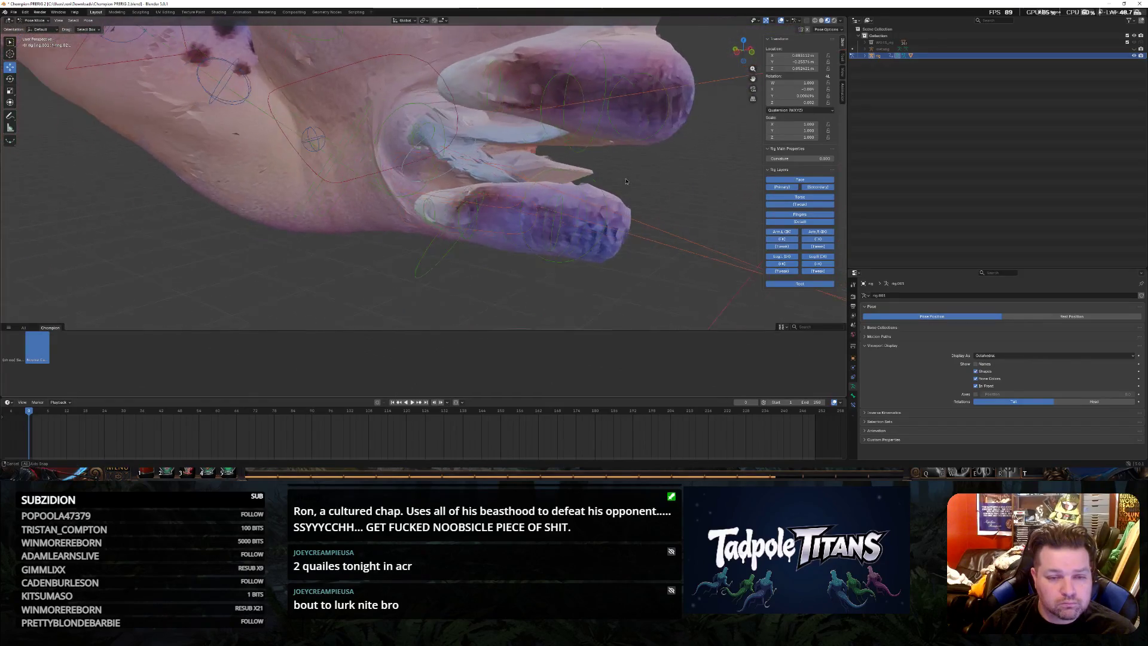
{"action": "scroll", "coordinate": [670, 239], "scroll_direction": "up", "scroll_amount": 2}
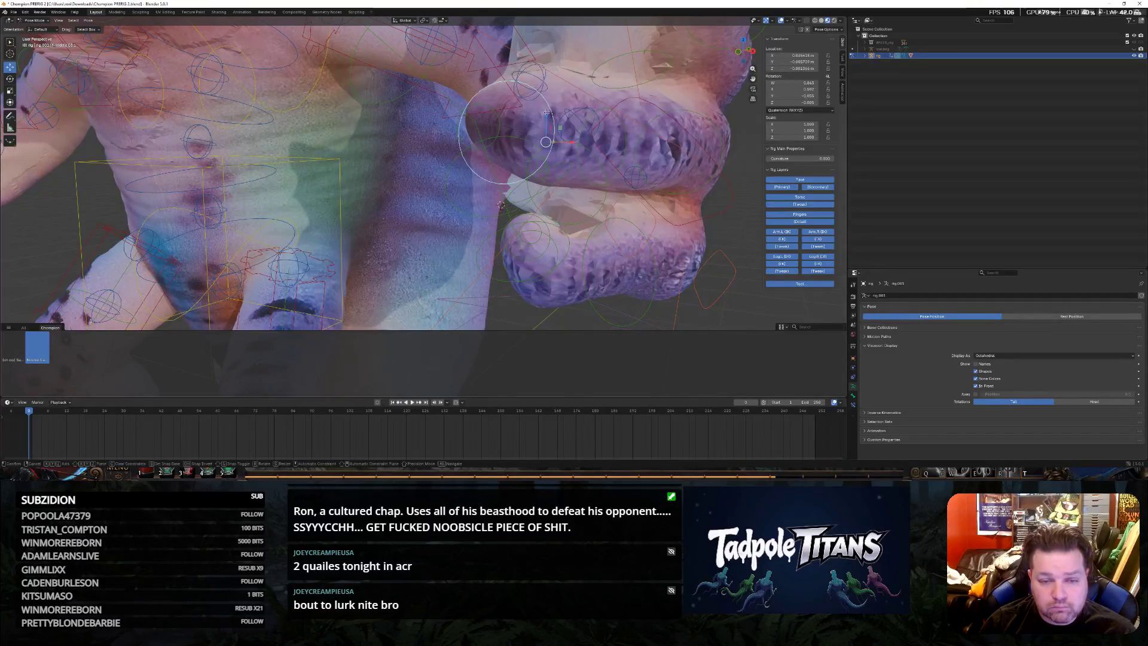
{"action": "key", "text": "r"}
{"action": "left_click", "coordinate": [627, 151]}
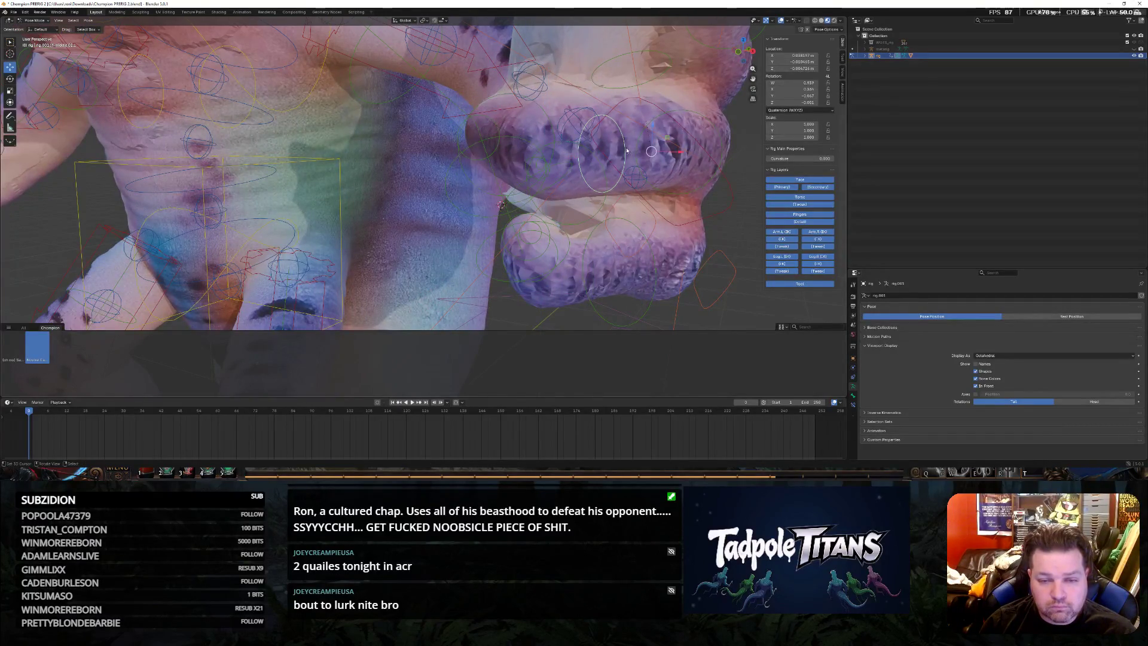
{"action": "left_click", "coordinate": [639, 179]}
{"action": "left_click", "coordinate": [630, 225]}
{"action": "key", "text": "g"}
{"action": "key", "text": "z"}
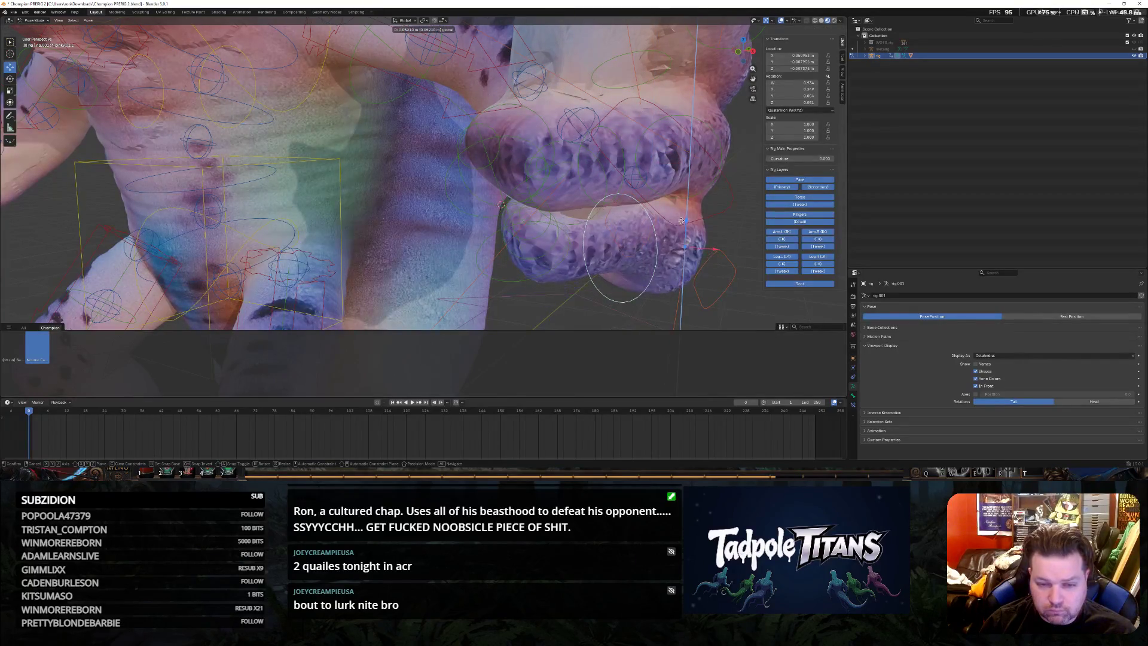
{"action": "left_click", "coordinate": [586, 290]}
Raise the lower finger's control bone along Z so it closes under the hand
{"action": "middle_click_drag", "start_coordinate": [586, 290], "coordinate": [568, 293]}
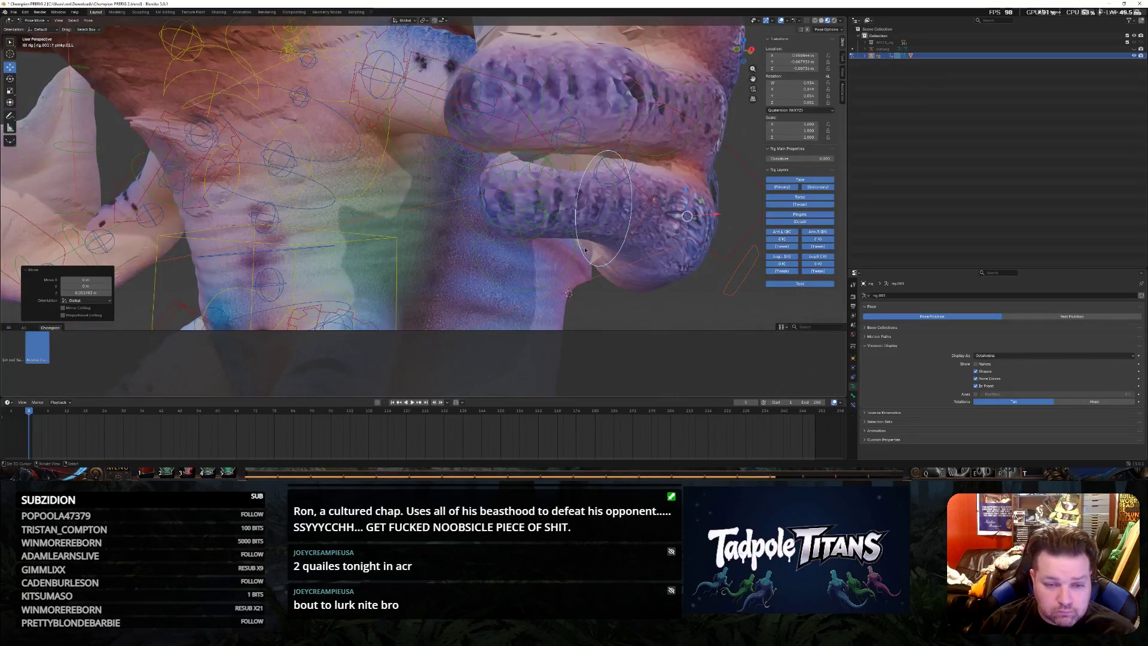
{"action": "middle_click_drag", "start_coordinate": [584, 250], "coordinate": [635, 259]}
{"action": "middle_click_drag", "start_coordinate": [587, 258], "coordinate": [567, 248]}
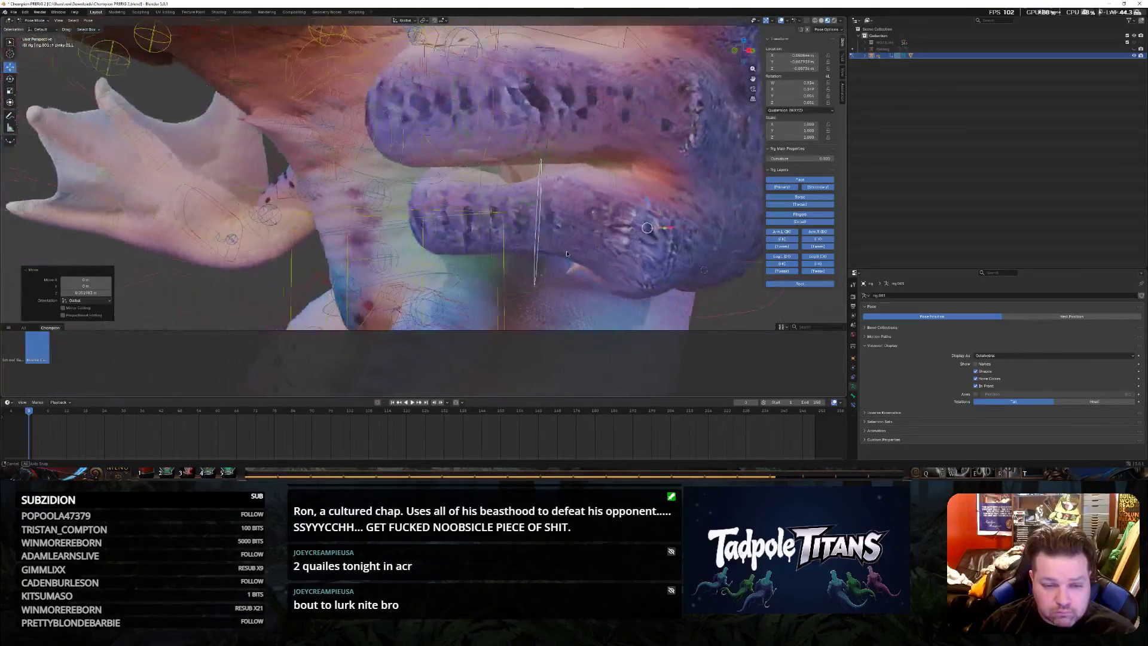
{"action": "key", "text": "c"}
{"action": "left_click", "coordinate": [456, 189]}
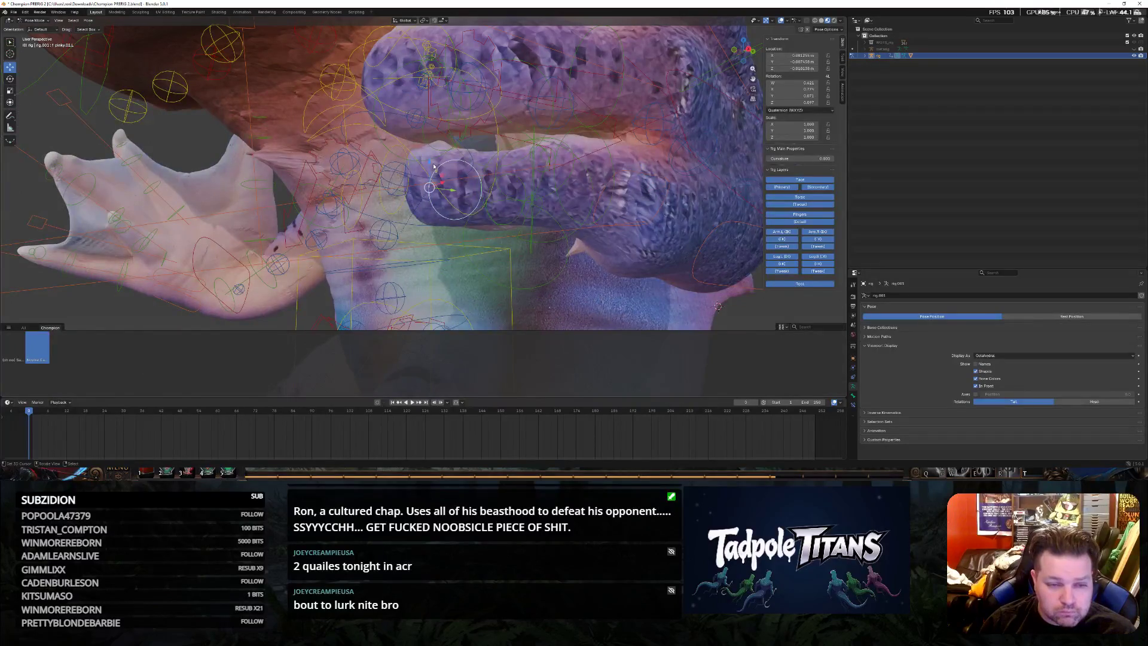
{"action": "key", "text": "g"}
{"action": "key", "text": "z"}
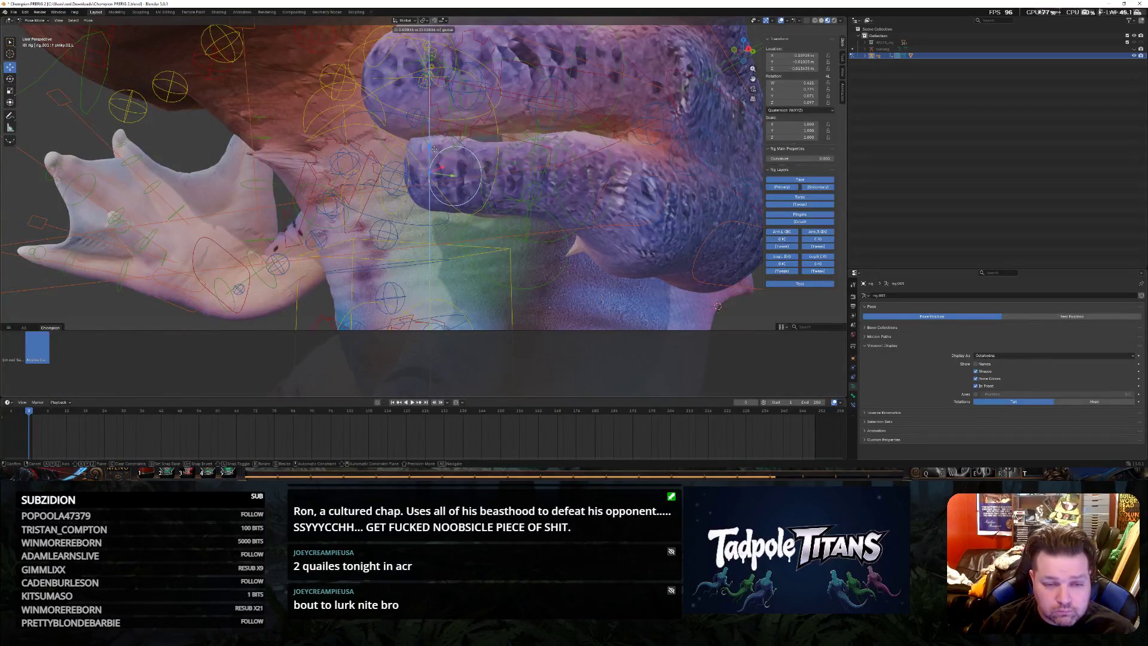
{"action": "left_click", "coordinate": [435, 150]}
Rotate the selected finger bone to curl it tighter into the grip
{"action": "middle_click_drag", "start_coordinate": [434, 148], "coordinate": [626, 179]}
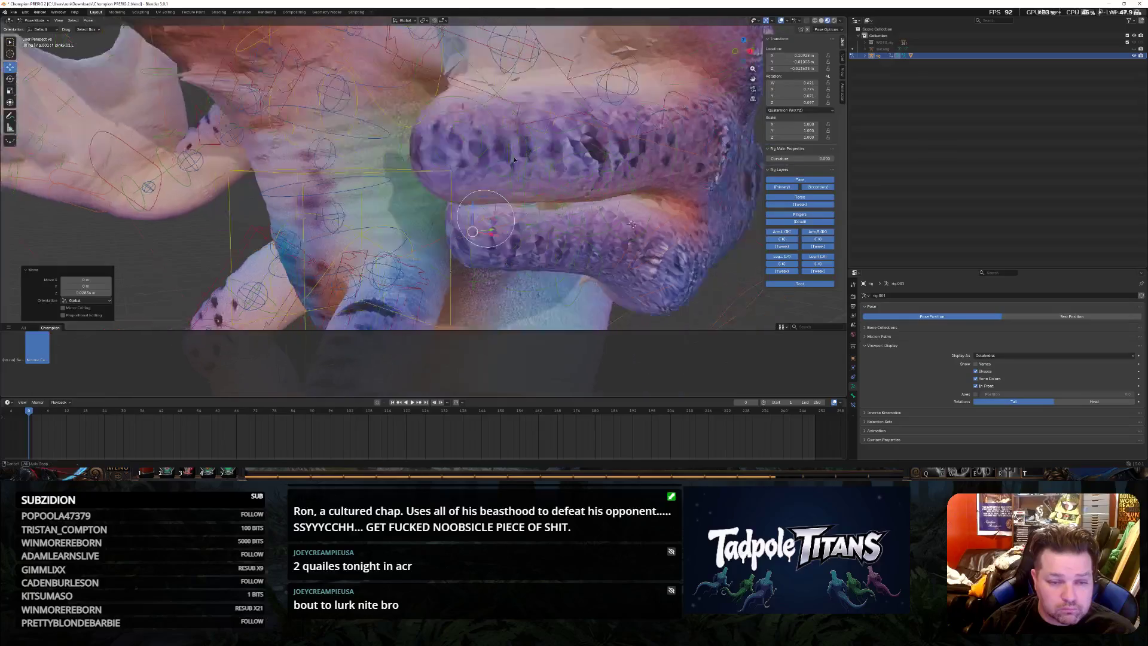
{"action": "middle_click_drag", "start_coordinate": [460, 139], "coordinate": [561, 205]}
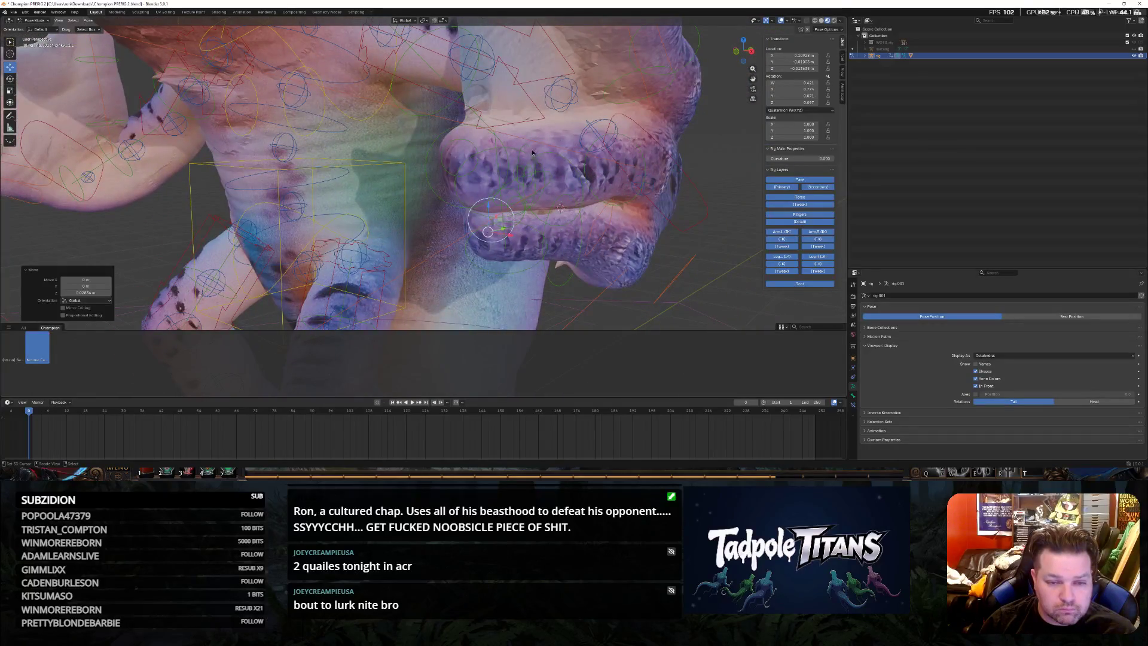
{"action": "middle_click_drag", "start_coordinate": [639, 190], "coordinate": [68, 80]}
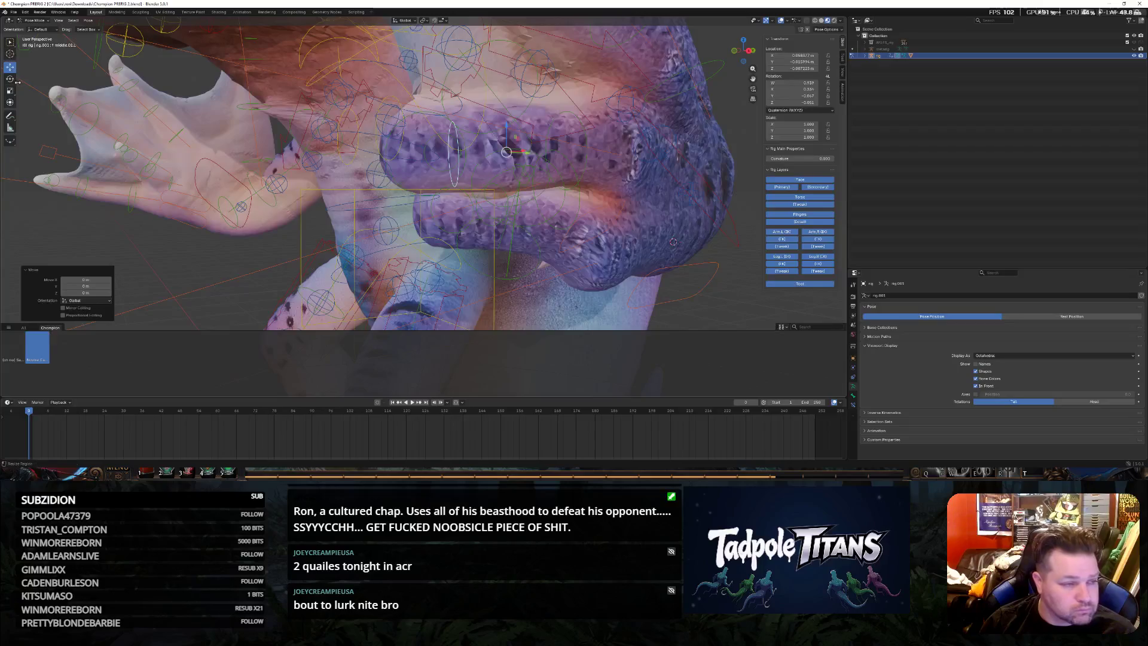
{"action": "middle_click_drag", "start_coordinate": [303, 164], "coordinate": [503, 171]}
{"action": "key", "text": "r"}
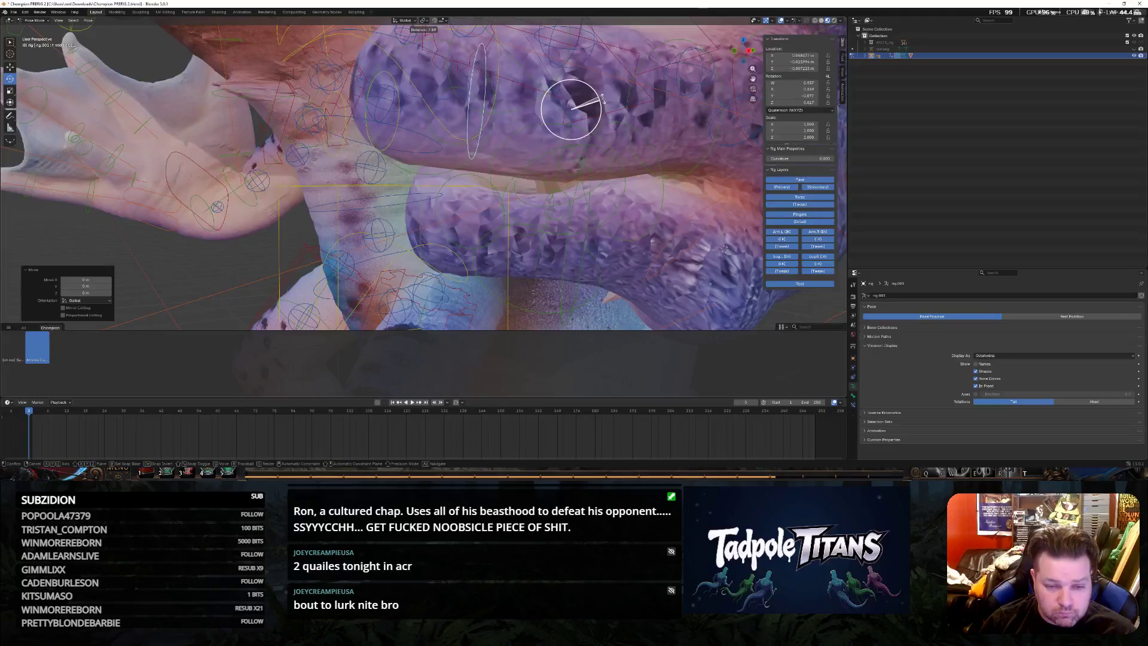
{"action": "left_click", "coordinate": [602, 100]}
{"action": "middle_click_drag", "start_coordinate": [603, 100], "coordinate": [601, 209]}
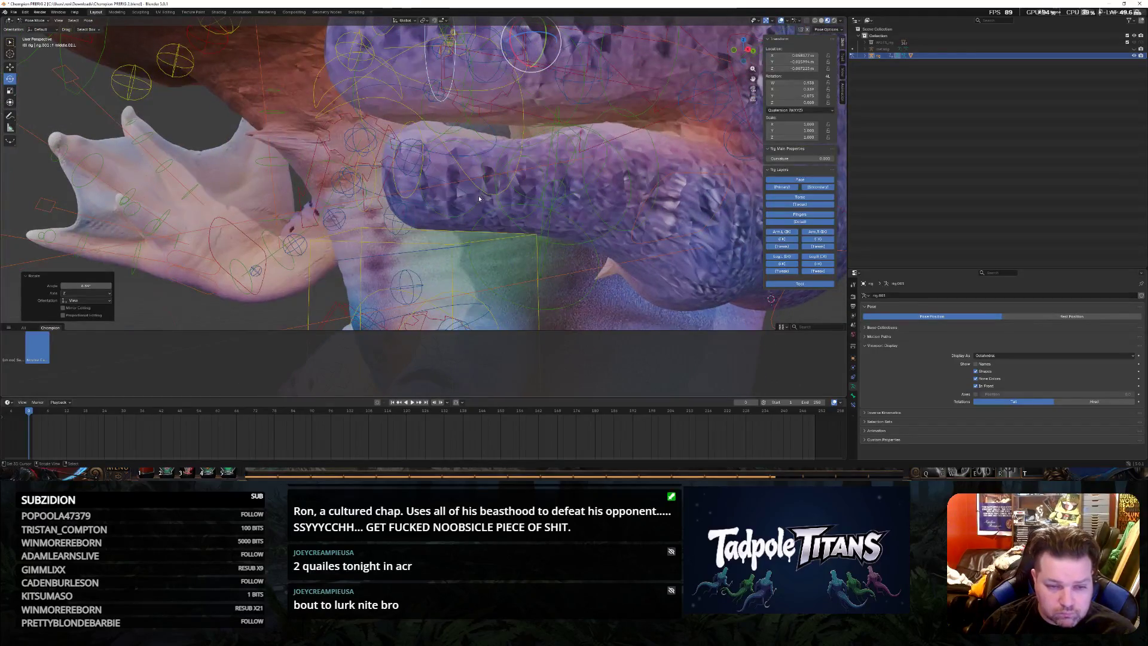
Pick the large finger control and scale it to thicken the finger against the palm
{"action": "left_click", "coordinate": [430, 185]}
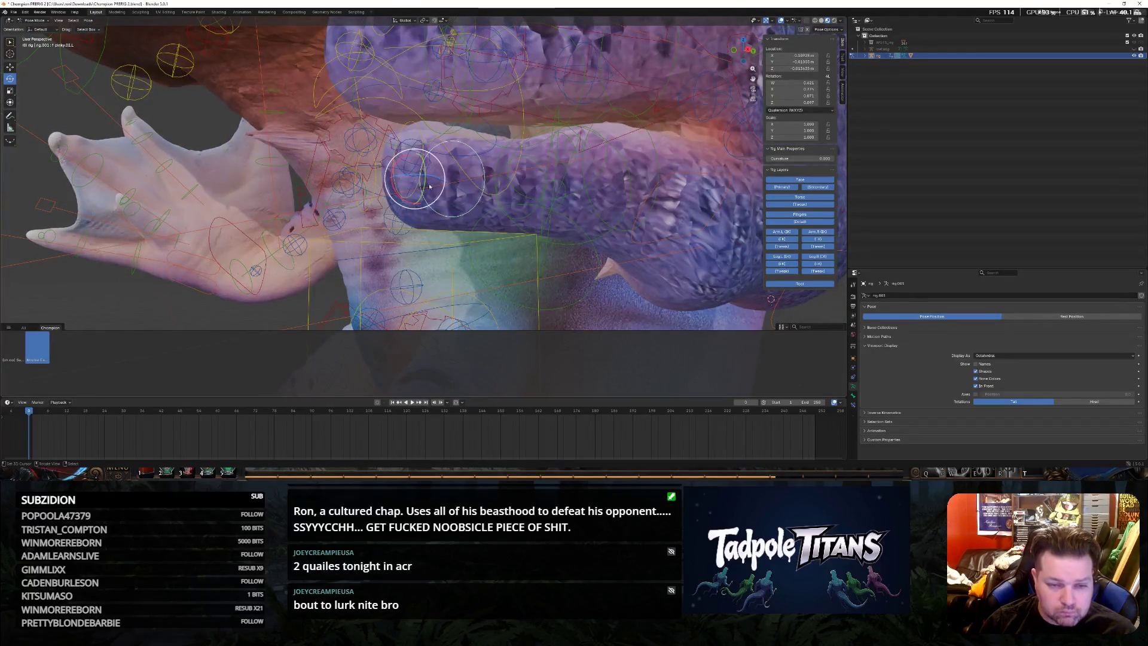
{"action": "left_click", "coordinate": [496, 179]}
{"action": "left_click", "coordinate": [498, 163]}
{"action": "mouse_move", "coordinate": [498, 162]}
{"action": "middle_mouse_down"}
{"action": "mouse_move", "coordinate": [580, 176]}
{"action": "mouse_move", "coordinate": [471, 165]}
{"action": "middle_mouse_up"}
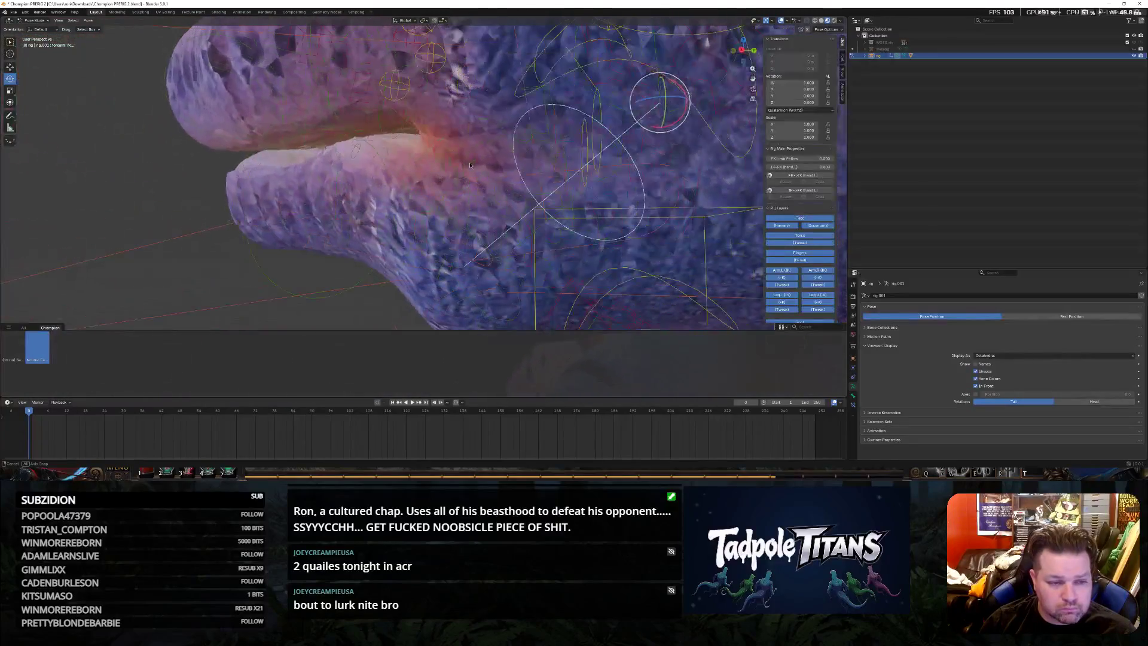
{"action": "left_click", "coordinate": [330, 170]}
{"action": "mouse_move", "coordinate": [329, 170]}
{"action": "middle_mouse_down"}
{"action": "mouse_move", "coordinate": [341, 188]}
{"action": "mouse_move", "coordinate": [394, 174]}
{"action": "mouse_move", "coordinate": [496, 254]}
{"action": "middle_mouse_up"}
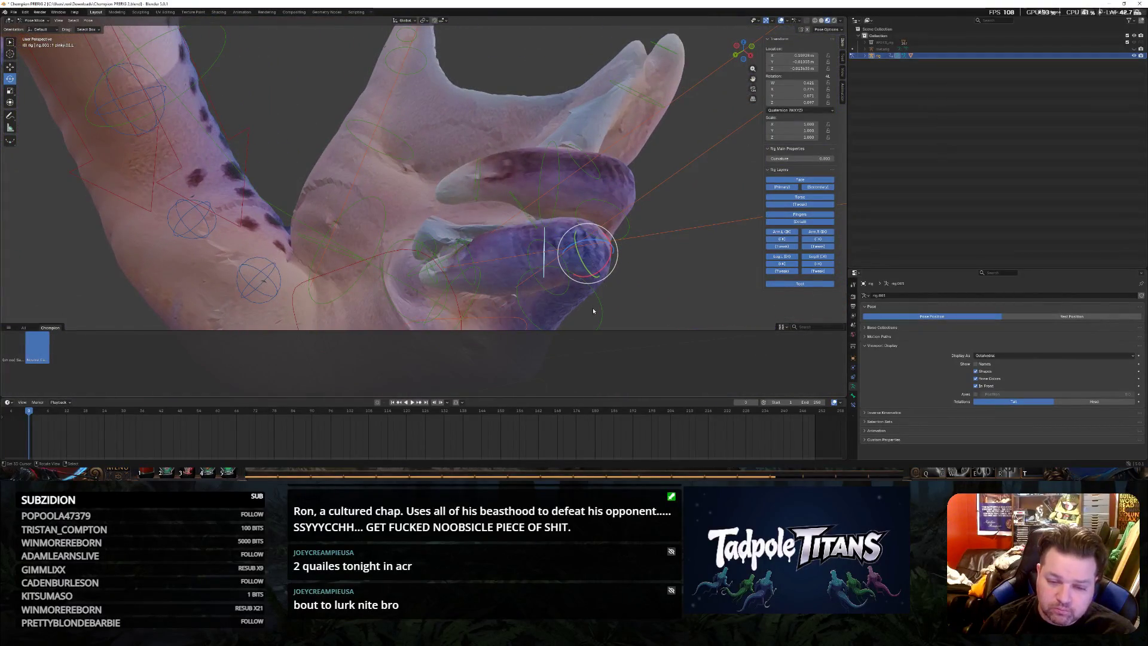
{"action": "middle_click_drag", "start_coordinate": [656, 285], "coordinate": [495, 277]}
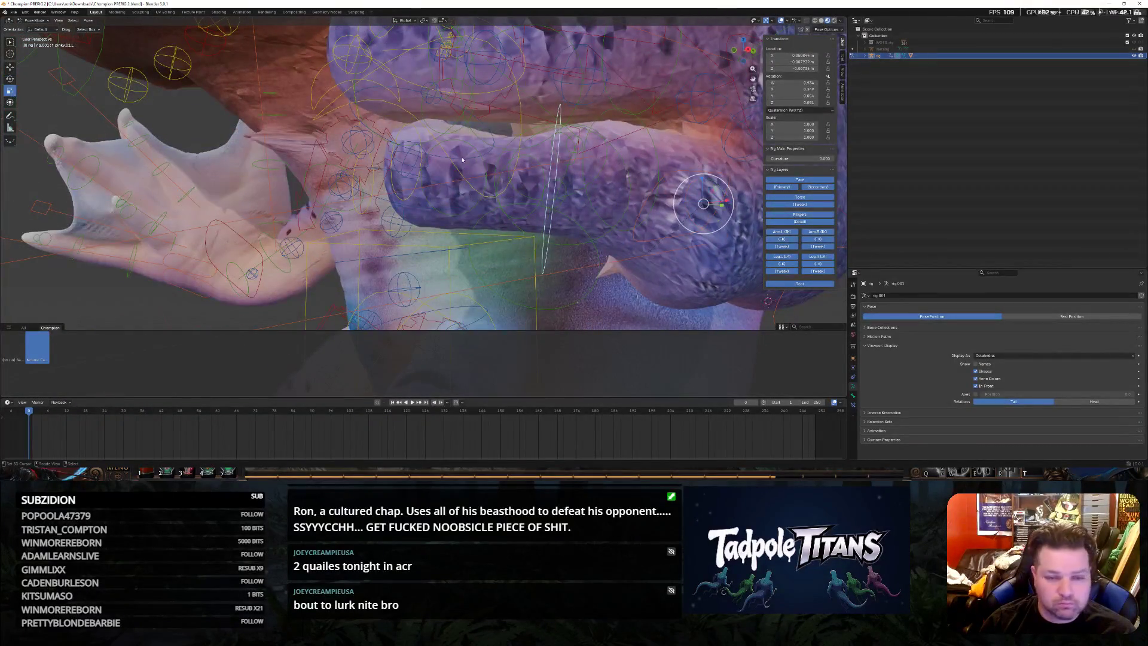
{"action": "key", "text": "s"}
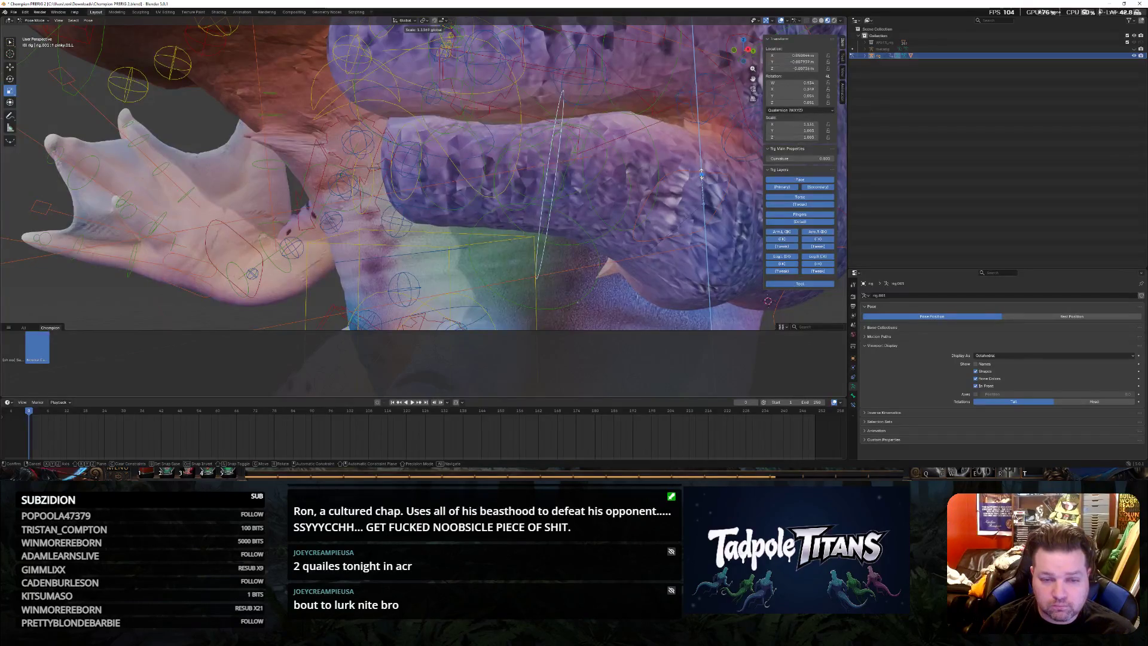
{"action": "left_click", "coordinate": [701, 173]}
{"action": "mouse_move", "coordinate": [700, 173]}
{"action": "middle_mouse_down"}
{"action": "mouse_move", "coordinate": [627, 243]}
{"action": "mouse_move", "coordinate": [616, 222]}
{"action": "mouse_move", "coordinate": [456, 162]}
{"action": "mouse_move", "coordinate": [480, 176]}
{"action": "middle_mouse_up"}
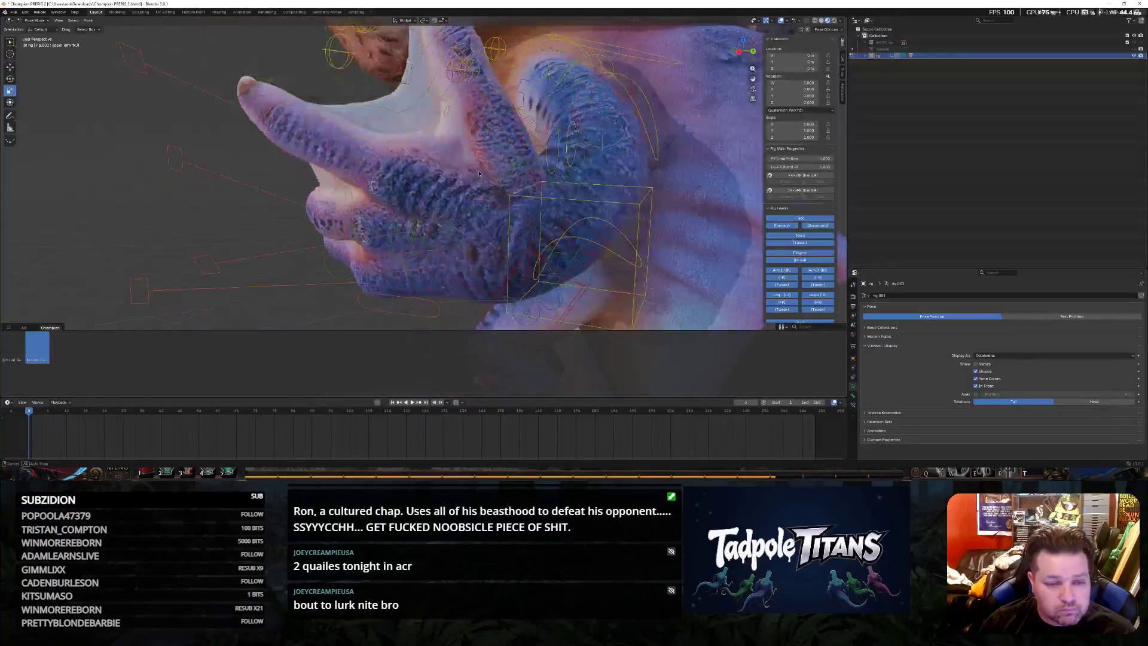
Reposition a finger bone on the thumbs-up hand and lower the shorter finger bone
{"action": "left_click", "coordinate": [352, 167]}
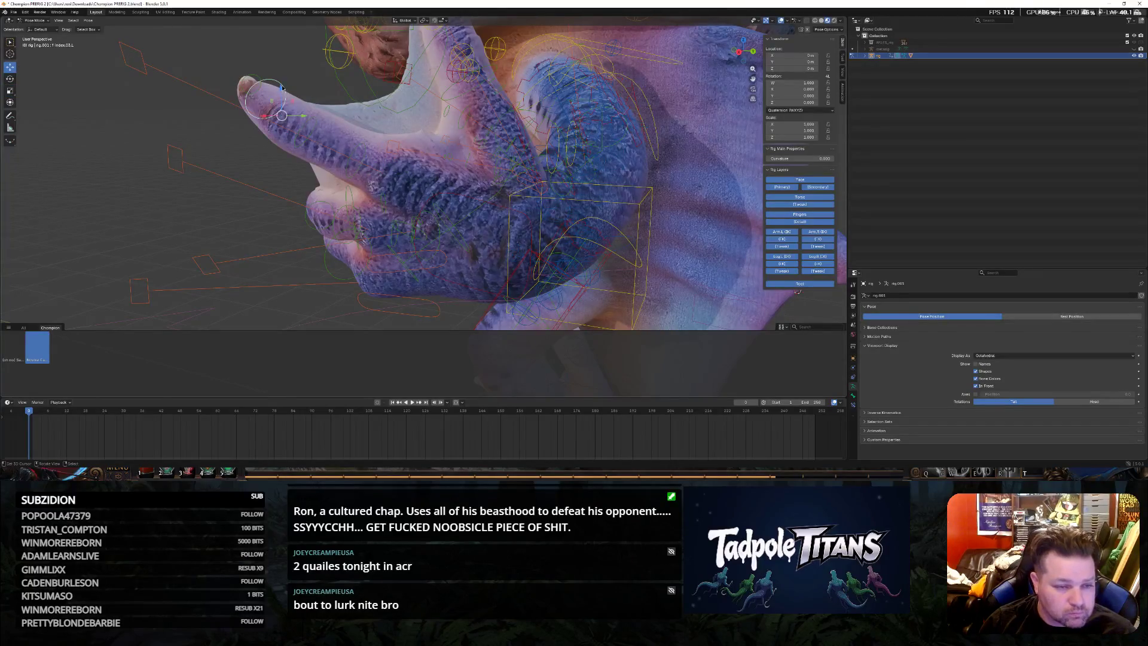
{"action": "key", "text": "g"}
{"action": "left_click", "coordinate": [297, 126]}
{"action": "mouse_move", "coordinate": [296, 127]}
{"action": "middle_mouse_down"}
{"action": "mouse_move", "coordinate": [520, 177]}
{"action": "mouse_move", "coordinate": [445, 159]}
{"action": "middle_mouse_up"}
{"action": "left_click", "coordinate": [381, 163]}
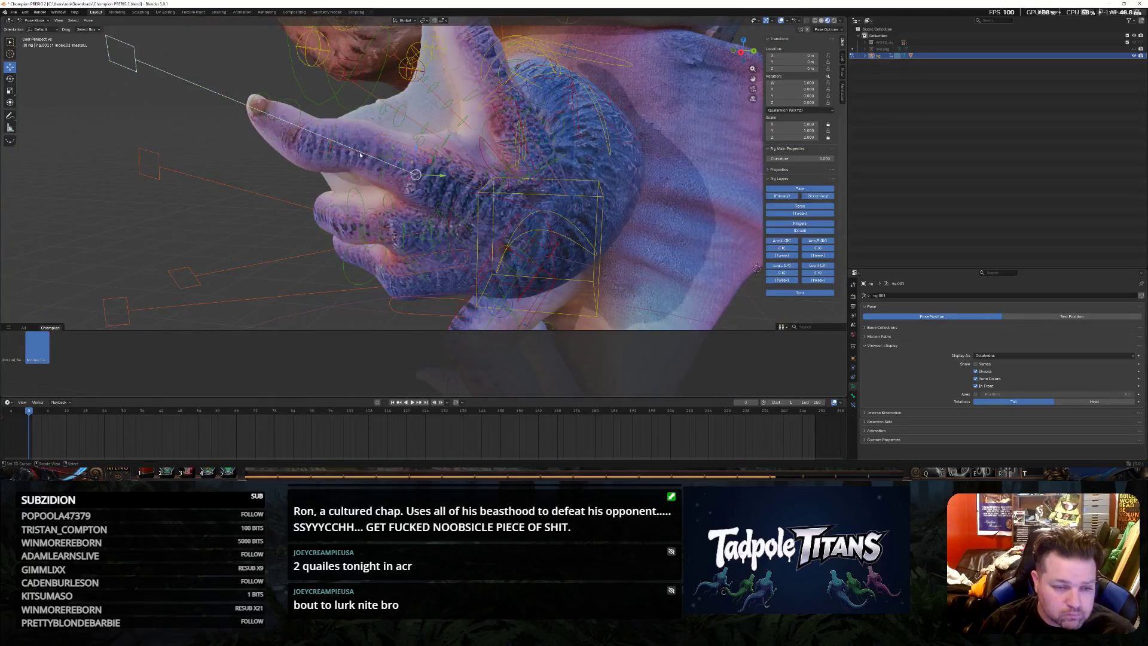
{"action": "left_click", "coordinate": [337, 136]}
{"action": "left_click_drag", "start_coordinate": [355, 126], "coordinate": [302, 201]}
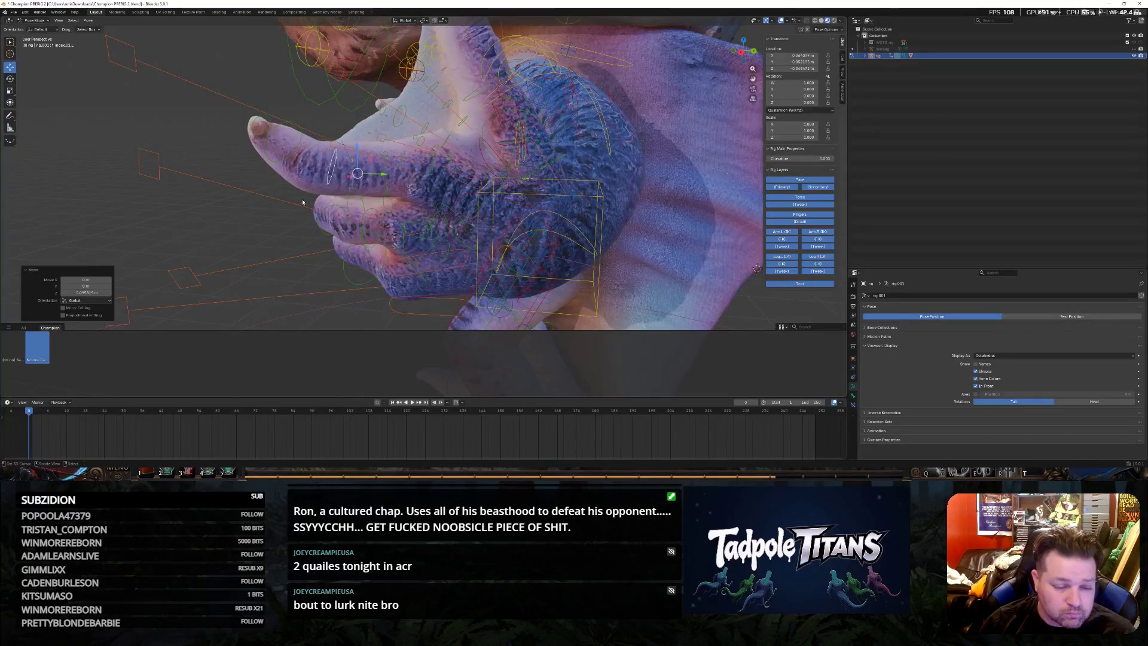
Move the finger bone toward the palm and adjust the next one vertically along Z
{"action": "middle_click_drag", "start_coordinate": [301, 200], "coordinate": [307, 221]}
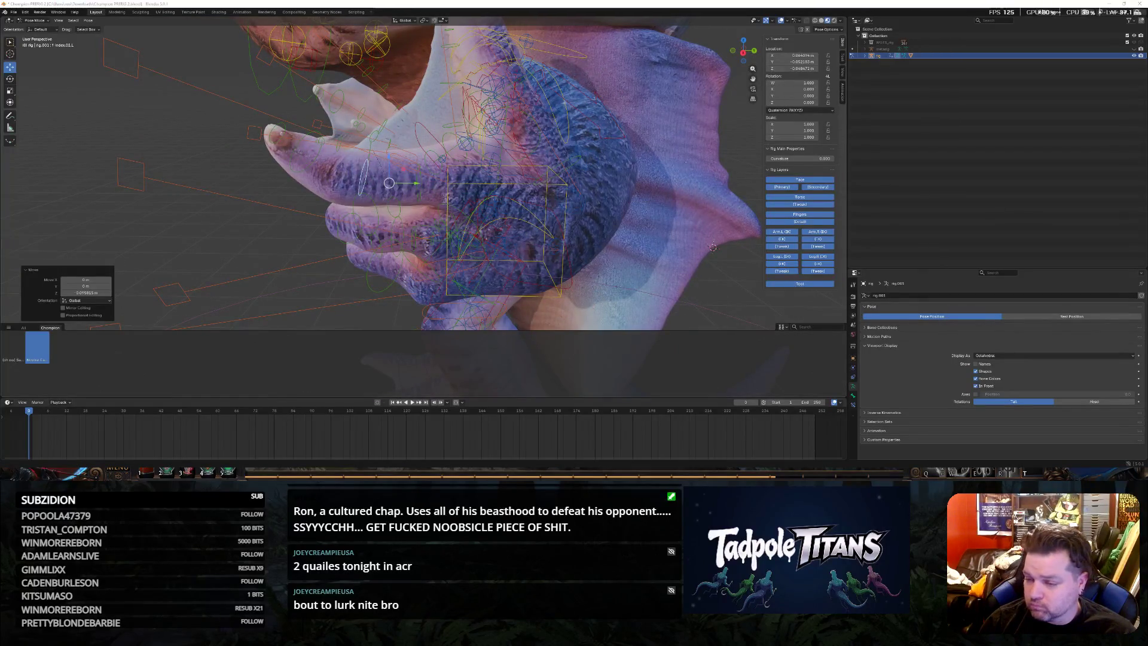
{"action": "middle_click_drag", "start_coordinate": [264, 188], "coordinate": [297, 186]}
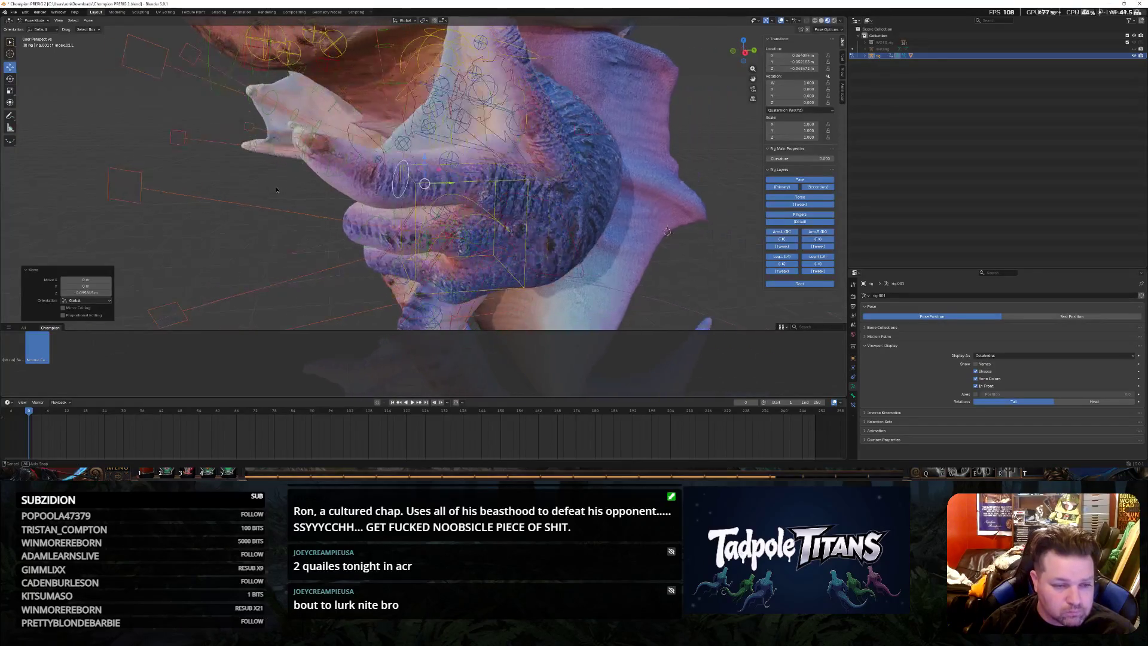
{"action": "key", "text": "g"}
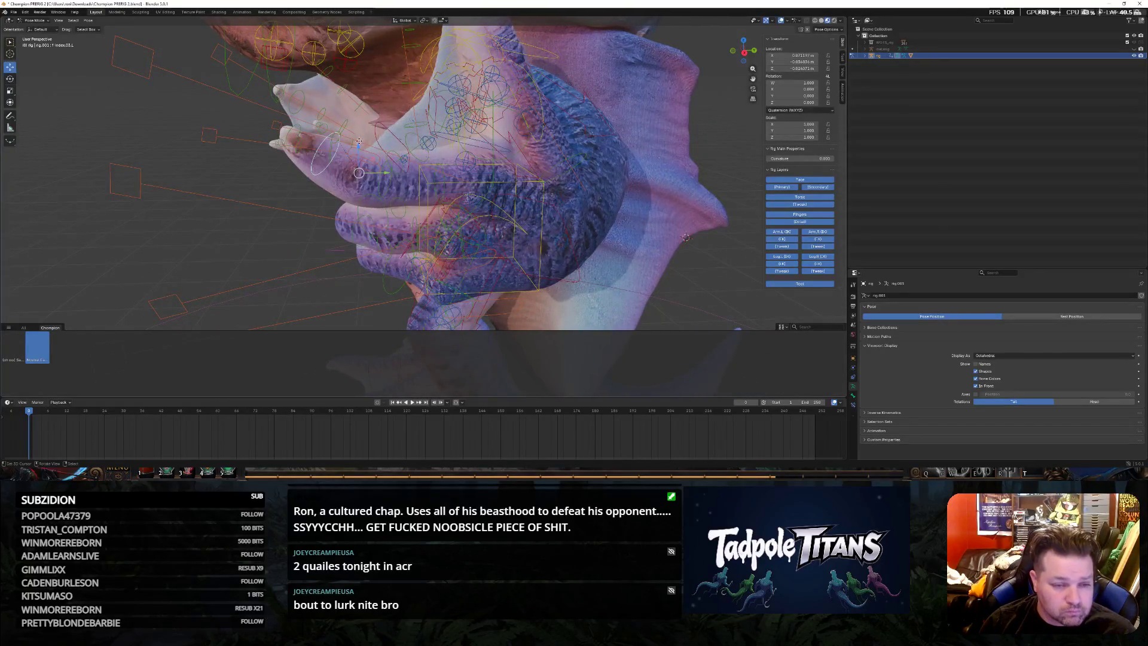
{"action": "left_click", "coordinate": [290, 138]}
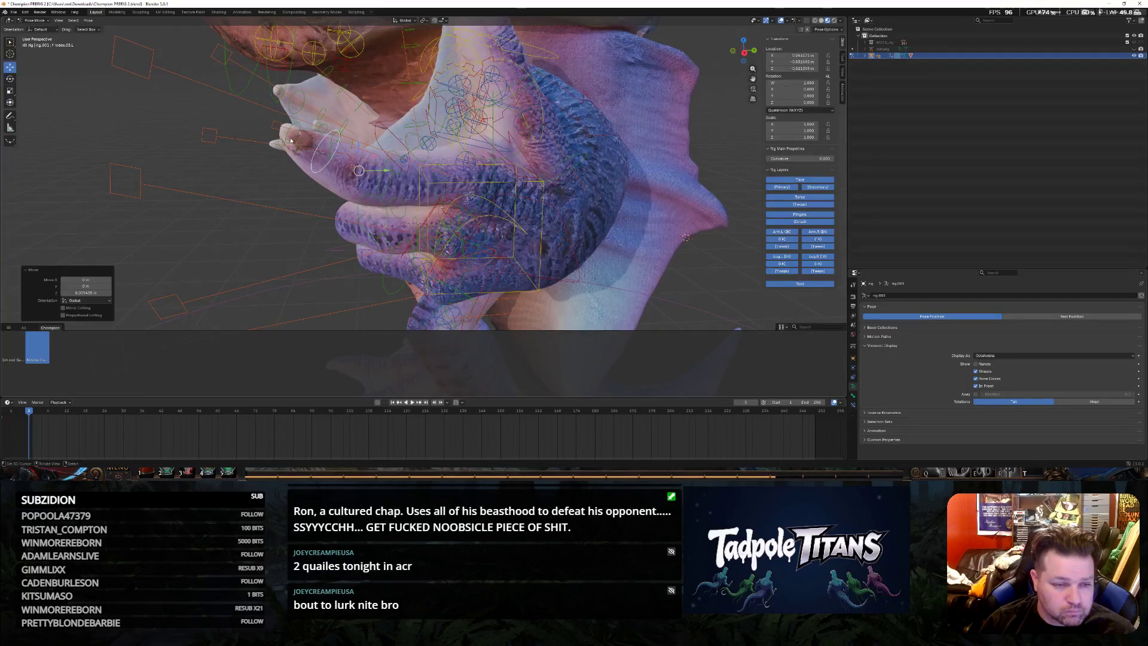
{"action": "key", "text": "g"}
{"action": "key", "text": "z"}
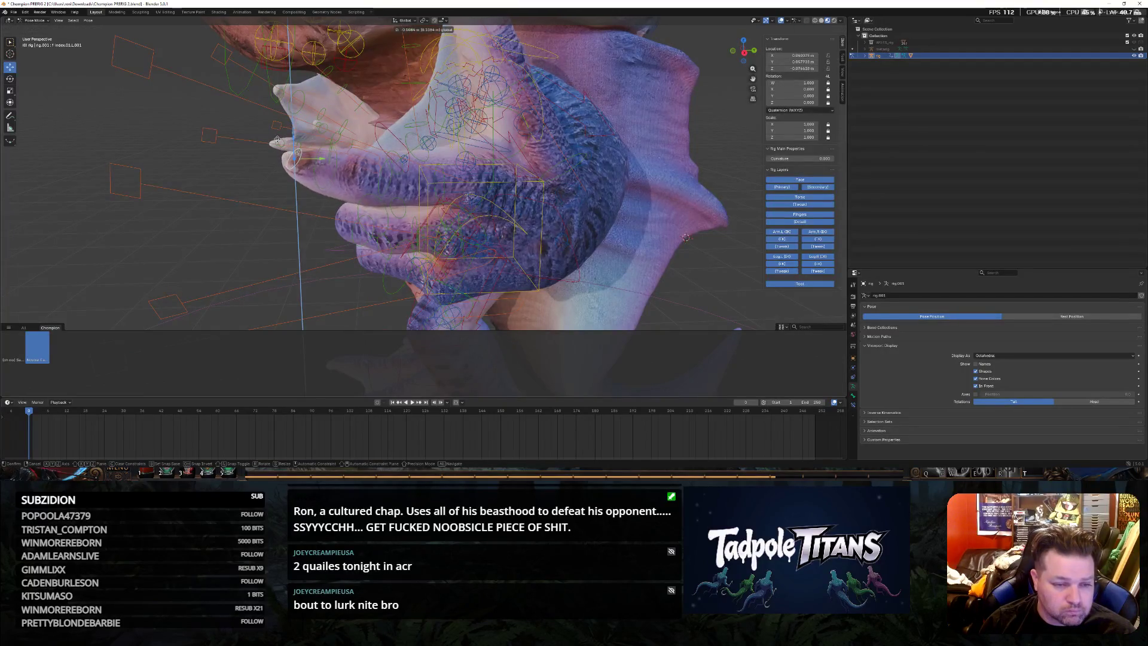
{"action": "left_click", "coordinate": [278, 144]}
{"action": "mouse_move", "coordinate": [278, 144]}
{"action": "middle_mouse_down"}
{"action": "mouse_move", "coordinate": [276, 223]}
{"action": "mouse_move", "coordinate": [275, 184]}
{"action": "middle_mouse_up"}
Rotate a finger control around Z and twist the fingertip bone around its vertical axis
{"action": "left_click", "coordinate": [309, 184]}
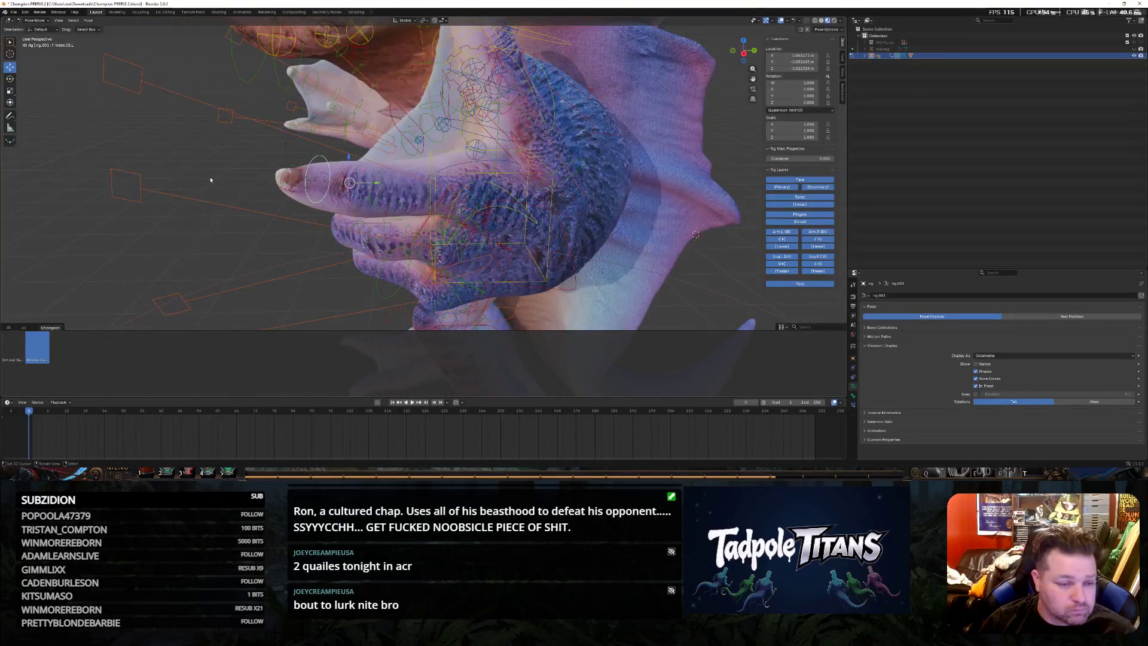
{"action": "key", "text": "r"}
{"action": "key", "text": "z"}
{"action": "key", "text": "Return"}
{"action": "middle_click_drag", "start_coordinate": [260, 215], "coordinate": [256, 235]}
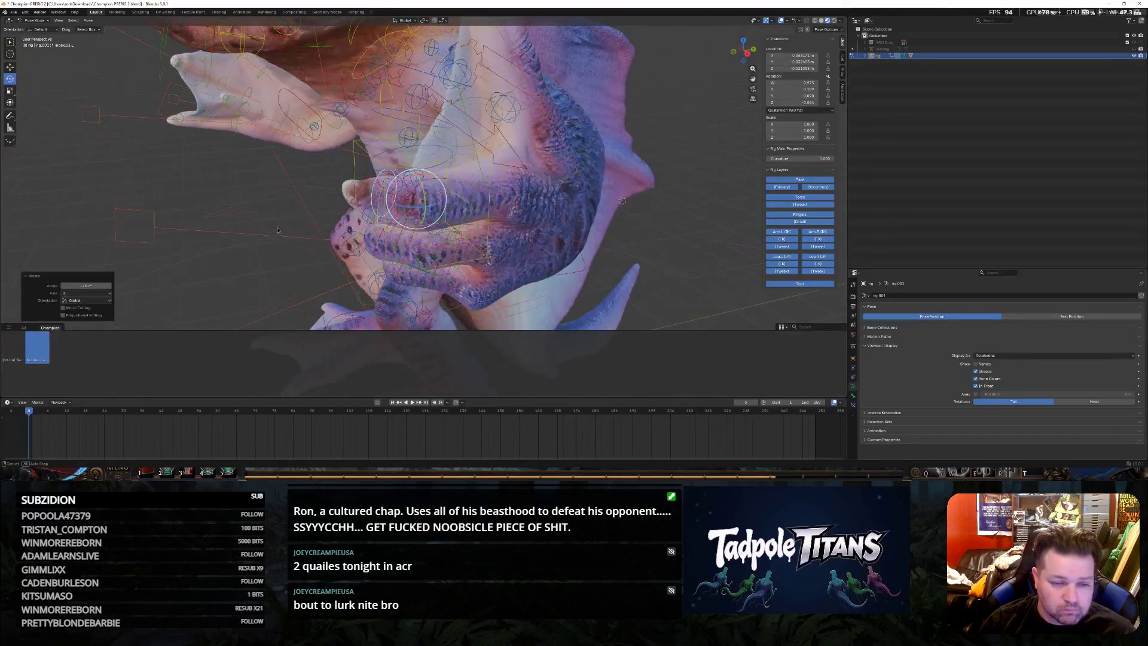
{"action": "key", "text": "r"}
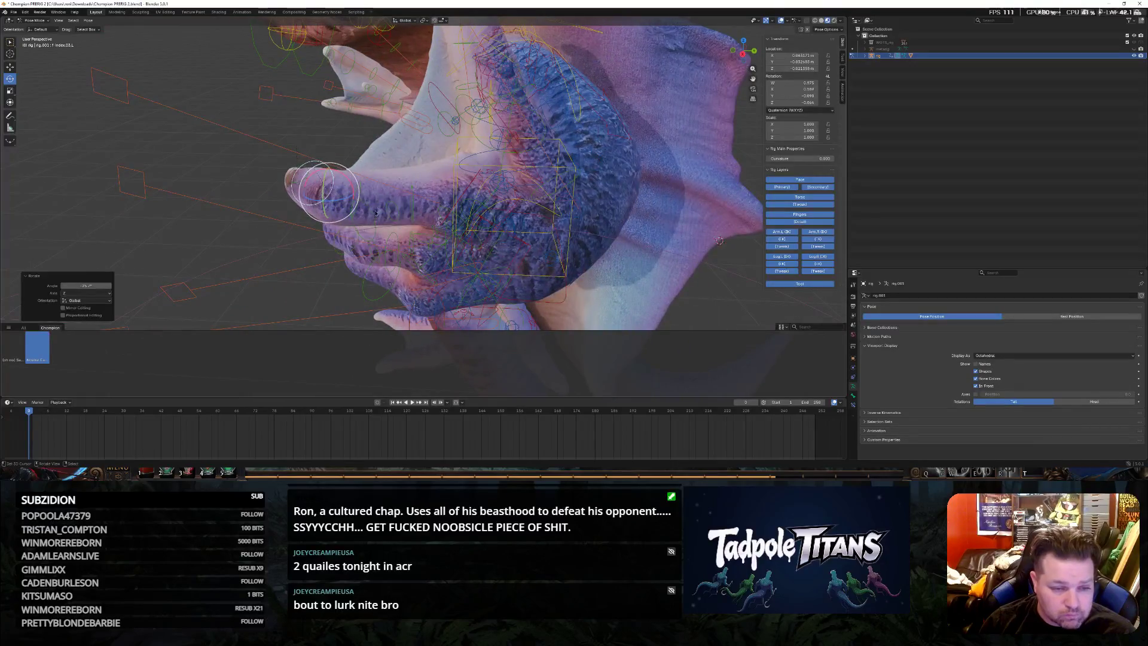
{"action": "key", "text": "r"}
{"action": "left_click_drag", "start_coordinate": [320, 240], "coordinate": [311, 240]}
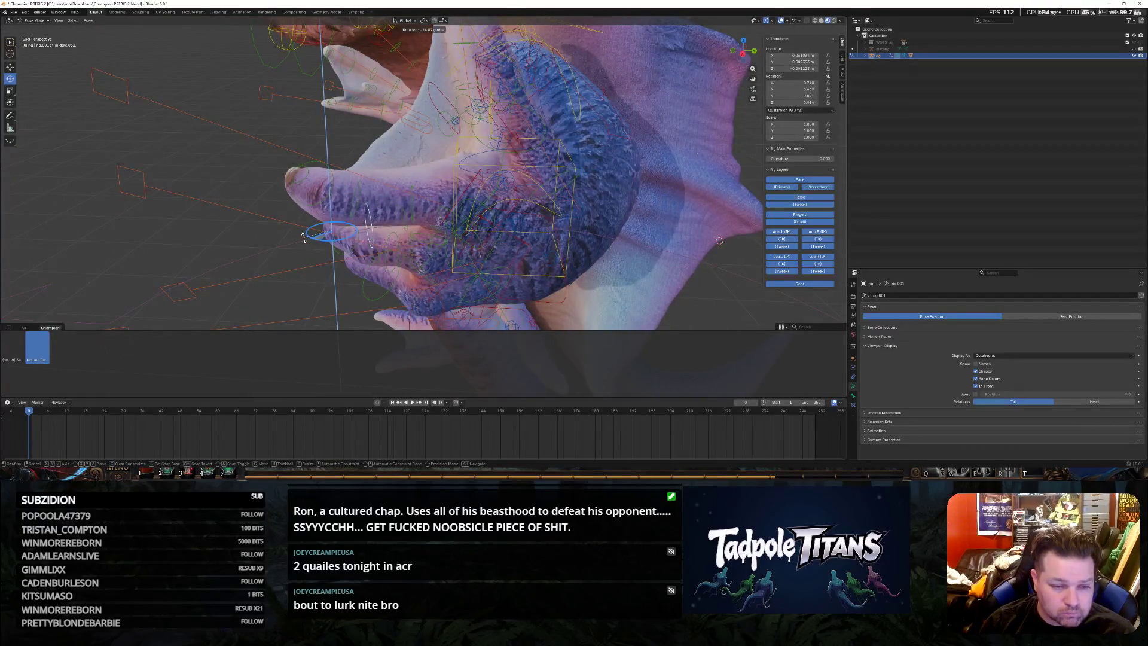
{"action": "left_click", "coordinate": [304, 237]}
Reset the fingertip with Alt+G/Alt+R, re-curl it, and rotate another finger bone inward
{"action": "key", "text": "r"}
{"action": "key", "text": "alt+g"}
{"action": "key", "text": "alt+r"}
{"action": "left_click_drag", "start_coordinate": [431, 213], "coordinate": [403, 216]}
{"action": "middle_click_drag", "start_coordinate": [403, 216], "coordinate": [297, 235]}
{"action": "left_click", "coordinate": [442, 190]}
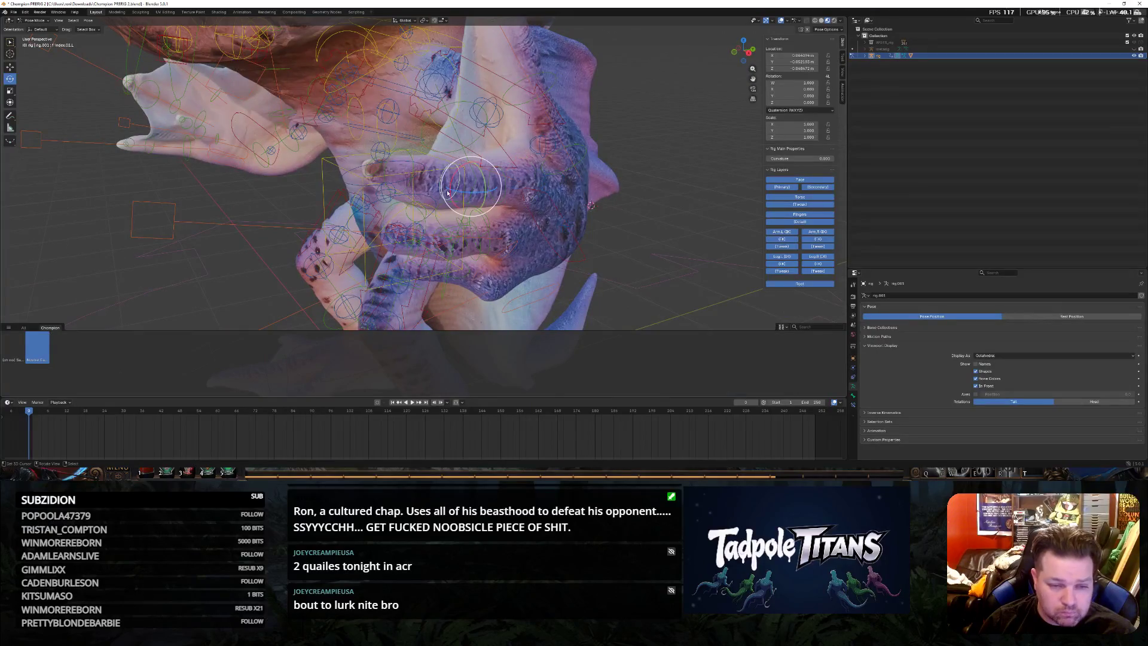
{"action": "left_click_drag", "start_coordinate": [448, 192], "coordinate": [460, 195]}
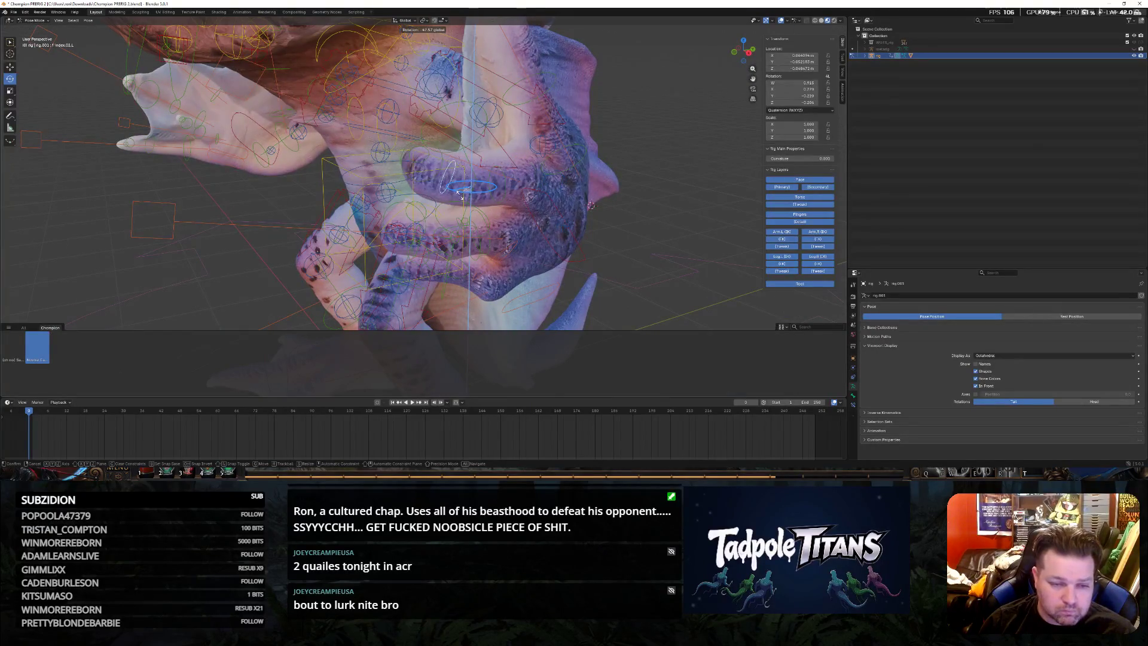
{"action": "left_click", "coordinate": [461, 195]}
{"action": "mouse_move", "coordinate": [459, 195]}
{"action": "middle_mouse_down"}
{"action": "mouse_move", "coordinate": [433, 219]}
{"action": "mouse_move", "coordinate": [573, 225]}
{"action": "mouse_move", "coordinate": [506, 245]}
{"action": "mouse_move", "coordinate": [394, 244]}
{"action": "middle_mouse_up"}
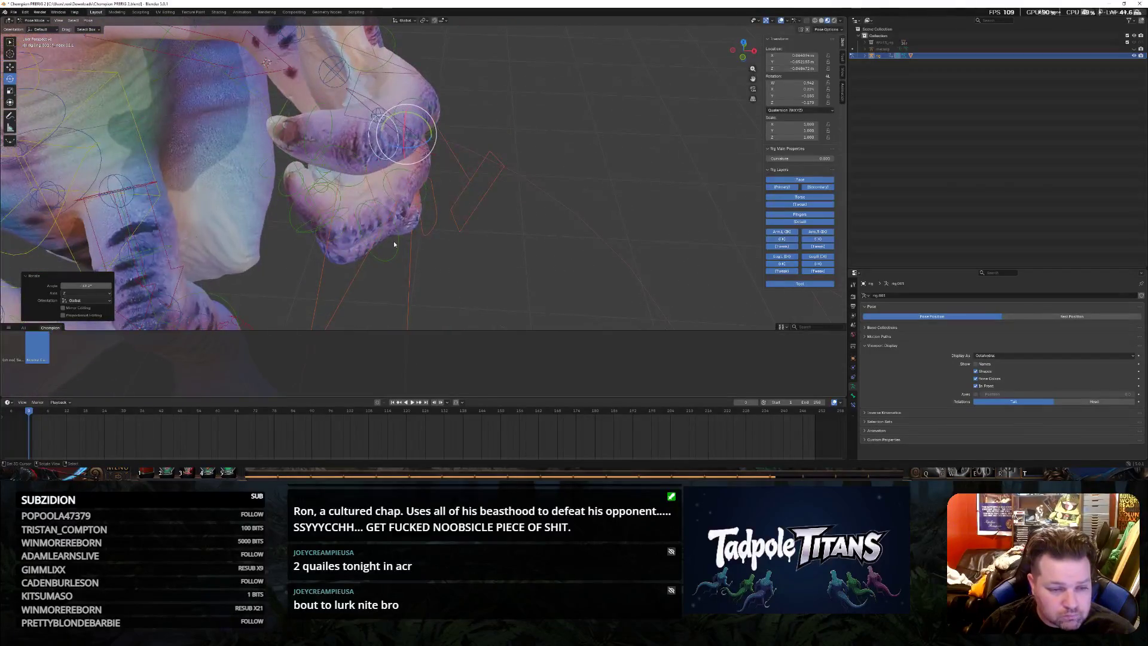
Try curling the fingers by rotation, undo it, and instead shift the finger bone along Z
{"action": "left_click", "coordinate": [391, 213]}
{"action": "left_click_drag", "start_coordinate": [399, 225], "coordinate": [394, 223]}
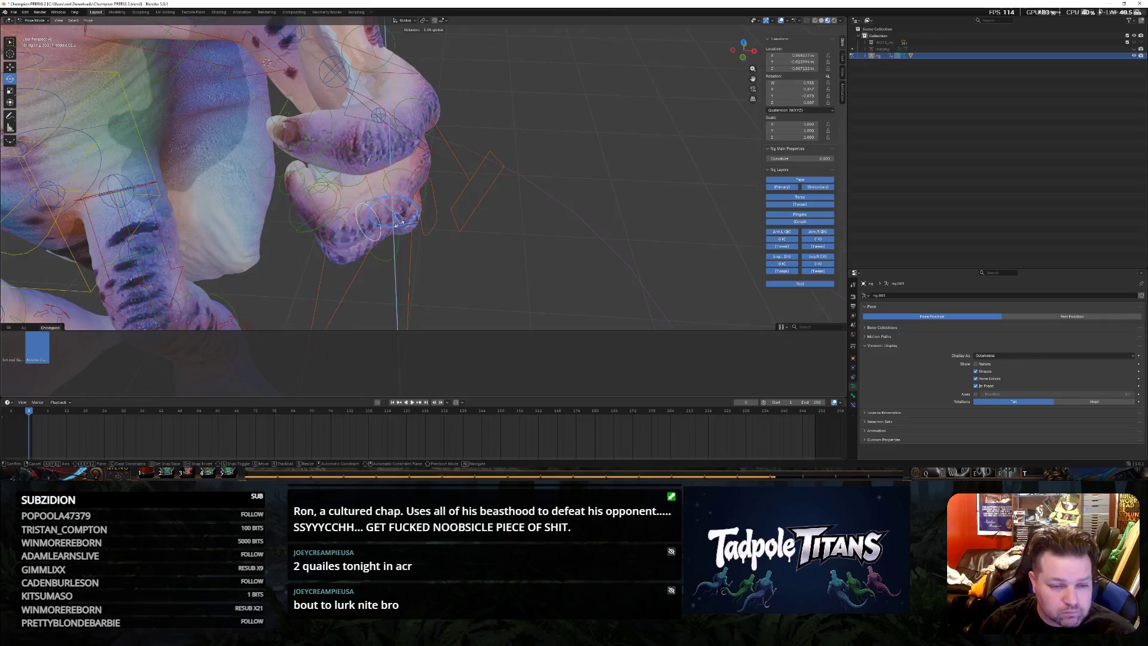
{"action": "left_click", "coordinate": [484, 251]}
{"action": "middle_click_drag", "start_coordinate": [484, 251], "coordinate": [408, 171]}
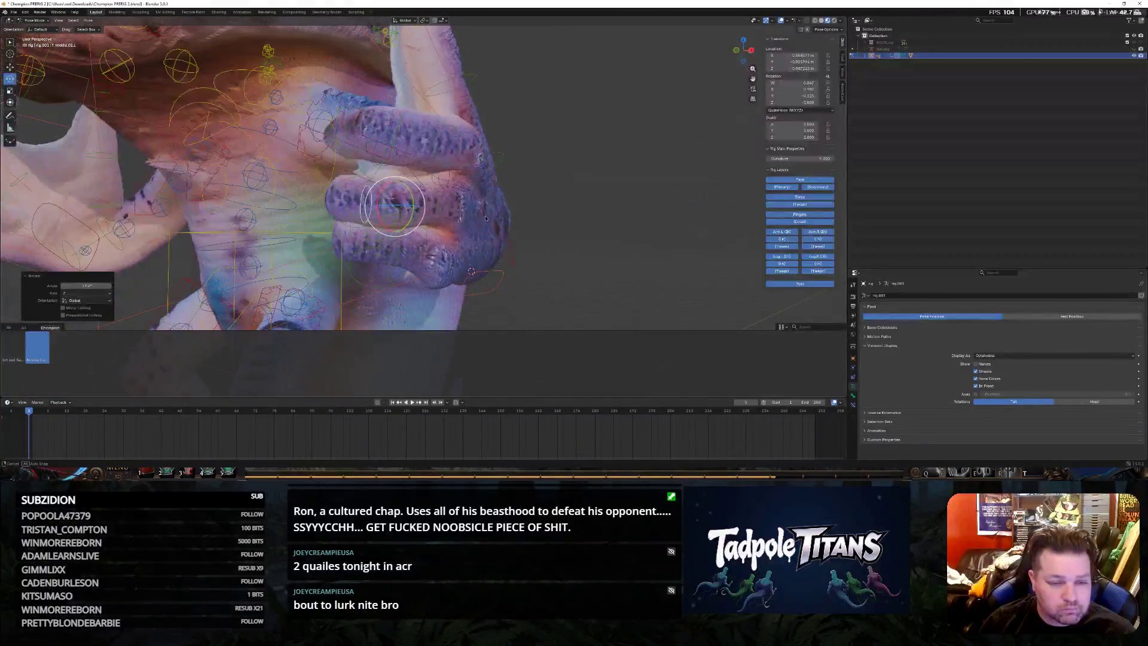
{"action": "key", "text": "ctrl+z"}
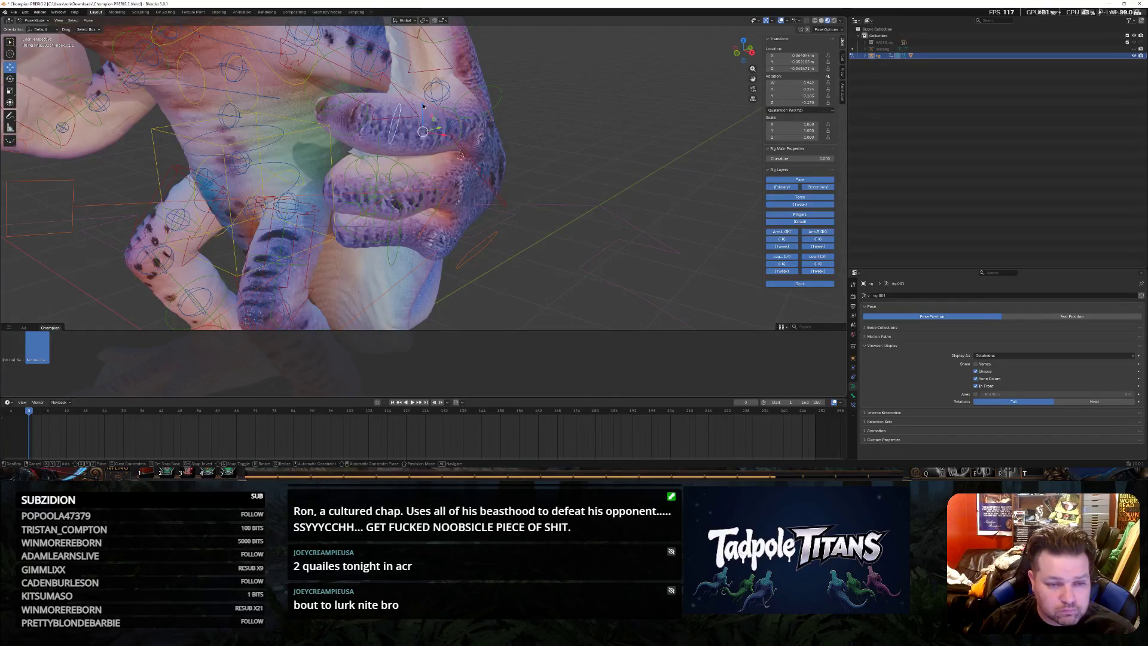
{"action": "key", "text": "g"}
{"action": "key", "text": "z"}
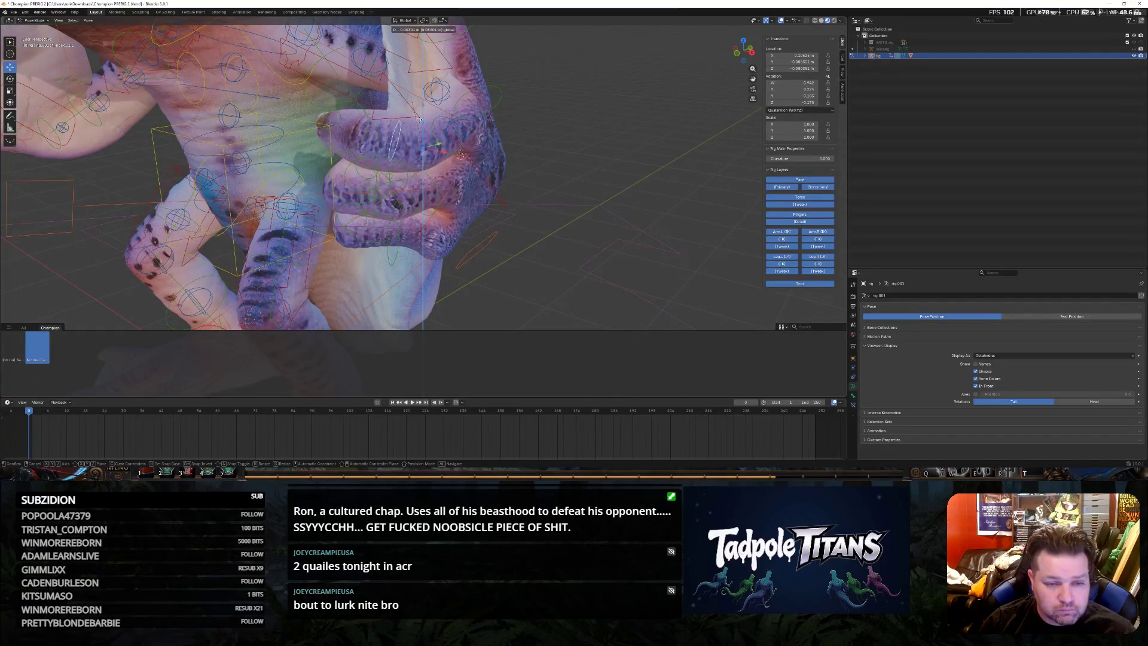
{"action": "left_click", "coordinate": [439, 153]}
Rotate the finger bone around X to curl it, then undo the rotation
{"action": "mouse_move", "coordinate": [439, 153]}
{"action": "middle_mouse_down"}
{"action": "mouse_move", "coordinate": [531, 198]}
{"action": "mouse_move", "coordinate": [497, 208]}
{"action": "middle_mouse_up"}
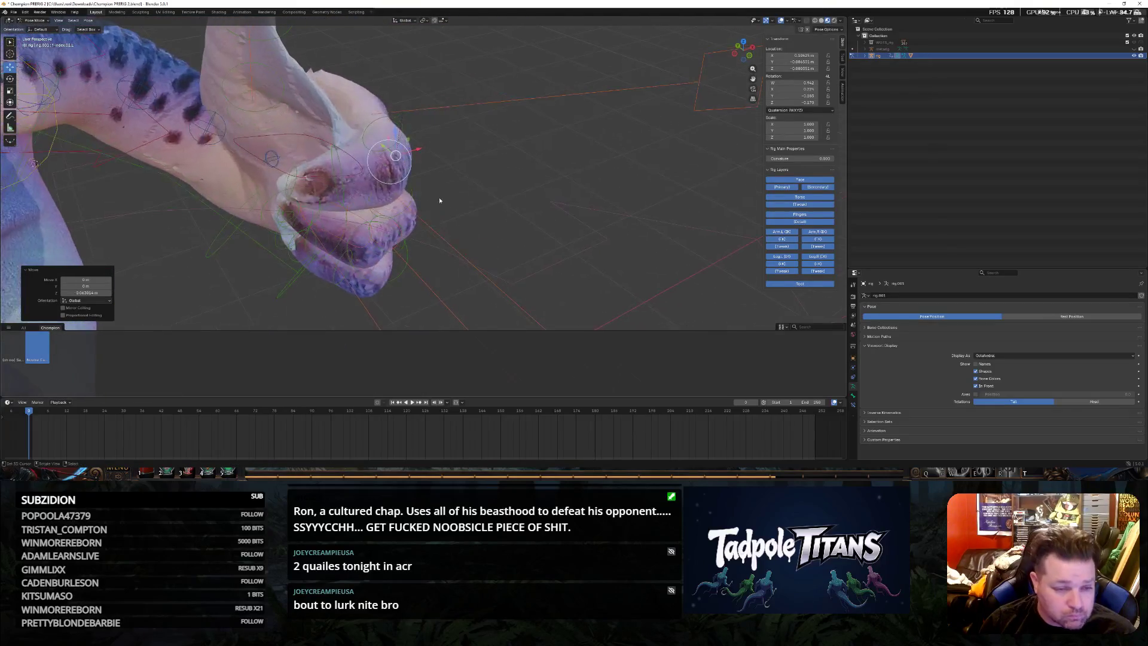
{"action": "key", "text": "r"}
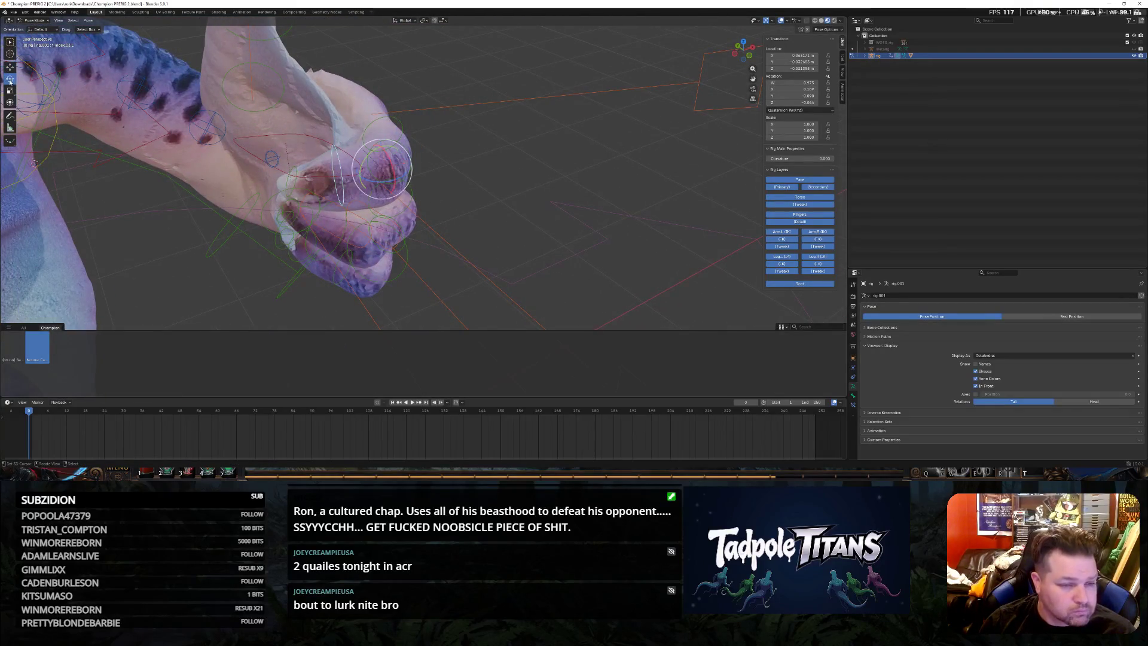
{"action": "key", "text": "r"}
{"action": "key", "text": "x"}
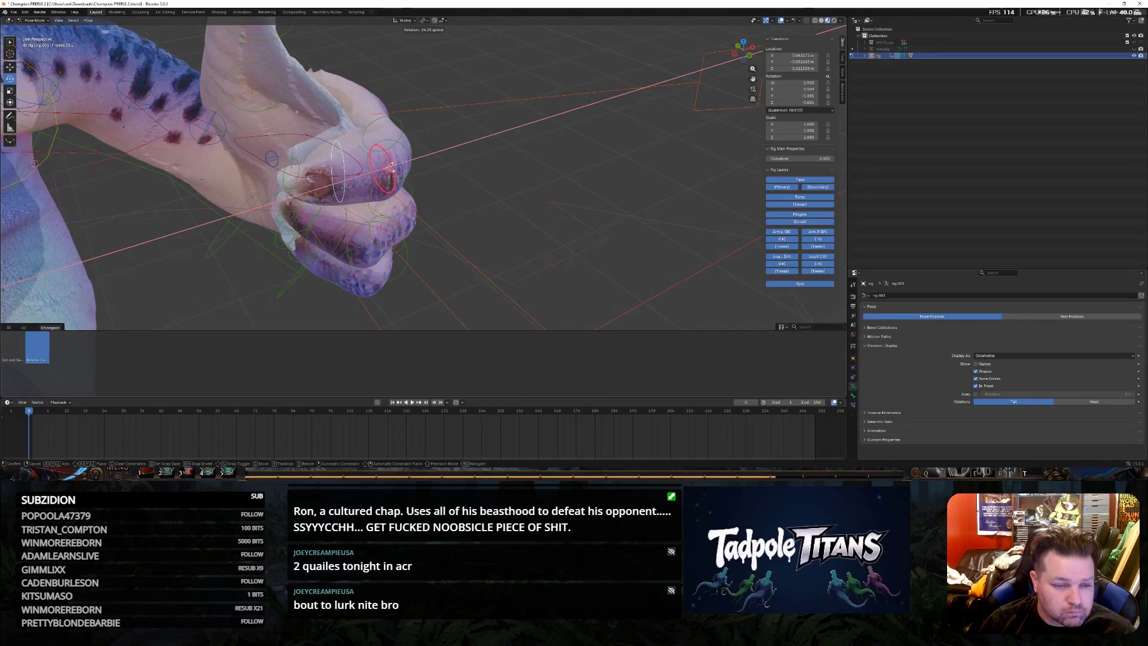
{"action": "left_click", "coordinate": [391, 166]}
{"action": "middle_click_drag", "start_coordinate": [488, 214], "coordinate": [406, 202]}
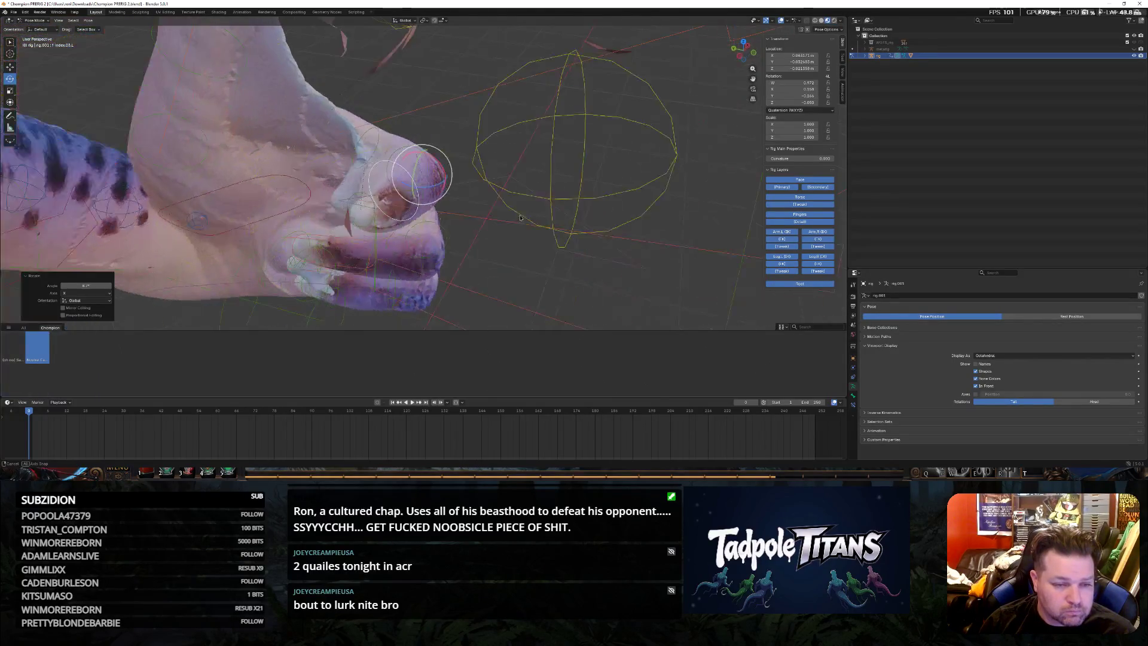
{"action": "key", "text": "ctrl+z"}
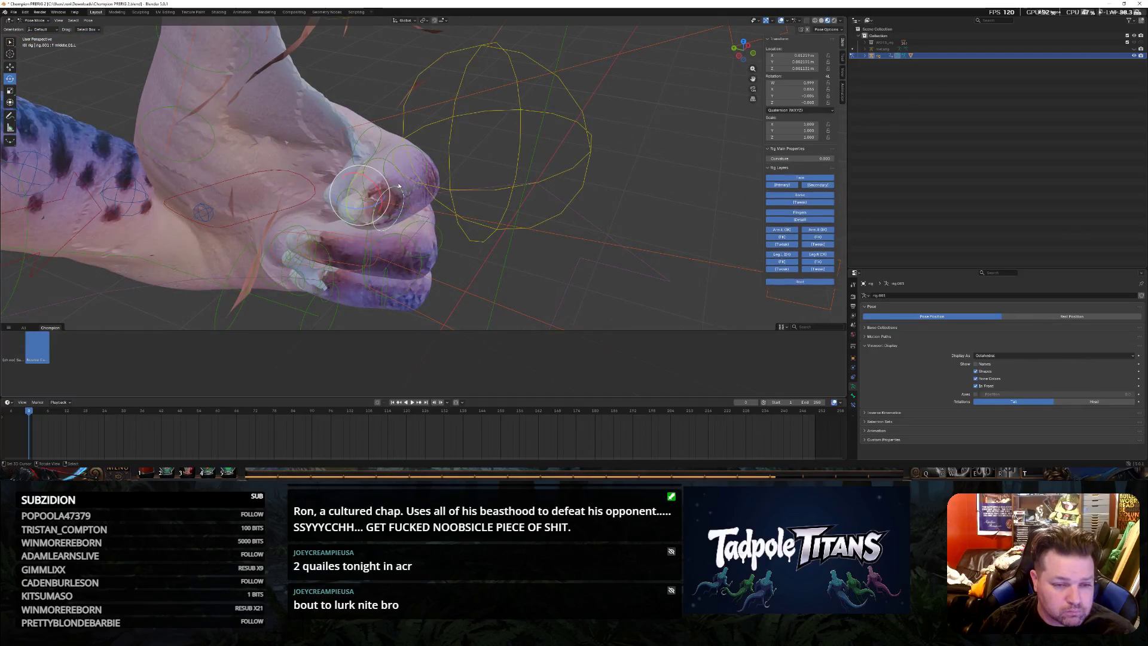
{"action": "mouse_move", "coordinate": [360, 204]}
{"action": "middle_mouse_down"}
{"action": "mouse_move", "coordinate": [474, 186]}
{"action": "mouse_move", "coordinate": [383, 171]}
{"action": "mouse_move", "coordinate": [442, 186]}
{"action": "mouse_move", "coordinate": [406, 151]}
{"action": "middle_mouse_up"}
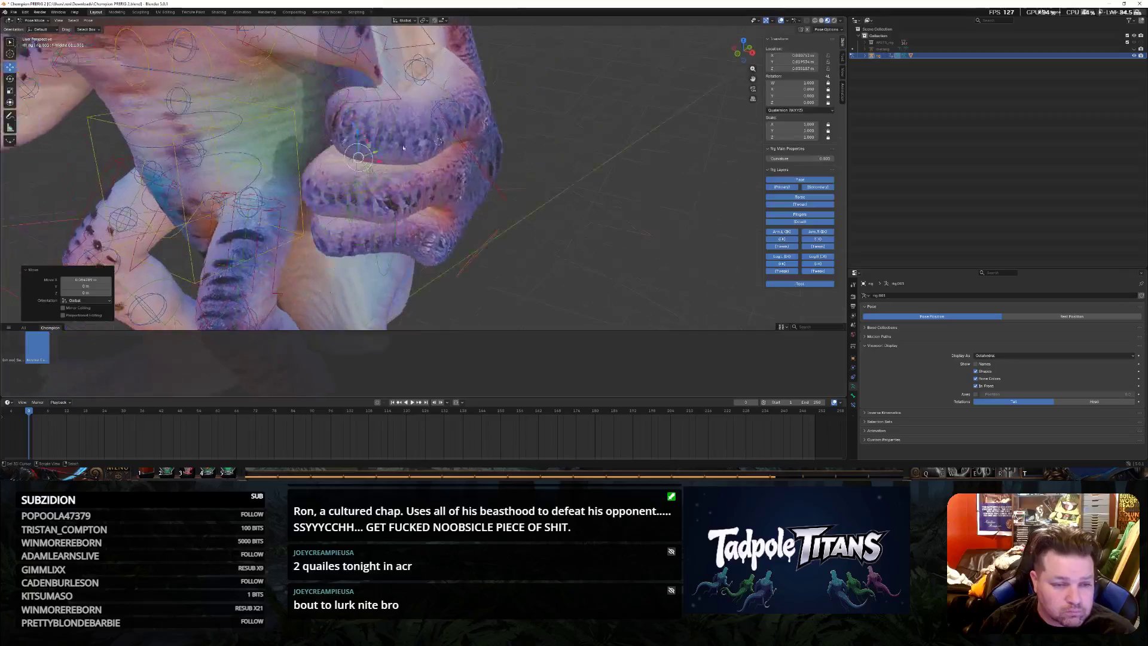
Move the hand bone slightly left along X toward the chin
{"action": "left_click", "coordinate": [392, 135]}
{"action": "key", "text": "g"}
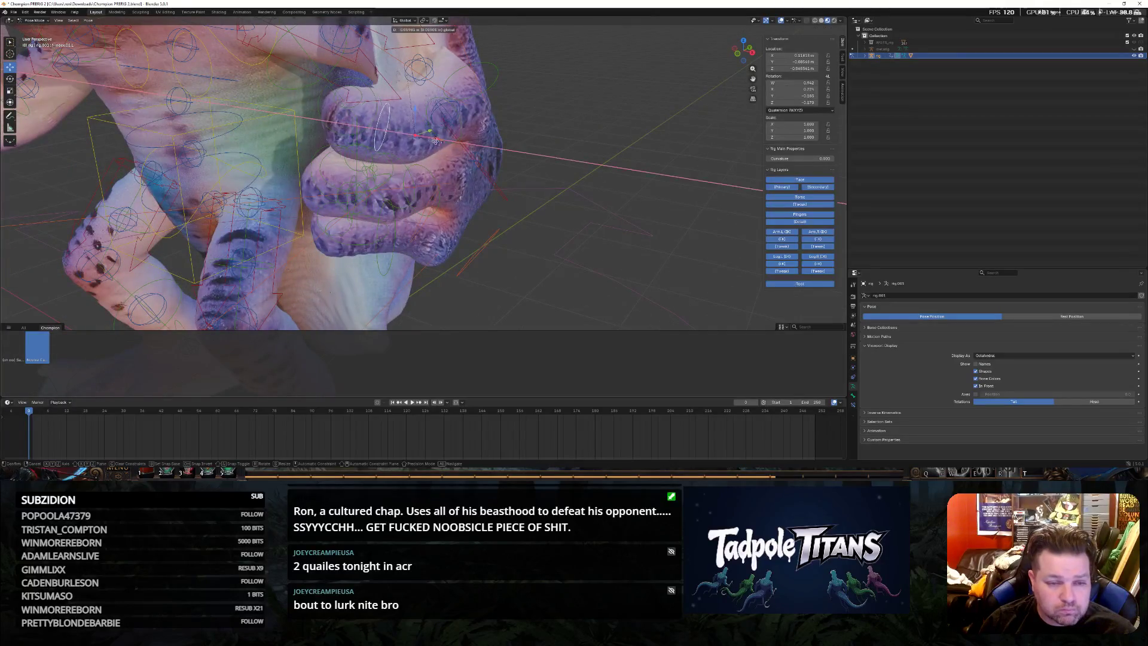
{"action": "left_click", "coordinate": [546, 224]}
{"action": "mouse_move", "coordinate": [546, 225]}
{"action": "middle_mouse_down"}
{"action": "mouse_move", "coordinate": [502, 216]}
{"action": "mouse_move", "coordinate": [540, 220]}
{"action": "mouse_move", "coordinate": [514, 256]}
{"action": "middle_mouse_up"}
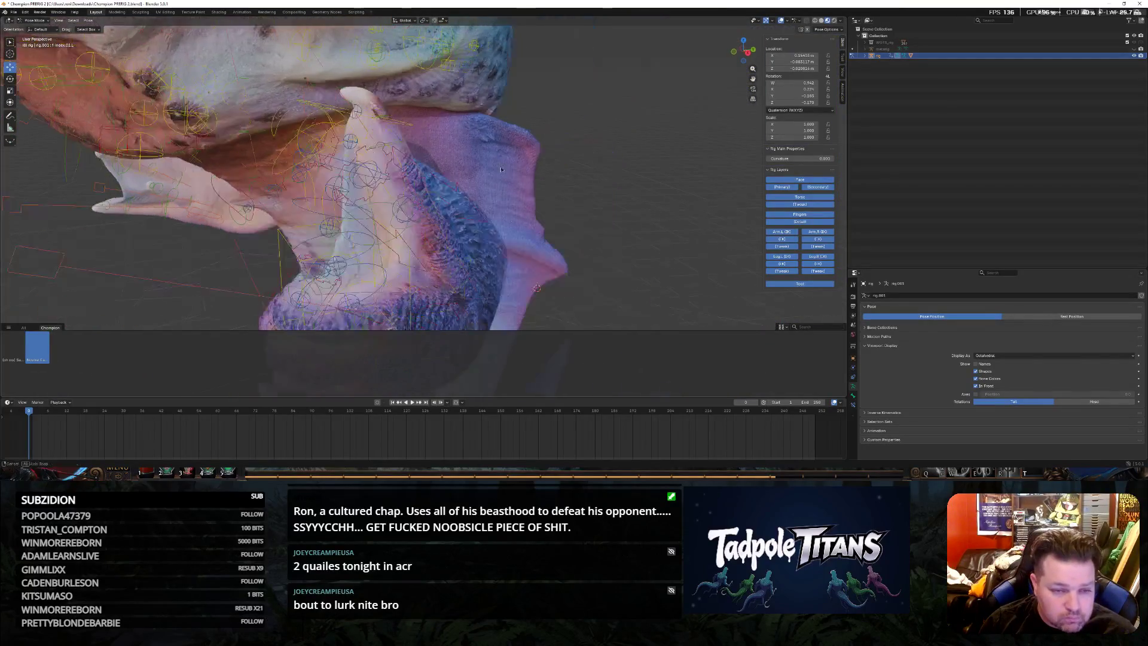
Lower the upright raised finger bone along Z into the fist
{"action": "middle_click_drag", "start_coordinate": [411, 146], "coordinate": [399, 143]}
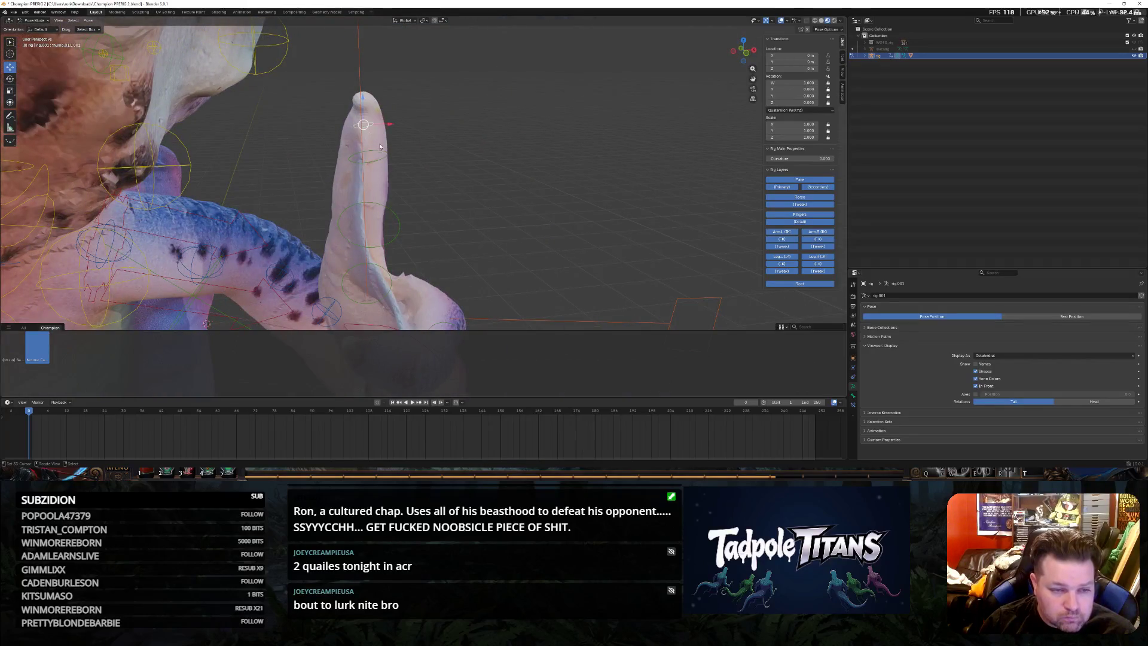
{"action": "key", "text": "g"}
{"action": "key", "text": "z"}
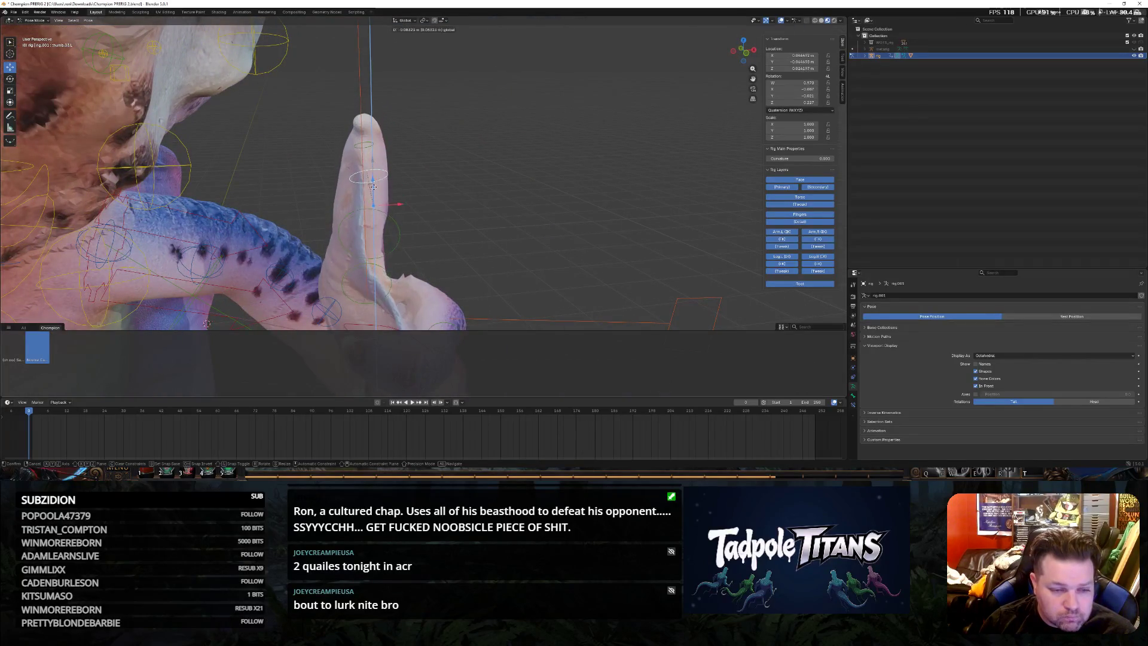
{"action": "left_click", "coordinate": [373, 198]}
{"action": "middle_click_drag", "start_coordinate": [374, 199], "coordinate": [591, 238]}
{"action": "scroll", "coordinate": [515, 227], "scroll_direction": "down", "scroll_amount": 5}
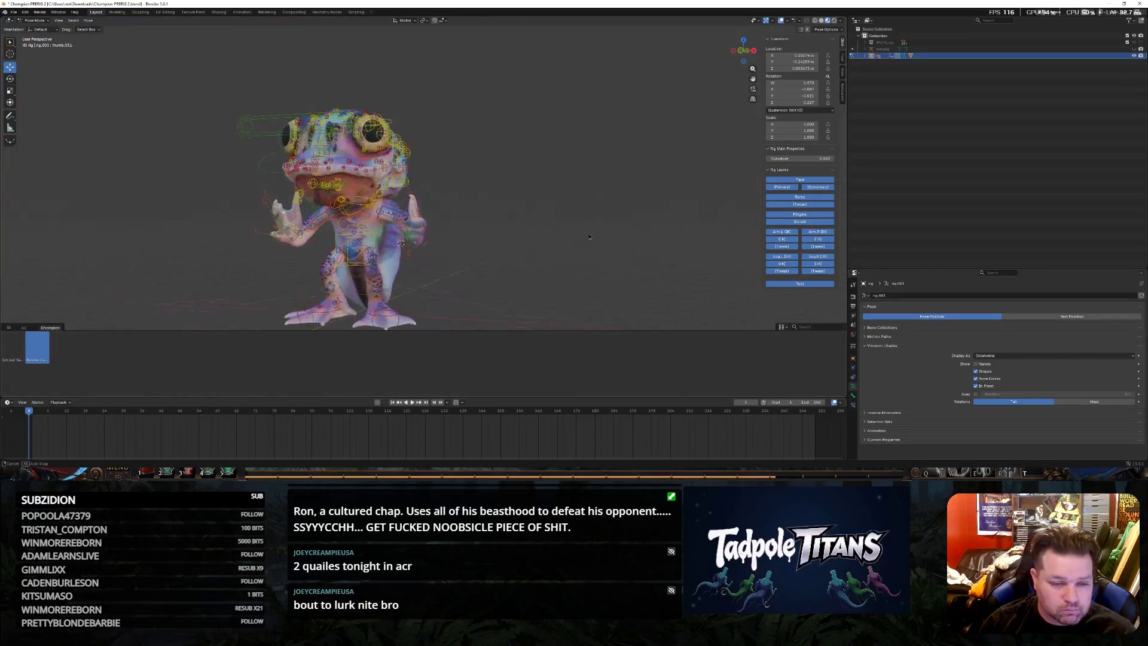
{"action": "scroll", "coordinate": [568, 256], "scroll_direction": "up", "scroll_amount": 3}
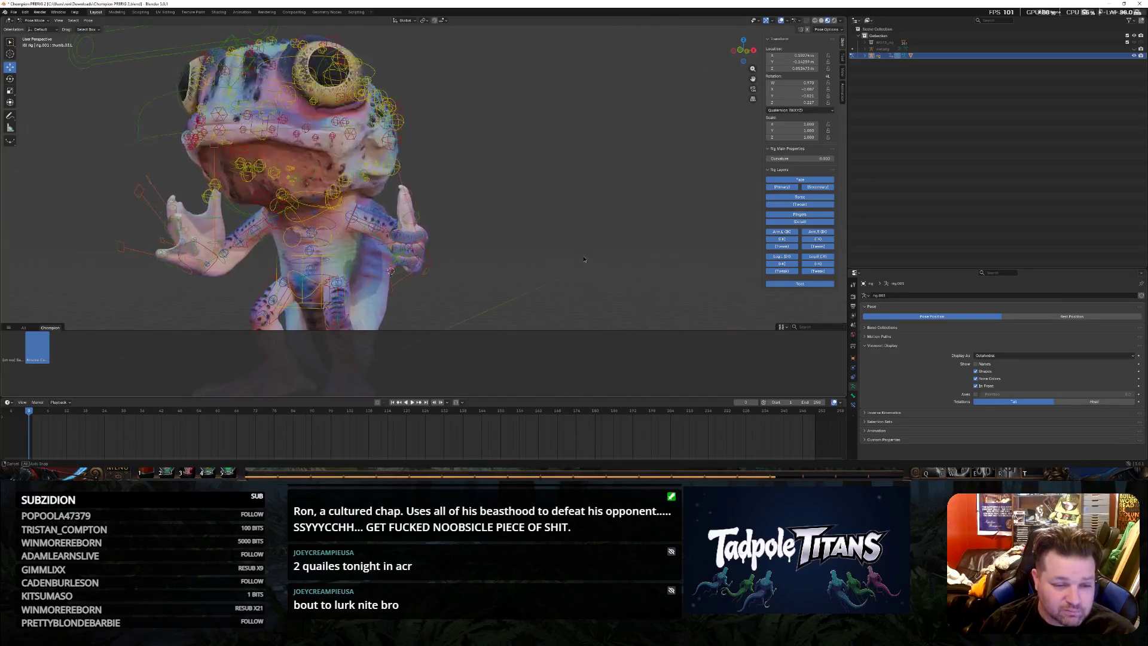
{"action": "mouse_move", "coordinate": [568, 257]}
{"action": "middle_mouse_down"}
{"action": "mouse_move", "coordinate": [575, 263]}
{"action": "mouse_move", "coordinate": [438, 228]}
{"action": "middle_mouse_up"}
{"action": "scroll", "coordinate": [575, 263], "scroll_direction": "up", "scroll_amount": 4}
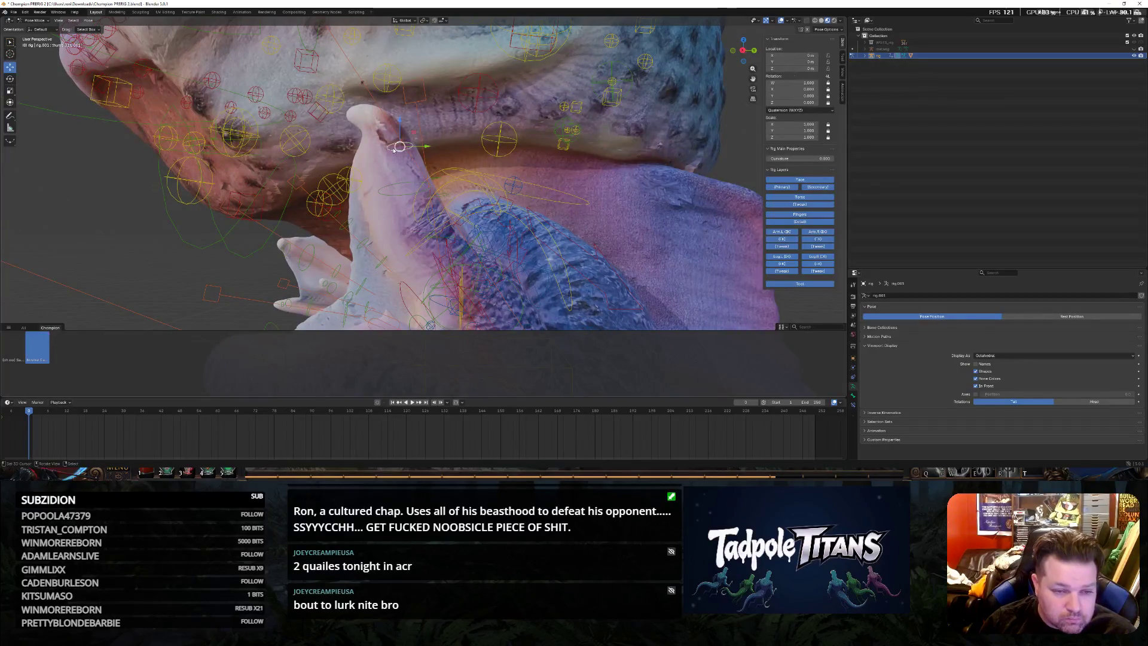
Cancel a stray move and shift another finger bone vertically along Z
{"action": "key", "text": "g"}
{"action": "key", "text": "z"}
{"action": "key", "text": "Escape"}
{"action": "left_click", "coordinate": [406, 200]}
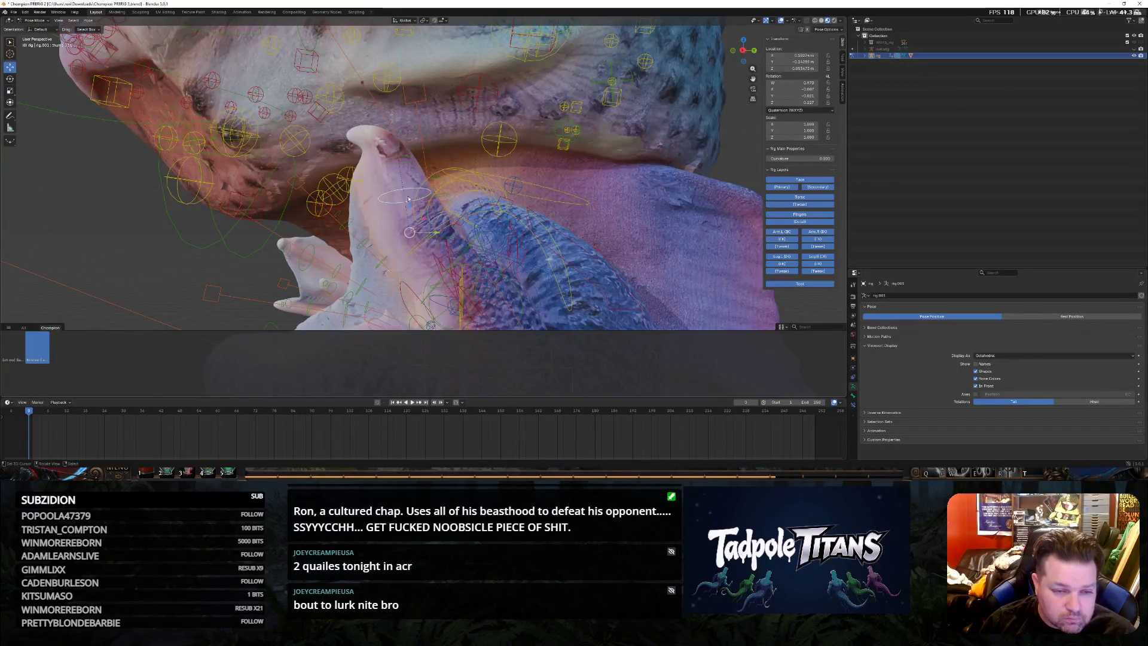
{"action": "key", "text": "g"}
{"action": "key", "text": "z"}
{"action": "left_click", "coordinate": [407, 224]}
{"action": "mouse_move", "coordinate": [407, 225]}
{"action": "middle_mouse_down"}
{"action": "mouse_move", "coordinate": [644, 258]}
{"action": "mouse_move", "coordinate": [482, 234]}
{"action": "middle_mouse_up"}
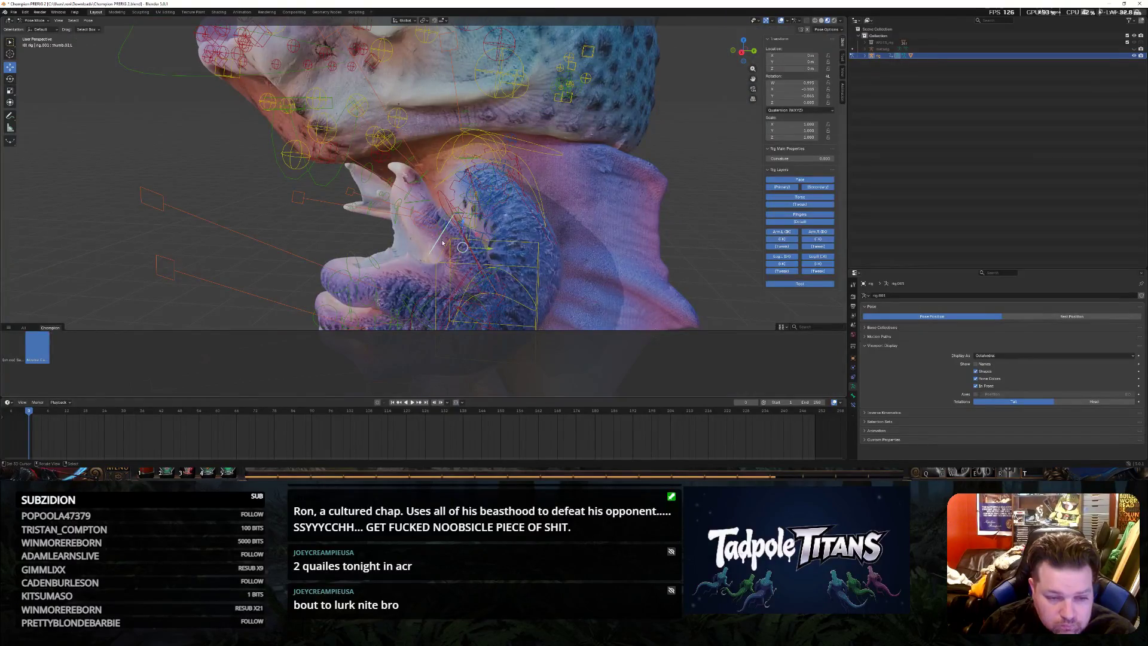
Raise the finger bone along Z, then slide it along X so the grip sits better
{"action": "key", "text": "g"}
{"action": "key", "text": "z"}
{"action": "left_click", "coordinate": [492, 247]}
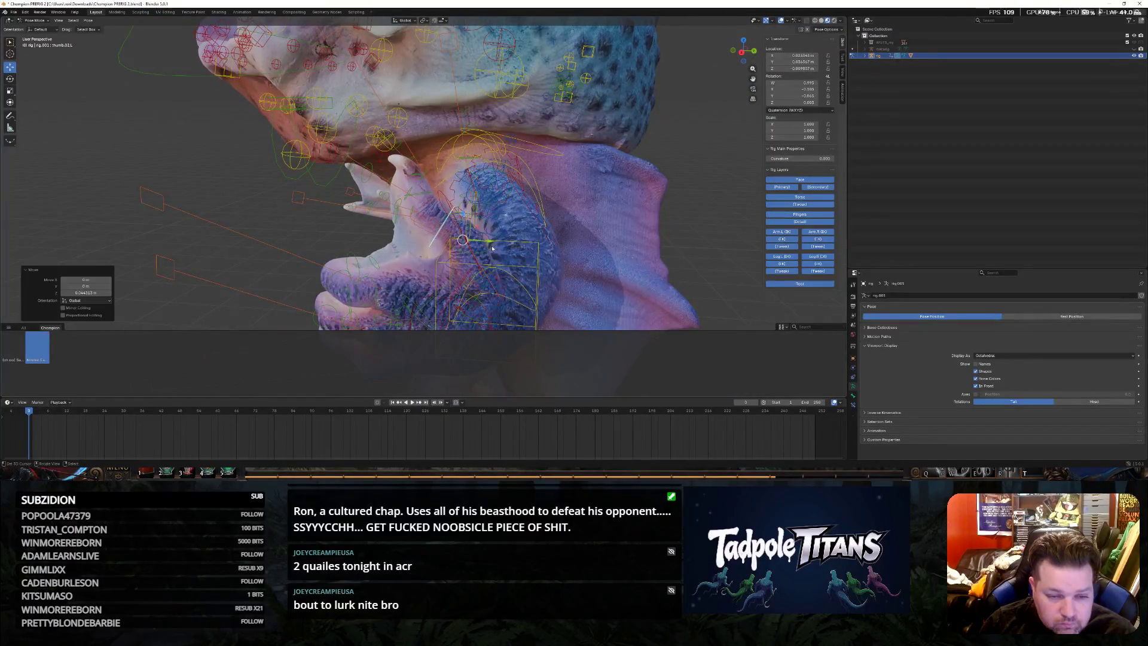
{"action": "key", "text": "g"}
{"action": "key", "text": "x"}
{"action": "left_click", "coordinate": [455, 212]}
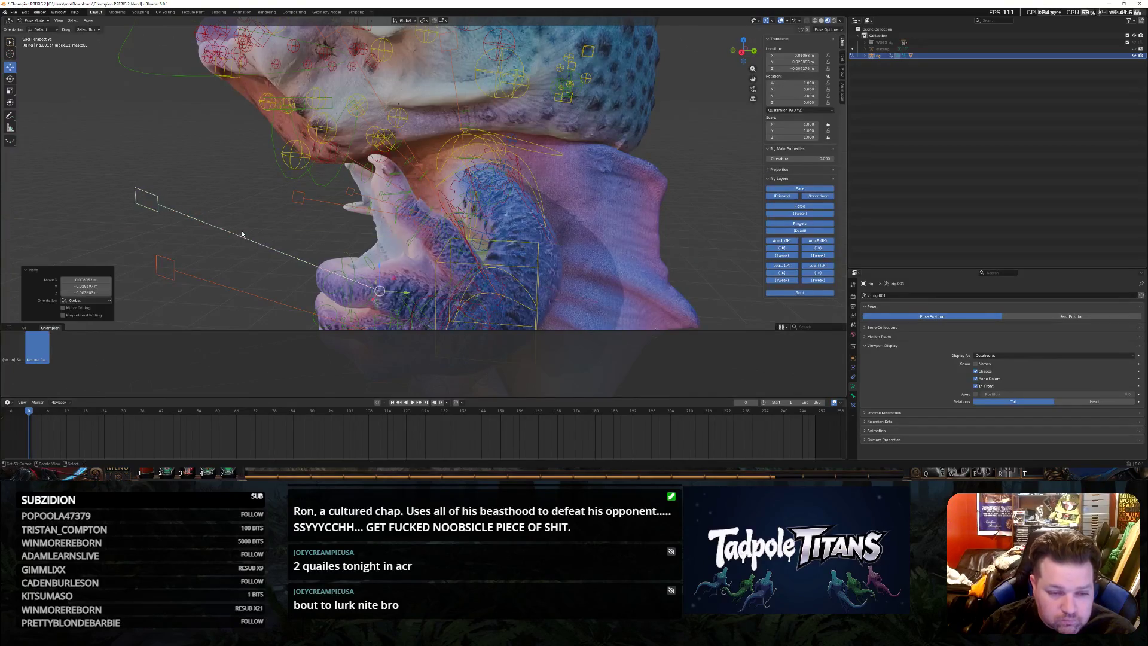
{"action": "middle_click_drag", "start_coordinate": [455, 212], "coordinate": [506, 267]}
{"action": "middle_click_drag", "start_coordinate": [293, 231], "coordinate": [503, 225]}
{"action": "scroll", "coordinate": [556, 224], "scroll_direction": "down", "scroll_amount": 3}
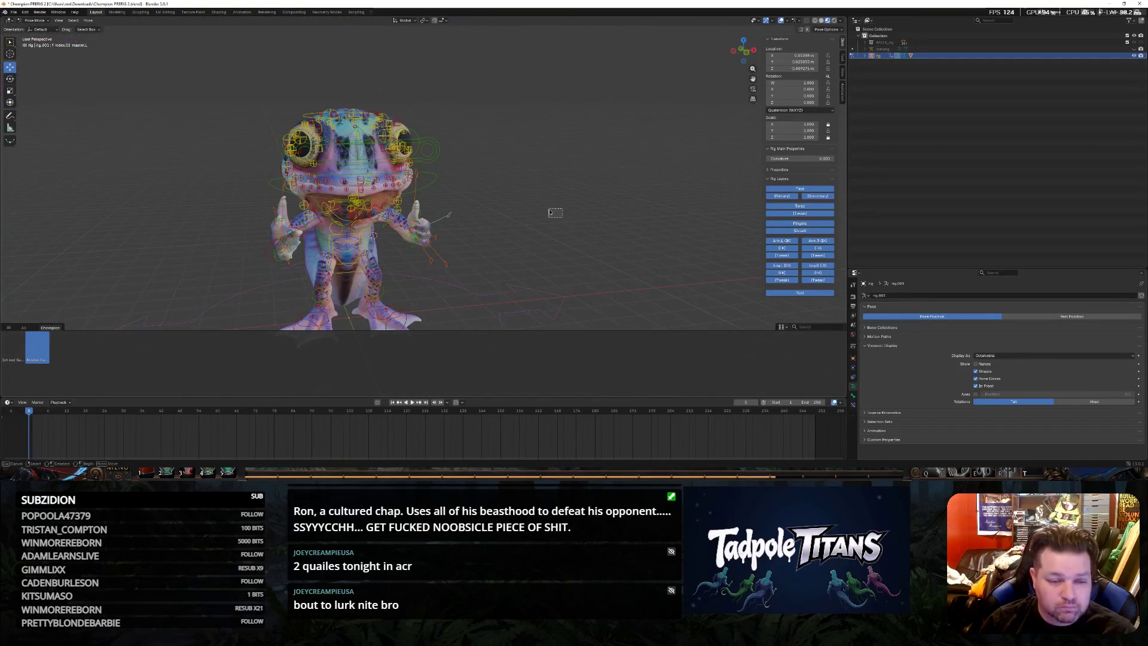
{"action": "scroll", "coordinate": [549, 211], "scroll_direction": "up", "scroll_amount": 1}
{"action": "scroll", "coordinate": [546, 201], "scroll_direction": "up", "scroll_amount": 2}
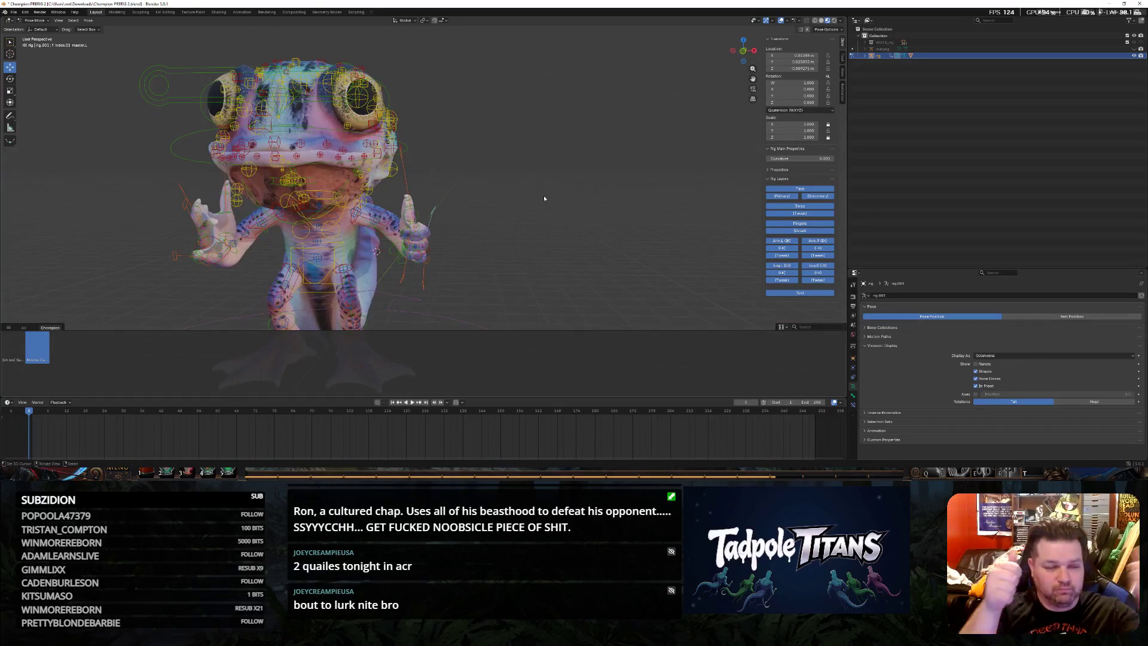
{"action": "scroll", "coordinate": [543, 194], "scroll_direction": "up", "scroll_amount": 2}
{"action": "scroll", "coordinate": [538, 202], "scroll_direction": "up", "scroll_amount": 2}
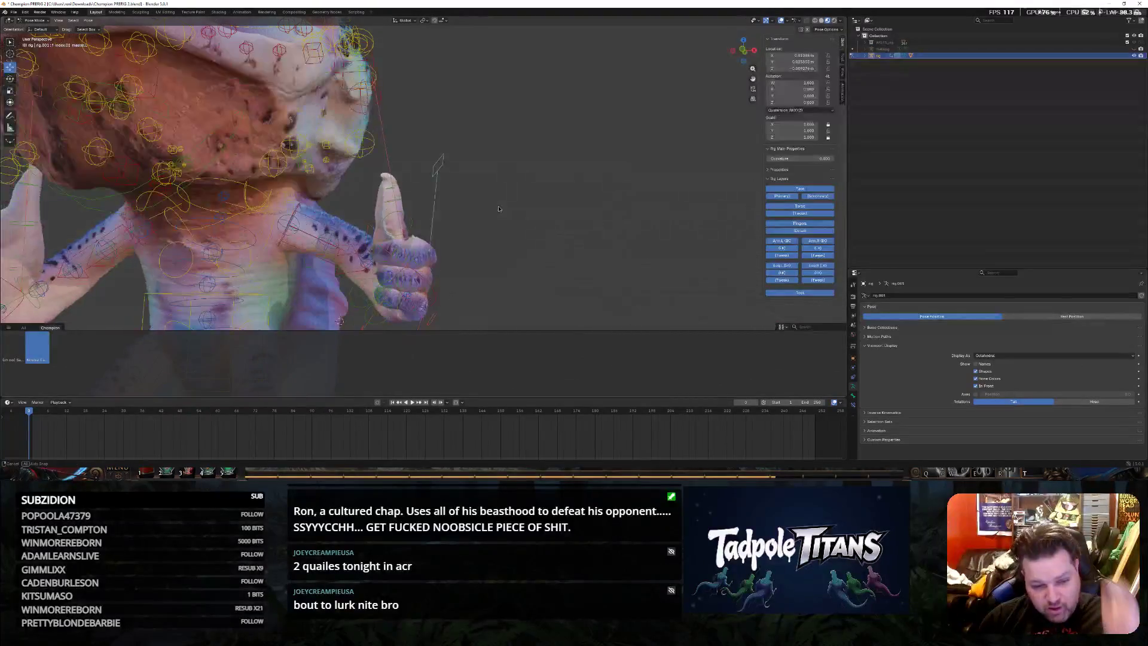
{"action": "scroll", "coordinate": [527, 214], "scroll_direction": "up", "scroll_amount": 1}
Scale up the thumbs-up hand's control bone so its fingers curl tighter, checking from the side
{"action": "left_click", "coordinate": [435, 292]}
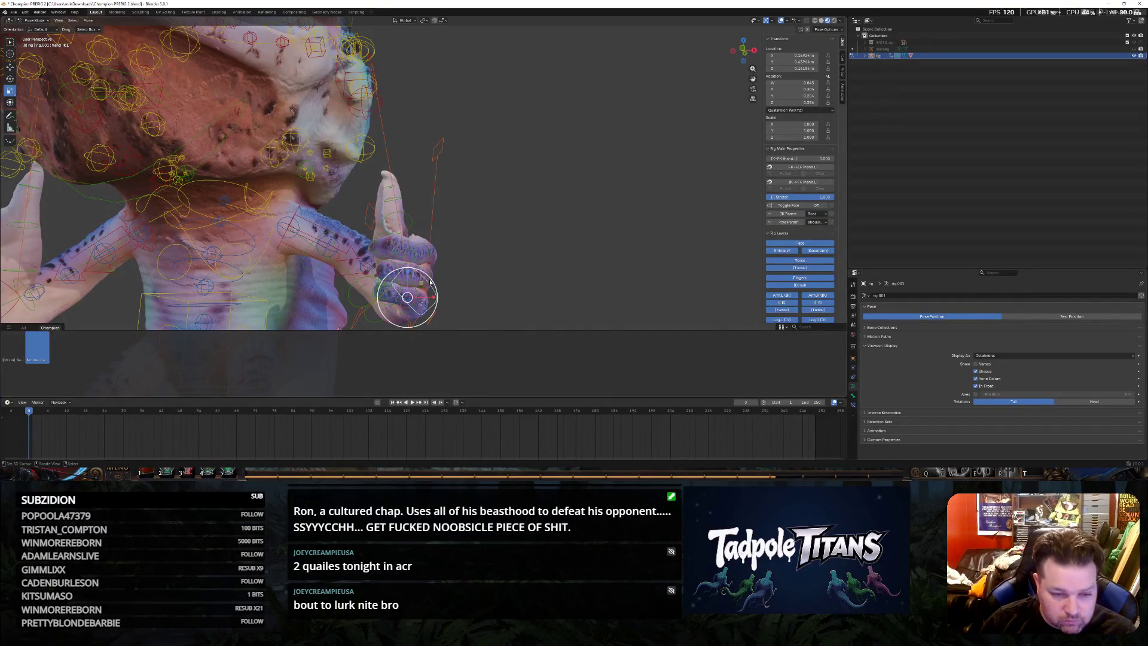
{"action": "key", "text": "s"}
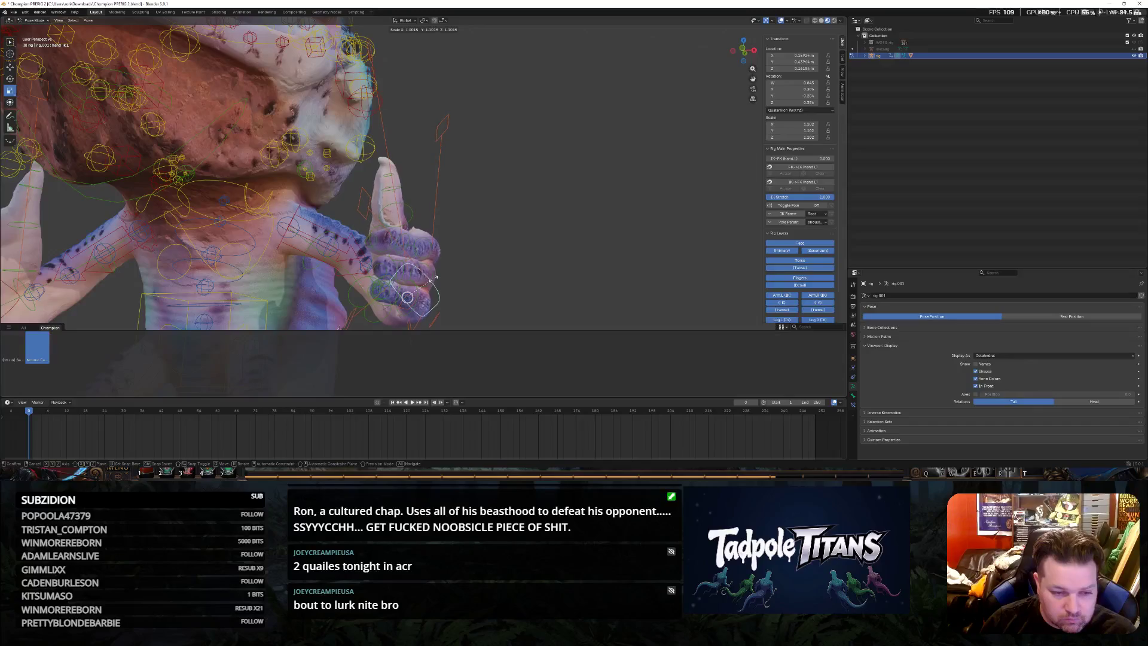
{"action": "left_click", "coordinate": [422, 269]}
{"action": "scroll", "coordinate": [591, 230], "scroll_direction": "down", "scroll_amount": 5}
{"action": "middle_click_drag", "start_coordinate": [591, 230], "coordinate": [587, 247]}
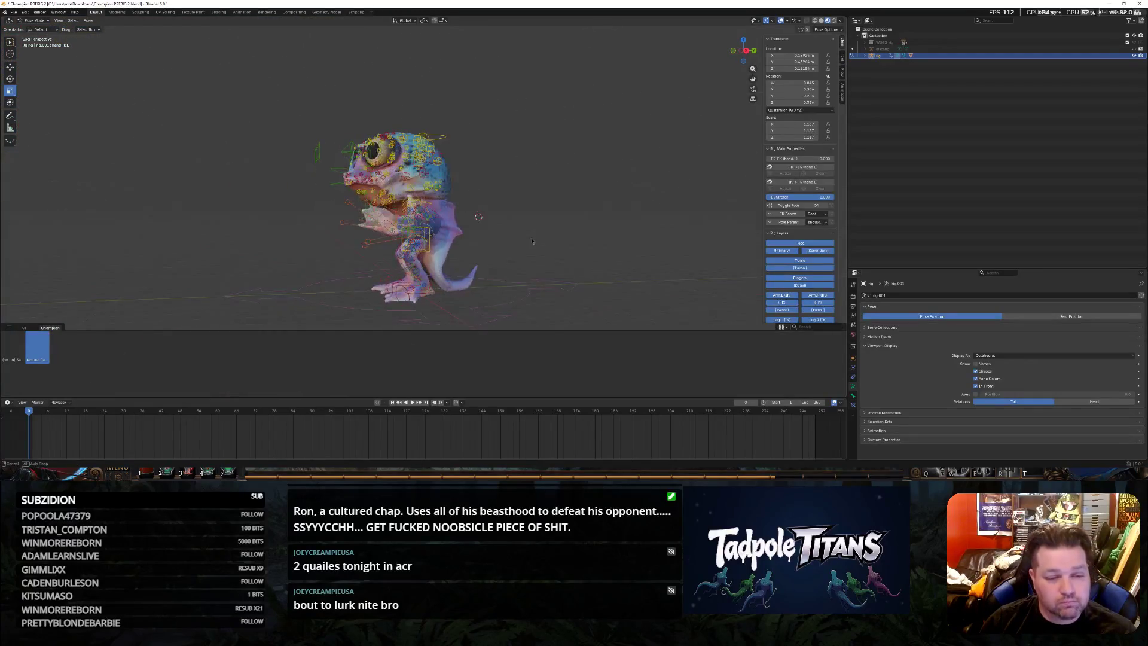
{"action": "scroll", "coordinate": [587, 247], "scroll_direction": "up", "scroll_amount": 5}
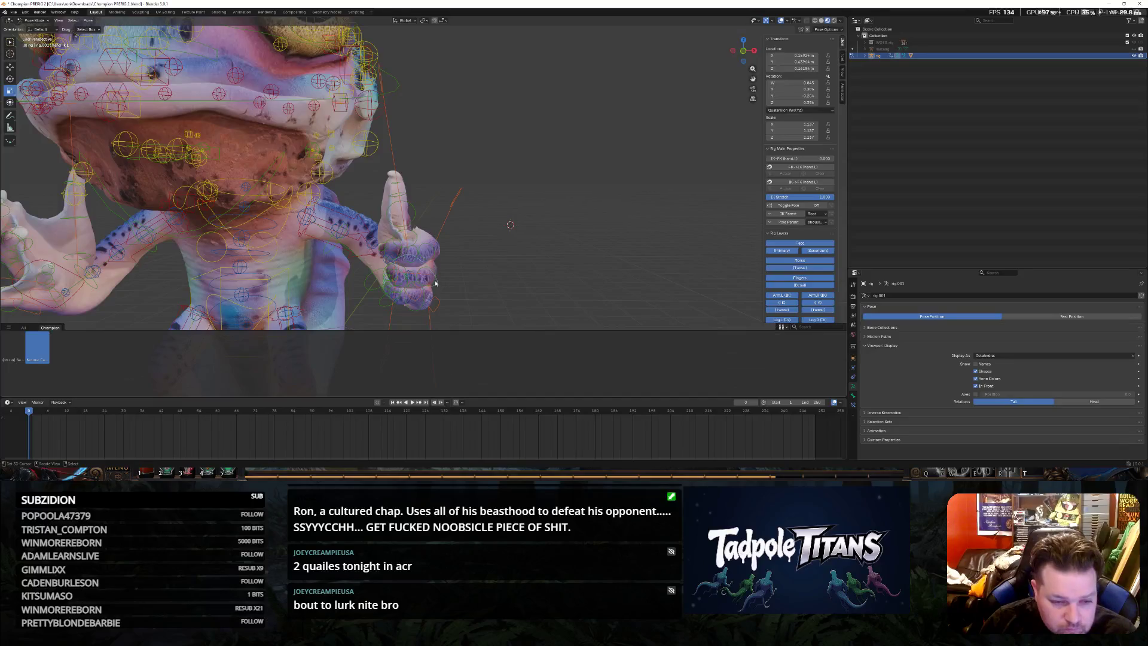
{"action": "middle_click_drag", "start_coordinate": [435, 283], "coordinate": [422, 287]}
{"action": "middle_click_drag", "start_coordinate": [468, 248], "coordinate": [433, 260]}
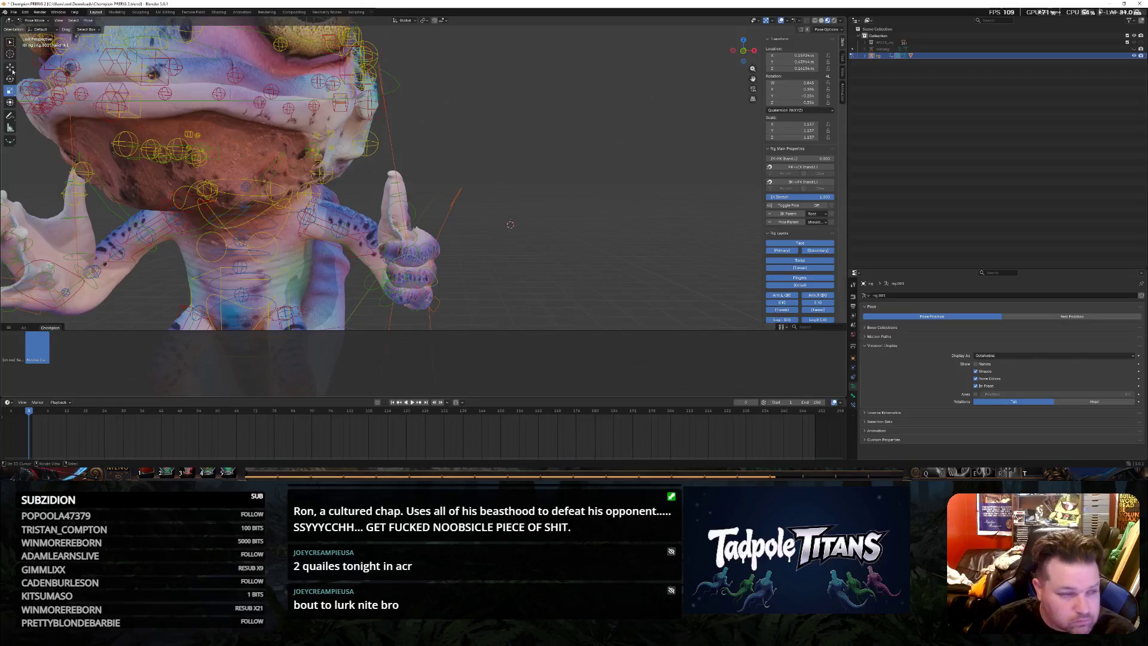
{"action": "scroll", "coordinate": [446, 211], "scroll_direction": "down", "scroll_amount": 5}
Scale the hand control up a second time for a fuller grip and review the whole frog
{"action": "mouse_move", "coordinate": [493, 270]}
{"action": "middle_mouse_down"}
{"action": "mouse_move", "coordinate": [520, 261]}
{"action": "mouse_move", "coordinate": [60, 114]}
{"action": "middle_mouse_up"}
{"action": "scroll", "coordinate": [521, 260], "scroll_direction": "up", "scroll_amount": 3}
{"action": "scroll", "coordinate": [537, 263], "scroll_direction": "up", "scroll_amount": 3}
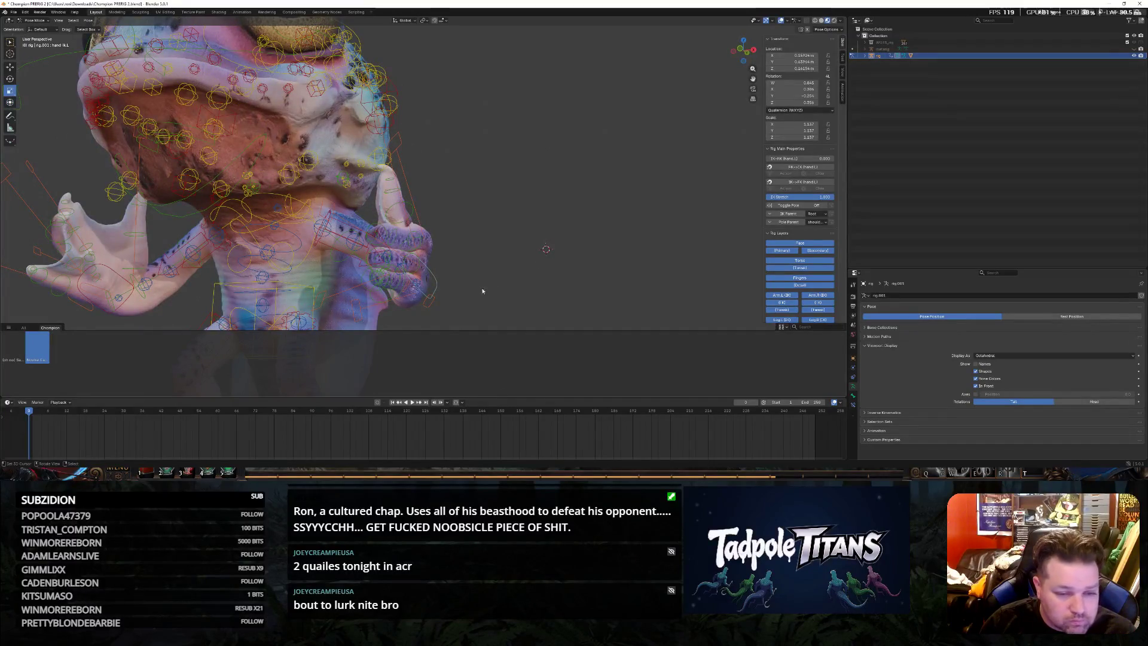
{"action": "key", "text": "s"}
{"action": "left_click", "coordinate": [597, 148]}
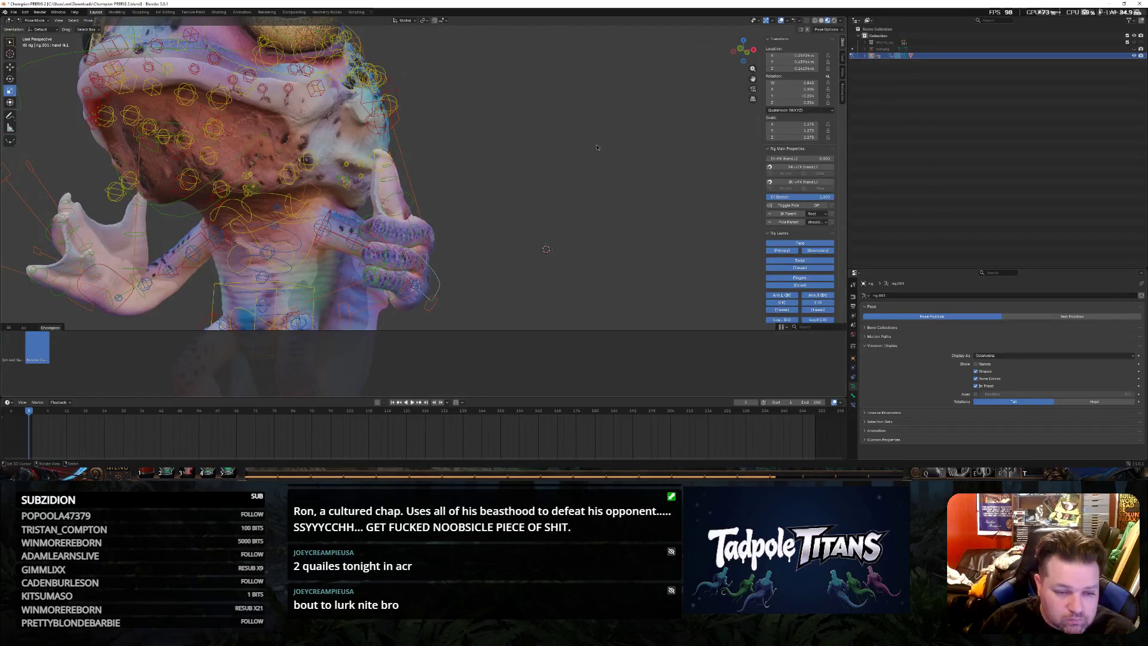
{"action": "scroll", "coordinate": [597, 148], "scroll_direction": "down", "scroll_amount": 5}
{"action": "middle_click_drag", "start_coordinate": [597, 147], "coordinate": [532, 180]}
{"action": "middle_click_drag", "start_coordinate": [515, 183], "coordinate": [598, 191]}
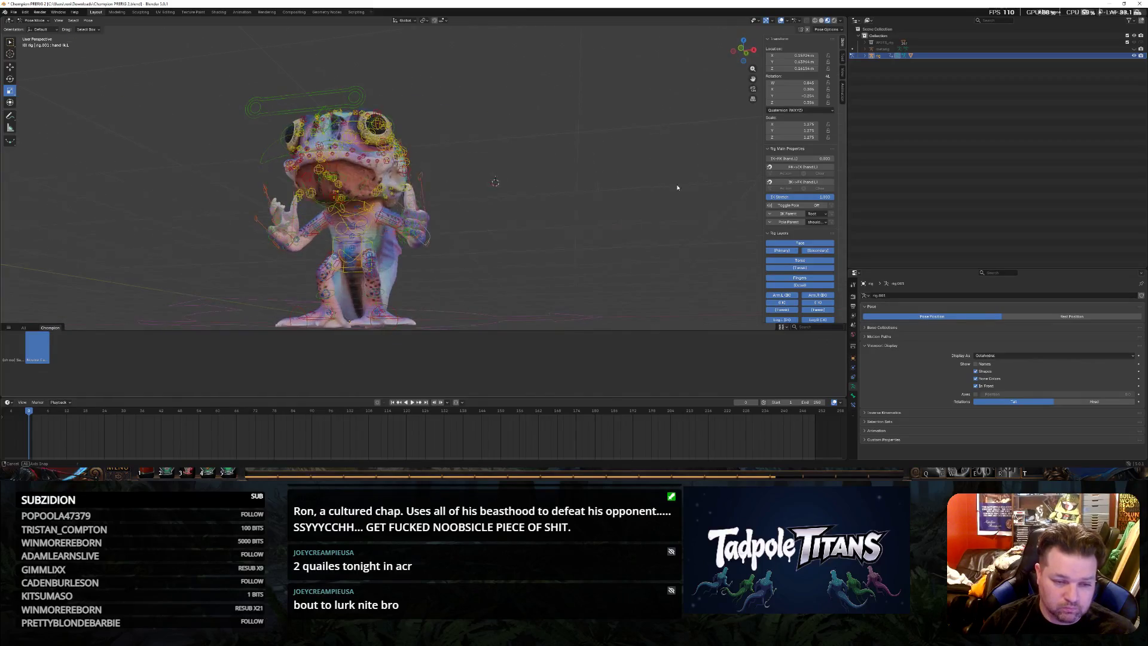
{"action": "scroll", "coordinate": [677, 186], "scroll_direction": "up", "scroll_amount": 5}
{"action": "mouse_move", "coordinate": [678, 187]}
{"action": "middle_mouse_down"}
{"action": "mouse_move", "coordinate": [493, 231]}
{"action": "mouse_move", "coordinate": [538, 230]}
{"action": "mouse_move", "coordinate": [397, 164]}
{"action": "middle_mouse_up"}
{"action": "scroll", "coordinate": [550, 224], "scroll_direction": "down", "scroll_amount": 5}
{"action": "scroll", "coordinate": [559, 235], "scroll_direction": "up", "scroll_amount": 5}
Rotate the thumb bone of the hand near the chin, then re-angle it further from a closer view
{"action": "left_click", "coordinate": [374, 155]}
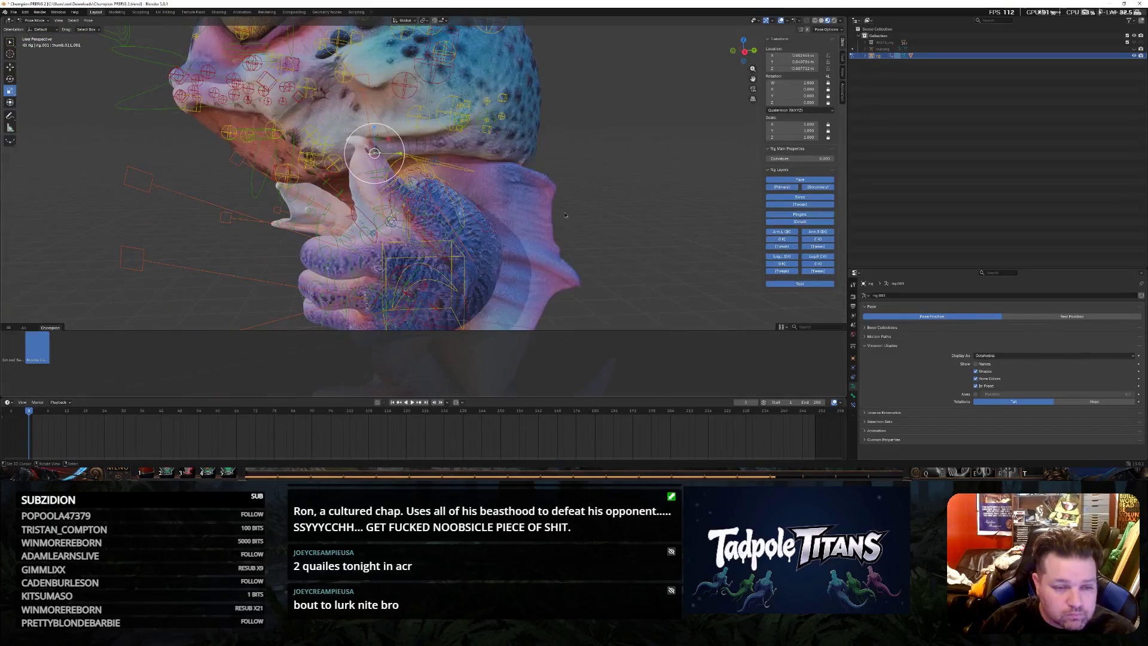
{"action": "scroll", "coordinate": [559, 205], "scroll_direction": "up", "scroll_amount": 5}
{"action": "middle_click_drag", "start_coordinate": [559, 205], "coordinate": [568, 226]}
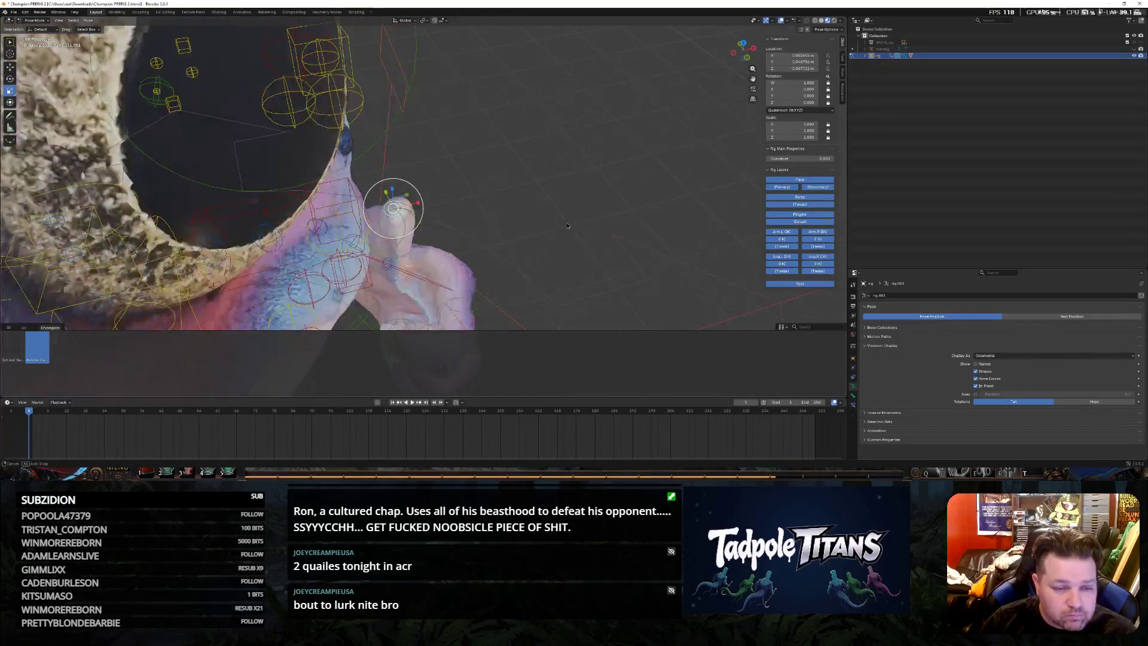
{"action": "middle_click_drag", "start_coordinate": [474, 181], "coordinate": [308, 219]}
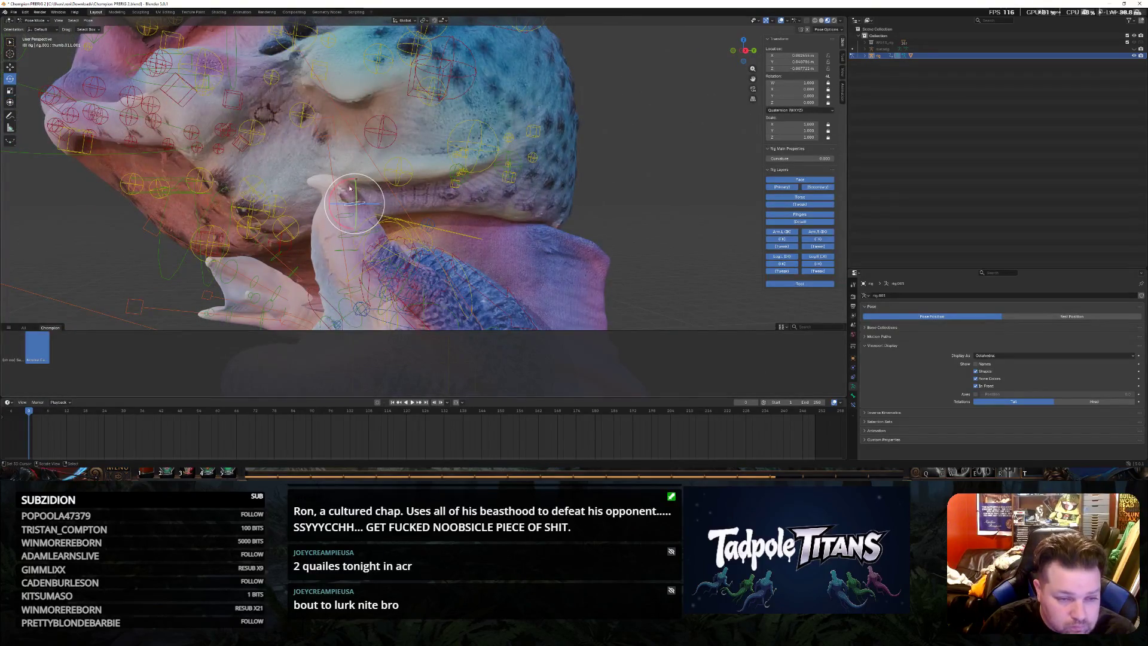
{"action": "key", "text": "r"}
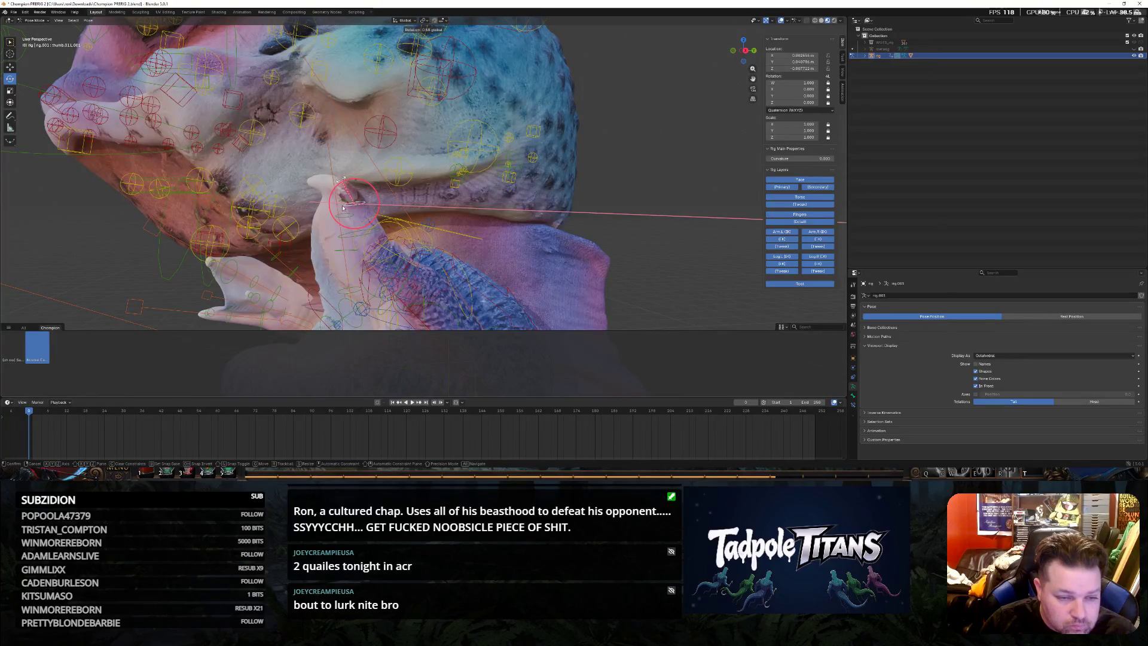
{"action": "left_click", "coordinate": [346, 208]}
{"action": "middle_click_drag", "start_coordinate": [344, 218], "coordinate": [457, 233]}
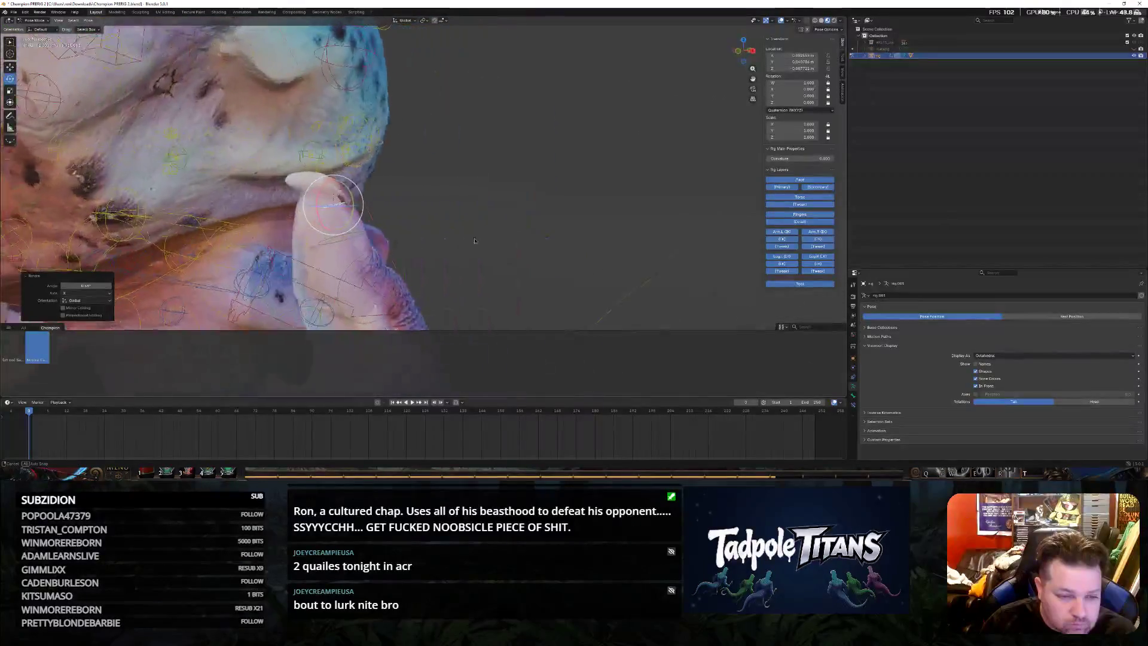
{"action": "middle_click_drag", "start_coordinate": [374, 230], "coordinate": [395, 223]}
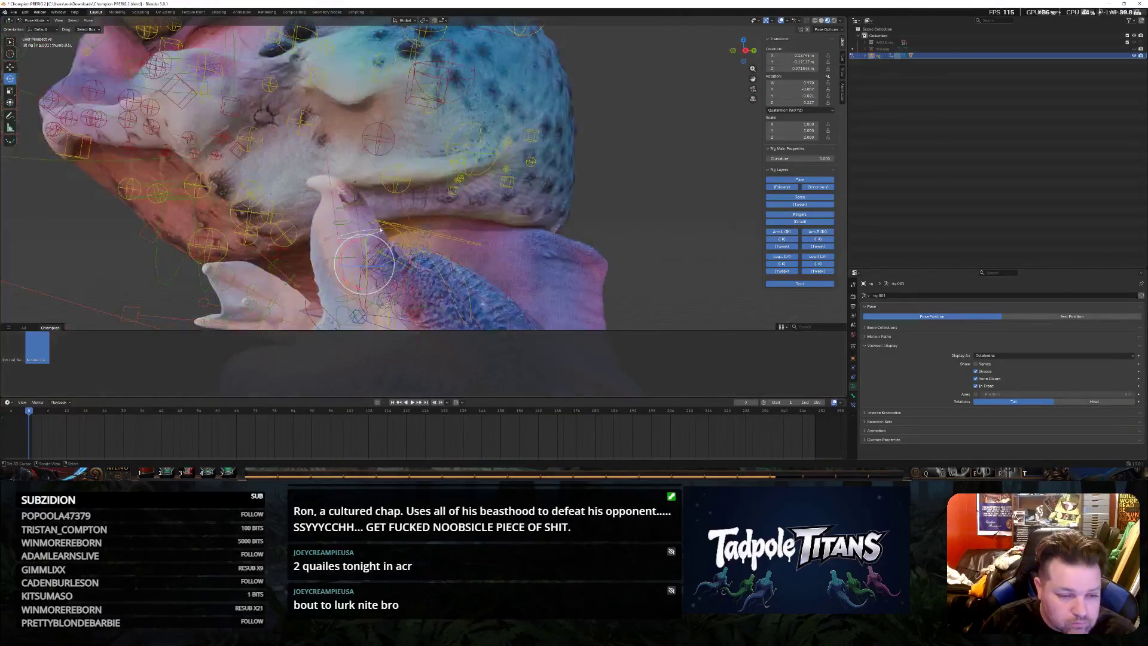
{"action": "left_click_drag", "start_coordinate": [351, 249], "coordinate": [356, 237]}
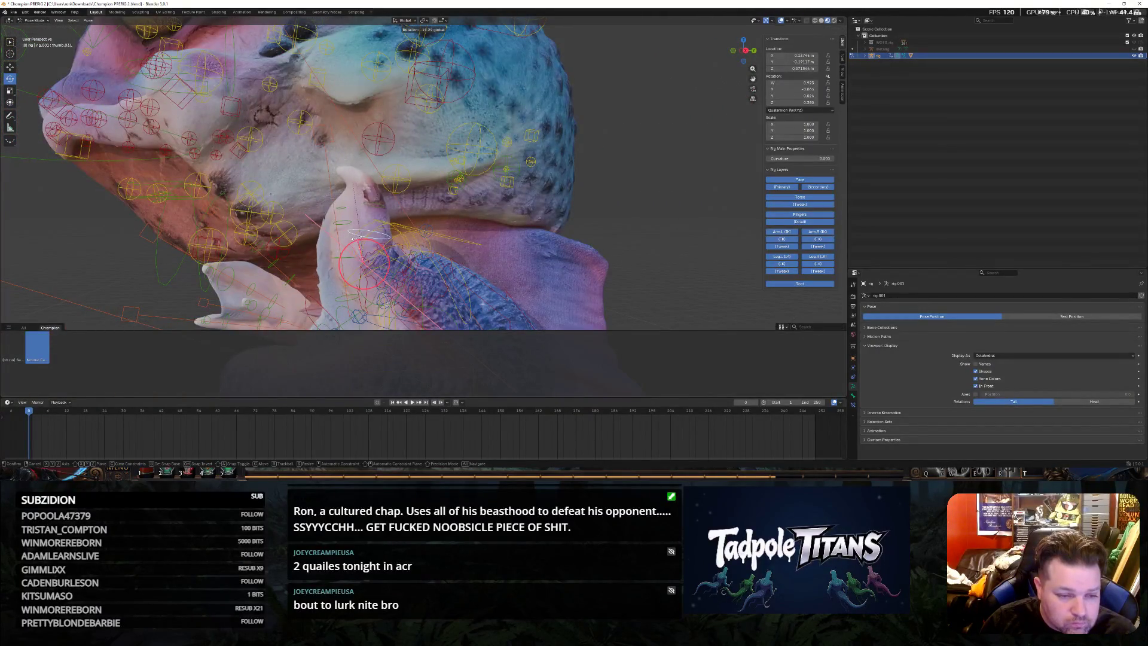
{"action": "left_click", "coordinate": [361, 236]}
From a front view of the frog, nudge a finger bone of the thumbs-up hand along X
{"action": "middle_click_drag", "start_coordinate": [362, 236], "coordinate": [534, 187]}
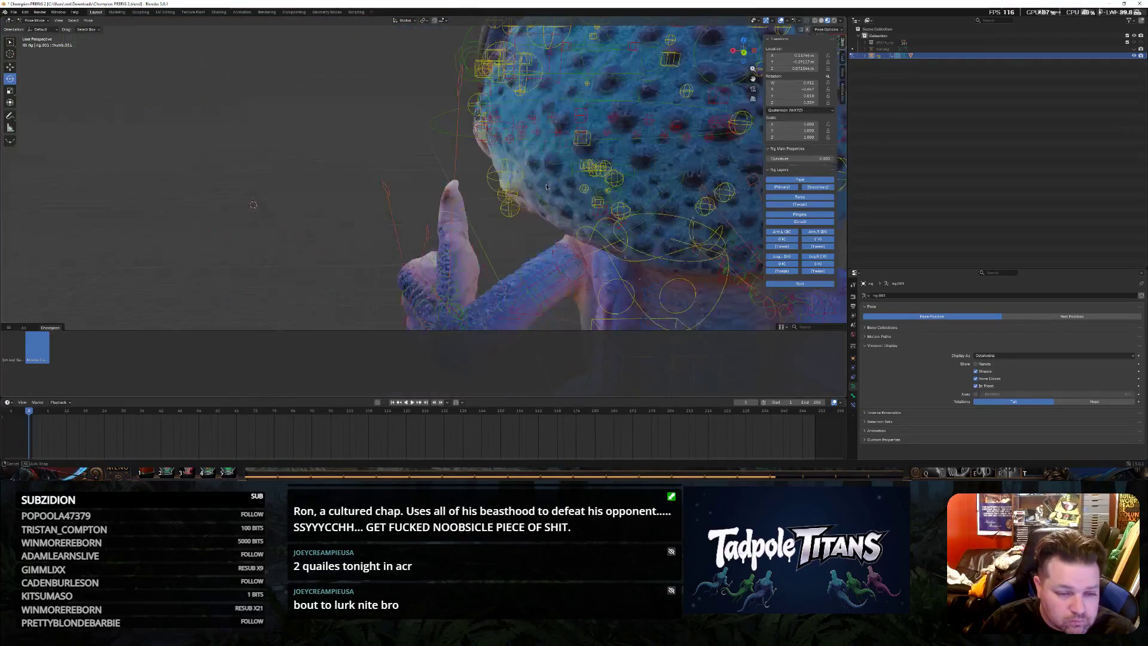
{"action": "key", "text": "KP_1"}
{"action": "scroll", "coordinate": [534, 187], "scroll_direction": "down", "scroll_amount": 4}
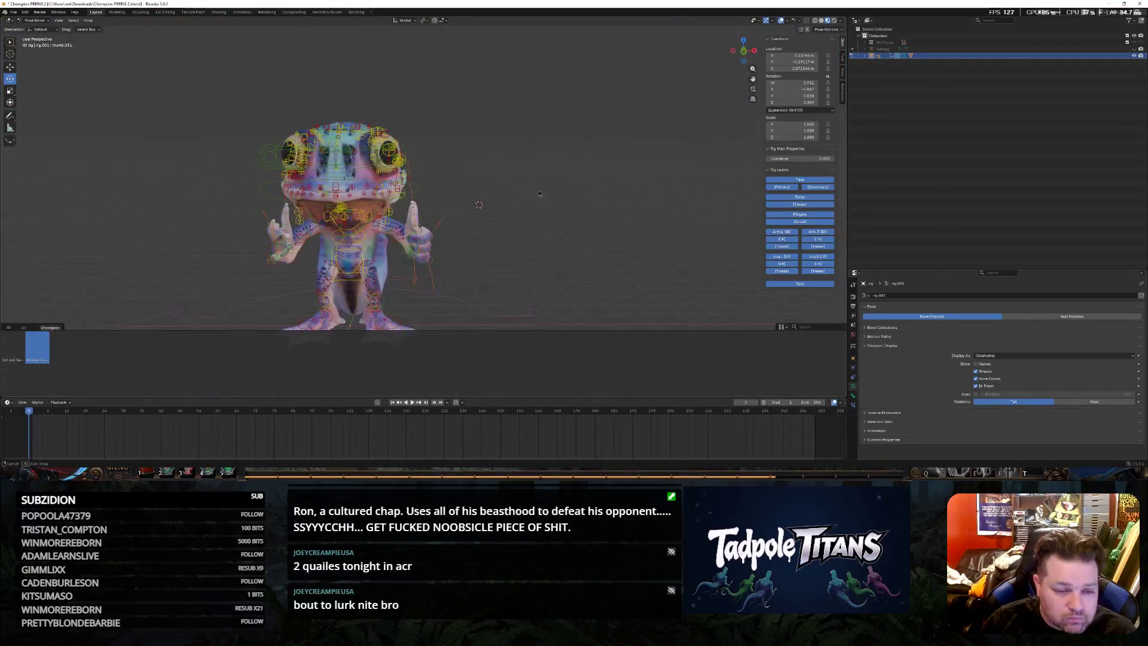
{"action": "middle_click_drag", "start_coordinate": [534, 189], "coordinate": [541, 203]}
{"action": "scroll", "coordinate": [547, 217], "scroll_direction": "up", "scroll_amount": 2}
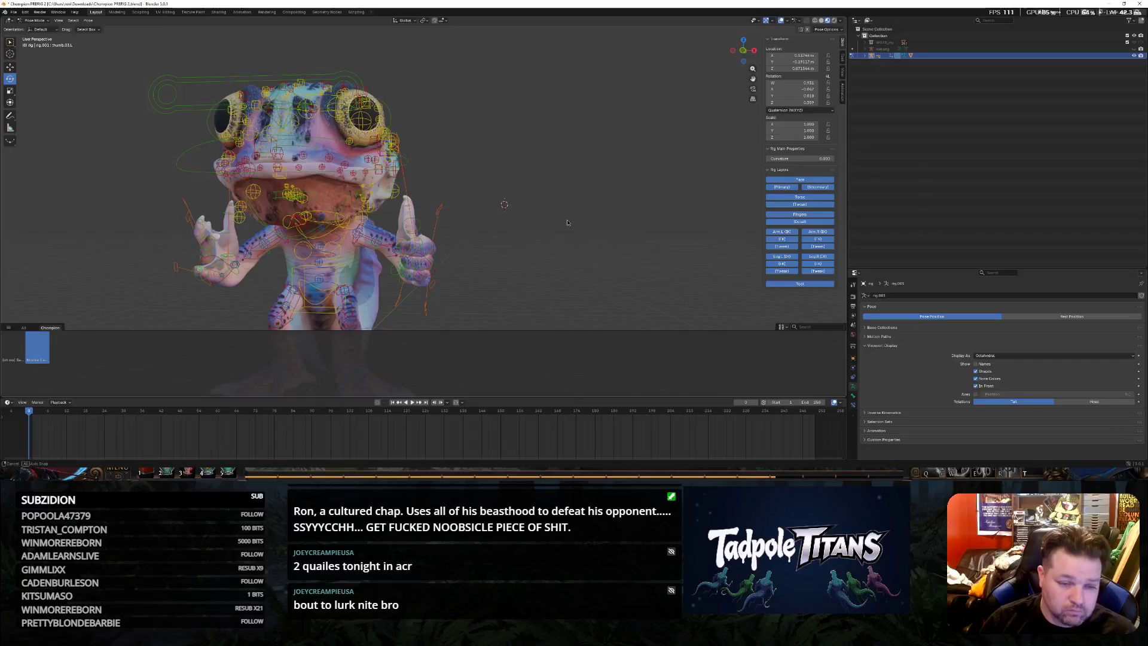
{"action": "scroll", "coordinate": [567, 221], "scroll_direction": "up", "scroll_amount": 2}
{"action": "scroll", "coordinate": [145, 171], "scroll_direction": "up", "scroll_amount": 2}
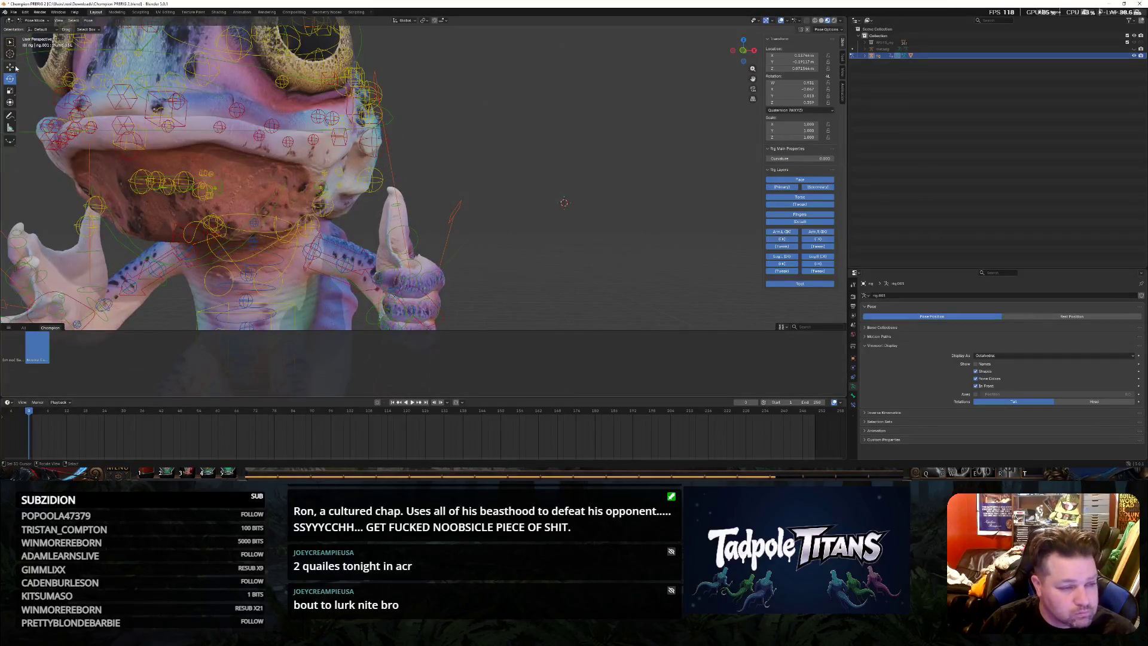
{"action": "left_click", "coordinate": [415, 239]}
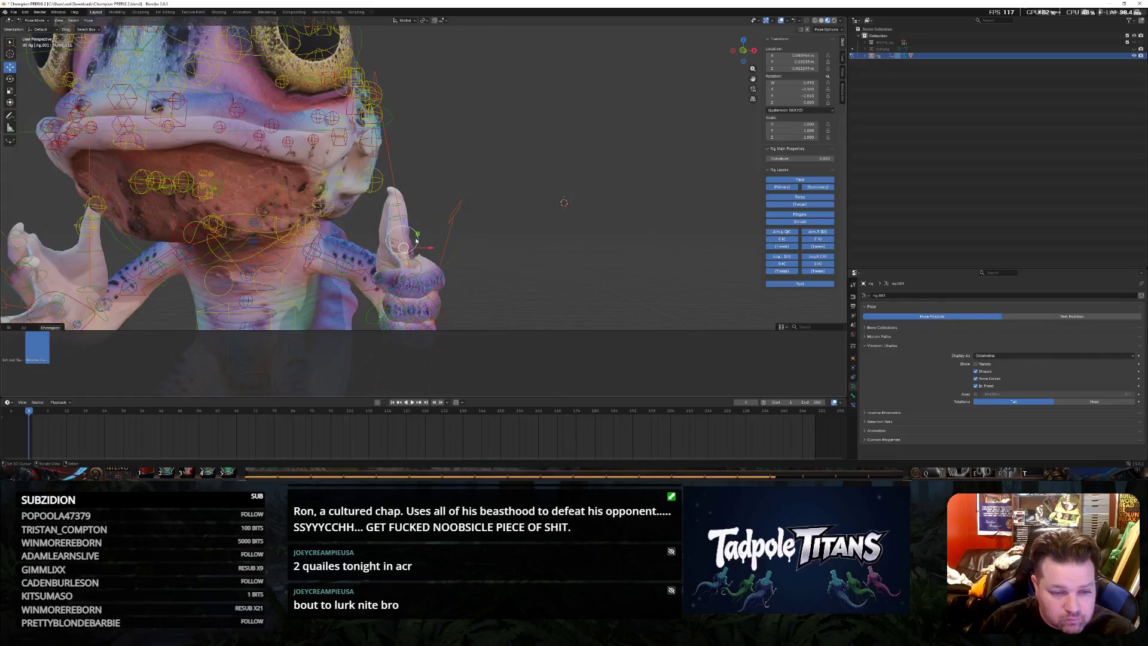
{"action": "key", "text": "g"}
{"action": "key", "text": "x"}
{"action": "key", "text": "Escape"}
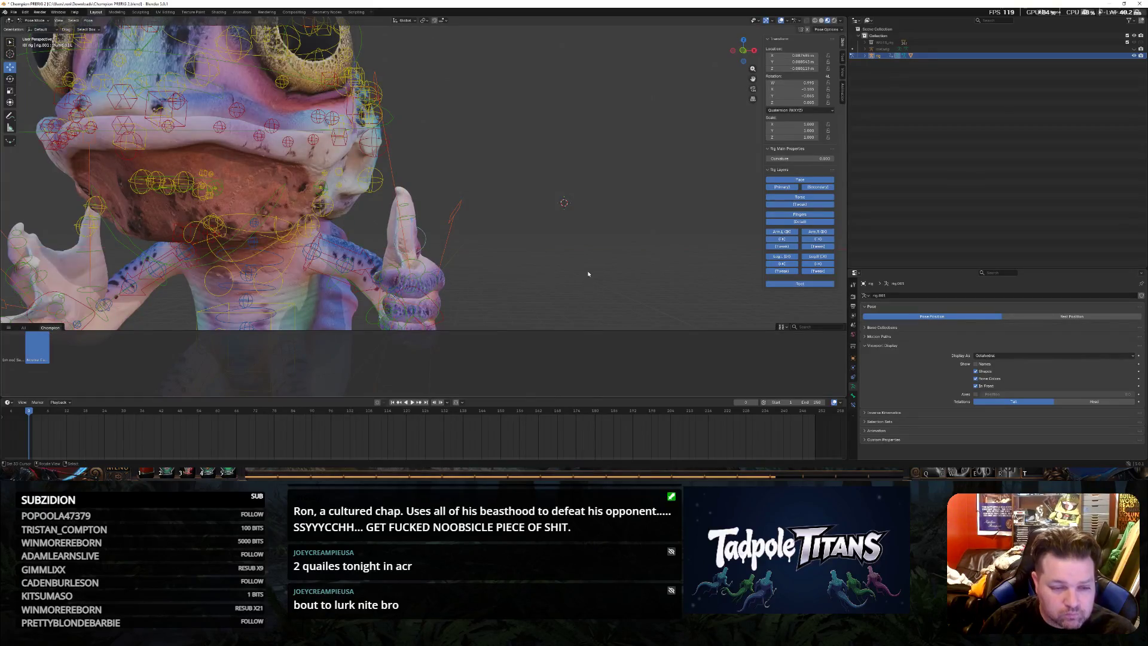
{"action": "scroll", "coordinate": [563, 202], "scroll_direction": "down", "scroll_amount": 5}
{"action": "mouse_move", "coordinate": [584, 269]}
{"action": "middle_mouse_down"}
{"action": "mouse_move", "coordinate": [497, 248]}
{"action": "mouse_move", "coordinate": [589, 238]}
{"action": "mouse_move", "coordinate": [499, 234]}
{"action": "middle_mouse_up"}
{"action": "scroll", "coordinate": [589, 240], "scroll_direction": "down", "scroll_amount": 3}
{"action": "scroll", "coordinate": [343, 220], "scroll_direction": "up", "scroll_amount": 5}
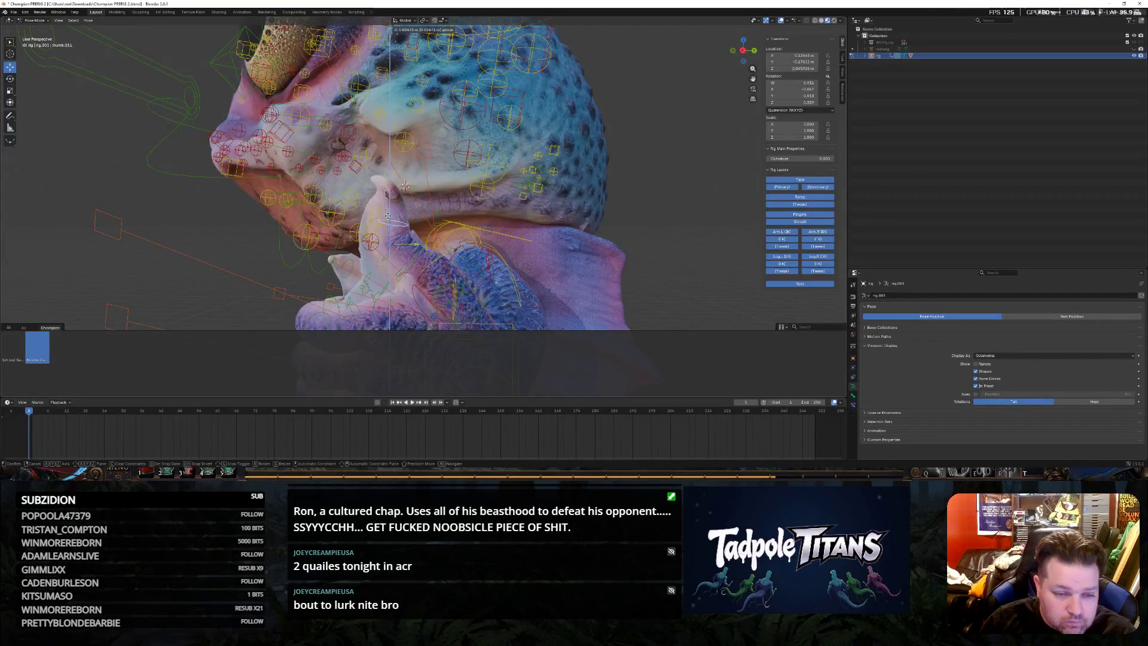
{"action": "scroll", "coordinate": [578, 252], "scroll_direction": "down", "scroll_amount": 5}
Move the hand bone near the chin sideways along X so it sits closer under the mouth
{"action": "mouse_move", "coordinate": [553, 263]}
{"action": "middle_mouse_down"}
{"action": "mouse_move", "coordinate": [465, 267]}
{"action": "mouse_move", "coordinate": [468, 289]}
{"action": "mouse_move", "coordinate": [553, 321]}
{"action": "middle_mouse_up"}
{"action": "scroll", "coordinate": [464, 268], "scroll_direction": "up", "scroll_amount": 4}
{"action": "left_click", "coordinate": [451, 280]}
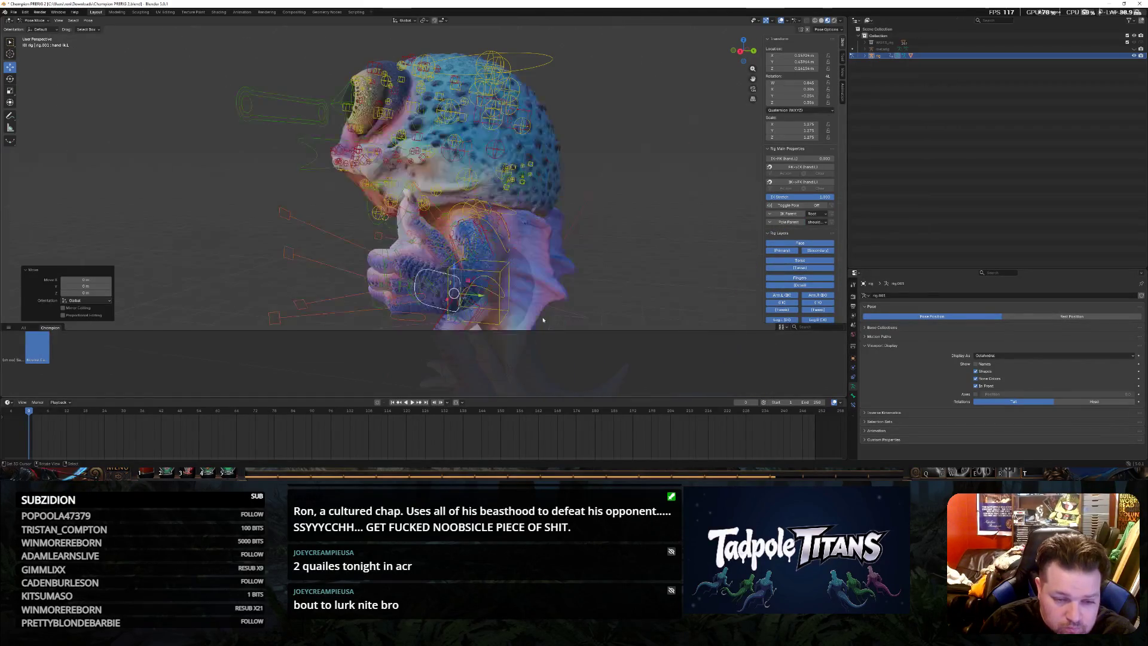
{"action": "key", "text": "g"}
{"action": "key", "text": "x"}
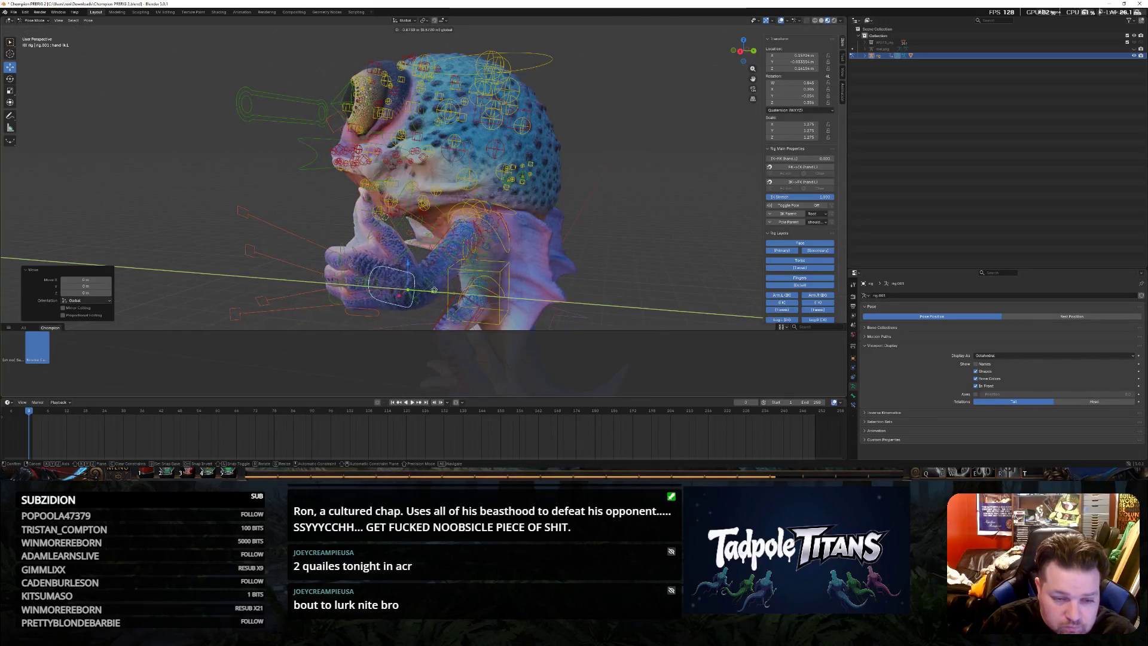
{"action": "key", "text": "Escape"}
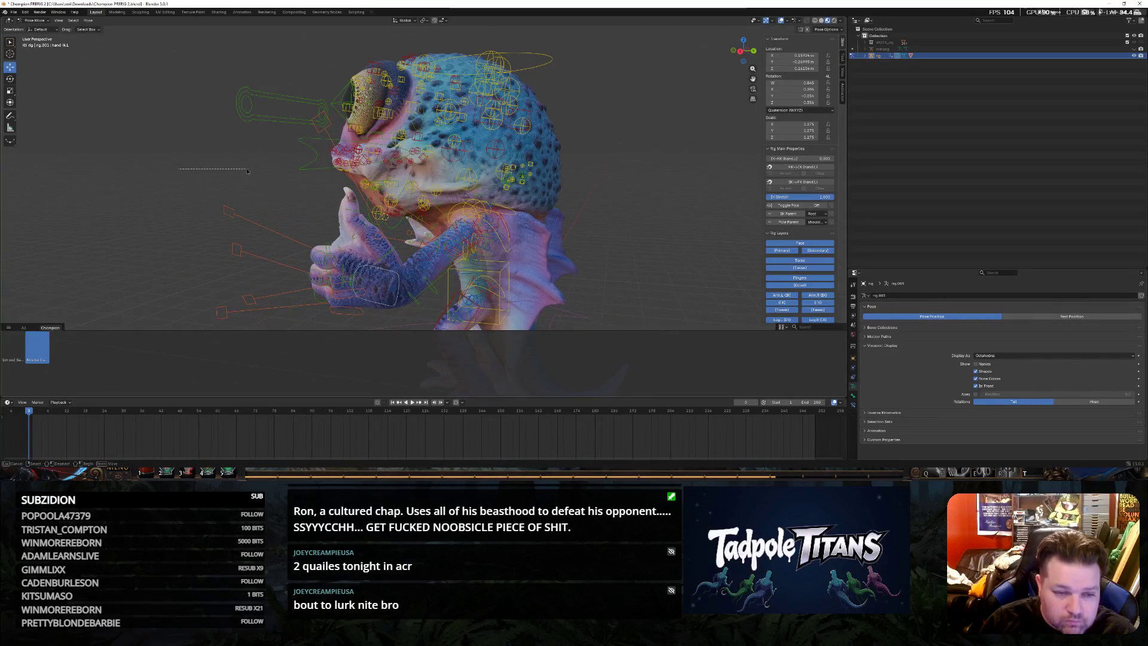
{"action": "middle_click_drag", "start_coordinate": [223, 180], "coordinate": [330, 180]}
{"action": "scroll", "coordinate": [330, 179], "scroll_direction": "down", "scroll_amount": 3}
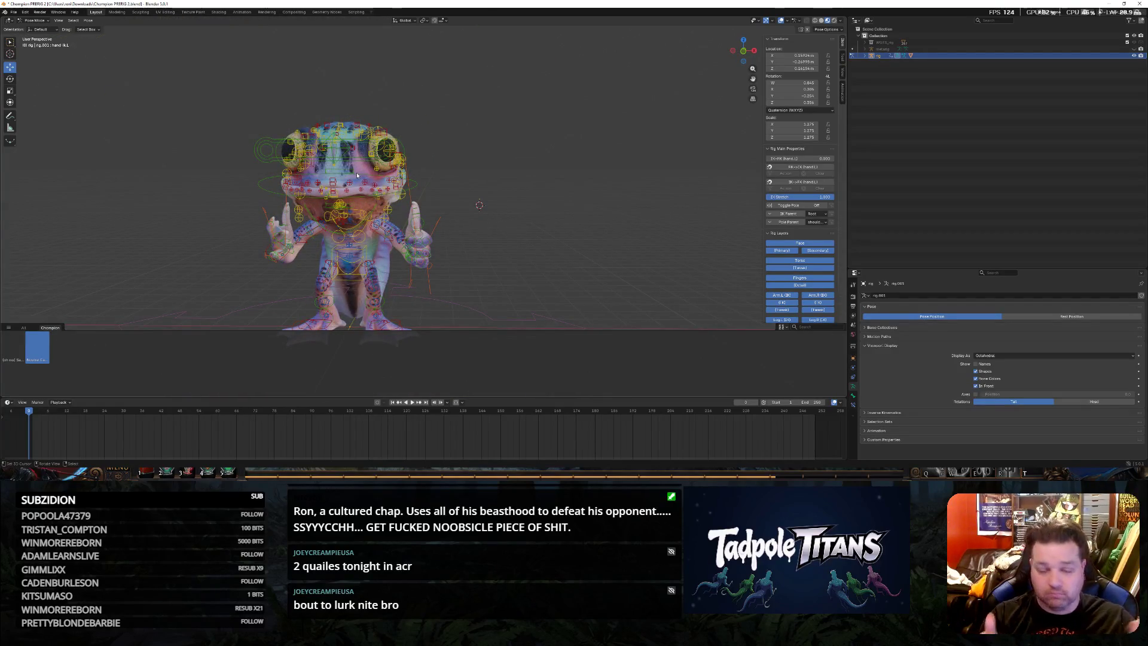
{"action": "scroll", "coordinate": [261, 214], "scroll_direction": "up", "scroll_amount": 3}
{"action": "scroll", "coordinate": [189, 241], "scroll_direction": "down", "scroll_amount": 3}
Close in on the curled hand and try a vertical move on a finger control, then cancel it
{"action": "mouse_move", "coordinate": [189, 241]}
{"action": "middle_mouse_down"}
{"action": "mouse_move", "coordinate": [175, 244]}
{"action": "mouse_move", "coordinate": [258, 228]}
{"action": "middle_mouse_up"}
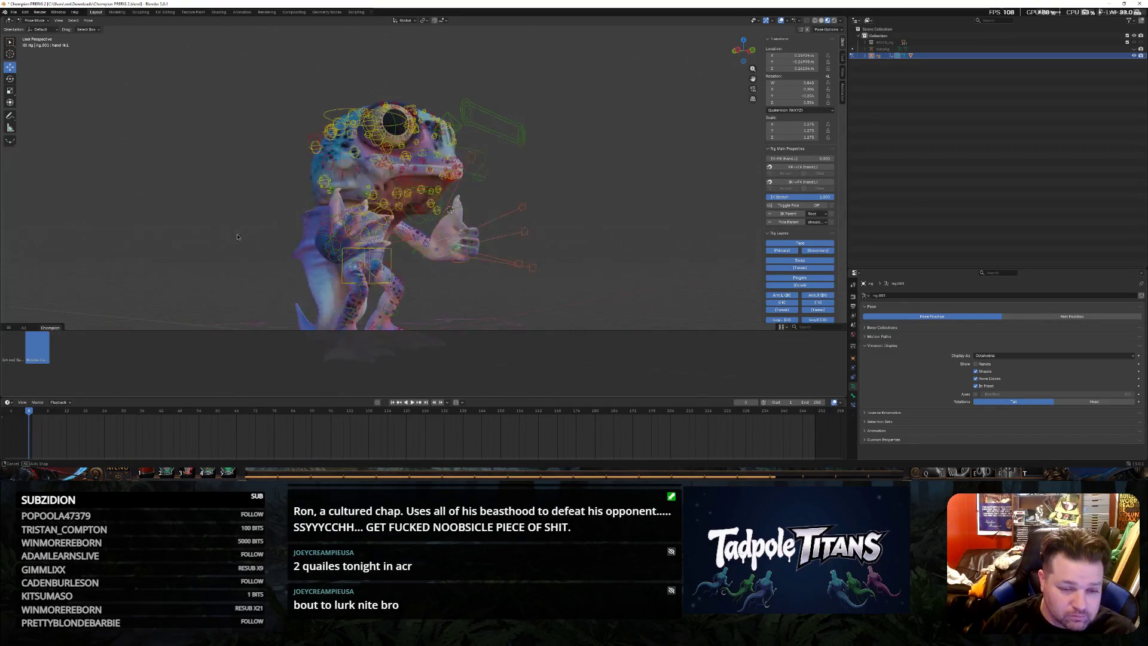
{"action": "scroll", "coordinate": [560, 264], "scroll_direction": "up", "scroll_amount": 4}
{"action": "middle_click_drag", "start_coordinate": [560, 265], "coordinate": [568, 295]}
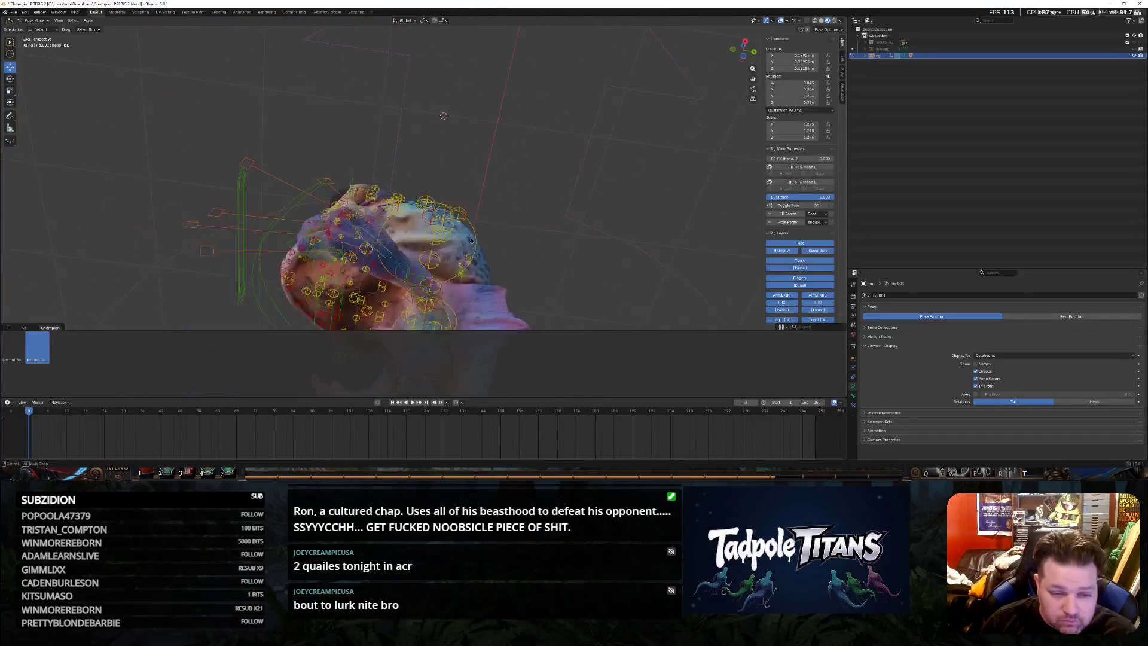
{"action": "mouse_move", "coordinate": [568, 295]}
{"action": "middle_mouse_down"}
{"action": "mouse_move", "coordinate": [569, 236]}
{"action": "mouse_move", "coordinate": [539, 286]}
{"action": "middle_mouse_up"}
{"action": "scroll", "coordinate": [580, 218], "scroll_direction": "up", "scroll_amount": 4}
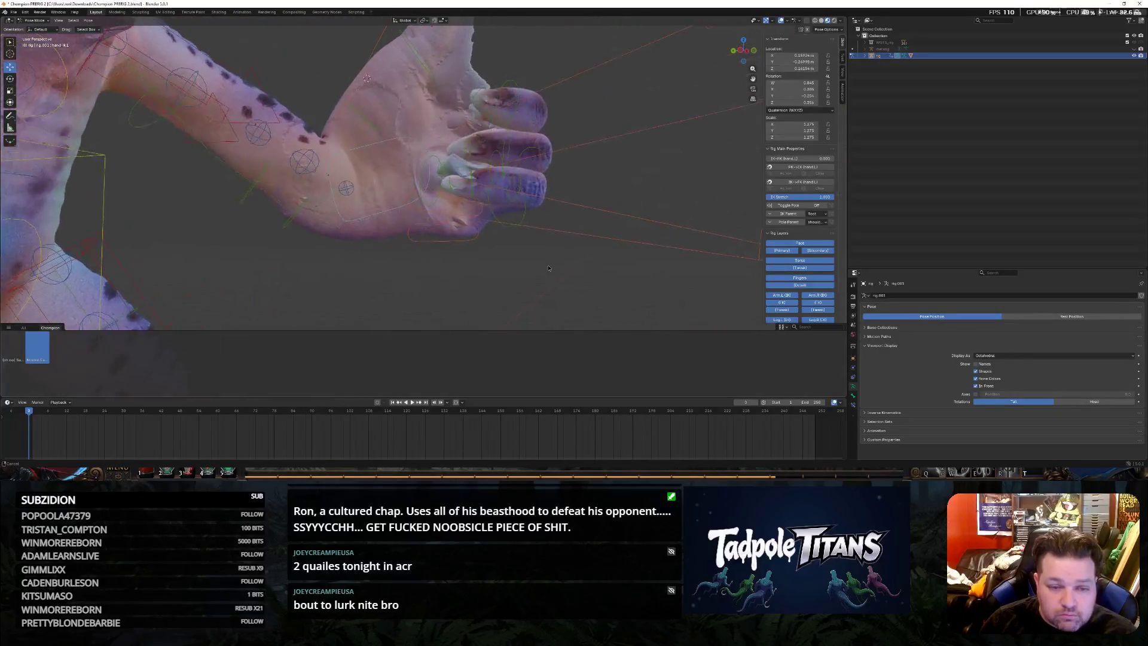
{"action": "left_click", "coordinate": [495, 269]}
{"action": "left_click", "coordinate": [395, 225]}
{"action": "key", "text": "g"}
{"action": "key", "text": "z"}
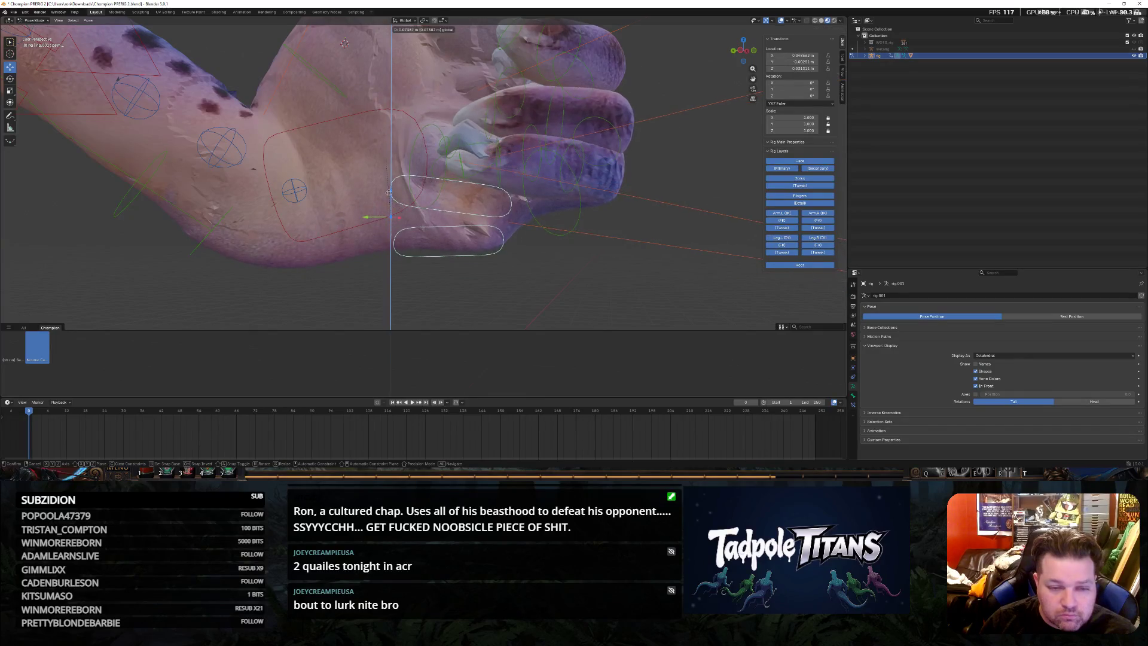
{"action": "key", "text": "Escape"}
After another cancelled try, lower the correct finger bone about 0.05 m along Z
{"action": "left_click", "coordinate": [535, 165]}
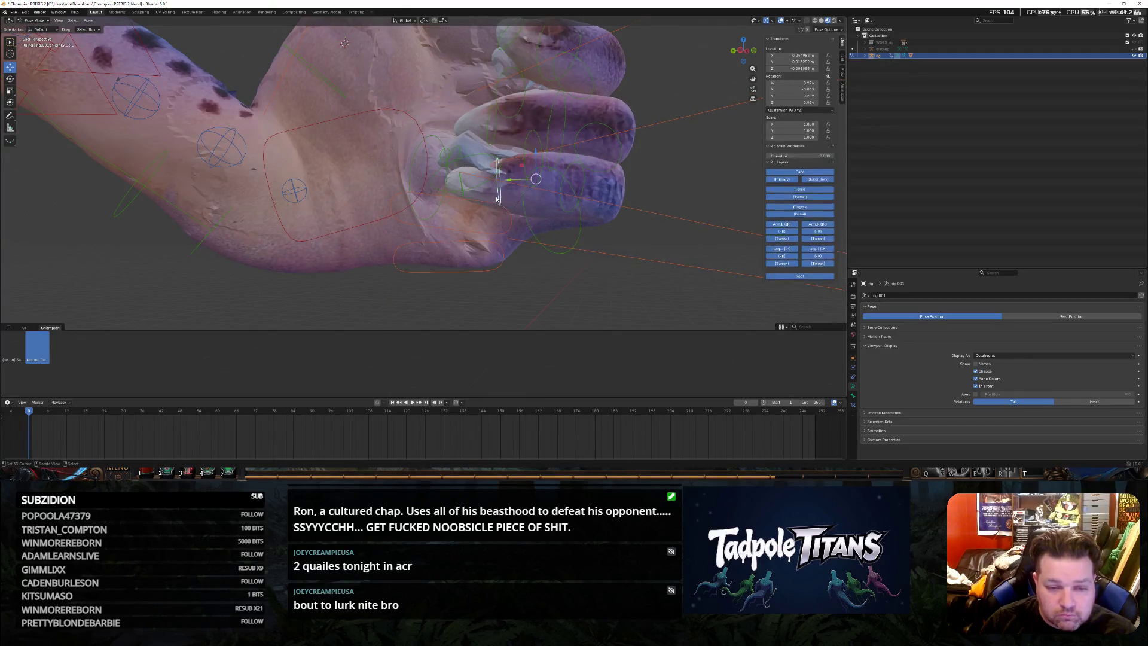
{"action": "key", "text": "g"}
{"action": "key", "text": "z"}
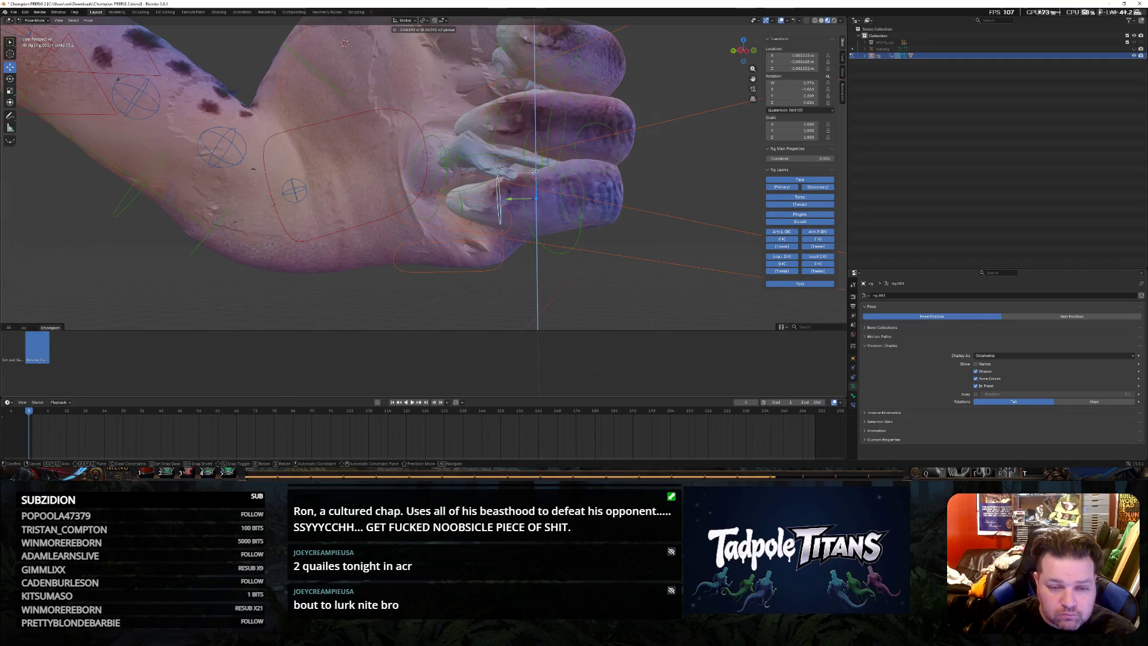
{"action": "key", "text": "Escape"}
{"action": "left_click", "coordinate": [582, 194]}
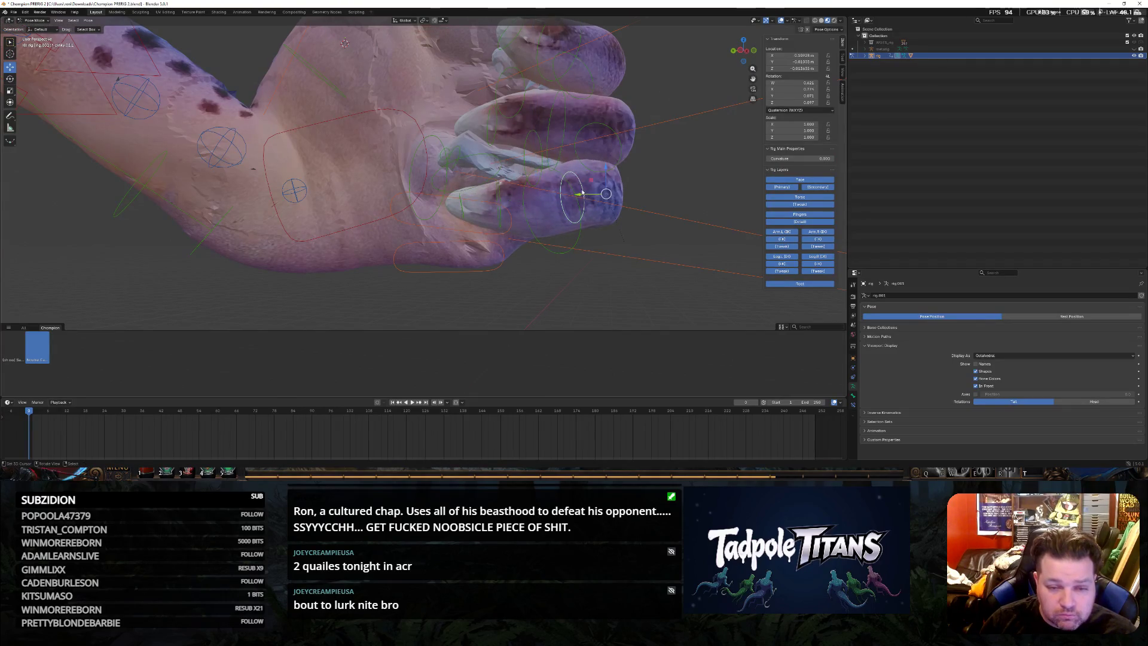
{"action": "key", "text": "g"}
{"action": "key", "text": "z"}
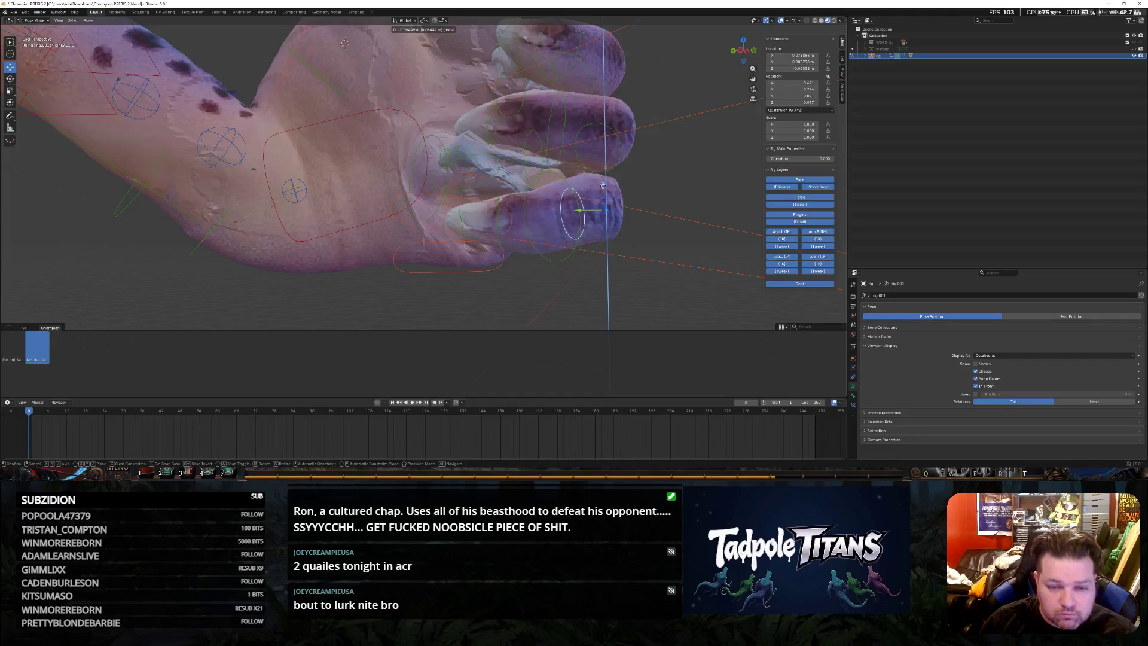
{"action": "left_click", "coordinate": [664, 250]}
{"action": "mouse_move", "coordinate": [664, 250]}
{"action": "middle_mouse_down"}
{"action": "mouse_move", "coordinate": [498, 241]}
{"action": "mouse_move", "coordinate": [556, 247]}
{"action": "mouse_move", "coordinate": [348, 281]}
{"action": "mouse_move", "coordinate": [392, 276]}
{"action": "middle_mouse_up"}
{"action": "scroll", "coordinate": [556, 246], "scroll_direction": "down", "scroll_amount": 5}
{"action": "scroll", "coordinate": [487, 256], "scroll_direction": "up", "scroll_amount": 2}
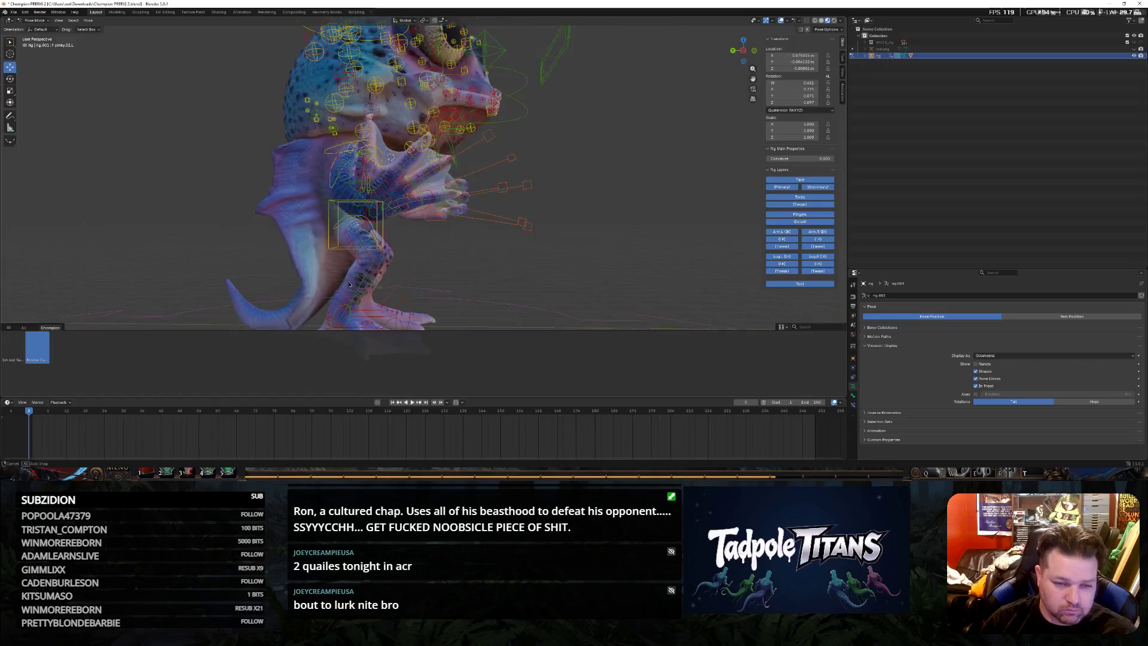
{"action": "scroll", "coordinate": [392, 277], "scroll_direction": "up", "scroll_amount": 4}
{"action": "scroll", "coordinate": [427, 279], "scroll_direction": "up", "scroll_amount": 2}
{"action": "scroll", "coordinate": [437, 280], "scroll_direction": "up", "scroll_amount": 2}
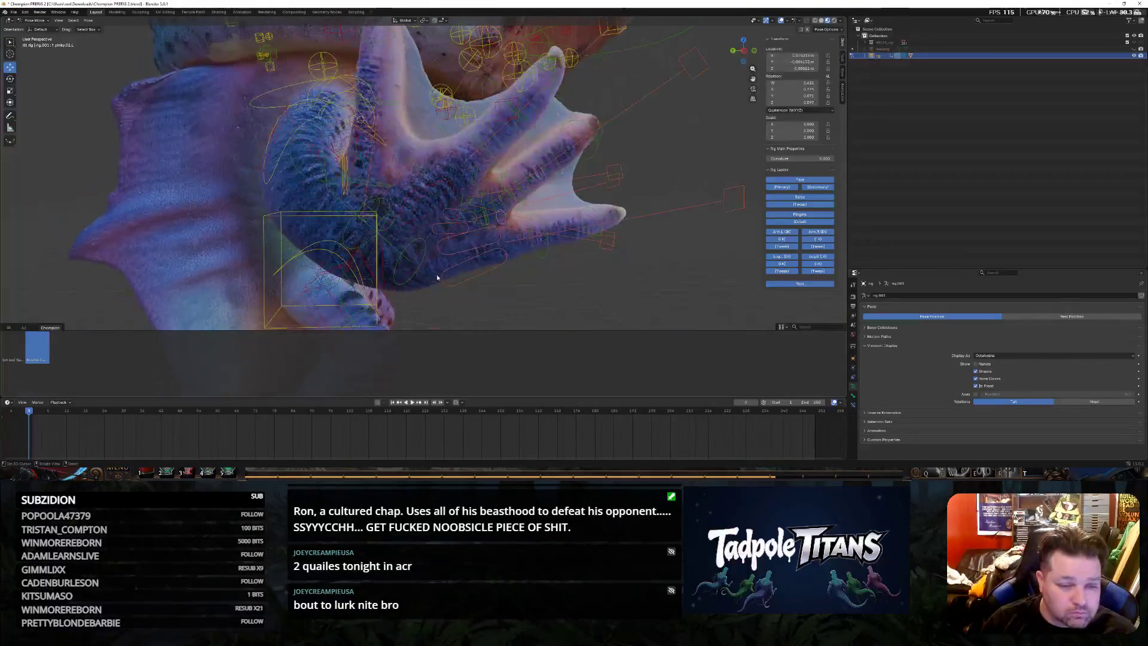
Rotate the open hand's control bone and shift it along Y toward the chin
{"action": "left_click", "coordinate": [456, 195]}
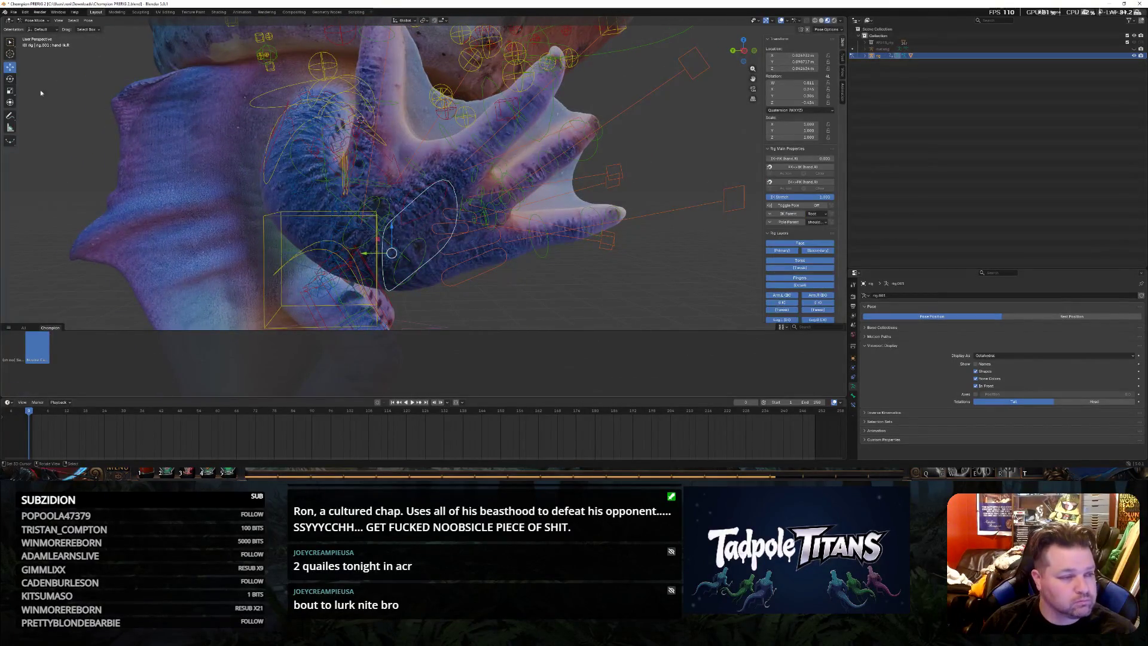
{"action": "key", "text": "r"}
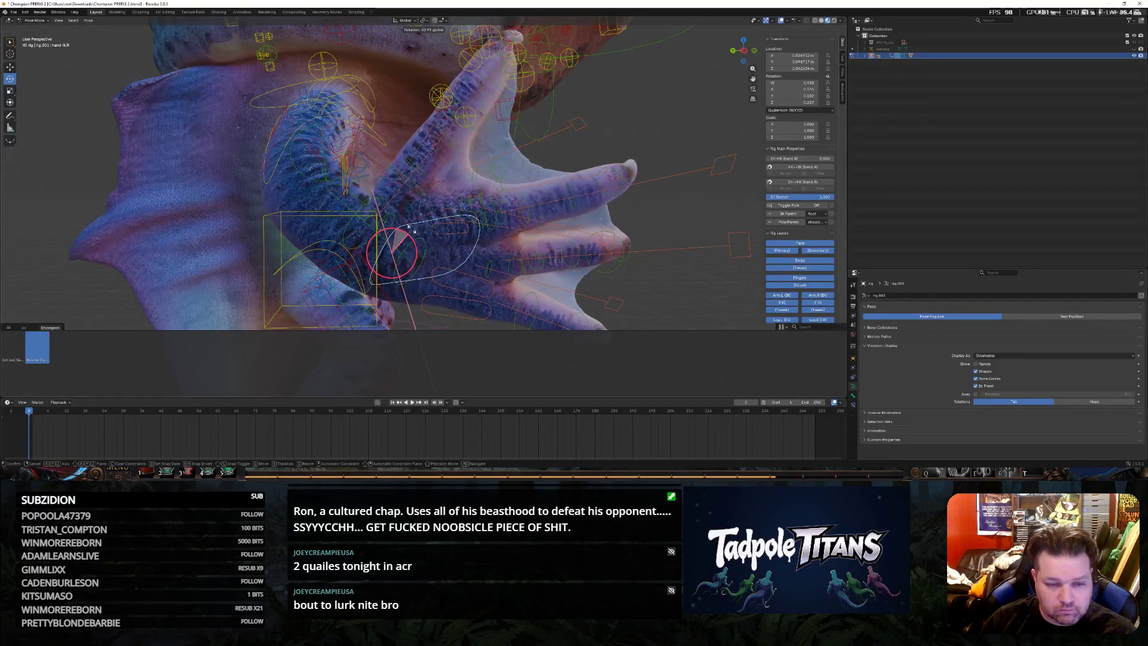
{"action": "left_click", "coordinate": [506, 265]}
{"action": "scroll", "coordinate": [506, 265], "scroll_direction": "down", "scroll_amount": 3}
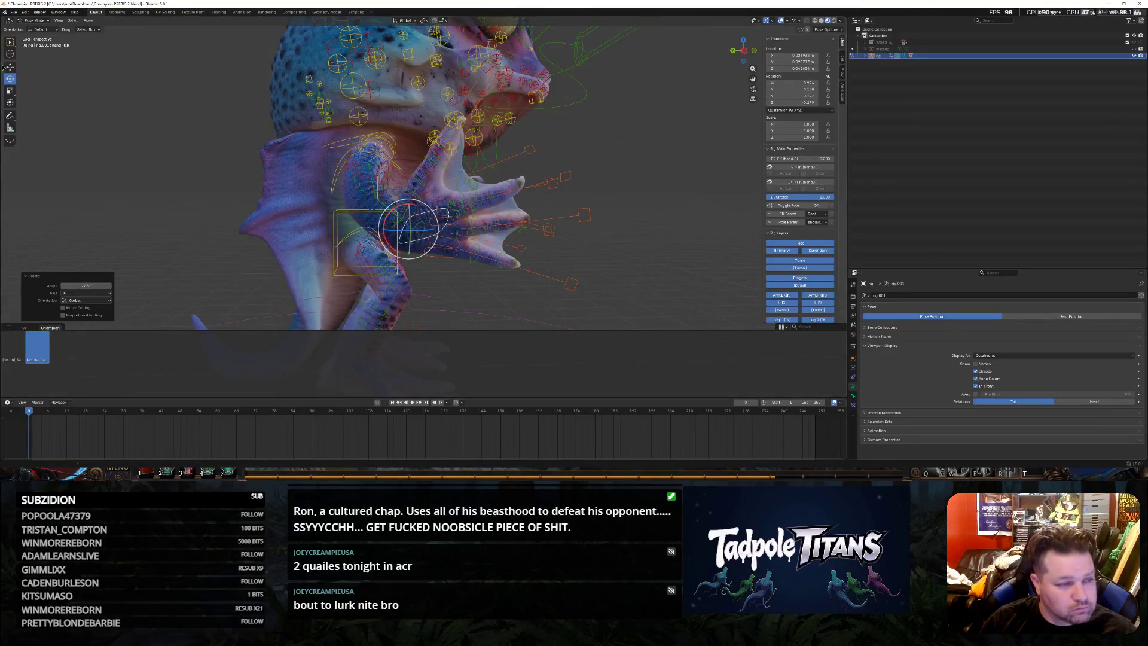
{"action": "scroll", "coordinate": [464, 264], "scroll_direction": "up", "scroll_amount": 3}
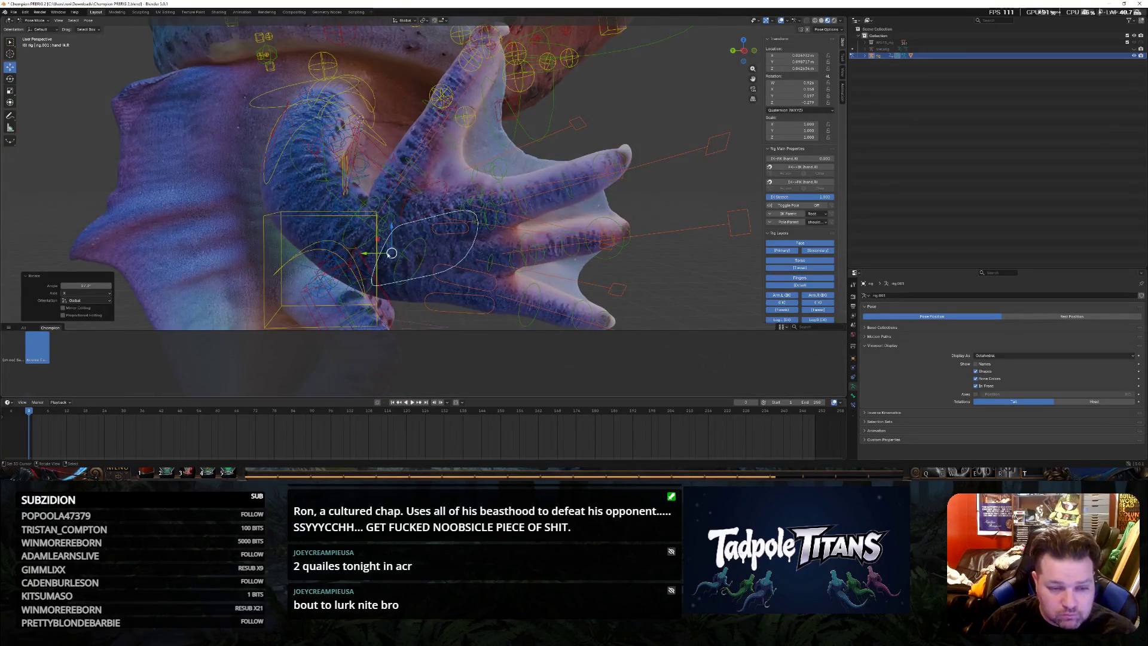
{"action": "key", "text": "g"}
{"action": "key", "text": "y"}
{"action": "left_click", "coordinate": [614, 265]}
{"action": "scroll", "coordinate": [614, 266], "scroll_direction": "down", "scroll_amount": 3}
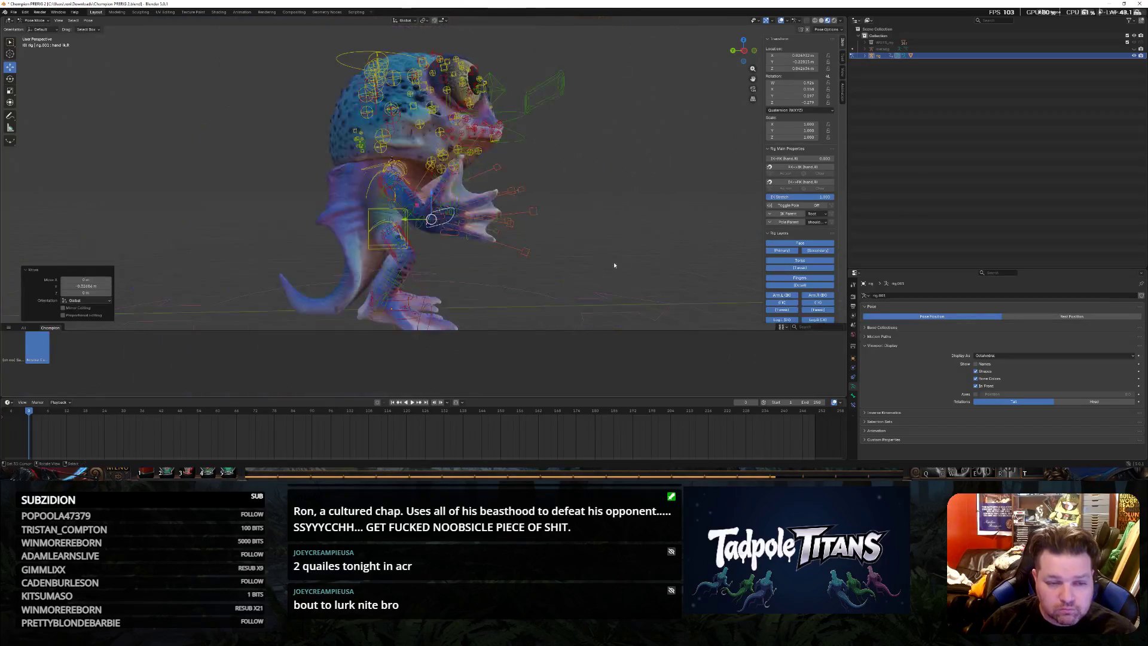
Rotate a bone of that hand so the curled fingers sit up near the chin, then select its neighbour
{"action": "middle_click_drag", "start_coordinate": [614, 266], "coordinate": [320, 265]}
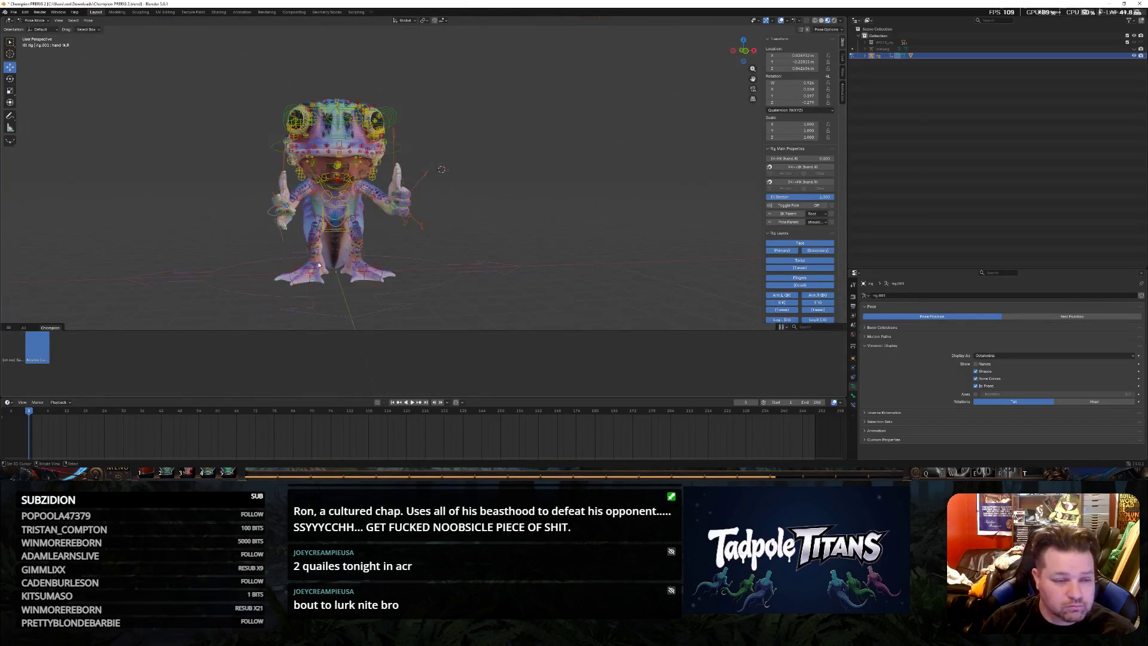
{"action": "scroll", "coordinate": [320, 263], "scroll_direction": "up", "scroll_amount": 3}
{"action": "middle_click_drag", "start_coordinate": [320, 263], "coordinate": [479, 241]}
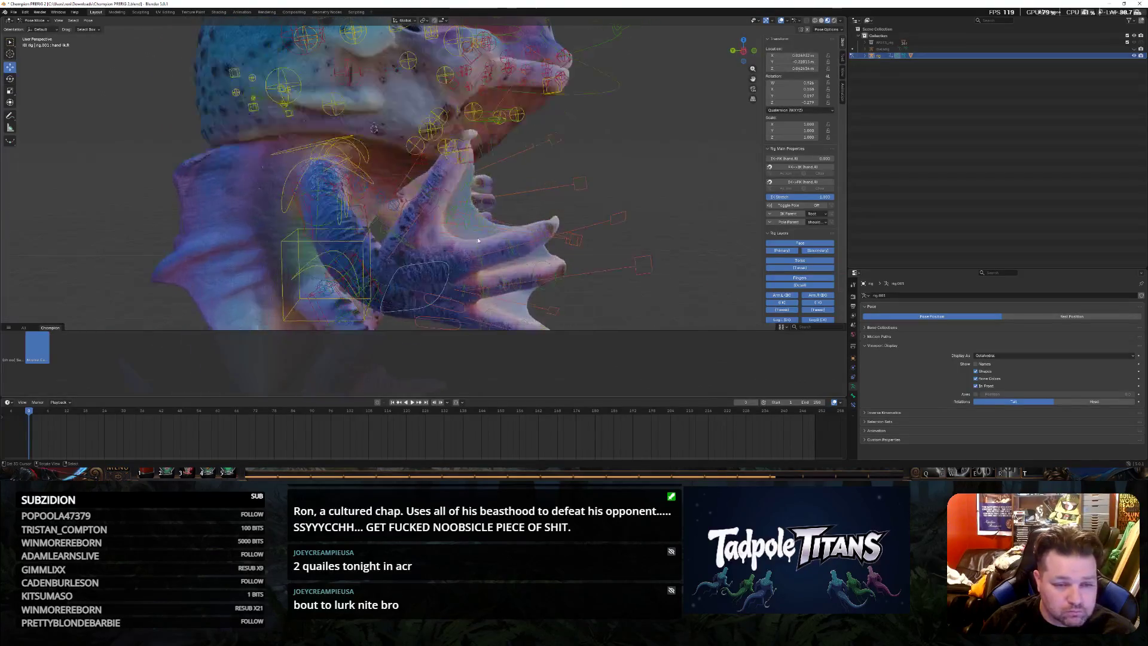
{"action": "scroll", "coordinate": [478, 241], "scroll_direction": "up", "scroll_amount": 3}
{"action": "middle_click_drag", "start_coordinate": [541, 127], "coordinate": [552, 225]}
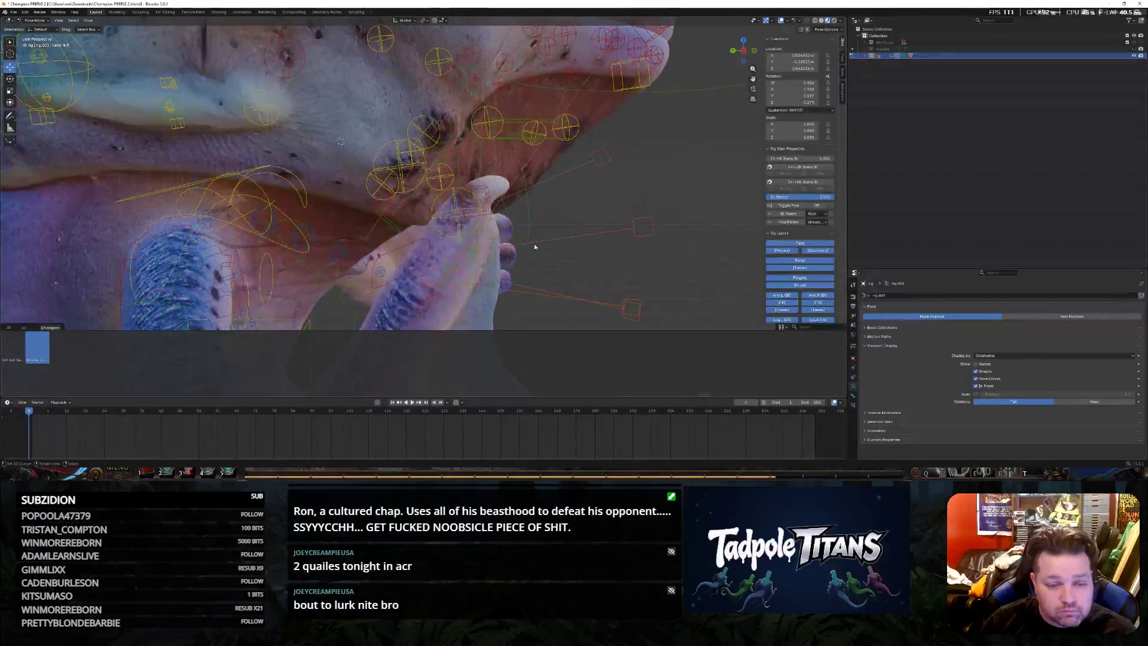
{"action": "middle_click_drag", "start_coordinate": [533, 273], "coordinate": [537, 234]}
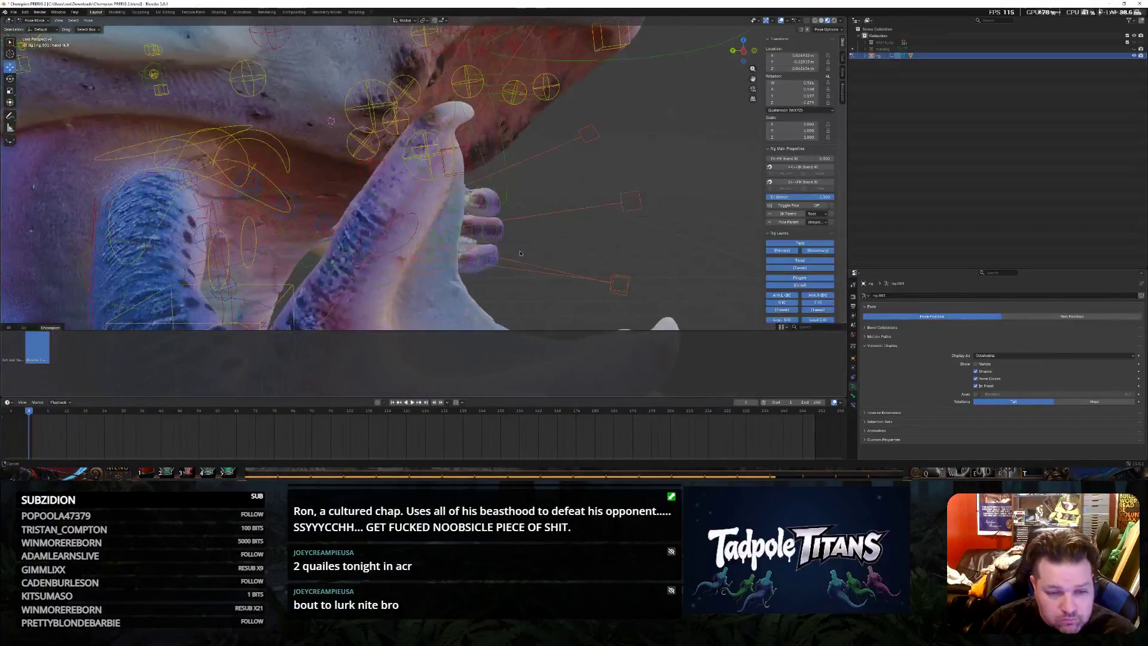
{"action": "scroll", "coordinate": [538, 234], "scroll_direction": "down", "scroll_amount": 5}
{"action": "middle_click_drag", "start_coordinate": [429, 251], "coordinate": [269, 206]}
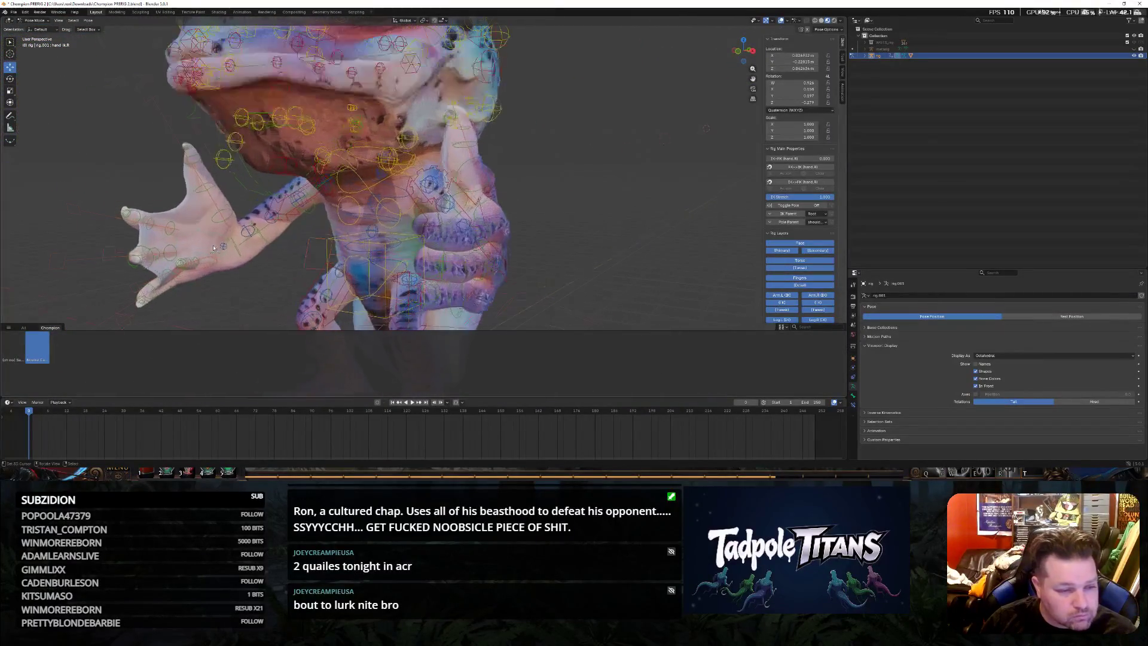
{"action": "left_click", "coordinate": [211, 190]}
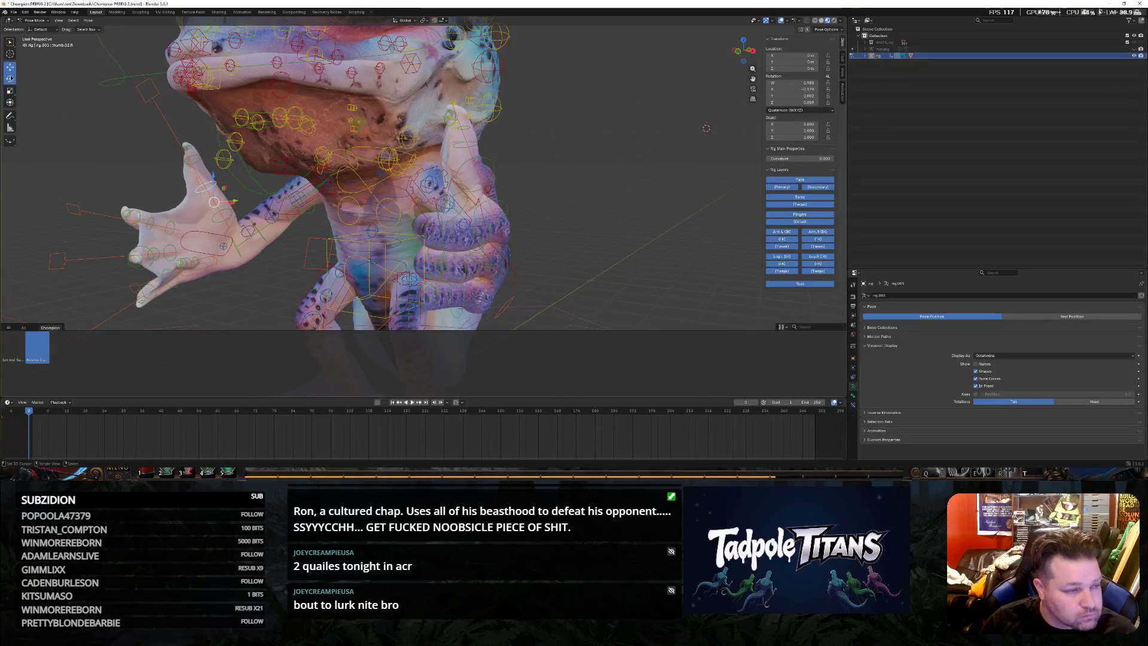
{"action": "middle_click_drag", "start_coordinate": [331, 160], "coordinate": [324, 169]}
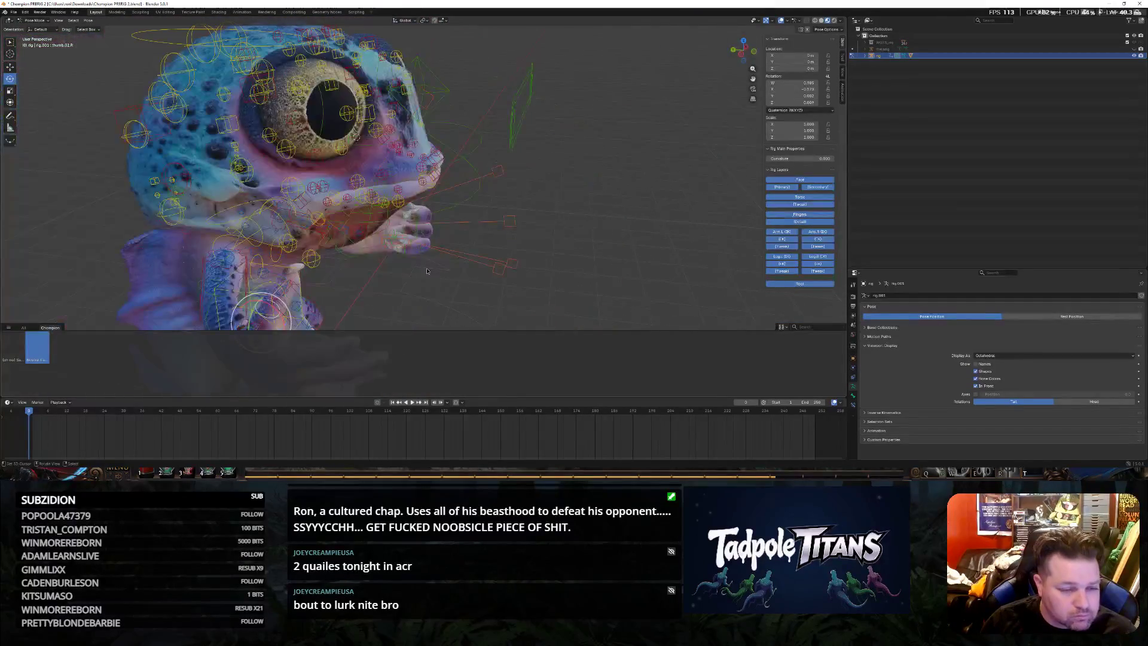
{"action": "middle_click_drag", "start_coordinate": [442, 256], "coordinate": [284, 246]}
{"action": "key", "text": "r"}
{"action": "left_click", "coordinate": [257, 250]}
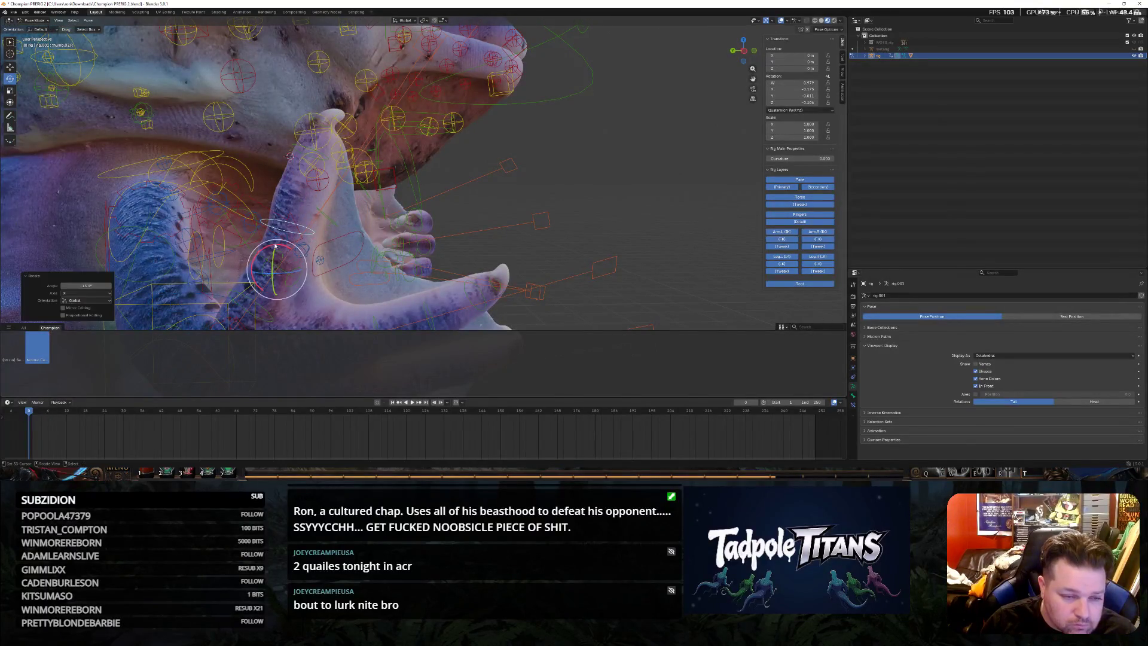
{"action": "left_click", "coordinate": [305, 150]}
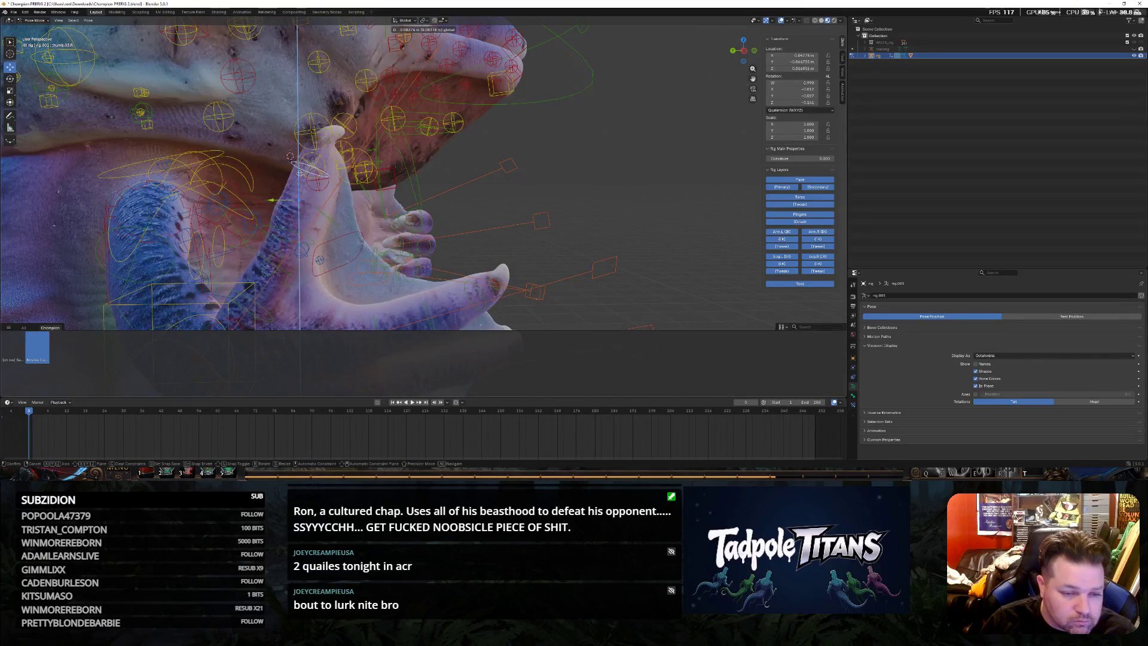
{"action": "scroll", "coordinate": [583, 278], "scroll_direction": "down", "scroll_amount": 8}
{"action": "scroll", "coordinate": [538, 277], "scroll_direction": "down", "scroll_amount": 3}
{"action": "middle_click_drag", "start_coordinate": [498, 274], "coordinate": [458, 289]}
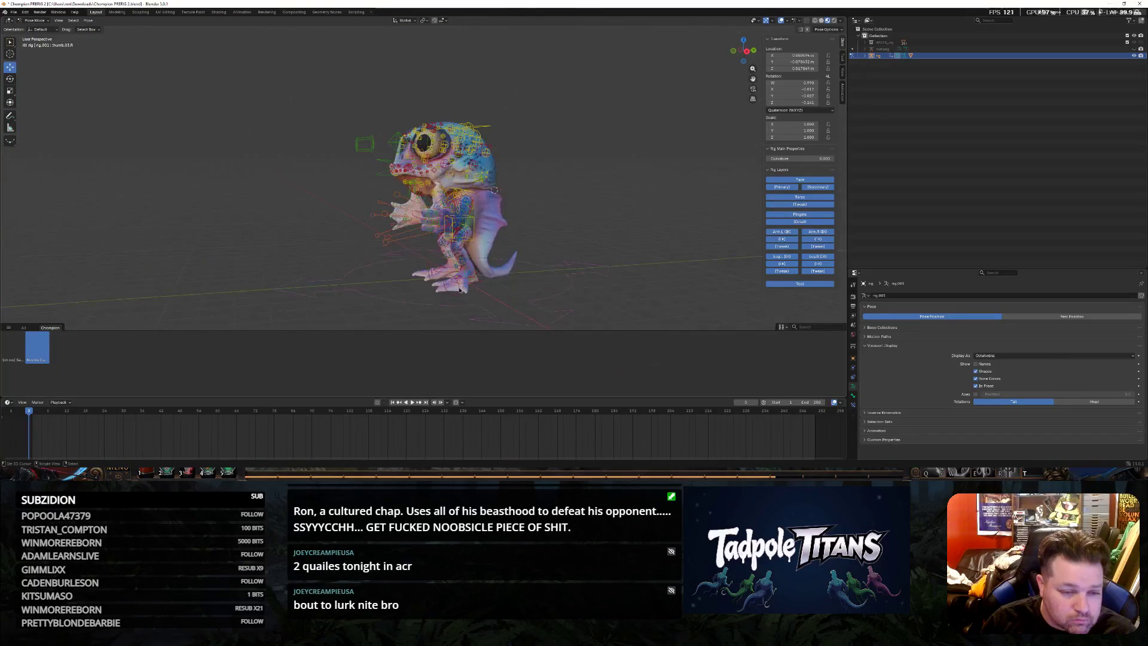
{"action": "scroll", "coordinate": [359, 274], "scroll_direction": "up", "scroll_amount": 3}
{"action": "scroll", "coordinate": [404, 269], "scroll_direction": "up", "scroll_amount": 2}
{"action": "scroll", "coordinate": [448, 265], "scroll_direction": "up", "scroll_amount": 2}
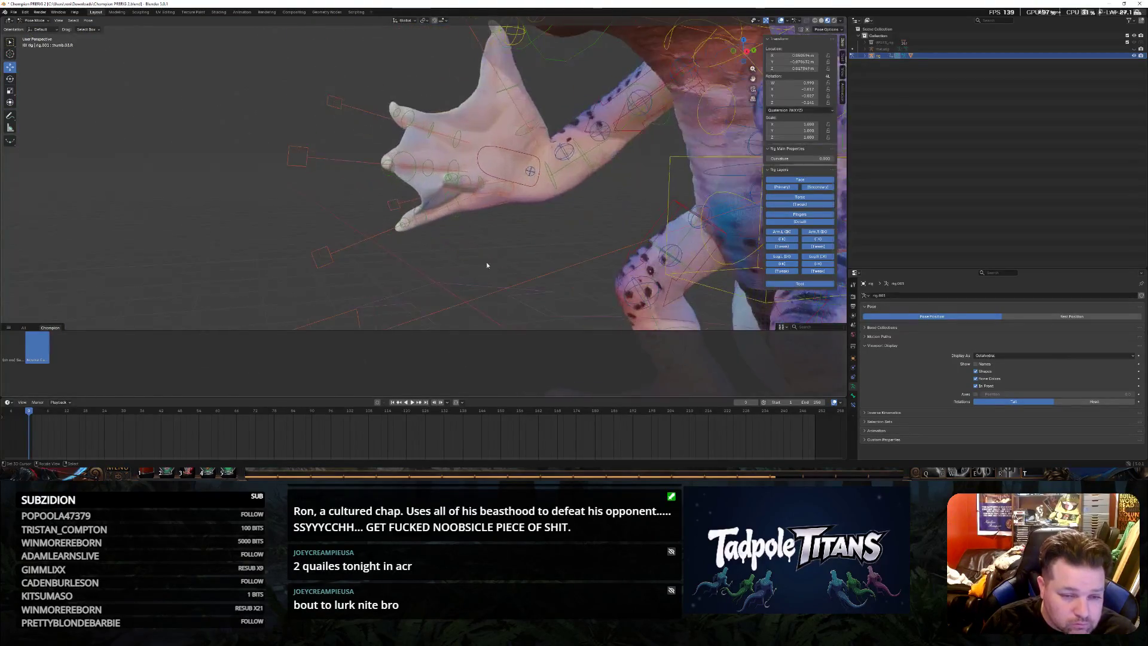
{"action": "scroll", "coordinate": [498, 263], "scroll_direction": "up", "scroll_amount": 2}
Rotate two thumb joints of the pale open hand inward around Z, about 28° each
{"action": "mouse_move", "coordinate": [498, 262]}
{"action": "middle_mouse_down"}
{"action": "mouse_move", "coordinate": [474, 227]}
{"action": "mouse_move", "coordinate": [376, 245]}
{"action": "mouse_move", "coordinate": [284, 233]}
{"action": "mouse_move", "coordinate": [326, 213]}
{"action": "mouse_move", "coordinate": [677, 324]}
{"action": "middle_mouse_up"}
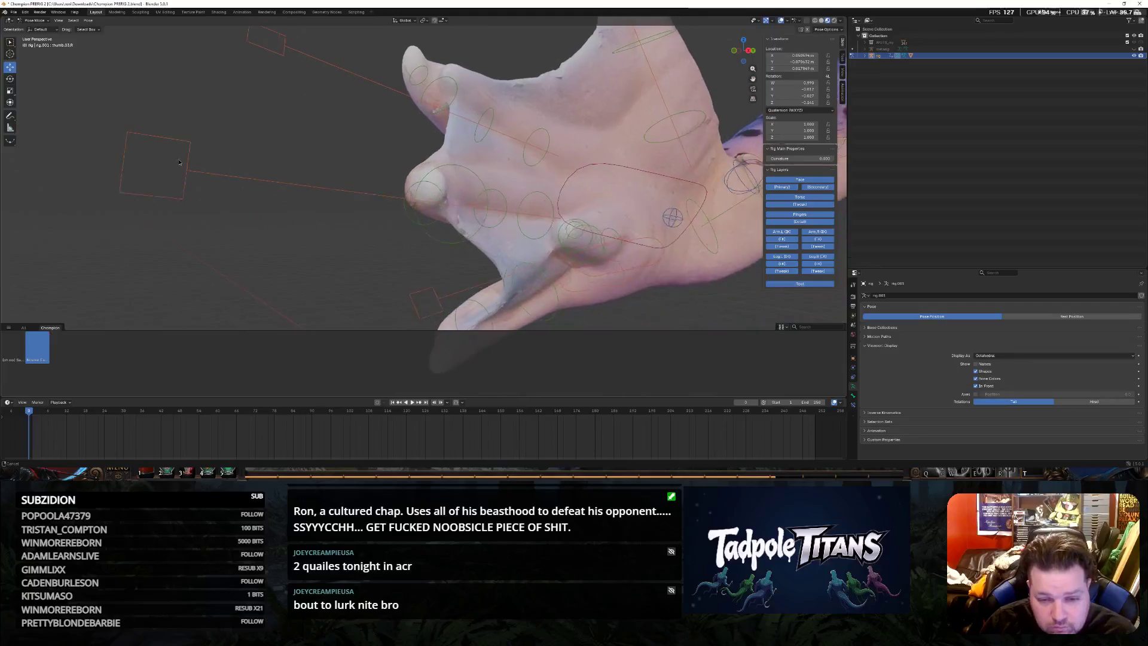
{"action": "mouse_move", "coordinate": [677, 324]}
{"action": "middle_mouse_down"}
{"action": "mouse_move", "coordinate": [383, 274]}
{"action": "mouse_move", "coordinate": [421, 274]}
{"action": "middle_mouse_up"}
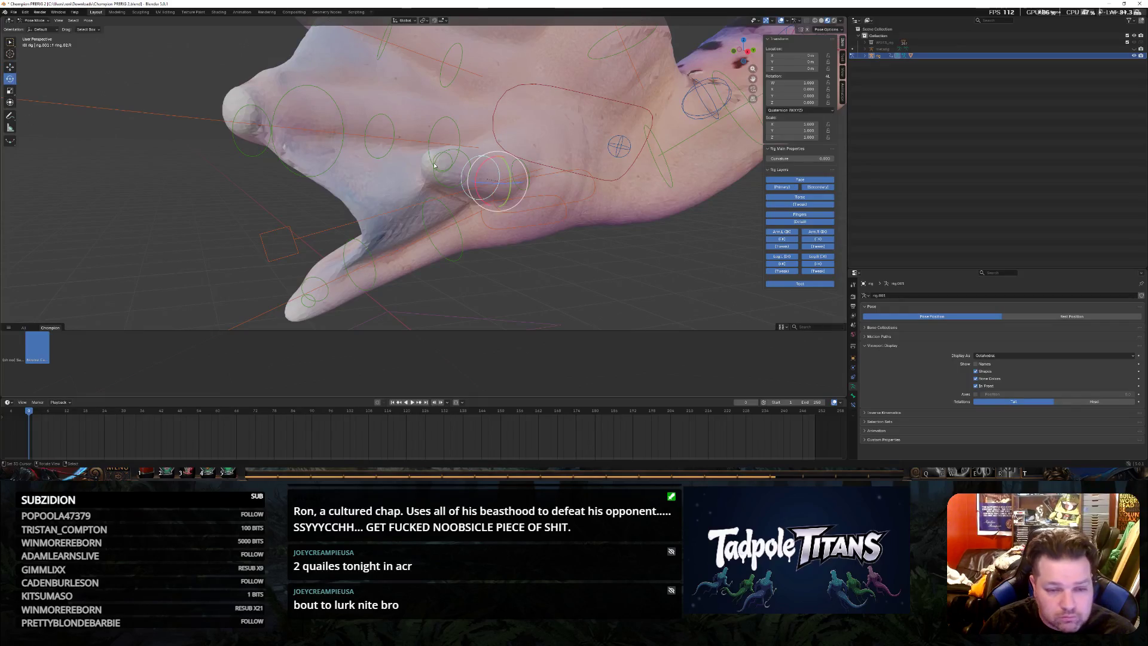
{"action": "left_click_drag", "start_coordinate": [507, 187], "coordinate": [541, 180]}
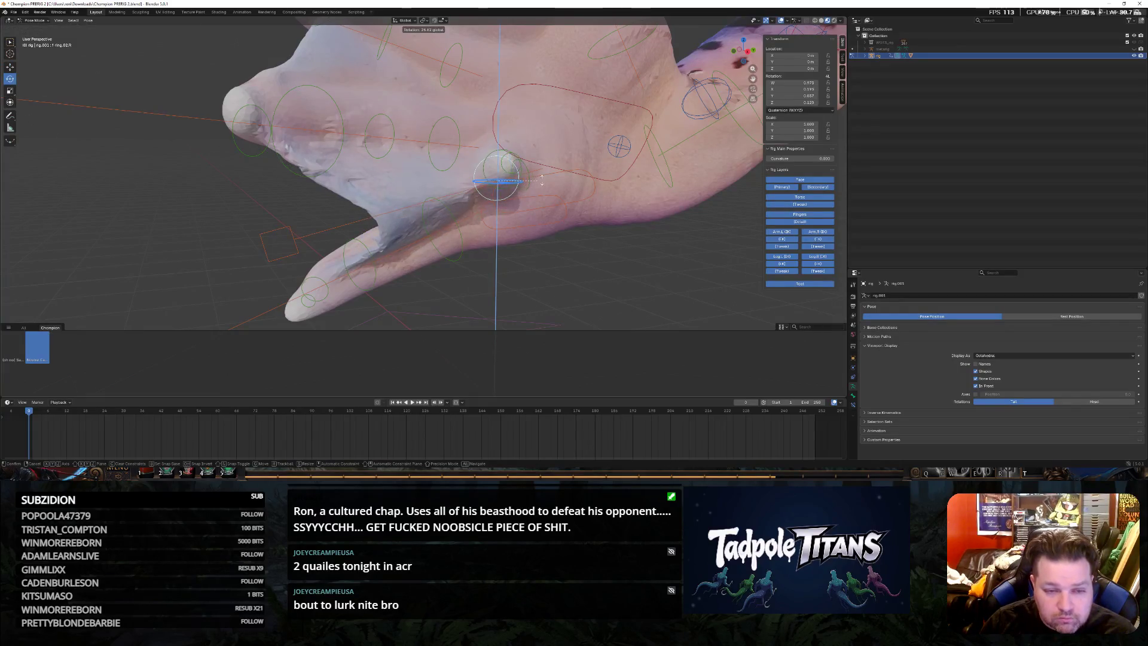
{"action": "left_click", "coordinate": [542, 181]}
{"action": "middle_click_drag", "start_coordinate": [503, 185], "coordinate": [564, 175]}
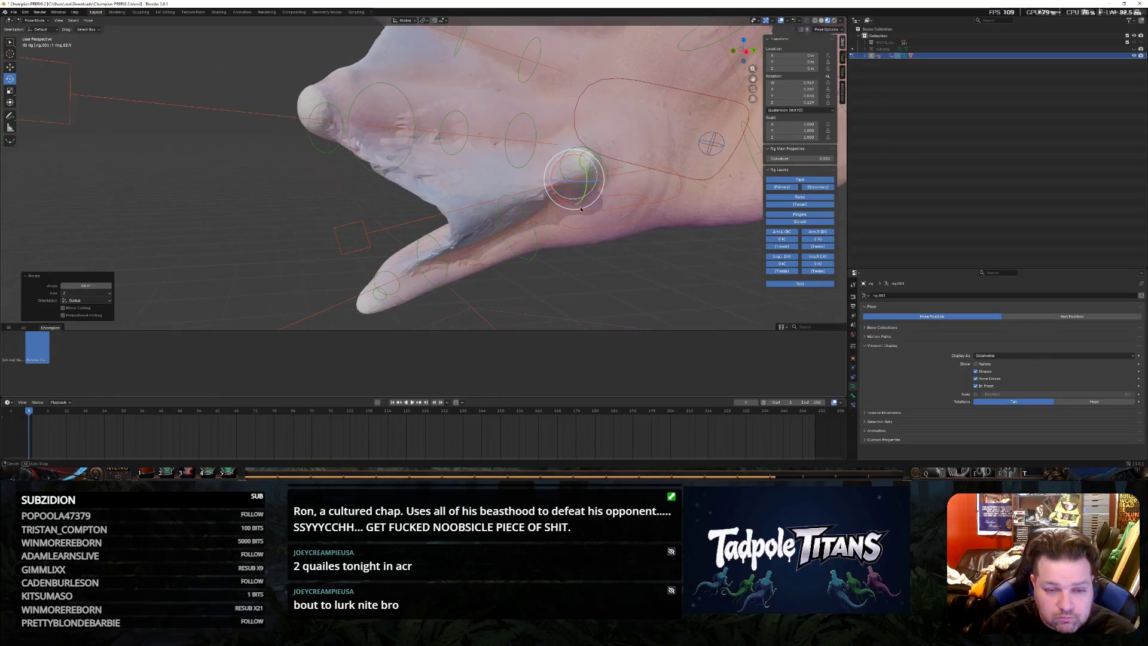
{"action": "mouse_move", "coordinate": [558, 183]}
{"action": "left_mouse_down"}
{"action": "mouse_move", "coordinate": [602, 178]}
{"action": "mouse_move", "coordinate": [568, 185]}
{"action": "left_mouse_up"}
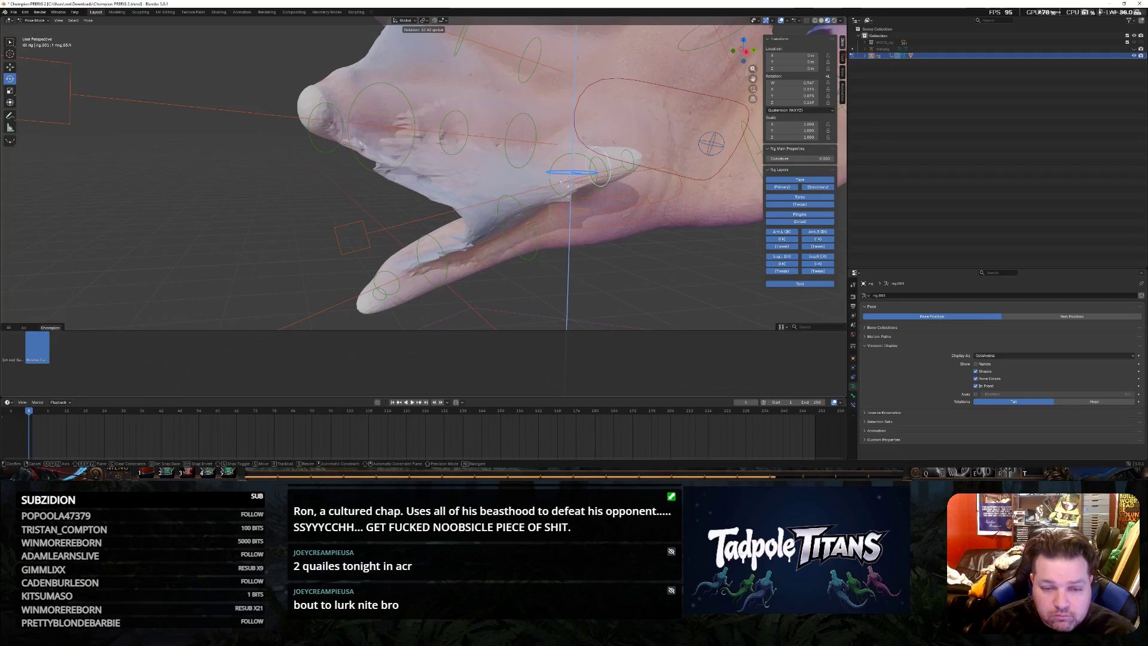
{"action": "left_click", "coordinate": [573, 185]}
{"action": "mouse_move", "coordinate": [572, 184]}
{"action": "middle_mouse_down"}
{"action": "mouse_move", "coordinate": [290, 236]}
{"action": "mouse_move", "coordinate": [335, 233]}
{"action": "middle_mouse_up"}
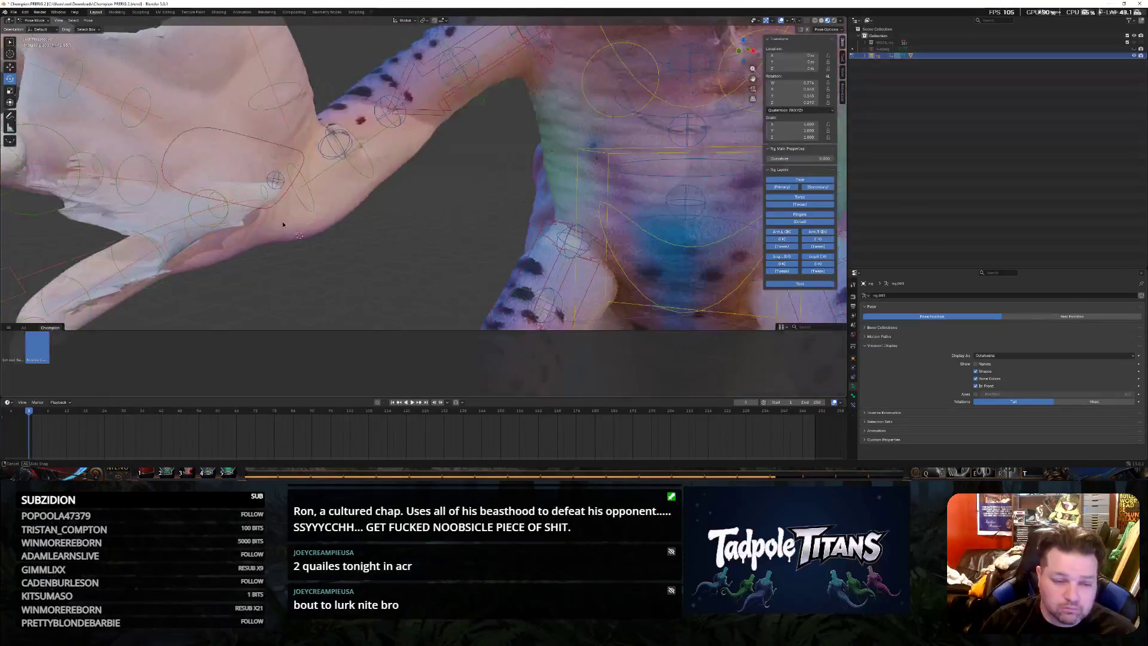
{"action": "scroll", "coordinate": [335, 234], "scroll_direction": "down", "scroll_amount": 5}
{"action": "scroll", "coordinate": [406, 254], "scroll_direction": "up", "scroll_amount": 6}
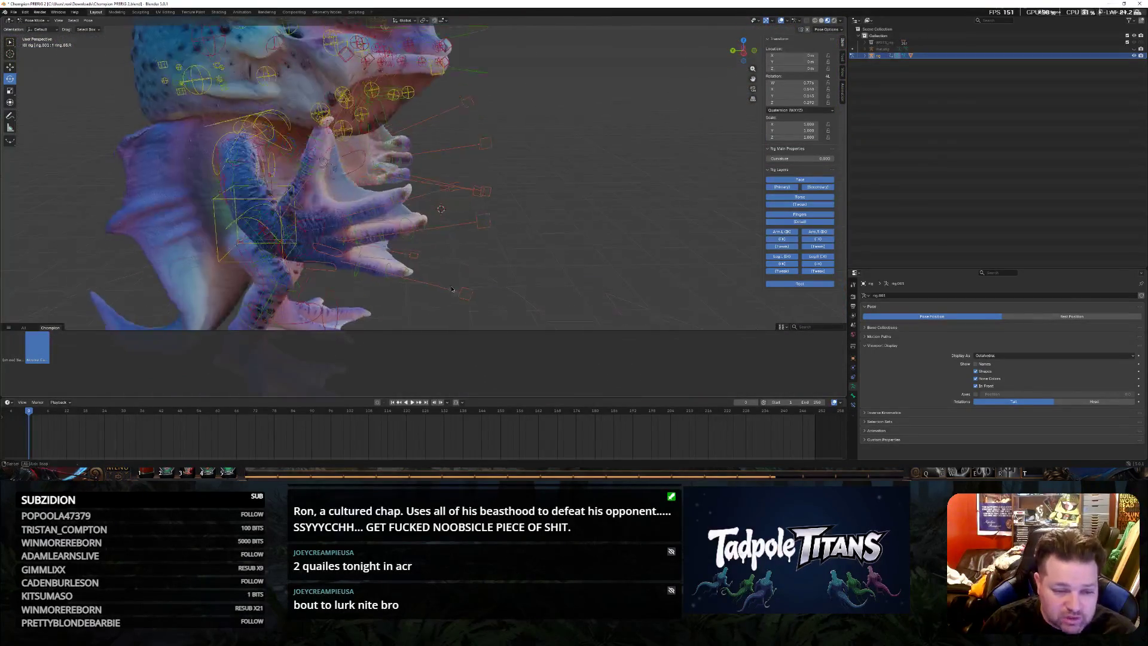
Bend the gripping hand's finger bones into a tighter curl and raise one finger bone
{"action": "mouse_move", "coordinate": [406, 253]}
{"action": "middle_mouse_down"}
{"action": "mouse_move", "coordinate": [340, 292]}
{"action": "mouse_move", "coordinate": [440, 295]}
{"action": "mouse_move", "coordinate": [434, 281]}
{"action": "middle_mouse_up"}
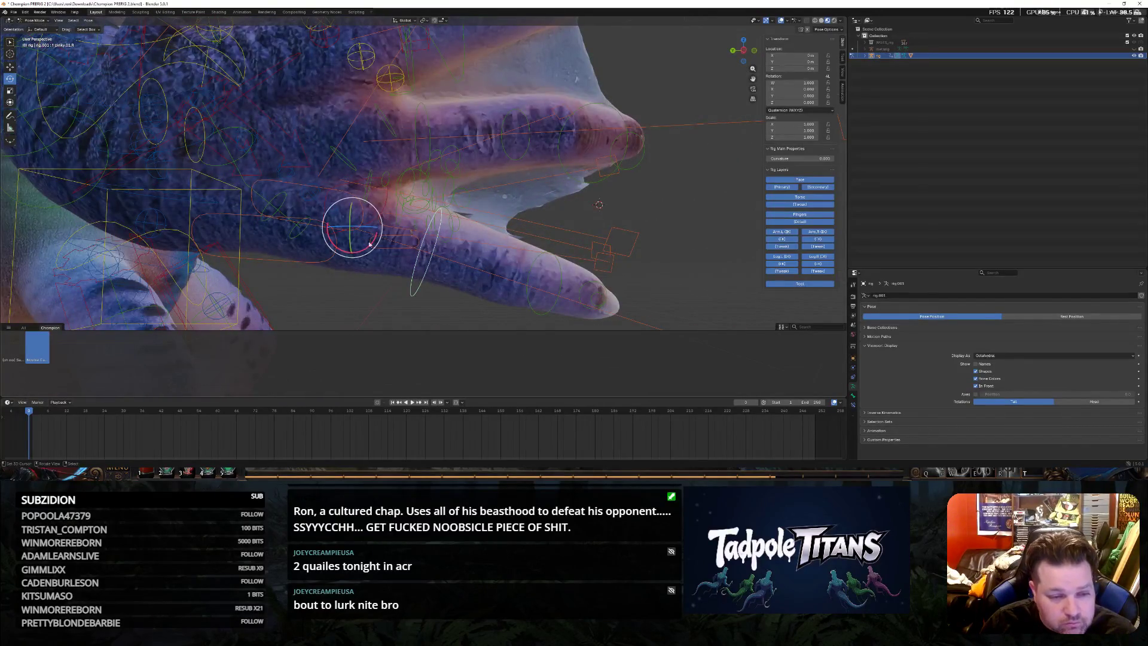
{"action": "left_click", "coordinate": [378, 232]}
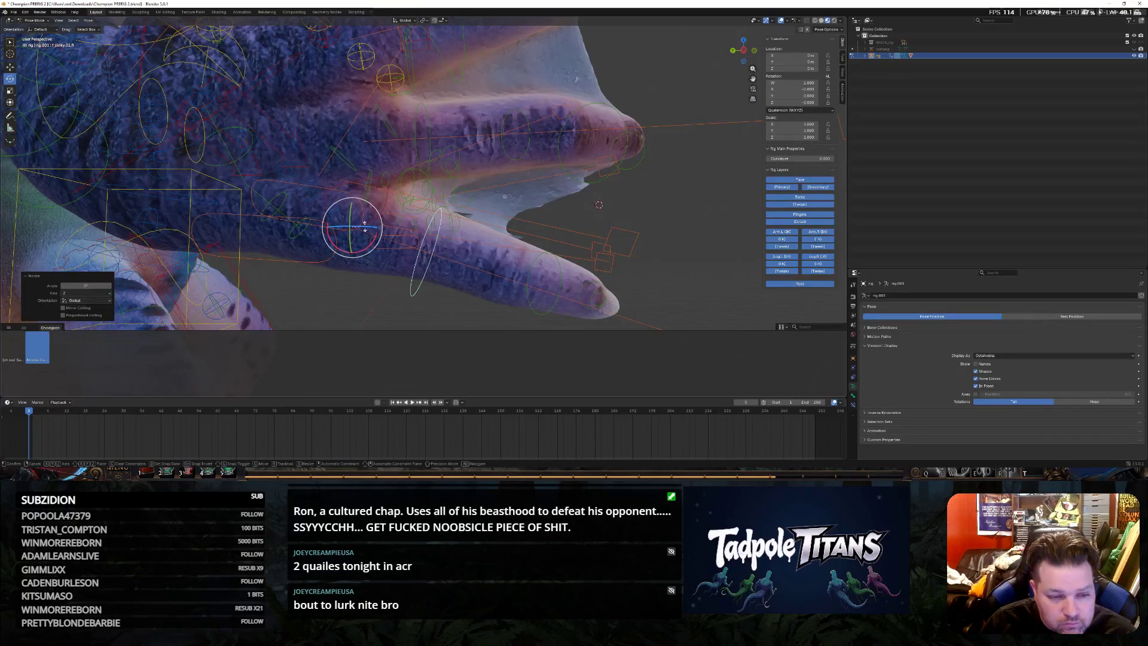
{"action": "left_click", "coordinate": [524, 272]}
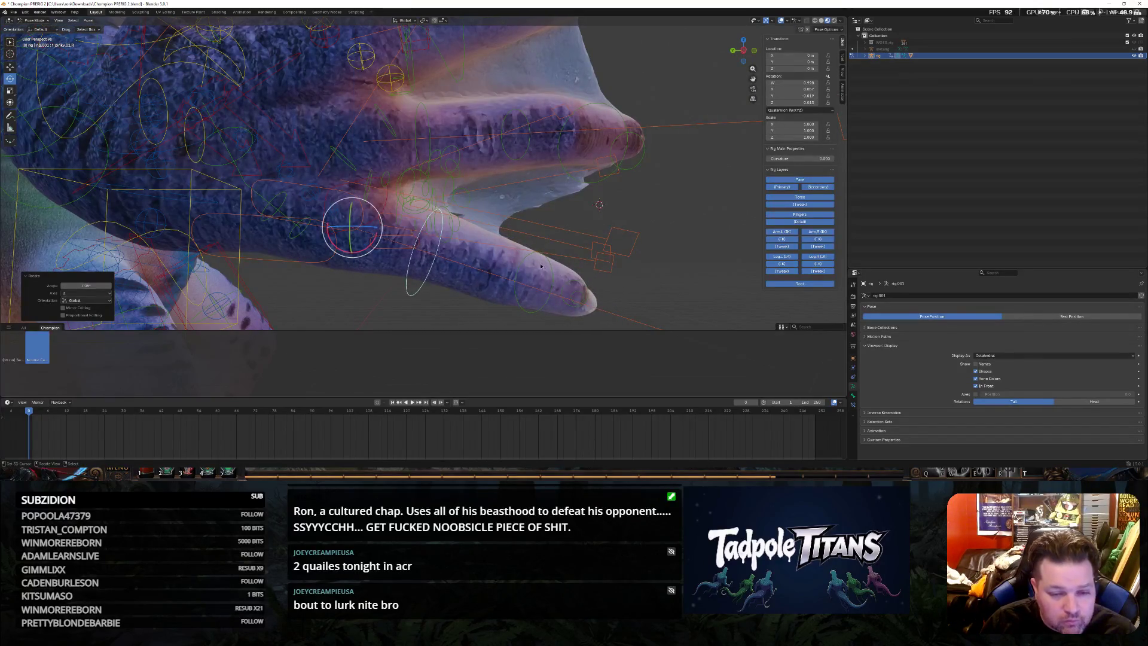
{"action": "left_click", "coordinate": [304, 190]}
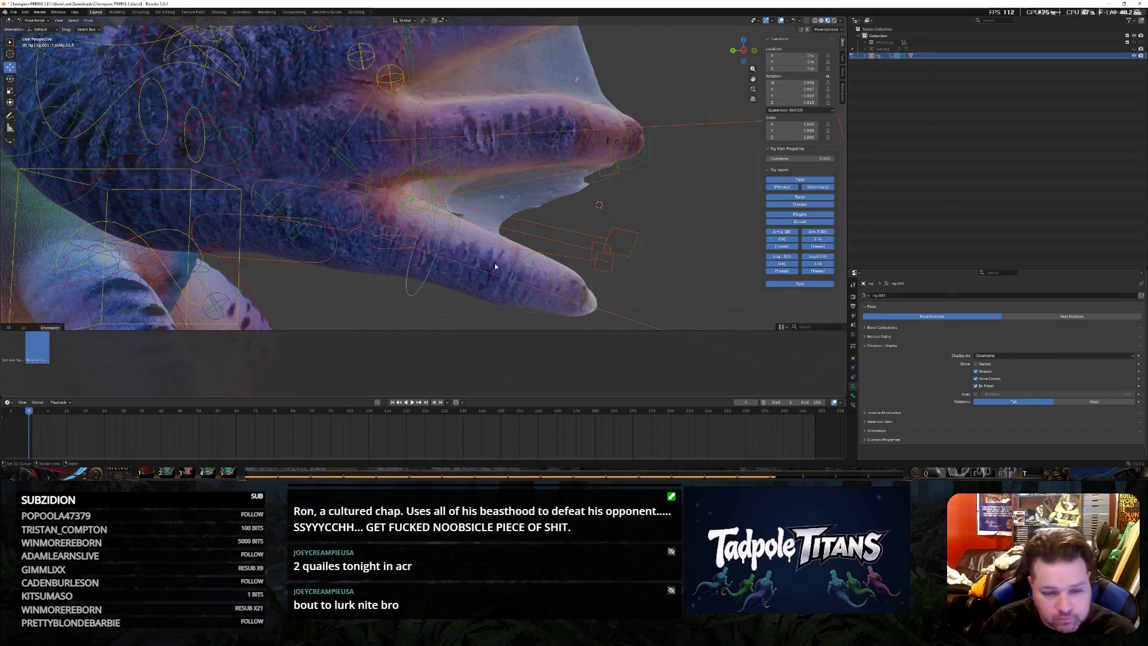
{"action": "key", "text": "g"}
{"action": "left_click", "coordinate": [651, 325]}
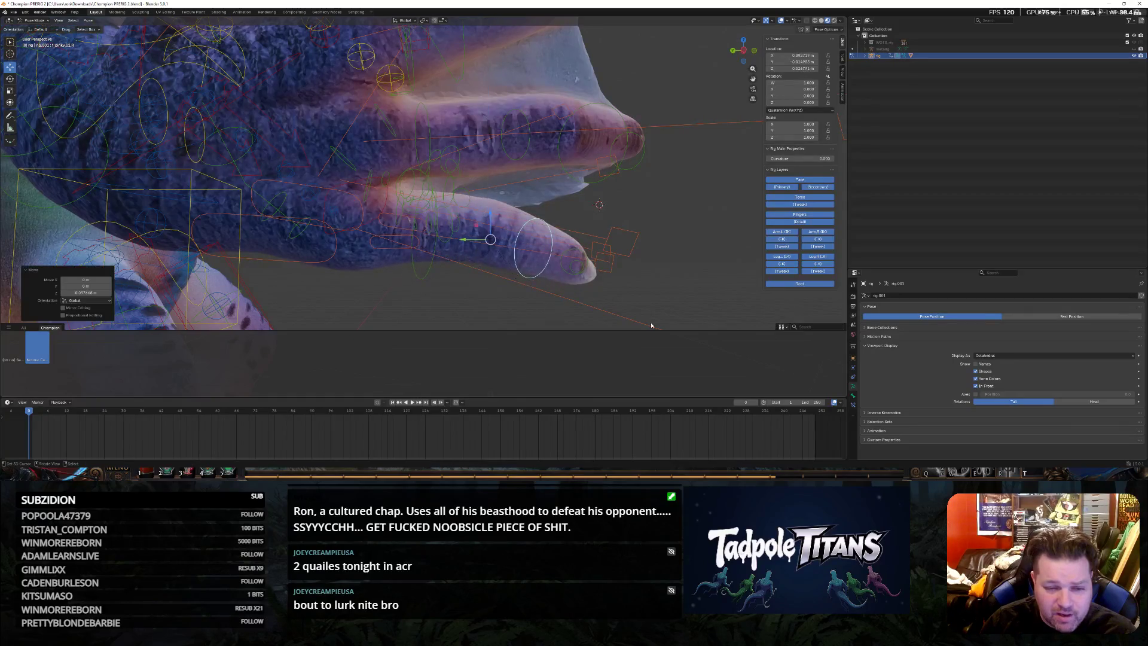
{"action": "middle_click_drag", "start_coordinate": [651, 326], "coordinate": [467, 210]}
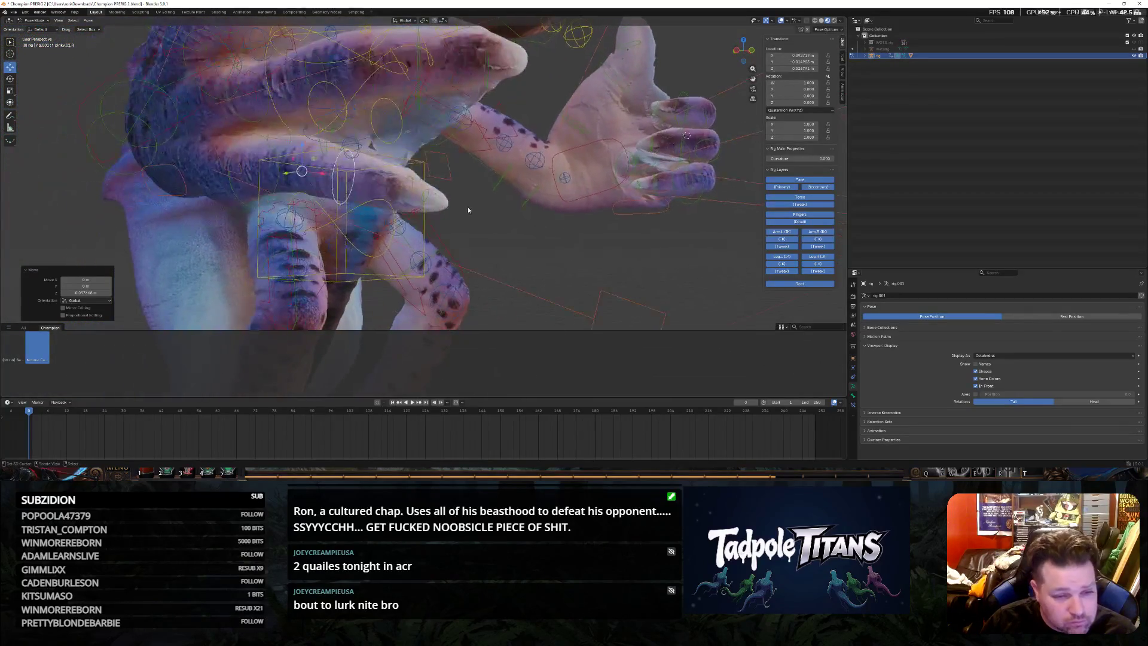
Lift another finger bone along Z in two moves, about 0.068 m in total
{"action": "left_click", "coordinate": [402, 186]}
{"action": "key", "text": "g"}
{"action": "key", "text": "z"}
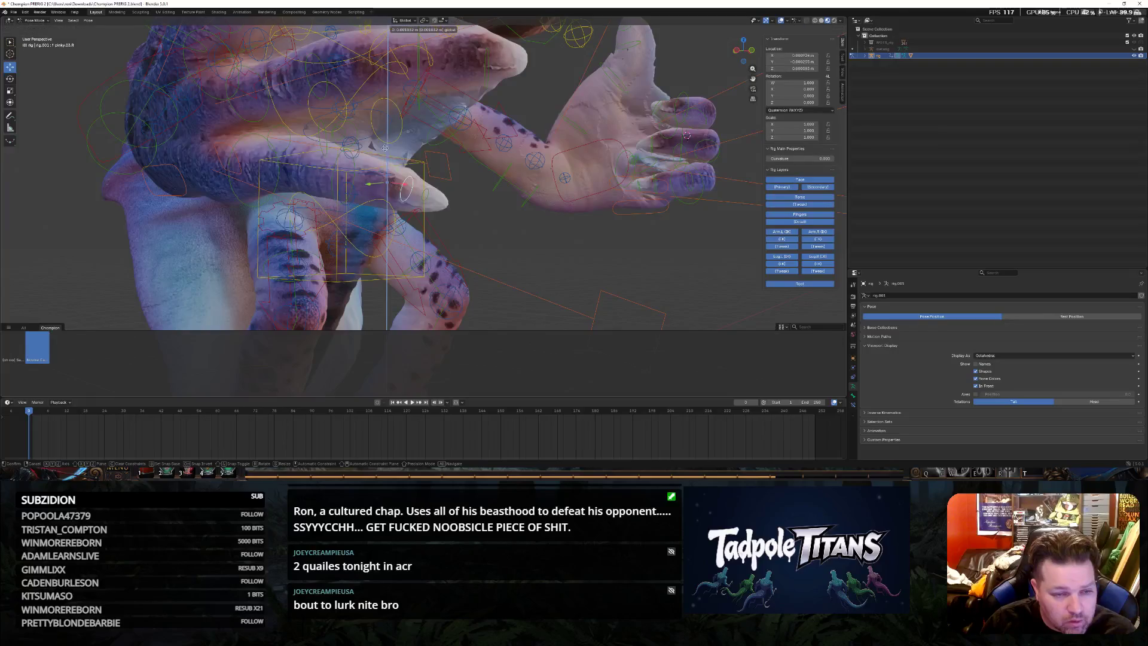
{"action": "left_click", "coordinate": [417, 164]}
{"action": "key", "text": "g"}
{"action": "key", "text": "z"}
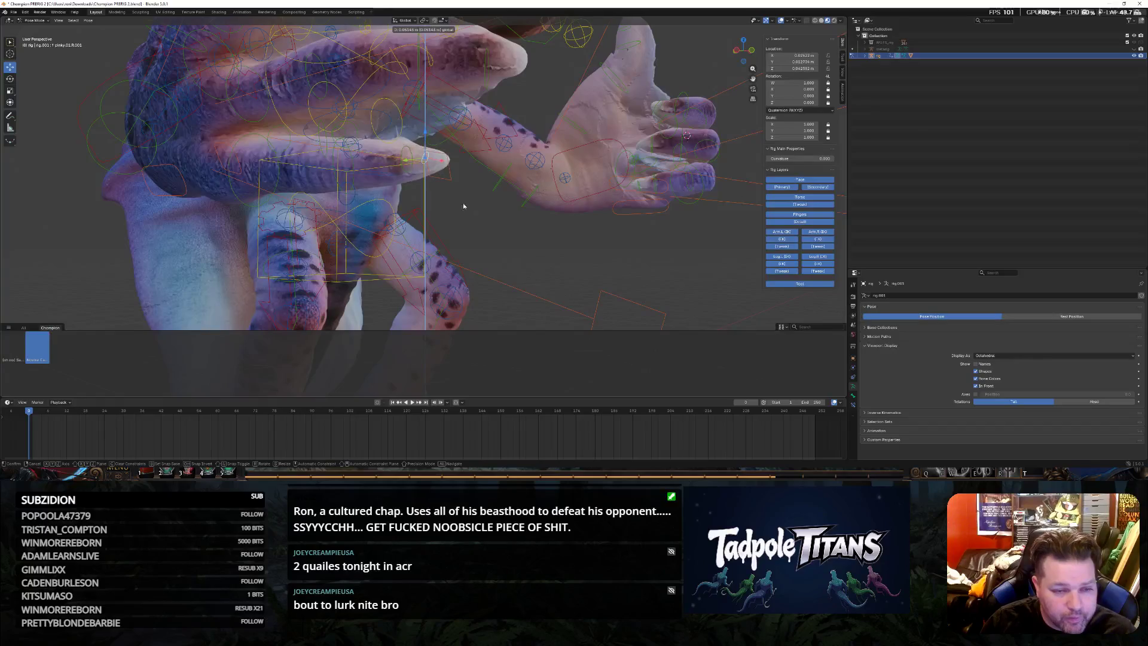
{"action": "left_click", "coordinate": [459, 197]}
{"action": "middle_click_drag", "start_coordinate": [458, 197], "coordinate": [622, 218]}
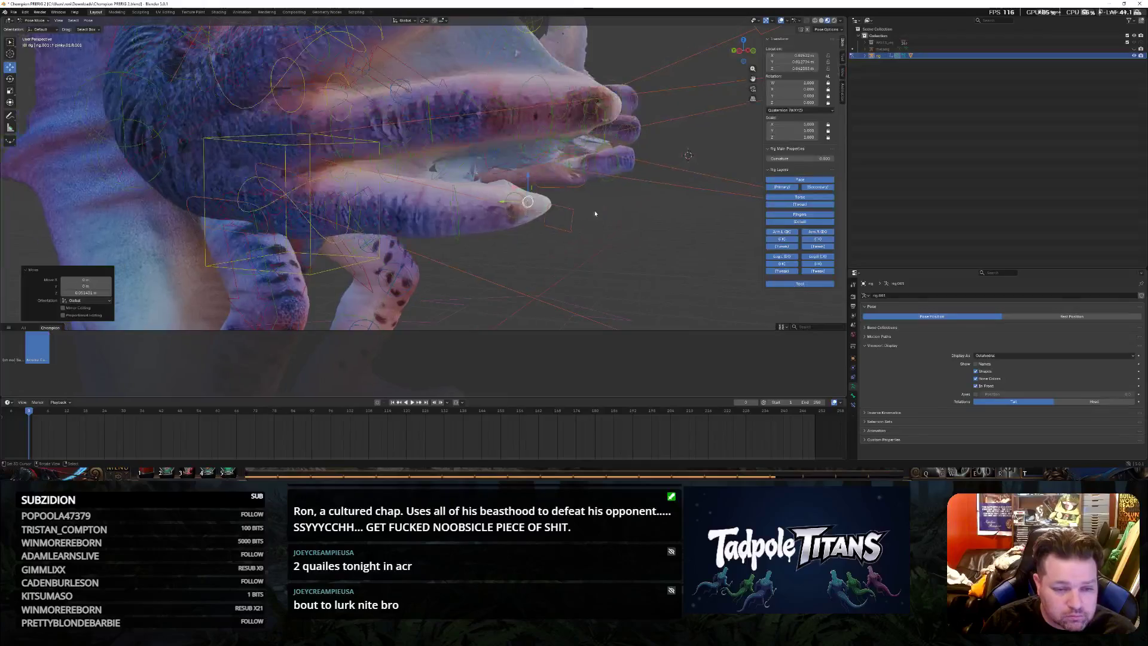
{"action": "middle_click_drag", "start_coordinate": [441, 228], "coordinate": [495, 216]}
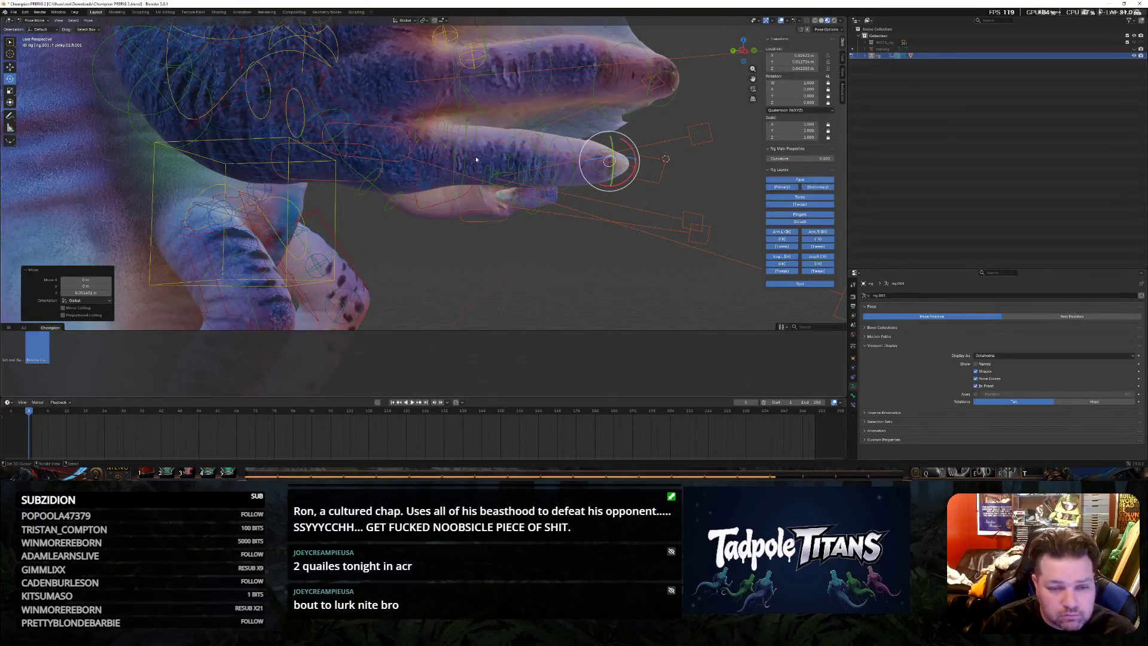
Undo the last offset, rotate that finger bone, then rotate the next finger inward around Z
{"action": "key", "text": "ctrl+z"}
{"action": "key", "text": "r"}
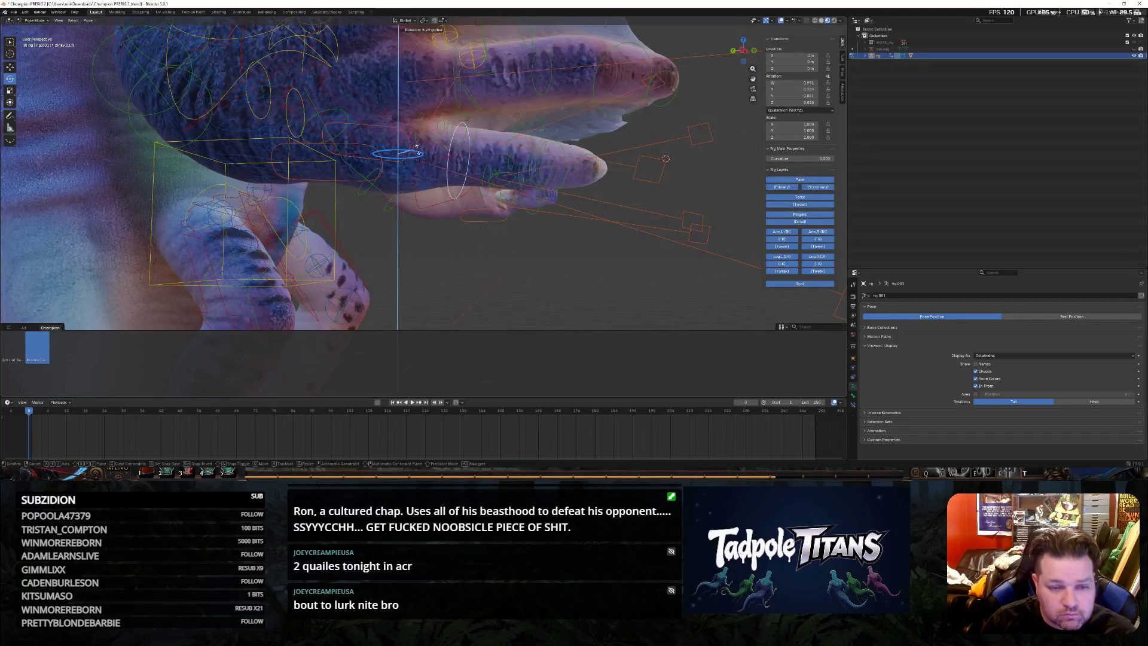
{"action": "left_click", "coordinate": [539, 210]}
{"action": "middle_click_drag", "start_coordinate": [539, 210], "coordinate": [440, 191]}
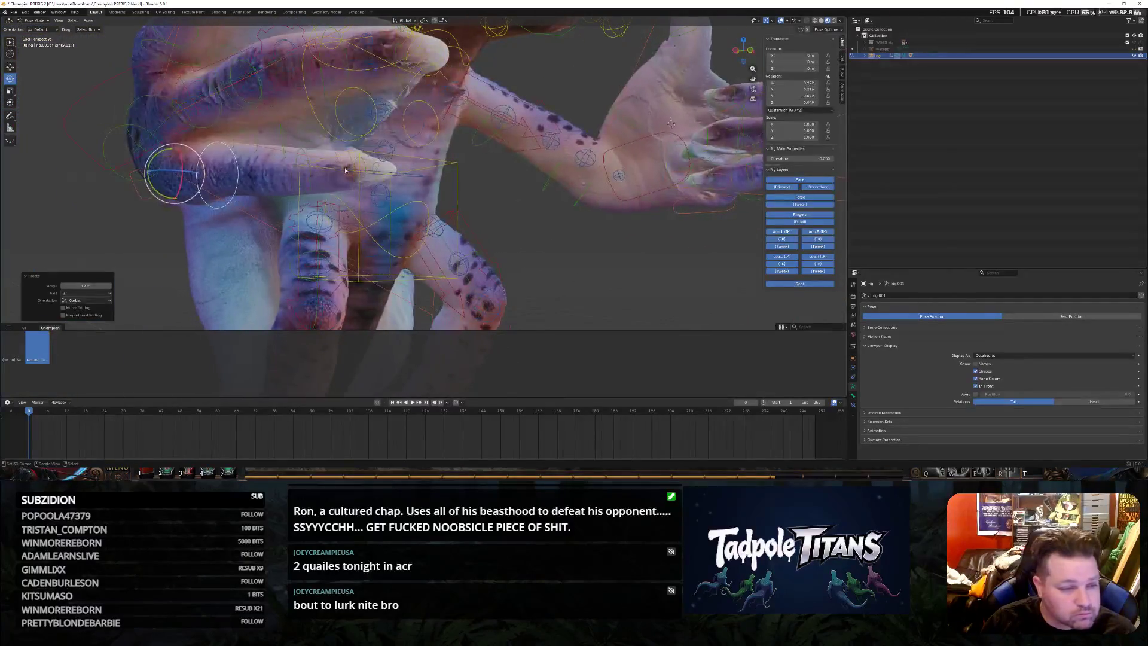
{"action": "left_click", "coordinate": [279, 169]}
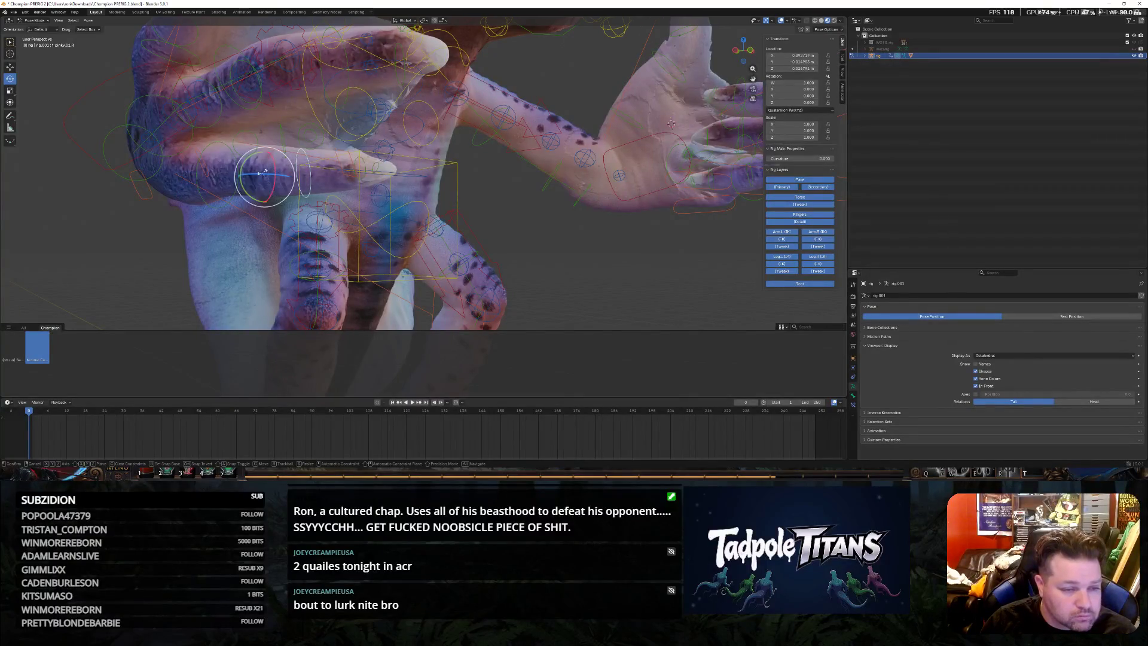
{"action": "key", "text": "r"}
{"action": "key", "text": "z"}
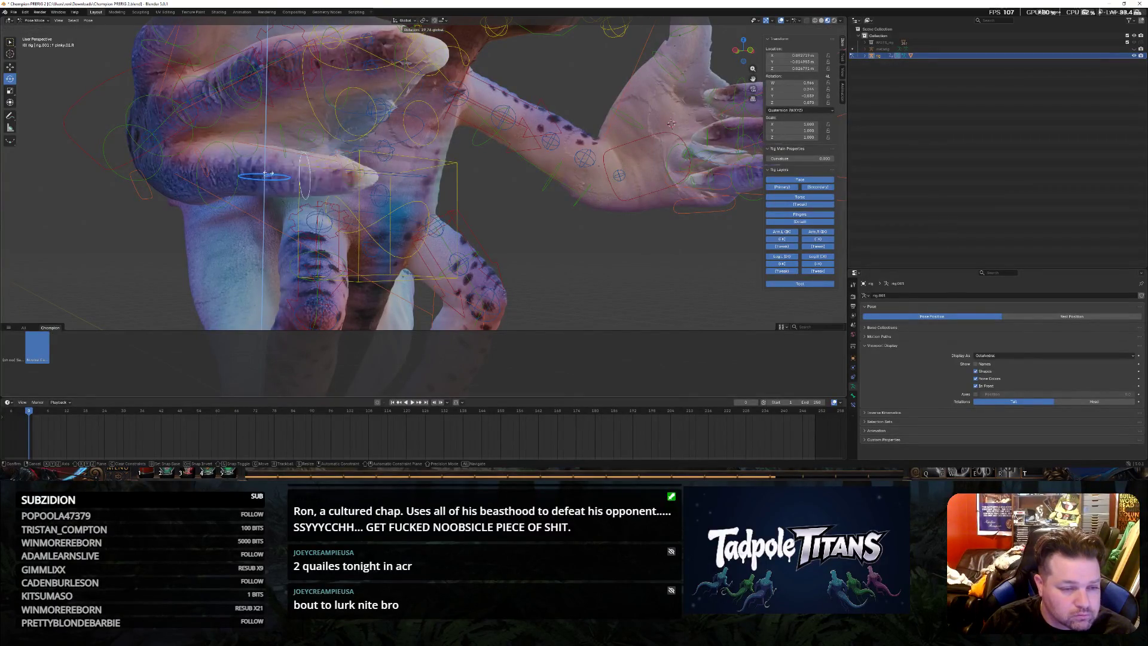
{"action": "left_click", "coordinate": [671, 123]}
Rotate the fingertip bone inward around Z to curl the digit toward the palm
{"action": "mouse_move", "coordinate": [671, 124]}
{"action": "middle_mouse_down"}
{"action": "mouse_move", "coordinate": [463, 213]}
{"action": "mouse_move", "coordinate": [285, 206]}
{"action": "middle_mouse_up"}
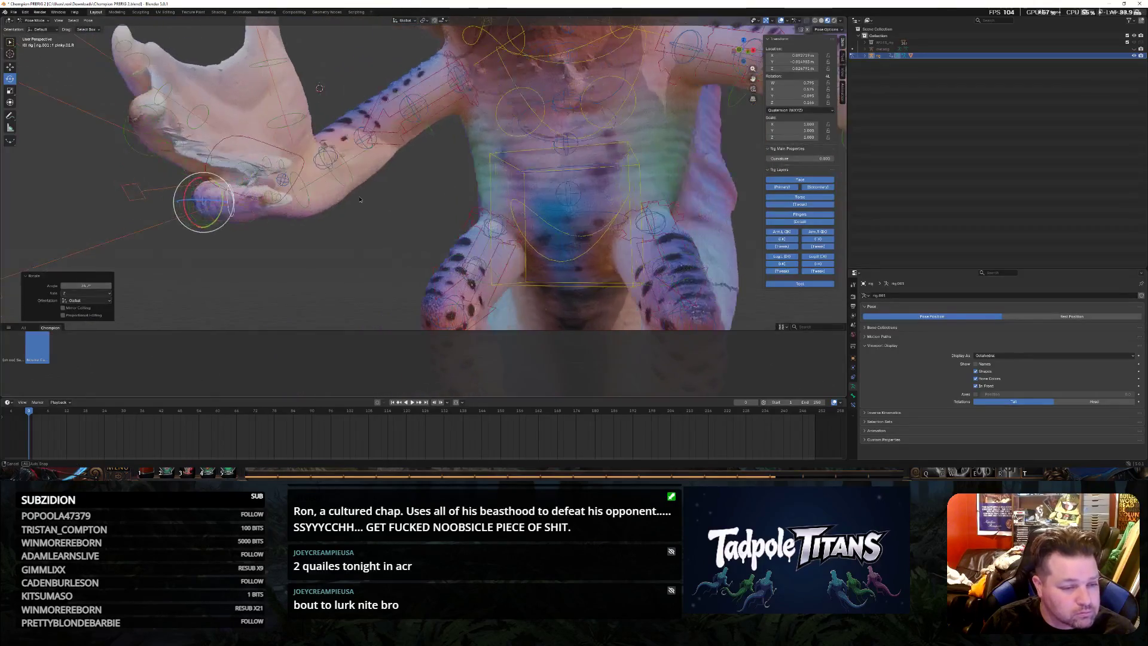
{"action": "left_click", "coordinate": [270, 202]}
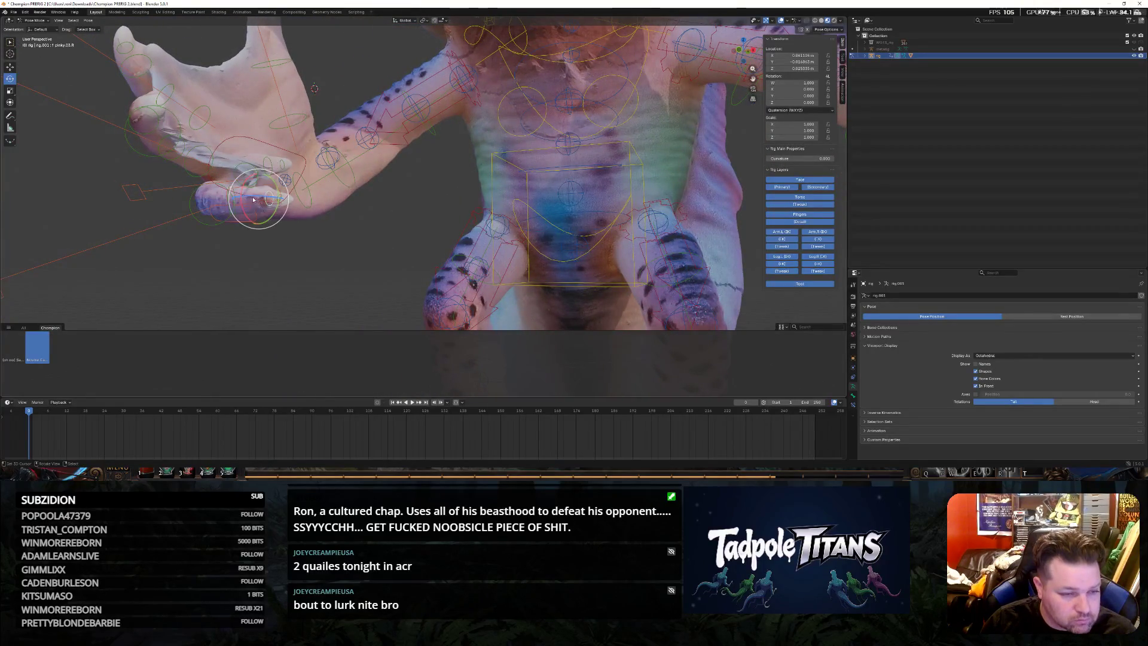
{"action": "key", "text": "r"}
{"action": "key", "text": "z"}
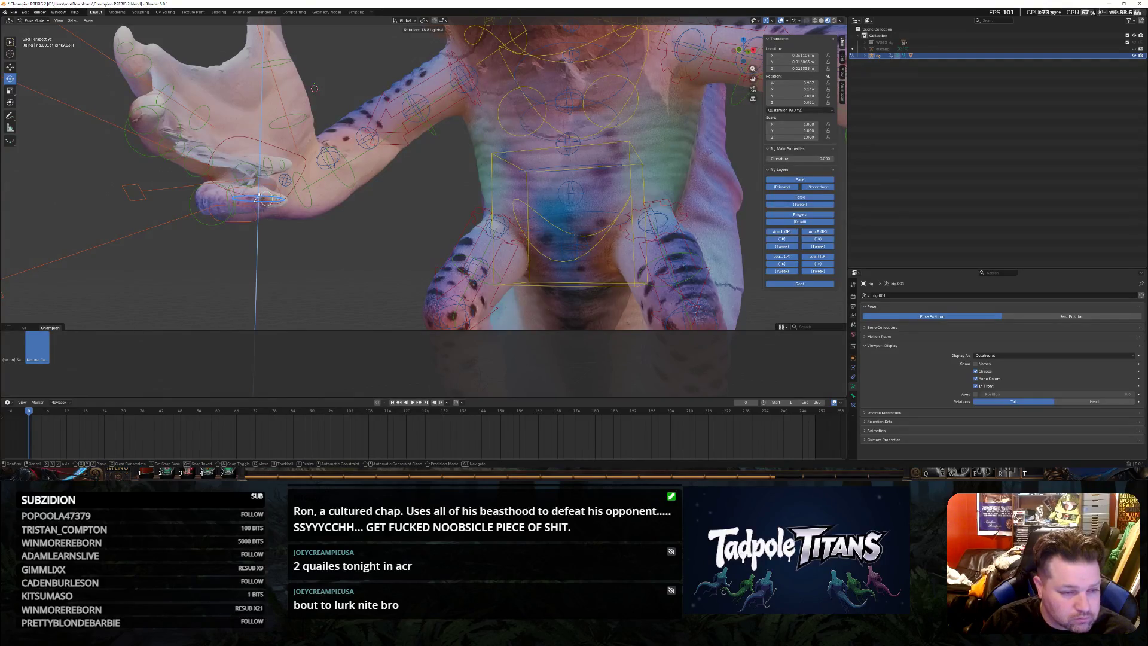
{"action": "left_click", "coordinate": [314, 87]}
{"action": "mouse_move", "coordinate": [315, 88]}
{"action": "middle_mouse_down"}
{"action": "mouse_move", "coordinate": [400, 255]}
{"action": "mouse_move", "coordinate": [488, 262]}
{"action": "mouse_move", "coordinate": [477, 253]}
{"action": "middle_mouse_up"}
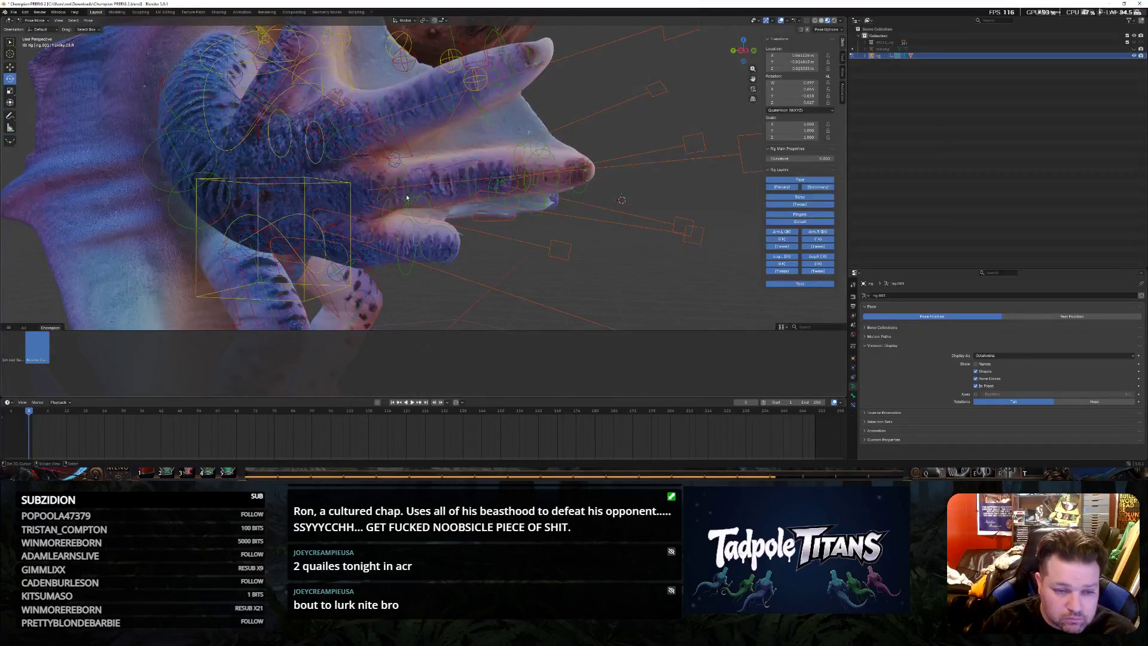
Nudge two finger bones of the curled hand slightly along Z
{"action": "left_click", "coordinate": [406, 173]}
{"action": "left_click", "coordinate": [368, 189]}
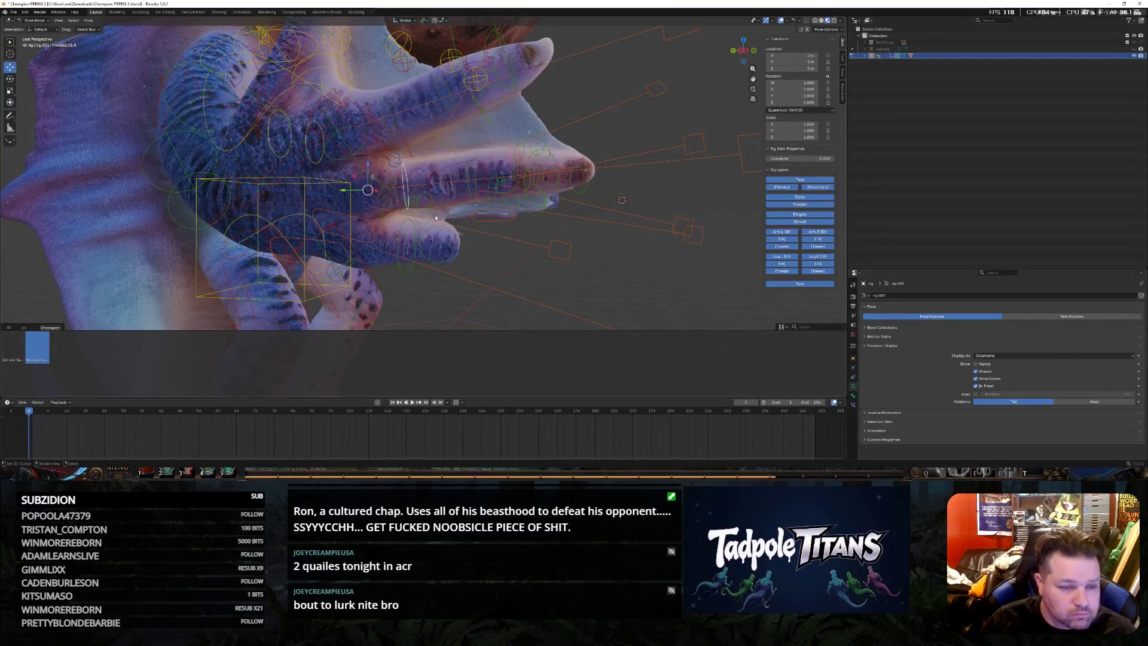
{"action": "key", "text": "g"}
{"action": "key", "text": "z"}
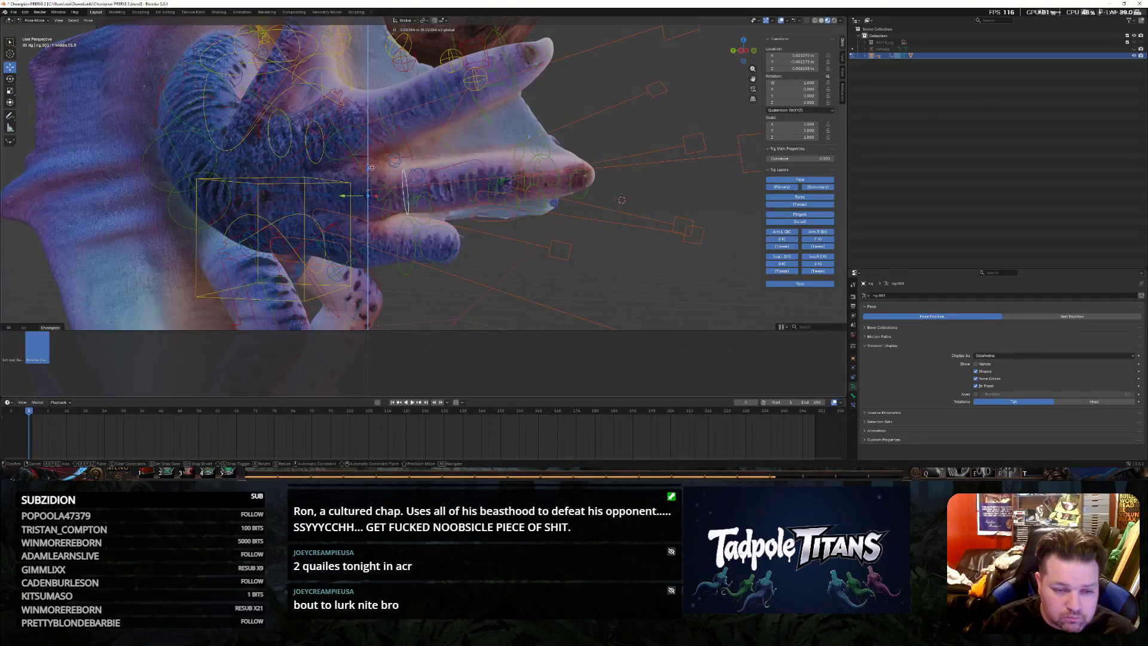
{"action": "left_click", "coordinate": [503, 208]}
{"action": "left_click", "coordinate": [478, 193]}
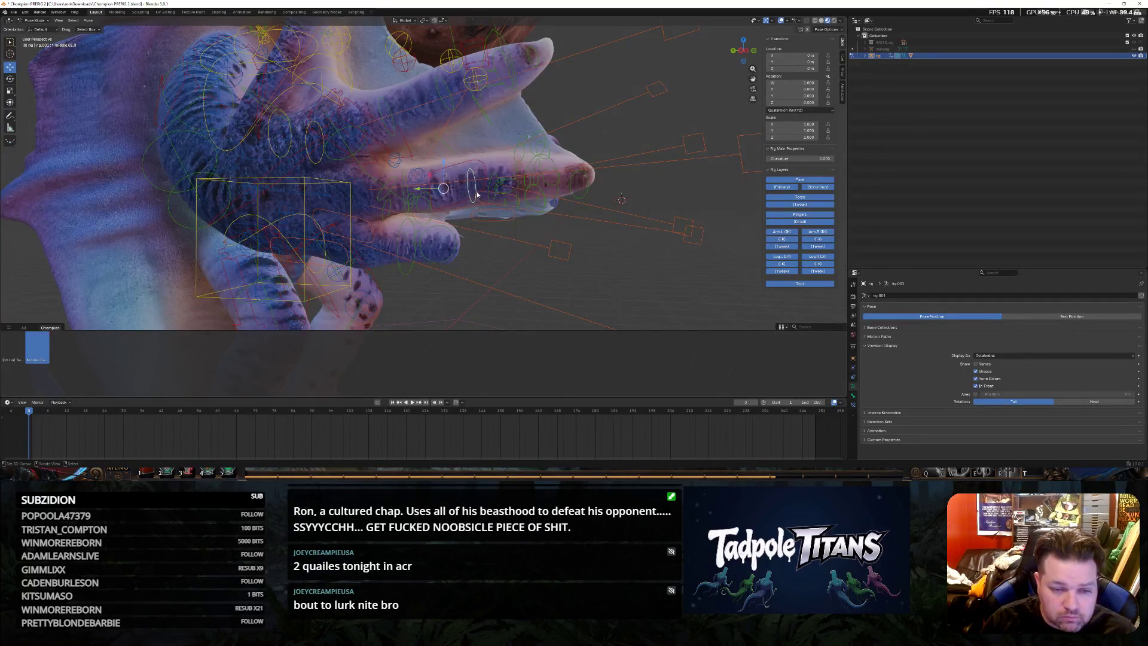
{"action": "key", "text": "g"}
{"action": "key", "text": "z"}
{"action": "left_click", "coordinate": [554, 199]}
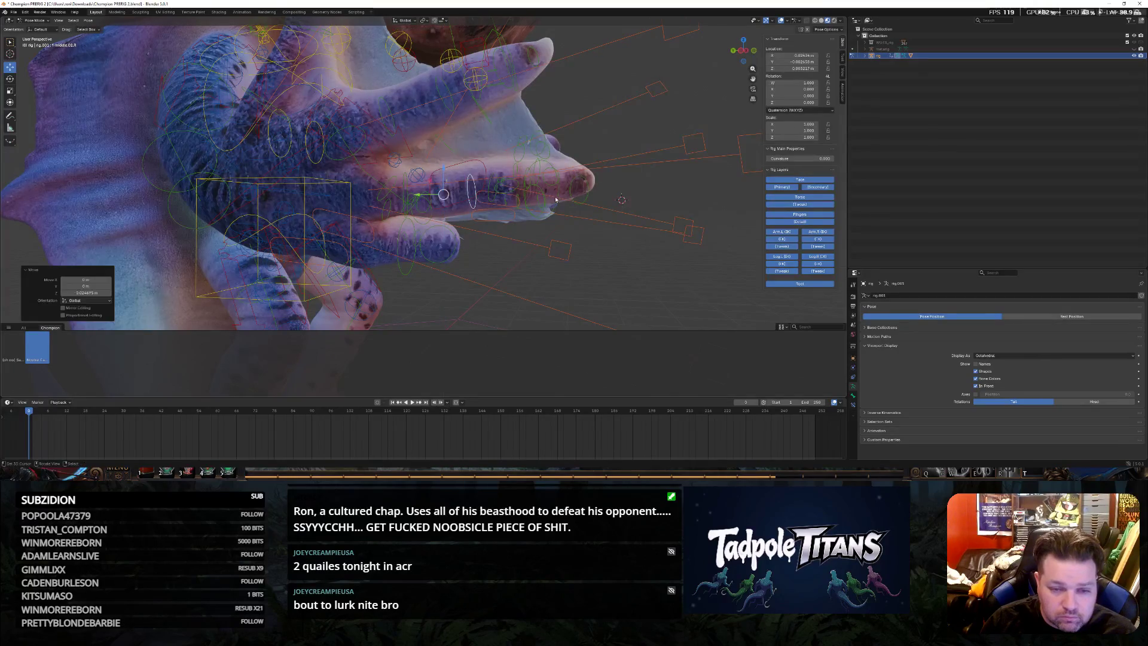
Reposition another hand bone, then rotate a finger bone closed around Z
{"action": "left_click", "coordinate": [558, 199]}
{"action": "middle_click_drag", "start_coordinate": [558, 199], "coordinate": [460, 187]}
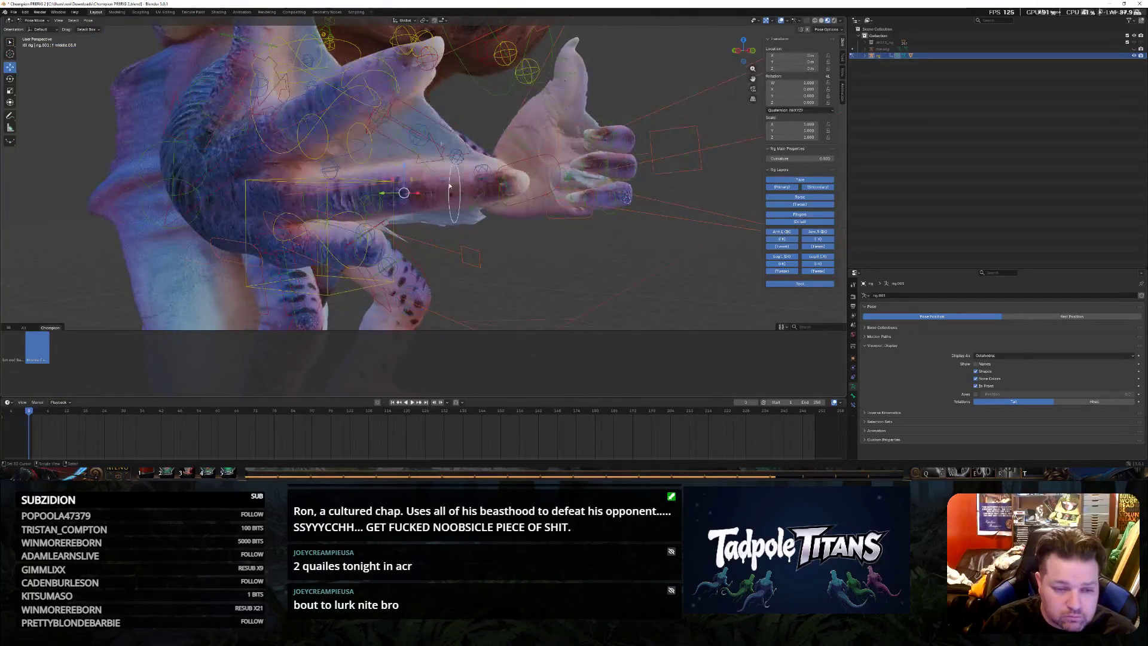
{"action": "key", "text": "g"}
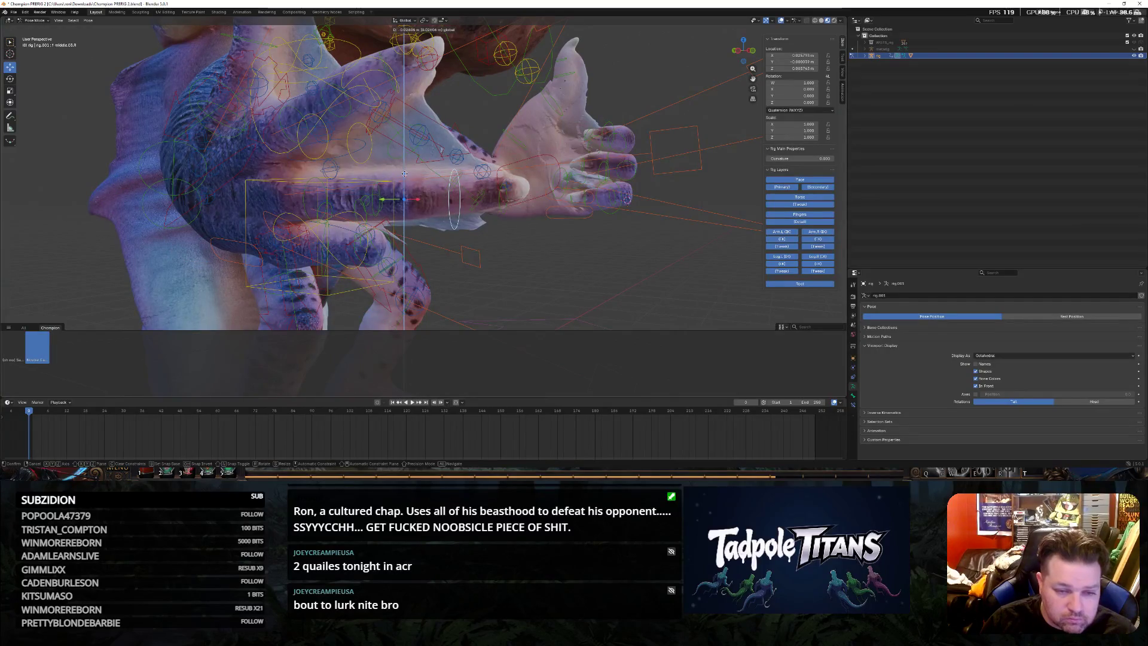
{"action": "left_click", "coordinate": [555, 231]}
{"action": "mouse_move", "coordinate": [555, 233]}
{"action": "middle_mouse_down"}
{"action": "mouse_move", "coordinate": [356, 244]}
{"action": "mouse_move", "coordinate": [165, 196]}
{"action": "middle_mouse_up"}
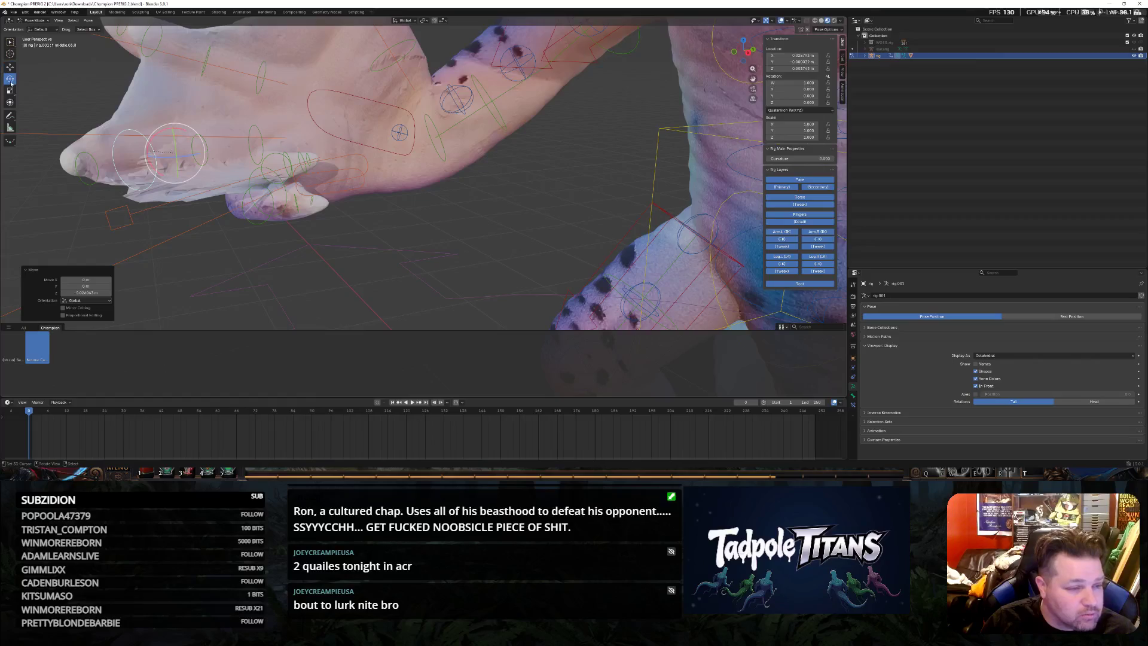
{"action": "left_click", "coordinate": [251, 148]}
{"action": "key", "text": "r"}
{"action": "key", "text": "z"}
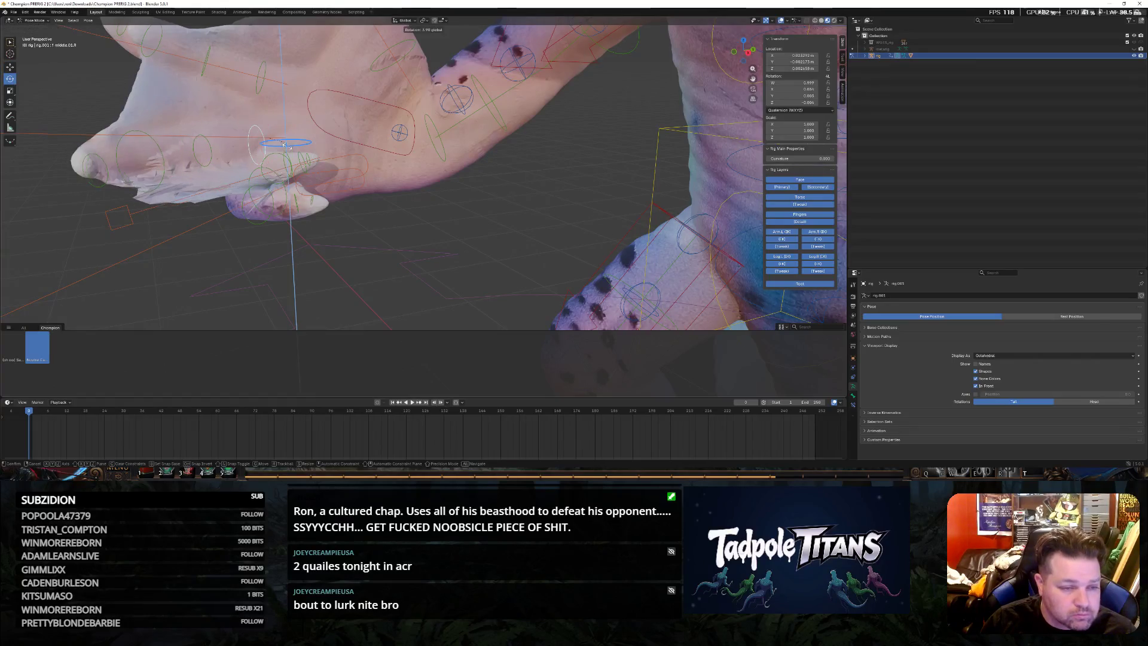
{"action": "left_click", "coordinate": [384, 264]}
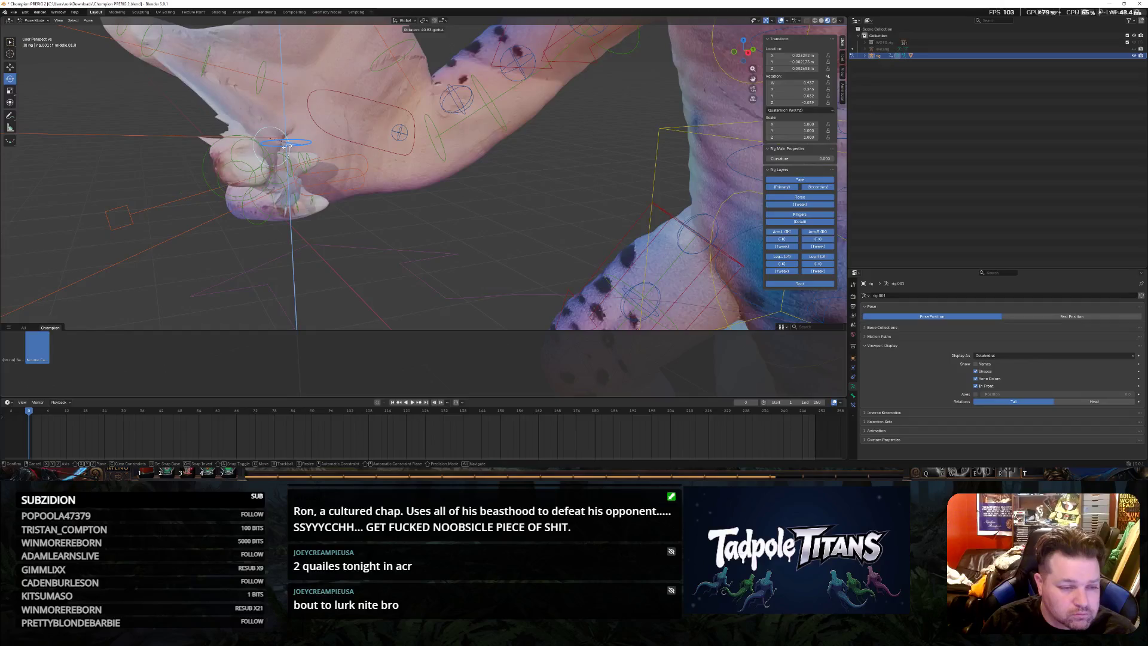
Rotate the next finger bone inward around Z from a belly-side view
{"action": "mouse_move", "coordinate": [385, 264]}
{"action": "middle_mouse_down"}
{"action": "mouse_move", "coordinate": [426, 250]}
{"action": "mouse_move", "coordinate": [178, 203]}
{"action": "middle_mouse_up"}
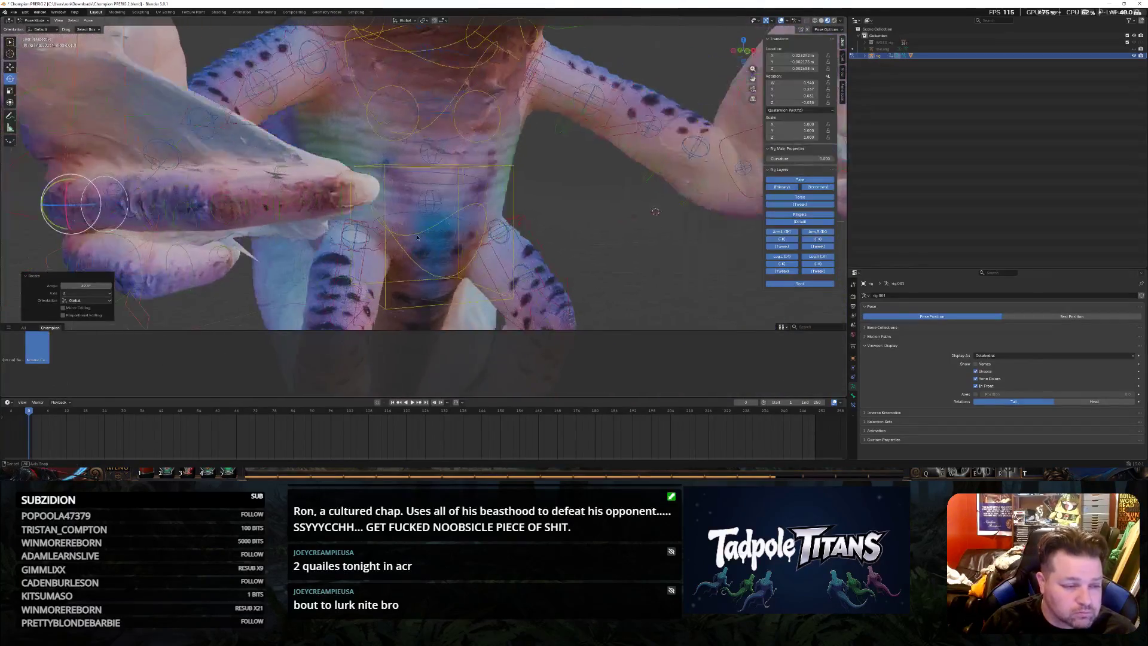
{"action": "left_click", "coordinate": [168, 200]}
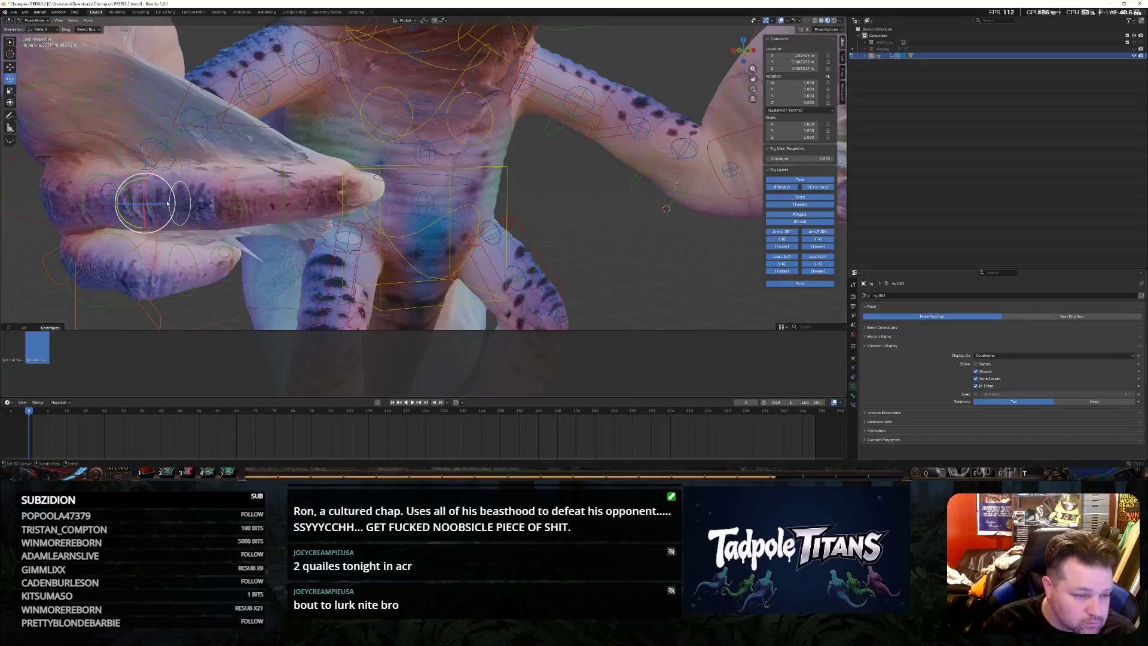
{"action": "key", "text": "r"}
{"action": "key", "text": "z"}
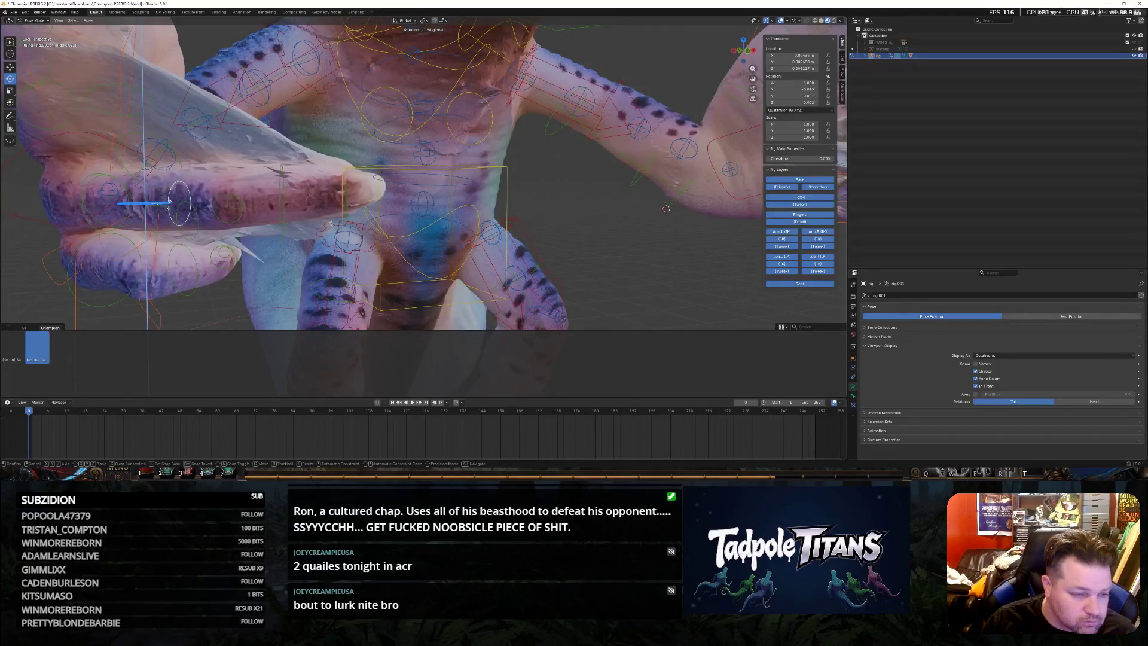
{"action": "left_click", "coordinate": [168, 201]}
Rotate that finger twice more around Z until it bends fully closed, then view both hands
{"action": "middle_click_drag", "start_coordinate": [168, 202], "coordinate": [188, 244]}
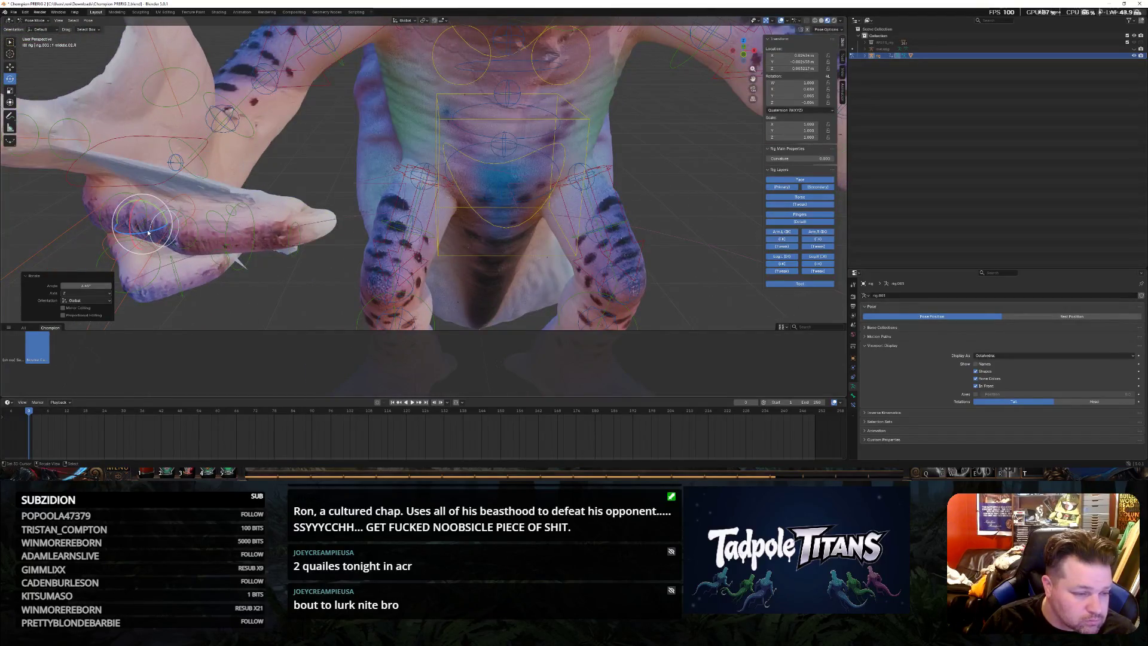
{"action": "key", "text": "r"}
{"action": "key", "text": "z"}
{"action": "left_click", "coordinate": [186, 225]}
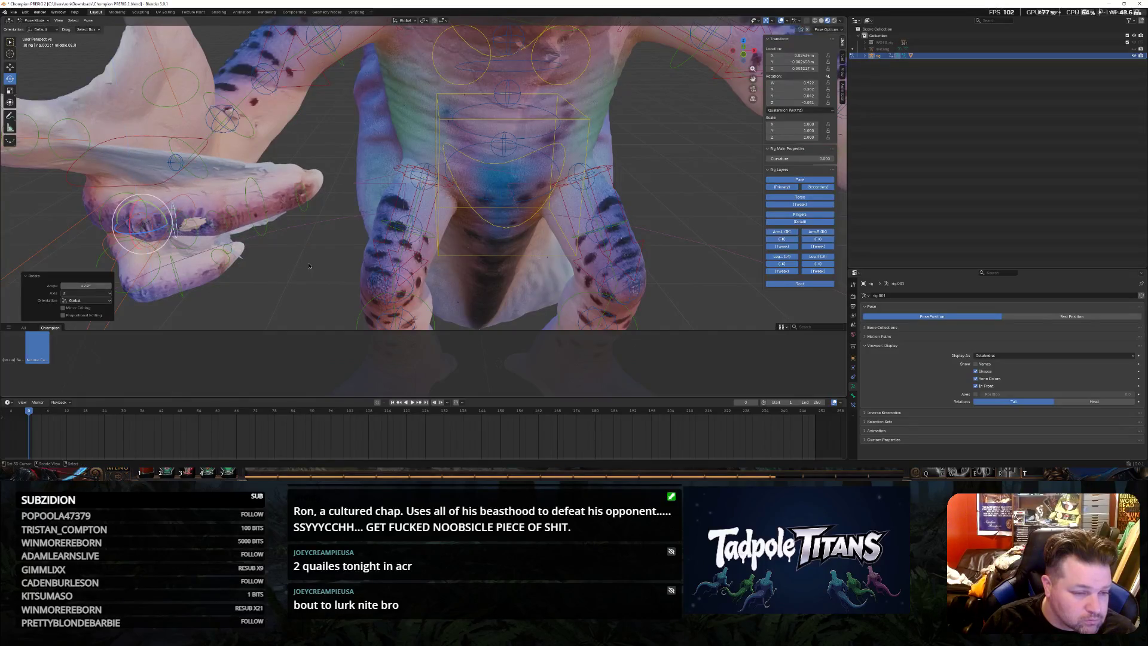
{"action": "middle_click_drag", "start_coordinate": [185, 224], "coordinate": [290, 198]}
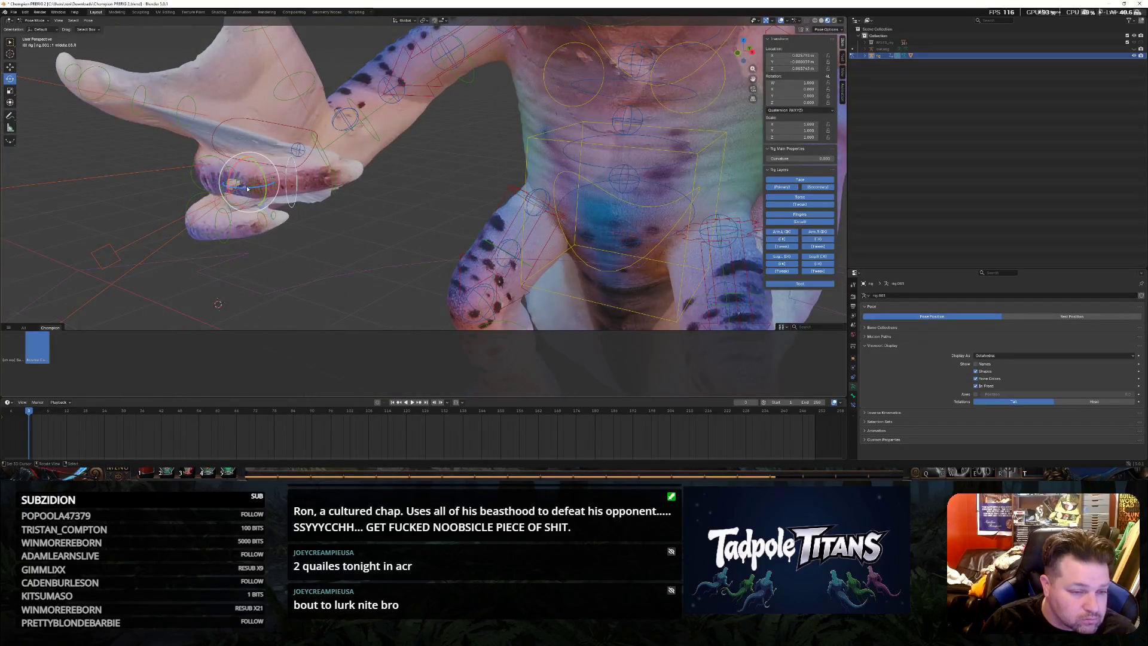
{"action": "key", "text": "r"}
{"action": "key", "text": "z"}
{"action": "left_click", "coordinate": [218, 304]}
{"action": "mouse_move", "coordinate": [217, 303]}
{"action": "middle_mouse_down"}
{"action": "mouse_move", "coordinate": [440, 242]}
{"action": "mouse_move", "coordinate": [604, 216]}
{"action": "mouse_move", "coordinate": [573, 227]}
{"action": "middle_mouse_up"}
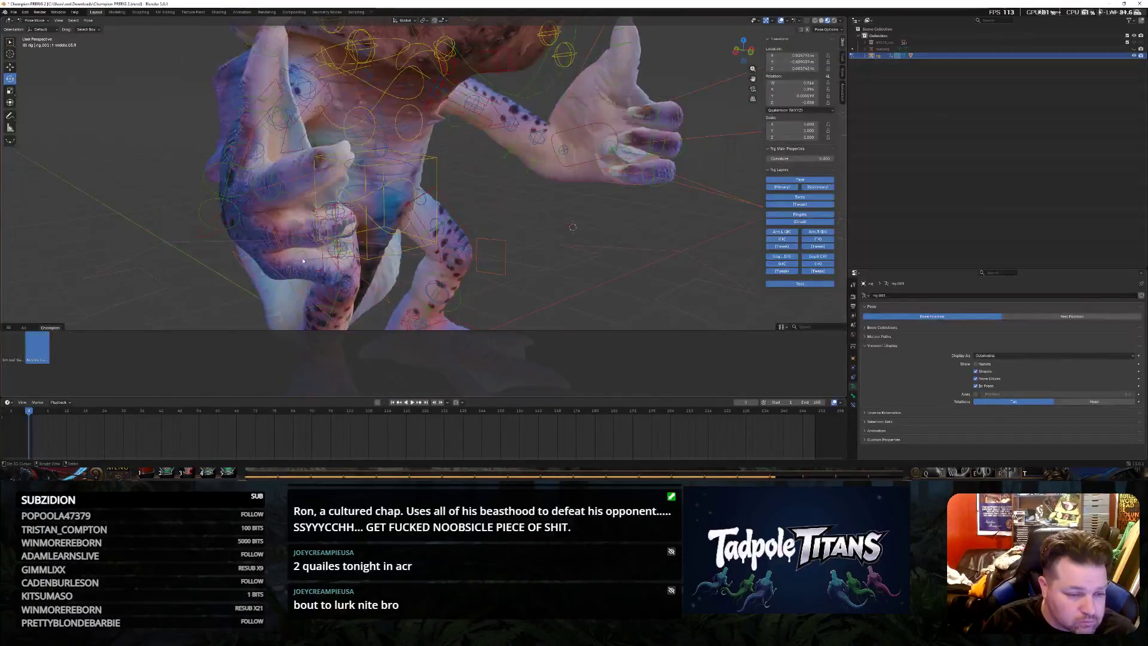
Rotate the finger bone, then turn its fingertip inward about the Z axis
{"action": "key", "text": "r"}
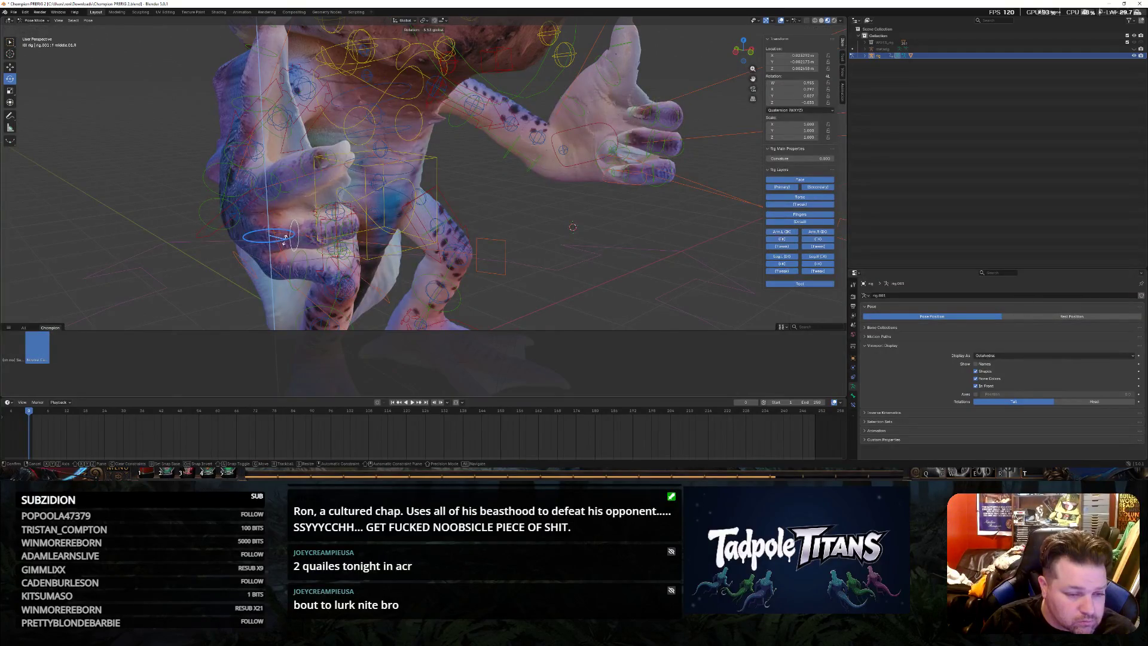
{"action": "left_click", "coordinate": [573, 226]}
{"action": "mouse_move", "coordinate": [572, 227]}
{"action": "middle_mouse_down"}
{"action": "mouse_move", "coordinate": [319, 252]}
{"action": "mouse_move", "coordinate": [289, 279]}
{"action": "mouse_move", "coordinate": [129, 256]}
{"action": "middle_mouse_up"}
{"action": "scroll", "coordinate": [319, 251], "scroll_direction": "up", "scroll_amount": 3}
{"action": "scroll", "coordinate": [290, 279], "scroll_direction": "up", "scroll_amount": 3}
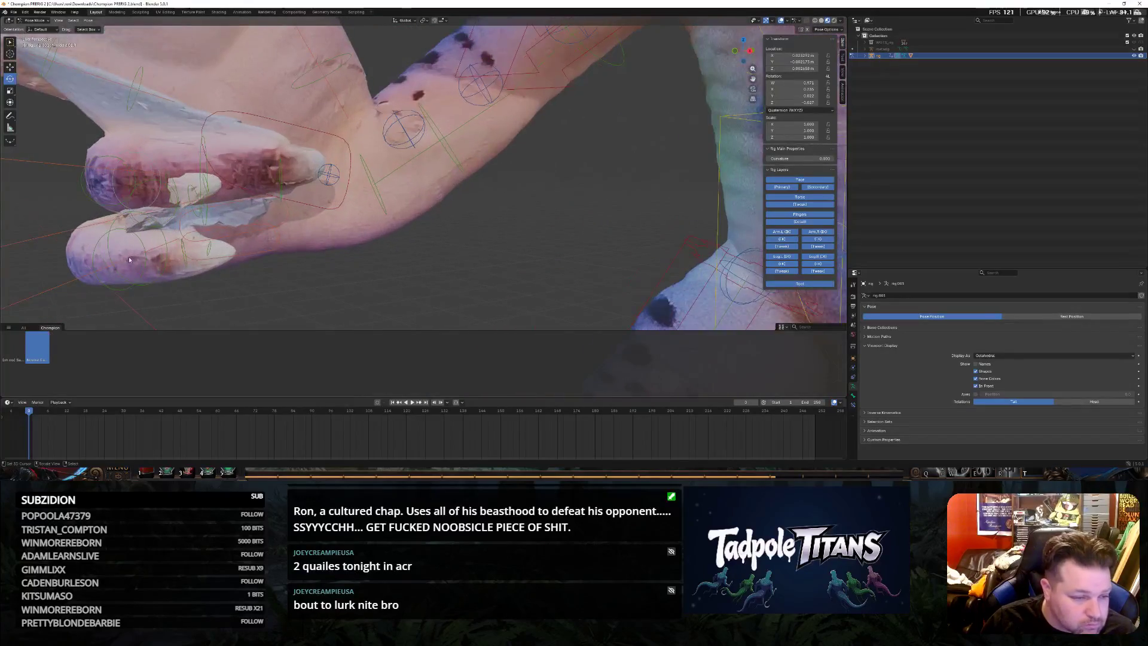
{"action": "key", "text": "r"}
{"action": "key", "text": "z"}
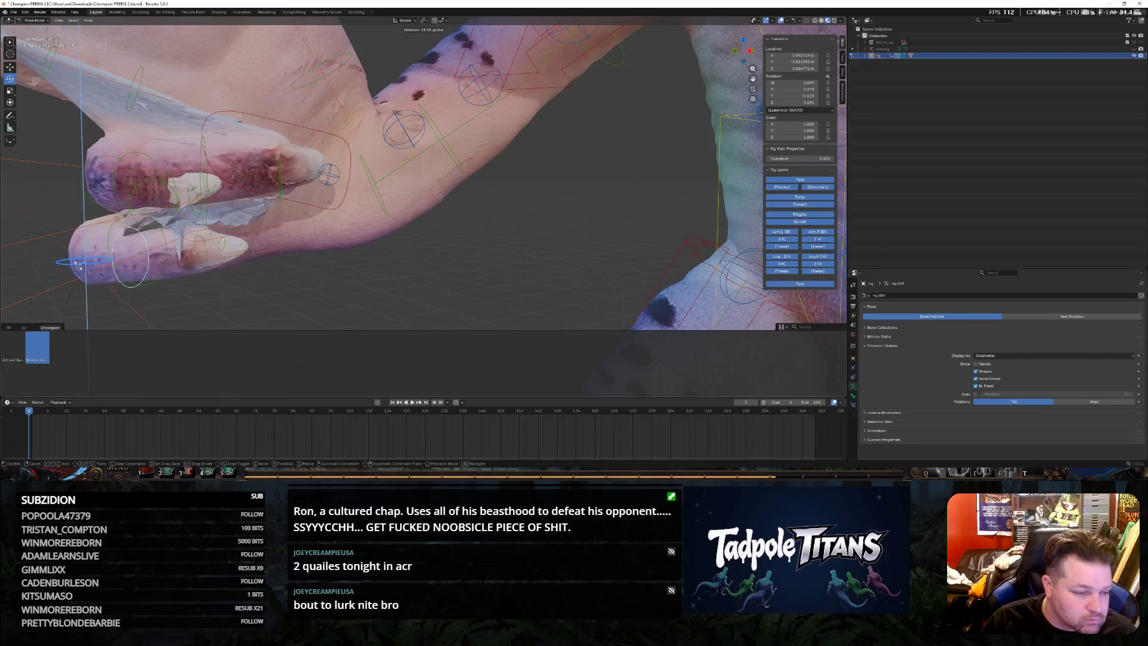
{"action": "left_click", "coordinate": [77, 261]}
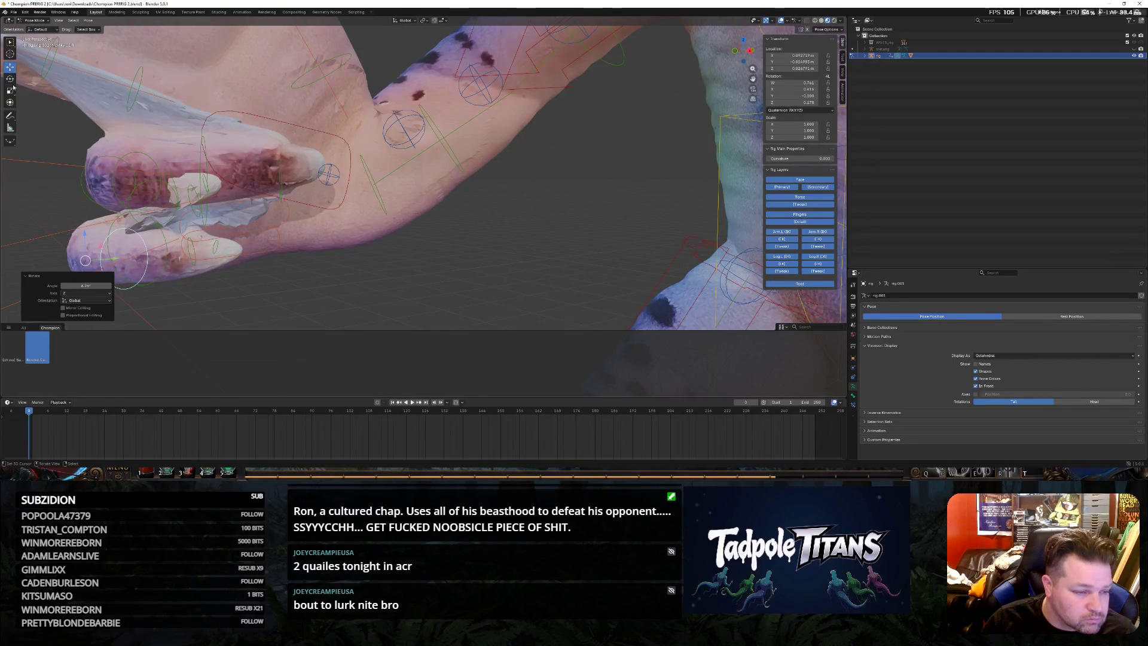
Shift the fingertip forward along Y and raise it along Z into place
{"action": "key", "text": "g"}
{"action": "key", "text": "y"}
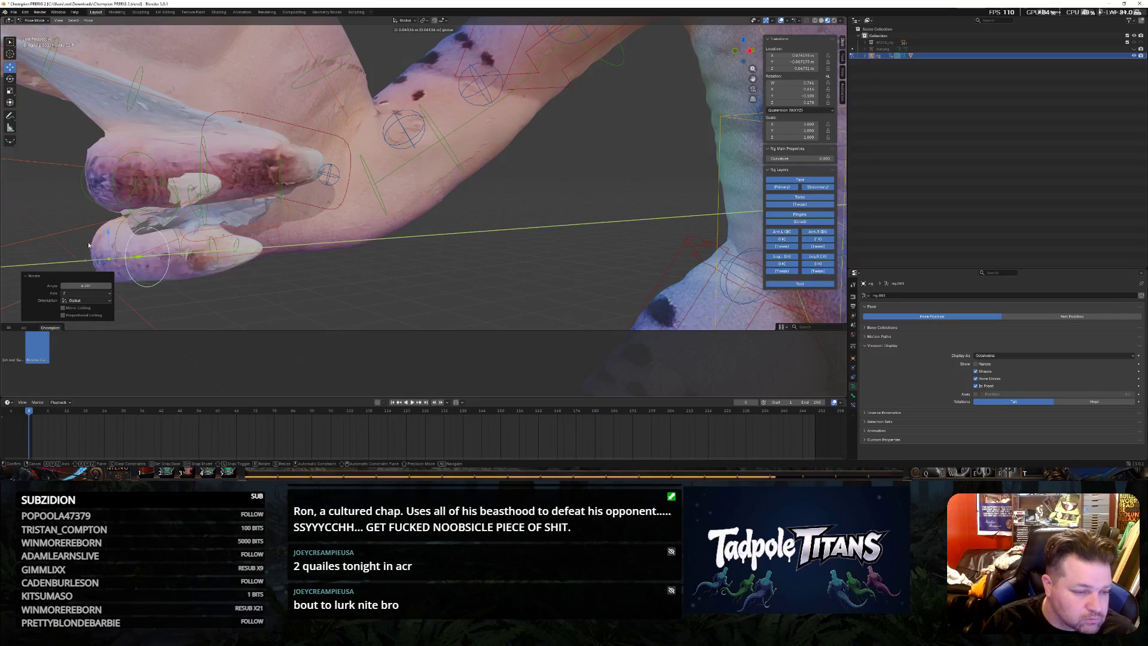
{"action": "left_click", "coordinate": [104, 229]}
{"action": "key", "text": "g"}
{"action": "key", "text": "z"}
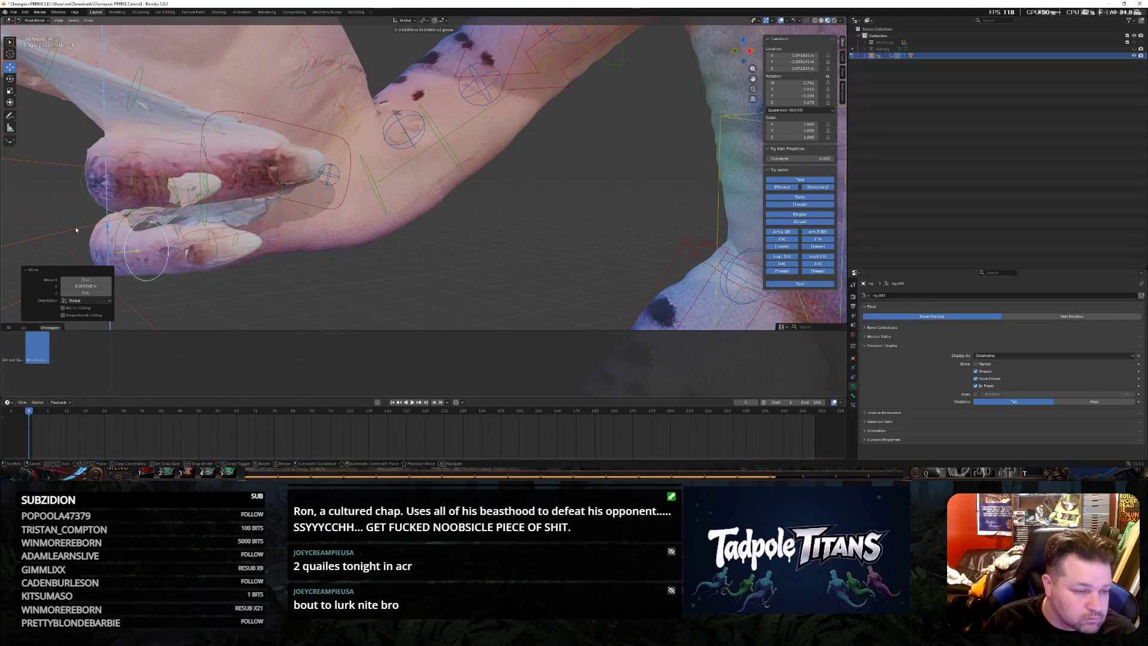
{"action": "left_click", "coordinate": [76, 229]}
Lower the upper fingertip along Z so the two fingertips press together
{"action": "left_click", "coordinate": [96, 180]}
{"action": "key", "text": "g"}
{"action": "key", "text": "z"}
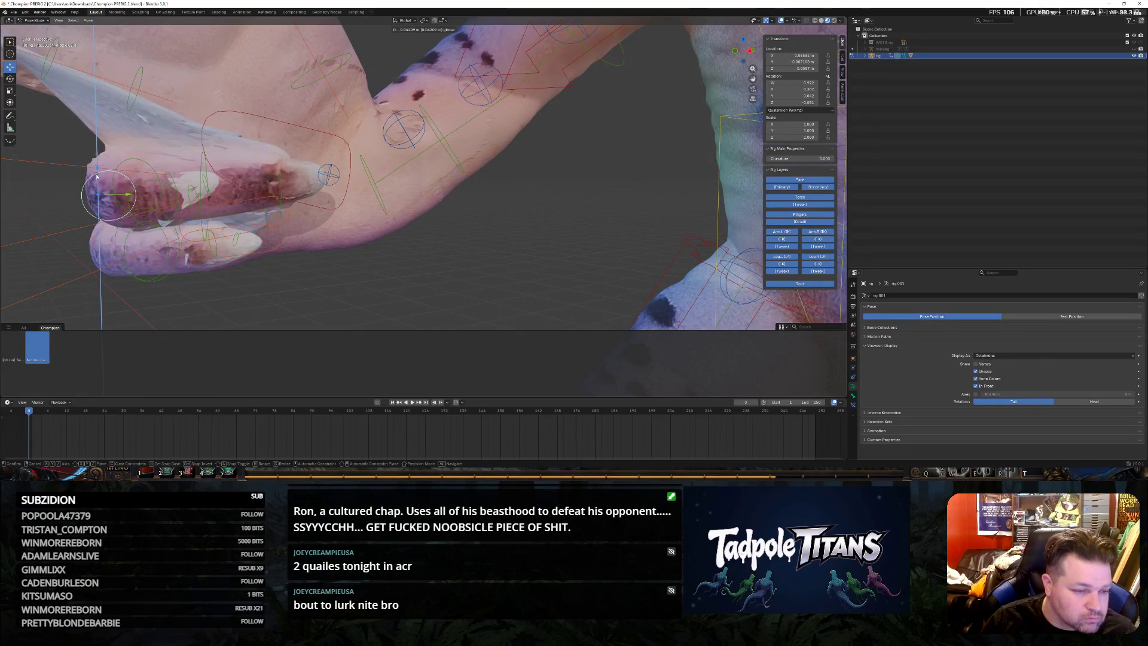
{"action": "left_click", "coordinate": [97, 177]}
{"action": "left_click", "coordinate": [190, 190]}
{"action": "middle_click_drag", "start_coordinate": [236, 195], "coordinate": [654, 165]}
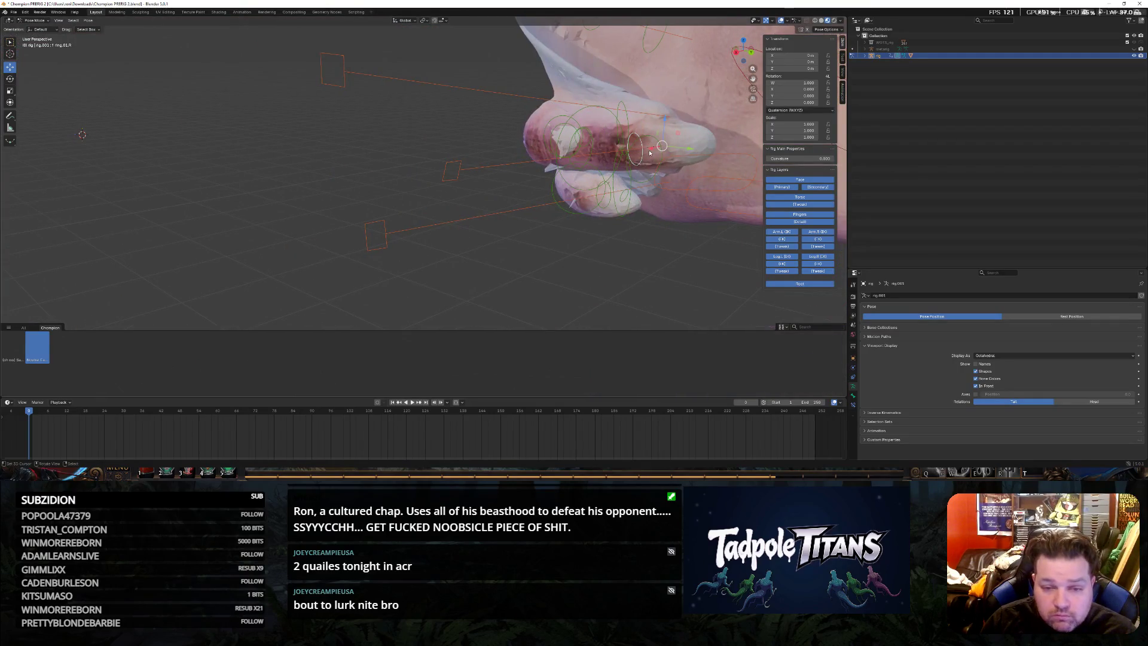
Slide the middle finger bone sideways along X and rotate it into line
{"action": "key", "text": "g"}
{"action": "key", "text": "x"}
{"action": "left_click", "coordinate": [665, 145]}
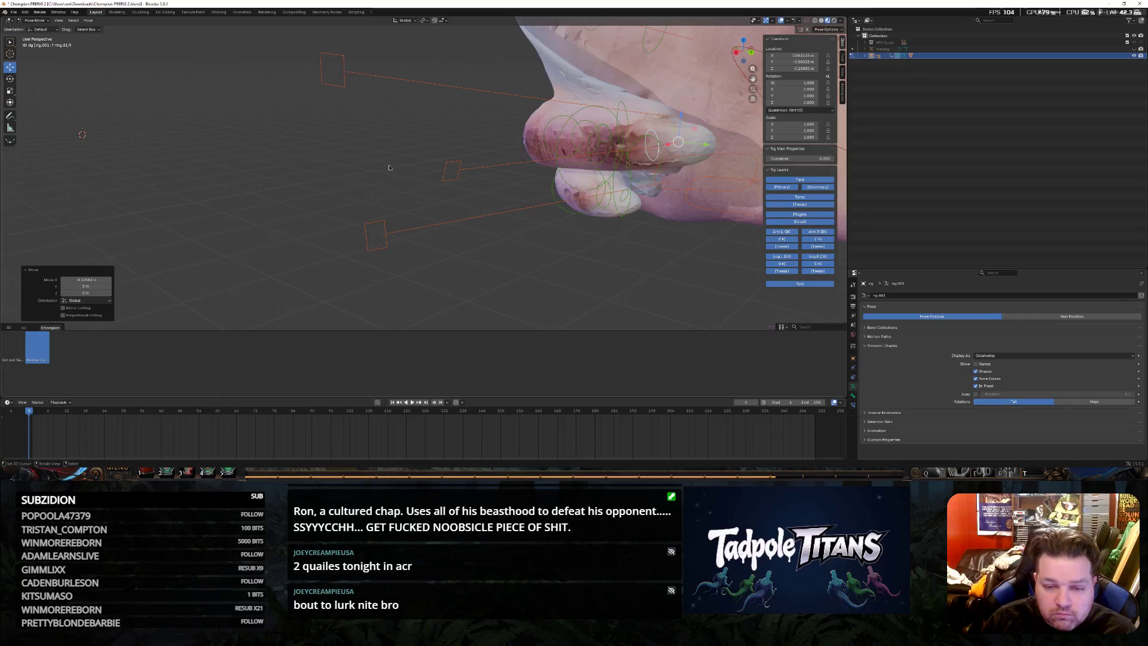
{"action": "mouse_move", "coordinate": [665, 146]}
{"action": "middle_mouse_down"}
{"action": "mouse_move", "coordinate": [406, 163]}
{"action": "mouse_move", "coordinate": [469, 163]}
{"action": "mouse_move", "coordinate": [484, 178]}
{"action": "middle_mouse_up"}
{"action": "scroll", "coordinate": [421, 171], "scroll_direction": "down", "scroll_amount": 5}
{"action": "scroll", "coordinate": [470, 163], "scroll_direction": "up", "scroll_amount": 5}
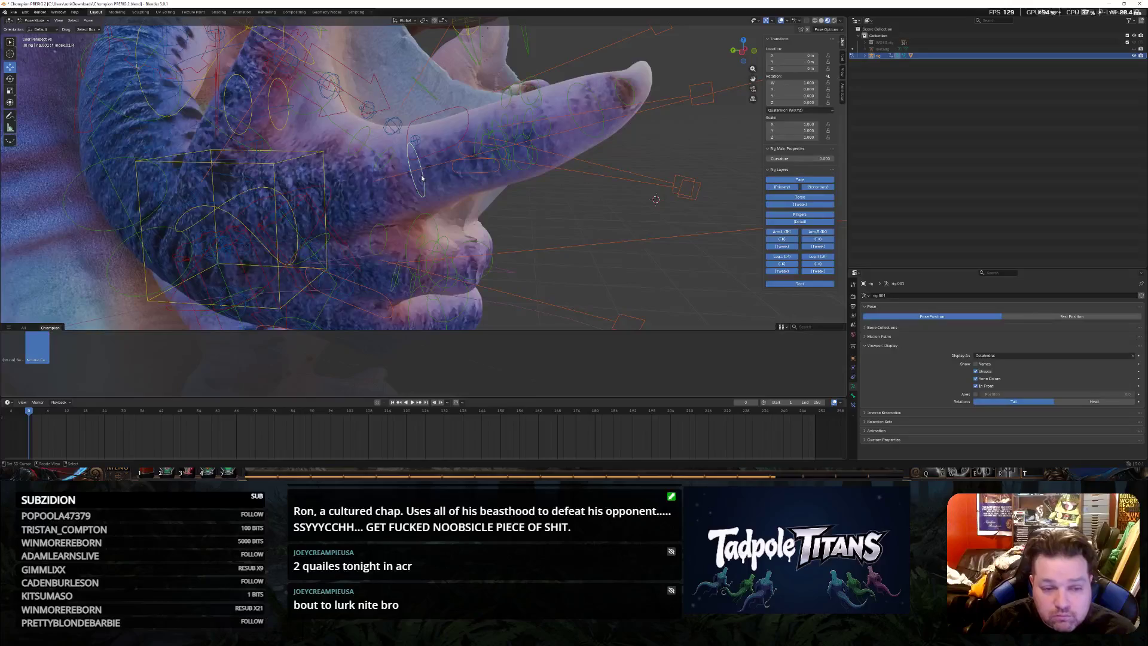
{"action": "left_click", "coordinate": [507, 179]}
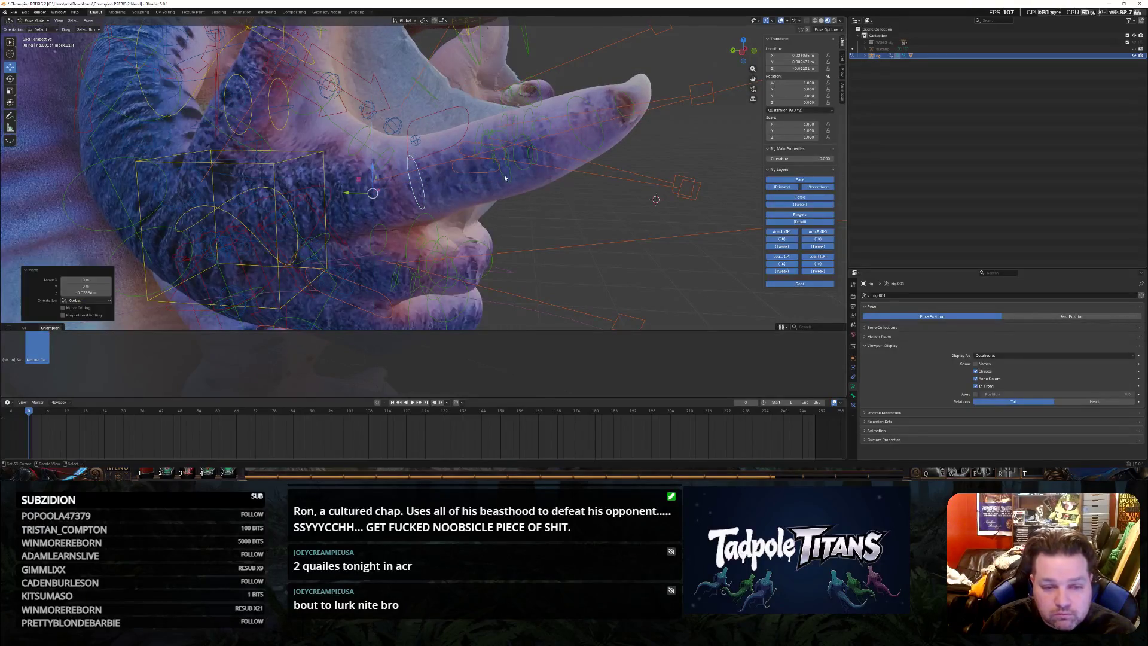
Adjust the finger bone's height, then rotate the fingertip upward and nudge it into place
{"action": "key", "text": "g"}
{"action": "key", "text": "z"}
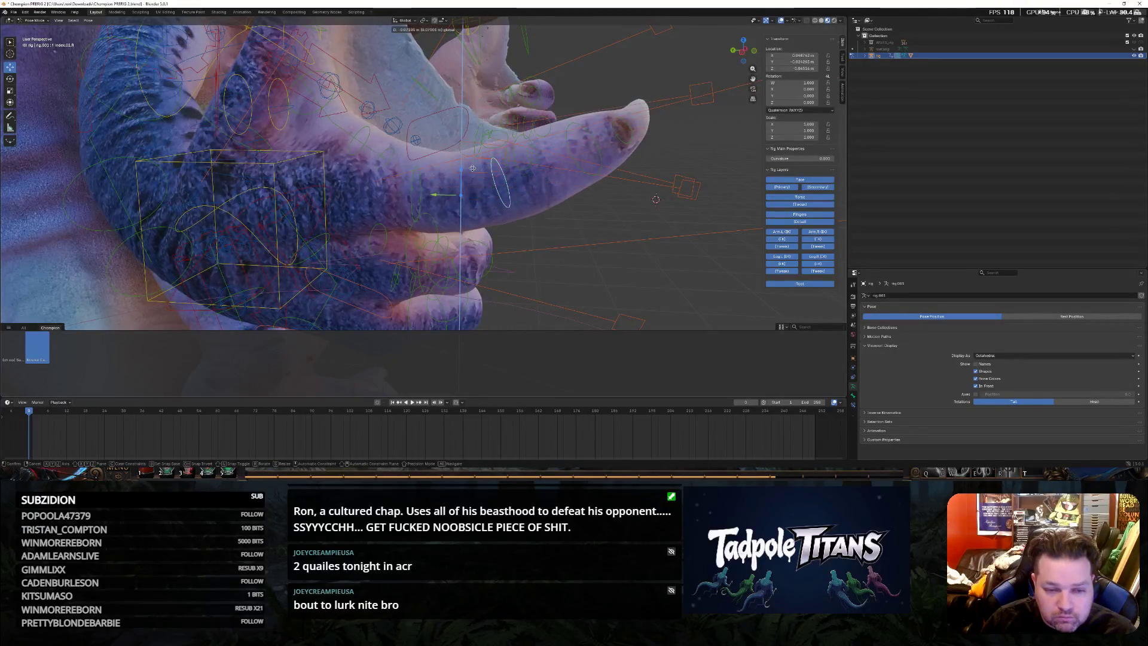
{"action": "key", "text": "Escape"}
{"action": "left_click", "coordinate": [587, 148]}
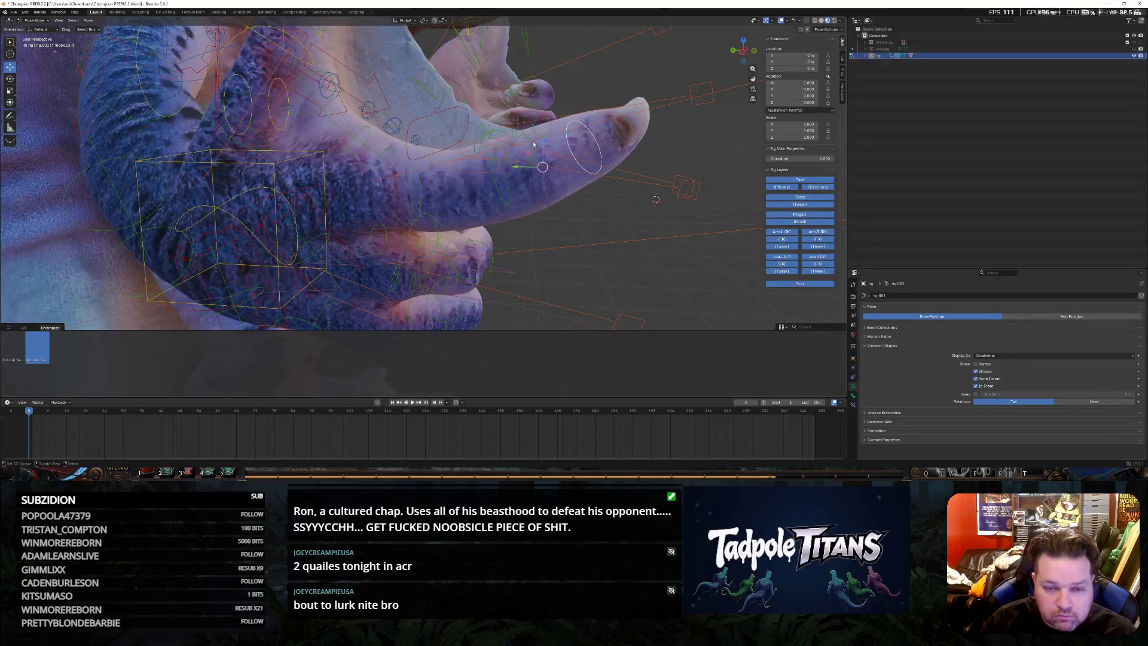
{"action": "left_click", "coordinate": [621, 159]}
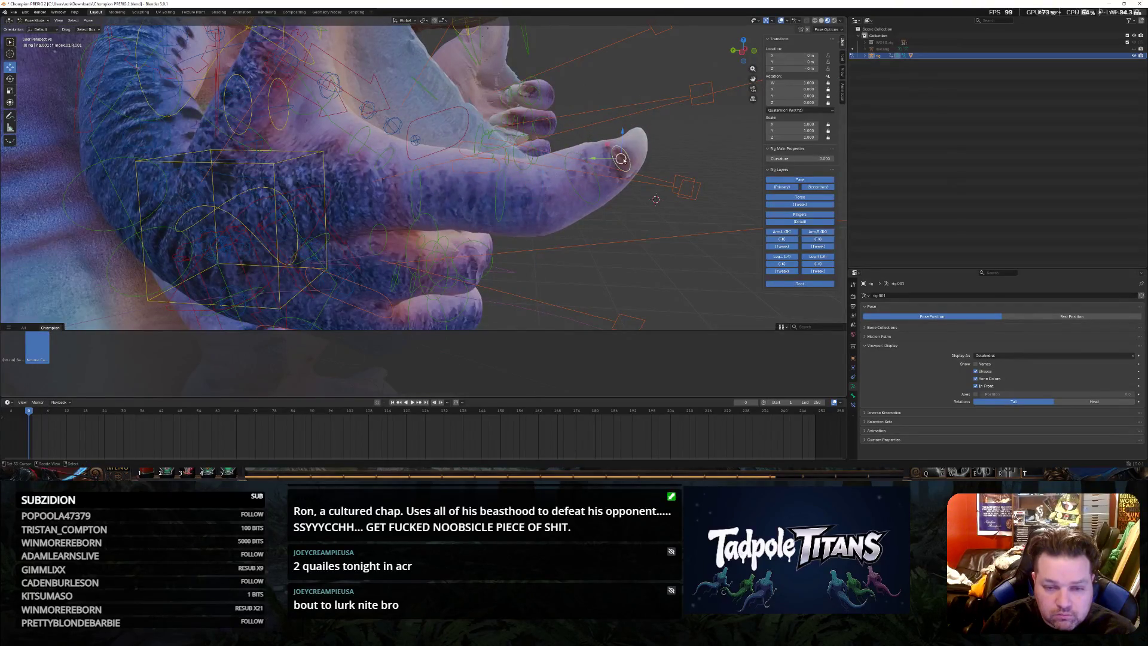
{"action": "key", "text": "g"}
{"action": "left_click", "coordinate": [706, 238]}
{"action": "middle_click_drag", "start_coordinate": [706, 239], "coordinate": [619, 238]}
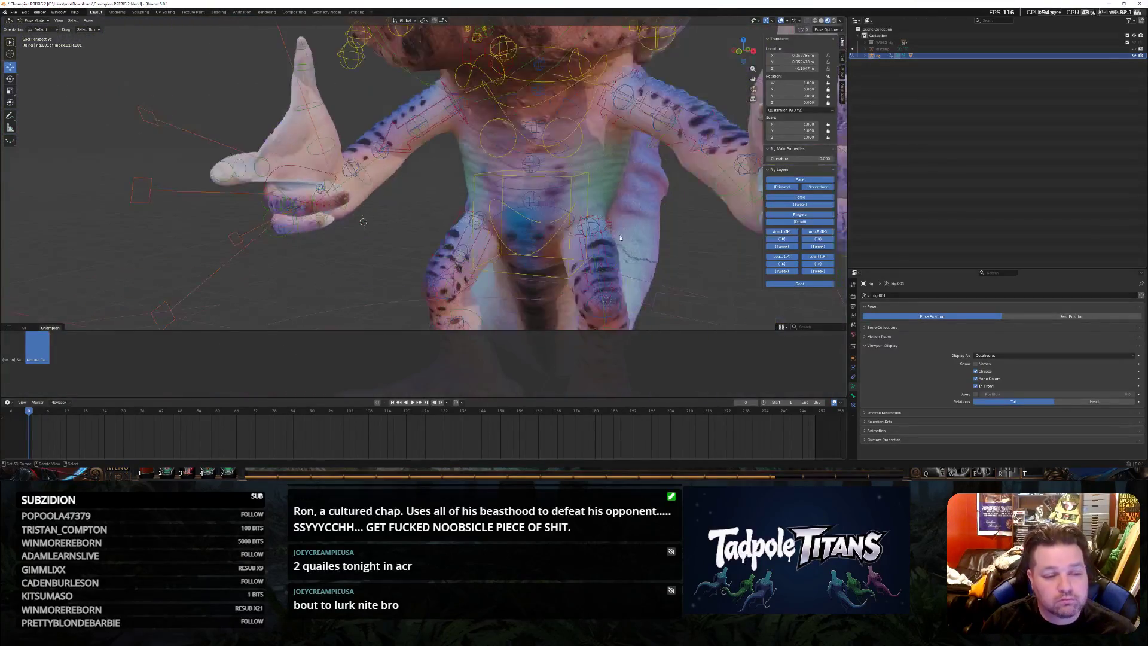
{"action": "scroll", "coordinate": [620, 239], "scroll_direction": "down", "scroll_amount": 5}
{"action": "scroll", "coordinate": [414, 232], "scroll_direction": "up", "scroll_amount": 2}
{"action": "scroll", "coordinate": [413, 232], "scroll_direction": "up", "scroll_amount": 3}
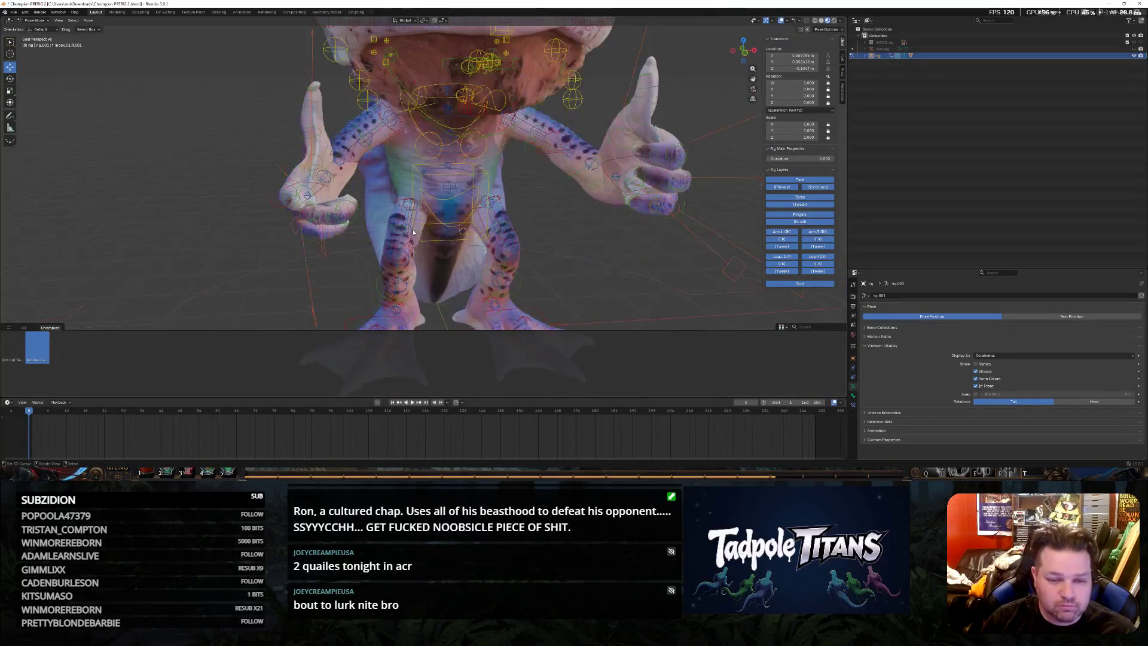
Inspect the hand from several angles and swing the hand bone to a new angle with the gizmo
{"action": "mouse_move", "coordinate": [409, 232]}
{"action": "middle_mouse_down"}
{"action": "mouse_move", "coordinate": [300, 244]}
{"action": "mouse_move", "coordinate": [278, 235]}
{"action": "middle_mouse_up"}
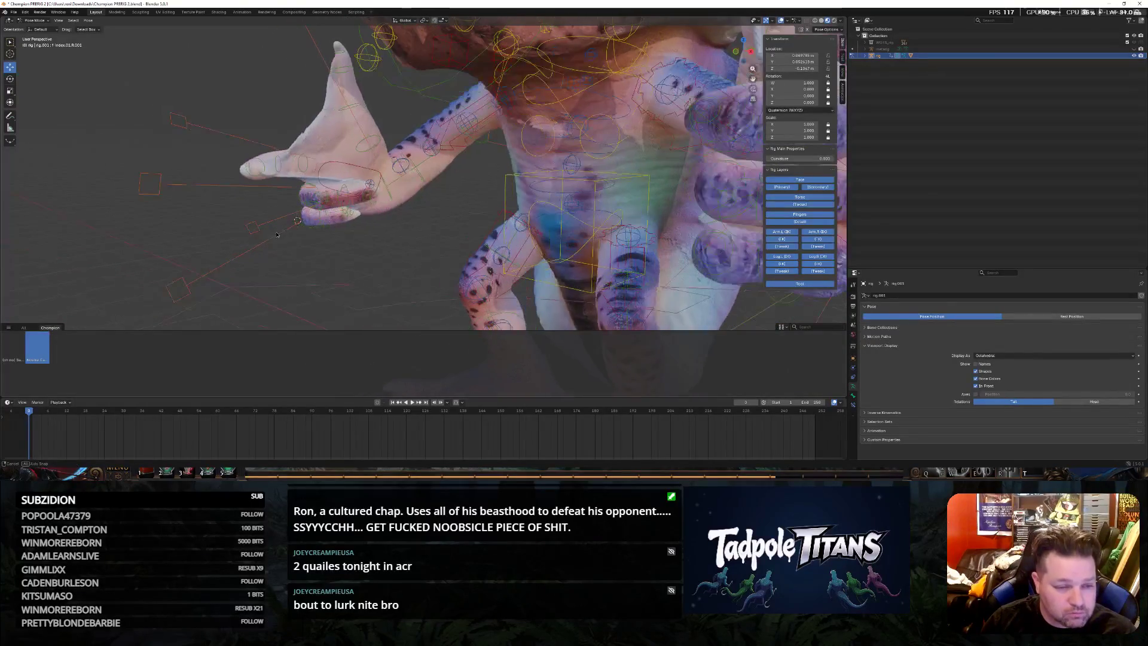
{"action": "scroll", "coordinate": [379, 243], "scroll_direction": "up", "scroll_amount": 3}
{"action": "scroll", "coordinate": [376, 241], "scroll_direction": "up", "scroll_amount": 2}
{"action": "mouse_move", "coordinate": [373, 240]}
{"action": "middle_mouse_down"}
{"action": "mouse_move", "coordinate": [379, 210]}
{"action": "mouse_move", "coordinate": [438, 205]}
{"action": "middle_mouse_up"}
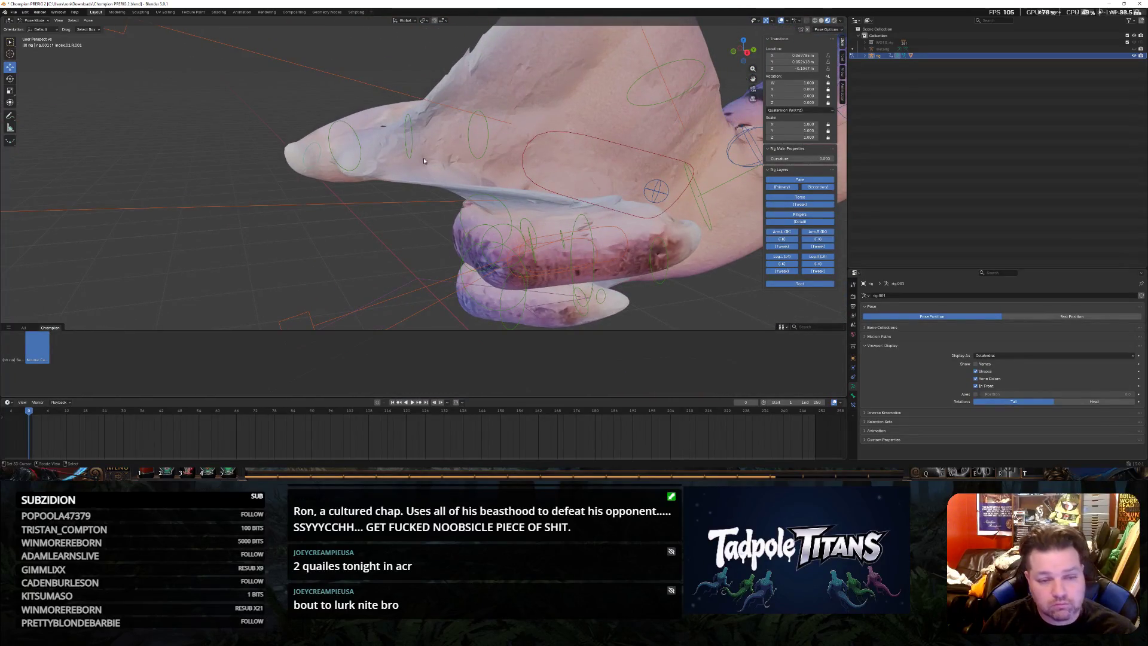
{"action": "middle_click_drag", "start_coordinate": [376, 158], "coordinate": [462, 158]}
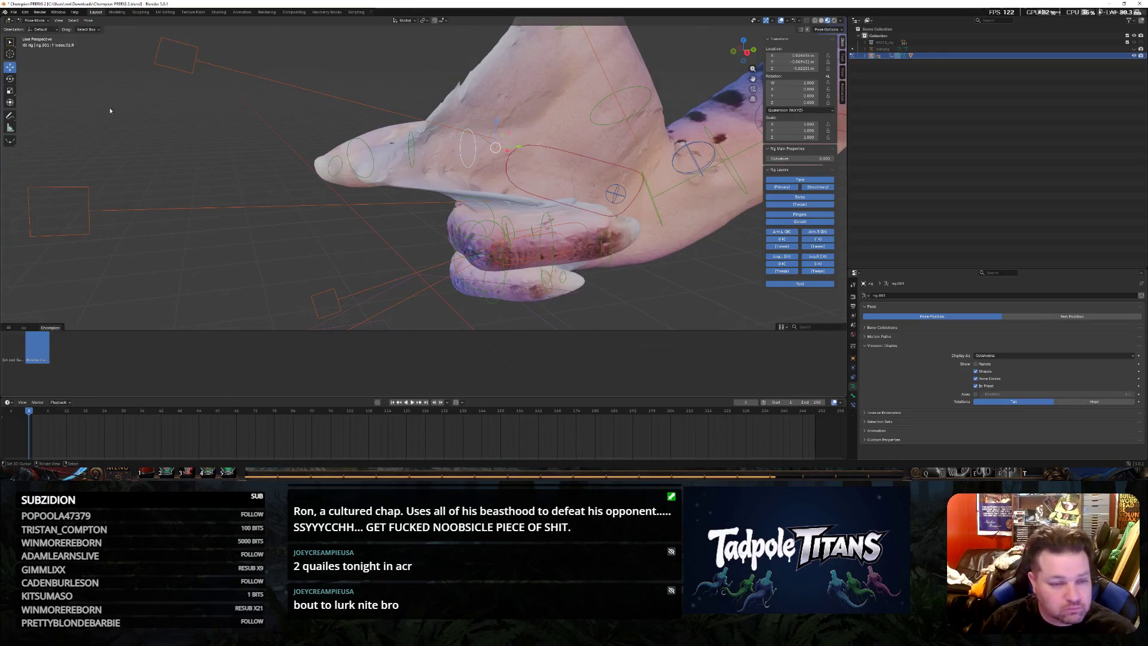
{"action": "middle_click_drag", "start_coordinate": [190, 105], "coordinate": [528, 65]}
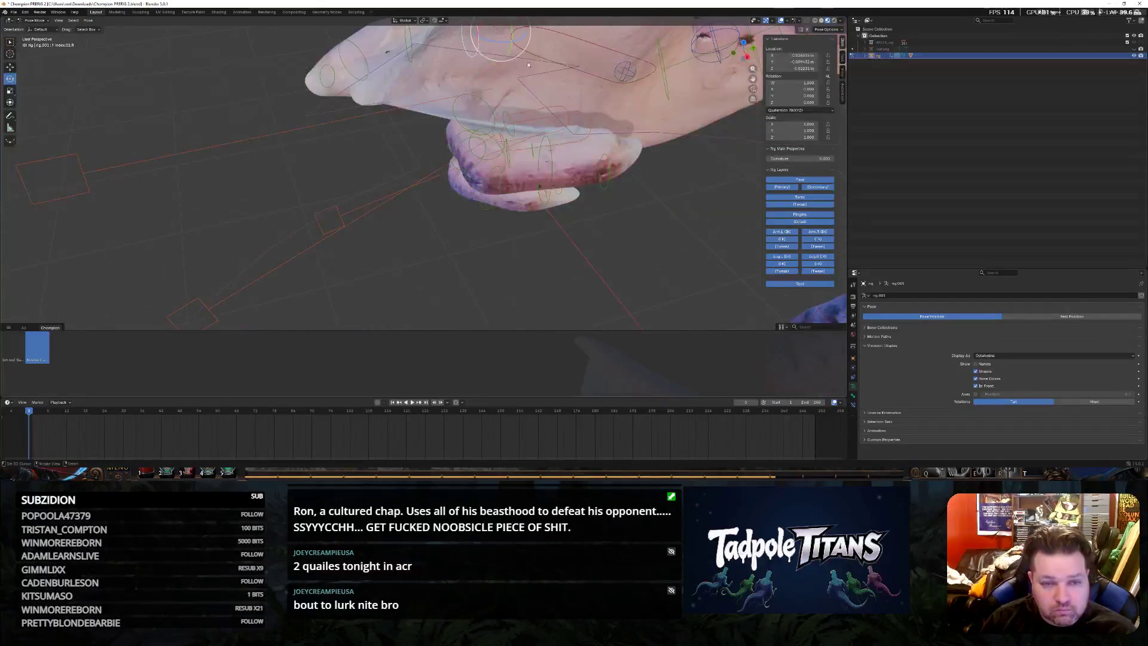
{"action": "left_click_drag", "start_coordinate": [498, 41], "coordinate": [512, 50]}
{"action": "middle_click_drag", "start_coordinate": [511, 49], "coordinate": [464, 112]}
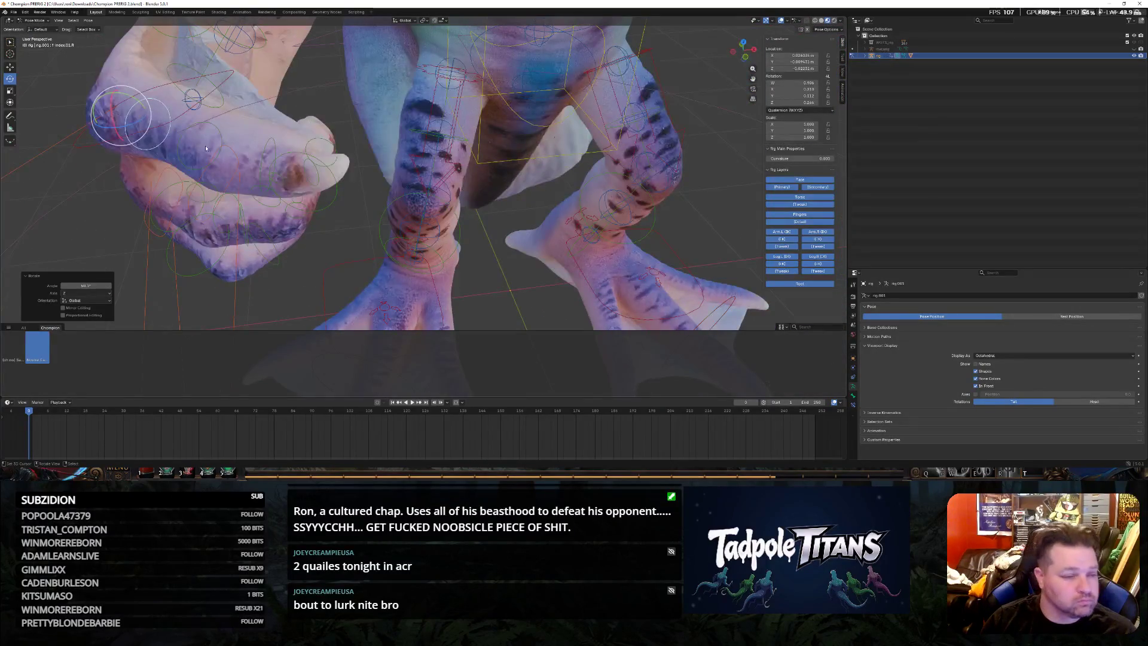
Rotate two neighbouring finger bones of the pink hand to curl them tighter under the thumb
{"action": "left_click", "coordinate": [176, 155]}
{"action": "key", "text": "r"}
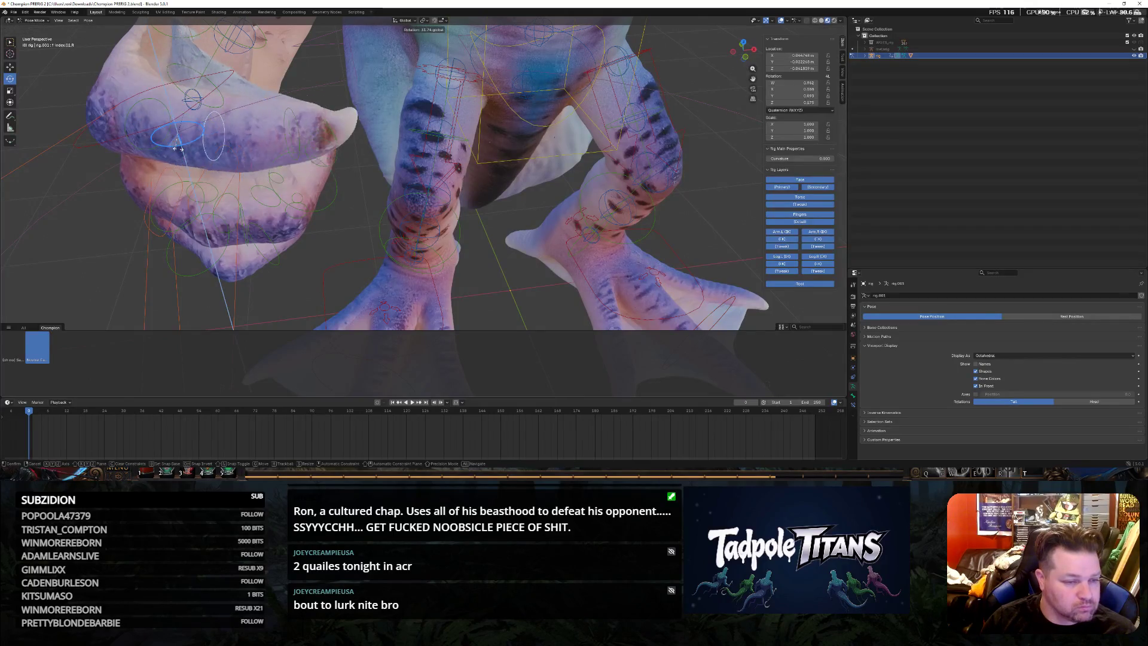
{"action": "left_click", "coordinate": [180, 150]}
{"action": "mouse_move", "coordinate": [180, 150]}
{"action": "middle_mouse_down"}
{"action": "mouse_move", "coordinate": [329, 174]}
{"action": "mouse_move", "coordinate": [557, 241]}
{"action": "middle_mouse_up"}
{"action": "left_click", "coordinate": [550, 191]}
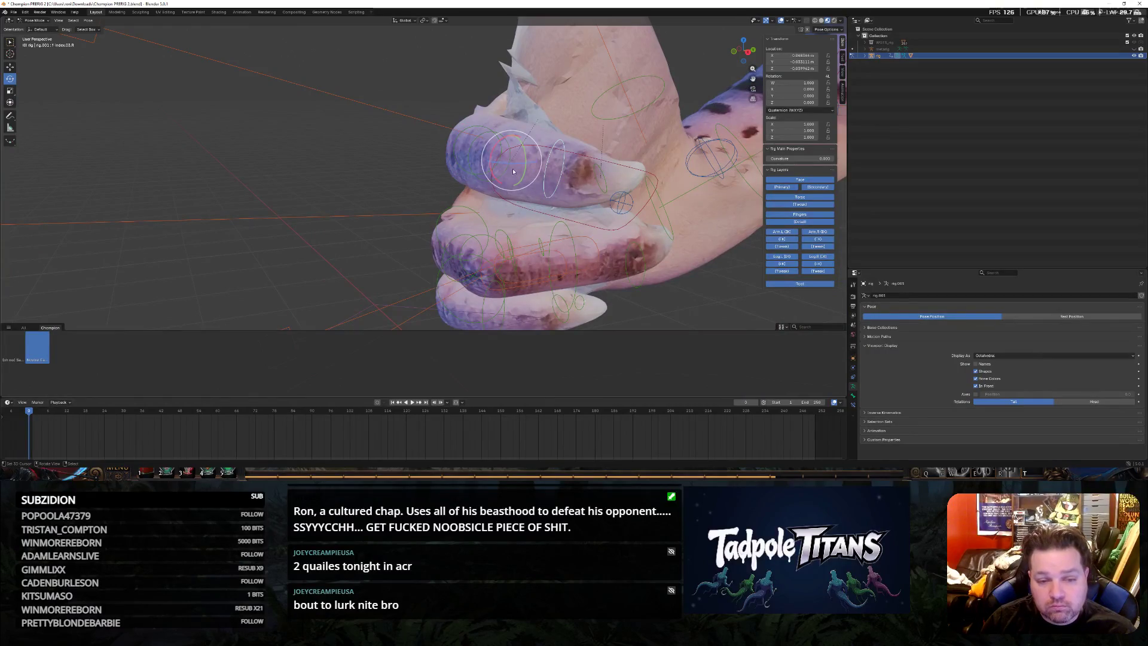
{"action": "key", "text": "r"}
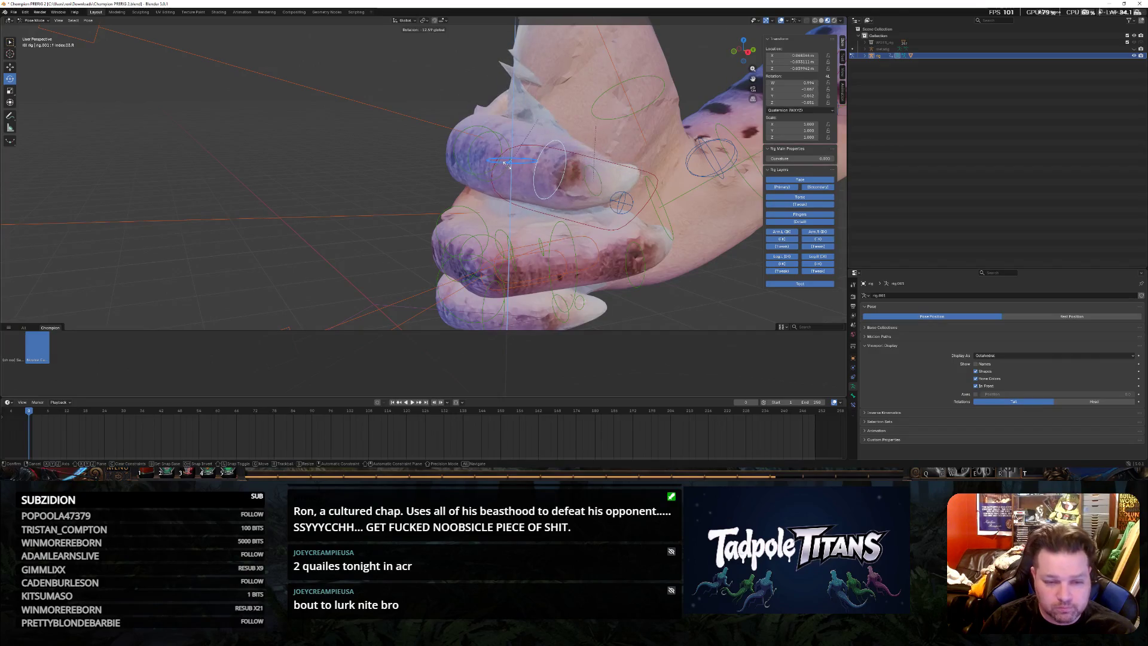
{"action": "left_click", "coordinate": [508, 230]}
{"action": "left_click", "coordinate": [483, 227]}
{"action": "mouse_move", "coordinate": [484, 227]}
{"action": "middle_mouse_down"}
{"action": "mouse_move", "coordinate": [397, 251]}
{"action": "mouse_move", "coordinate": [418, 206]}
{"action": "mouse_move", "coordinate": [24, 72]}
{"action": "middle_mouse_up"}
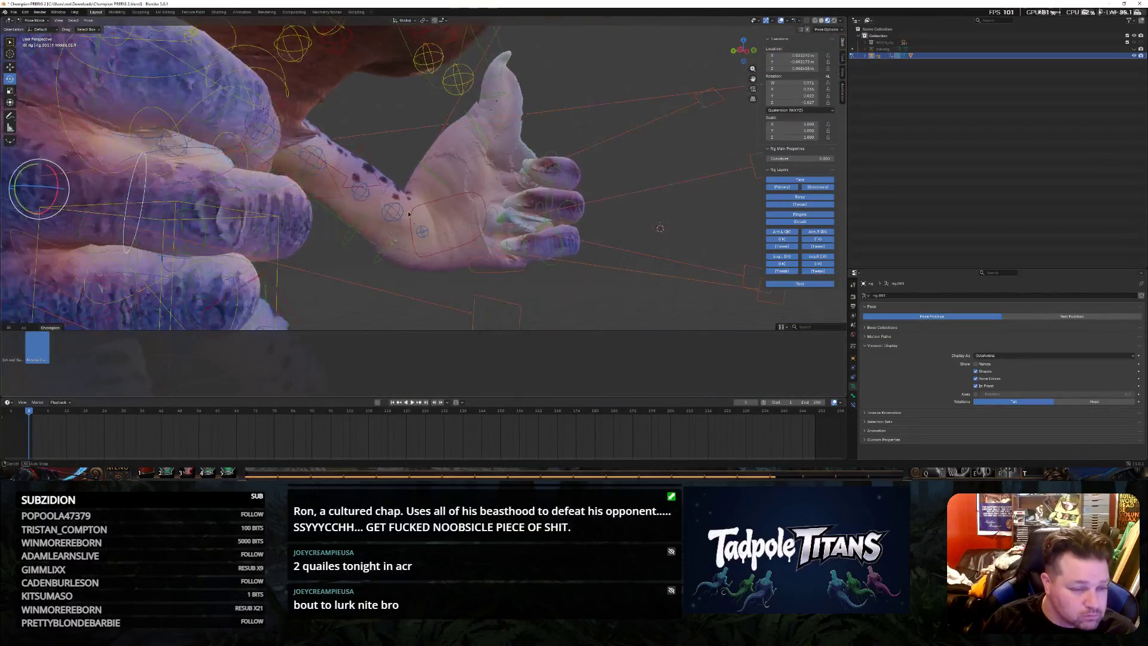
With the Move tool, raise one finger bone slightly and lift another along Z
{"action": "left_click", "coordinate": [10, 67]}
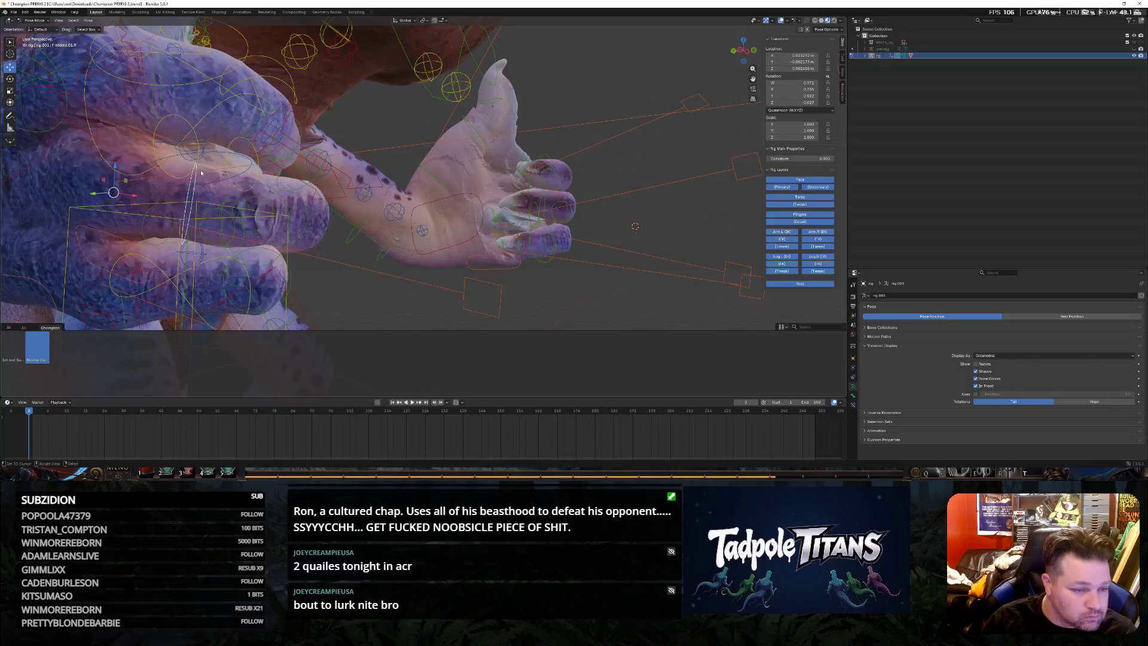
{"action": "left_click_drag", "start_coordinate": [120, 166], "coordinate": [120, 157]}
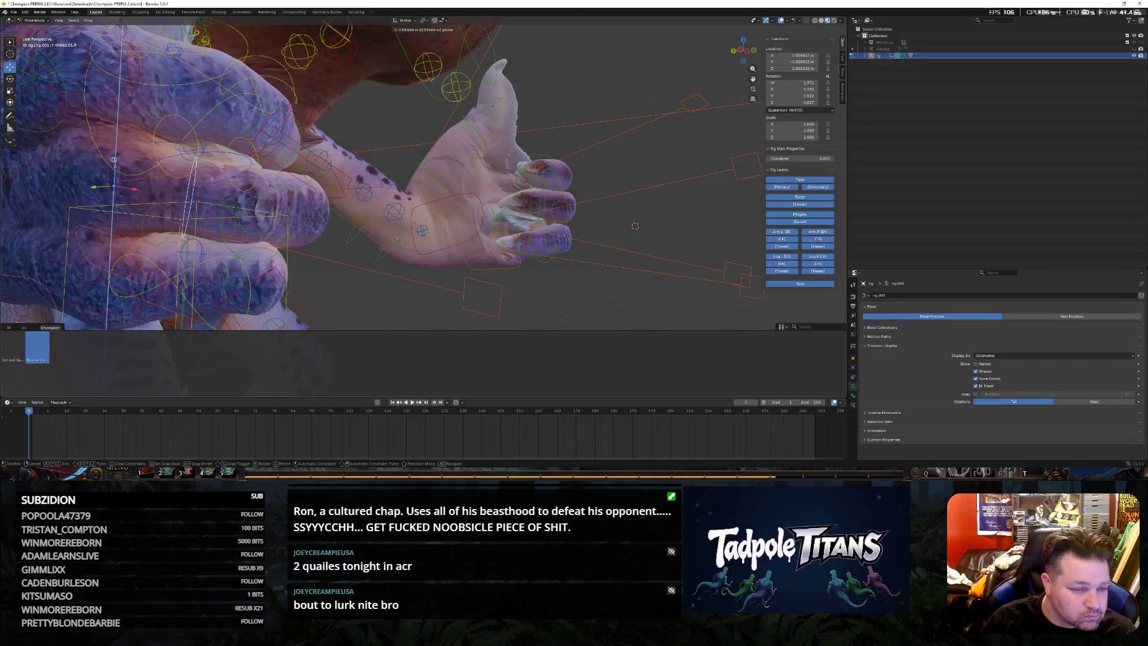
{"action": "left_click", "coordinate": [263, 182]}
{"action": "key", "text": "g"}
{"action": "key", "text": "z"}
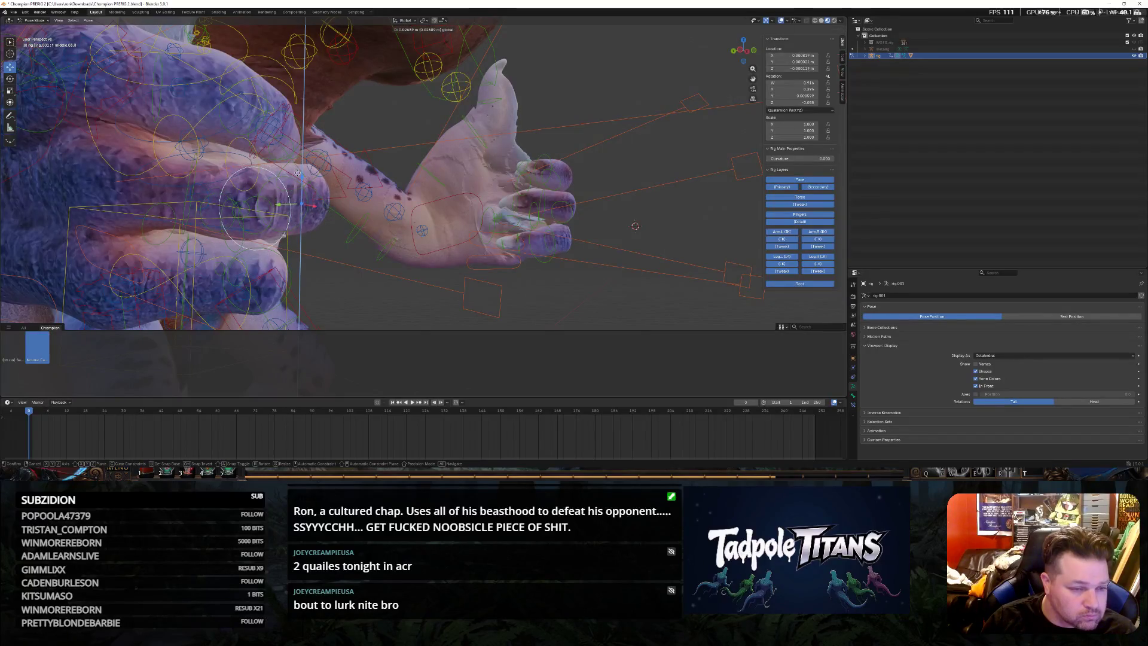
{"action": "left_click", "coordinate": [300, 175]}
Raise the next finger bone along Z and rotate a further one to curl it under the thumb
{"action": "left_click", "coordinate": [224, 196]}
{"action": "key", "text": "g"}
{"action": "key", "text": "z"}
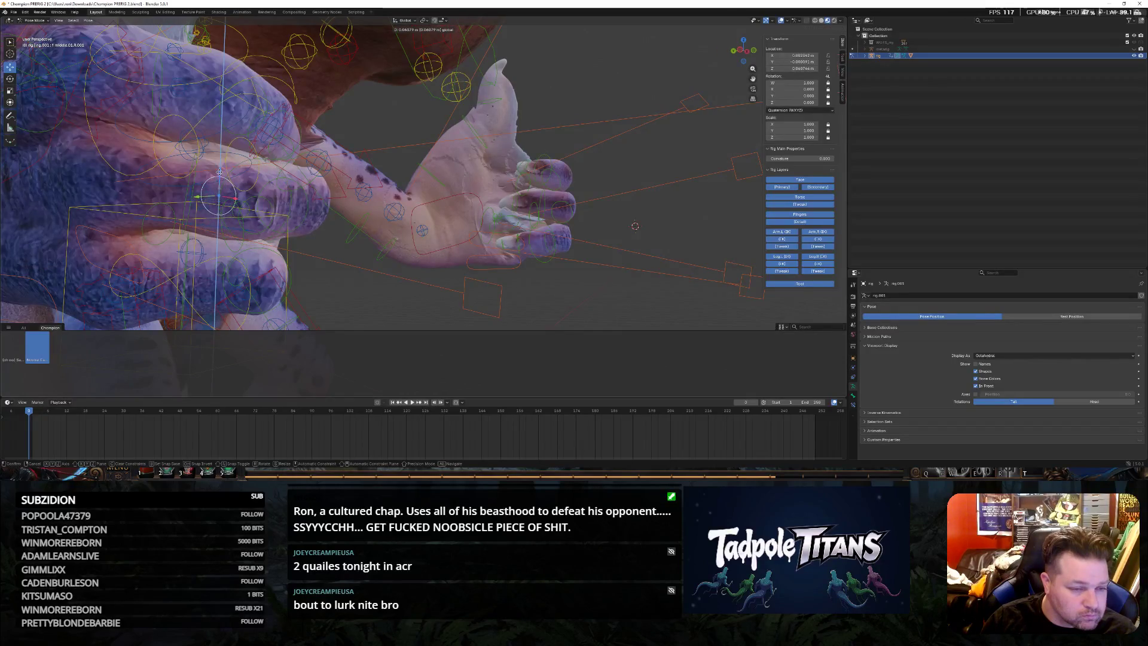
{"action": "left_click", "coordinate": [226, 187]}
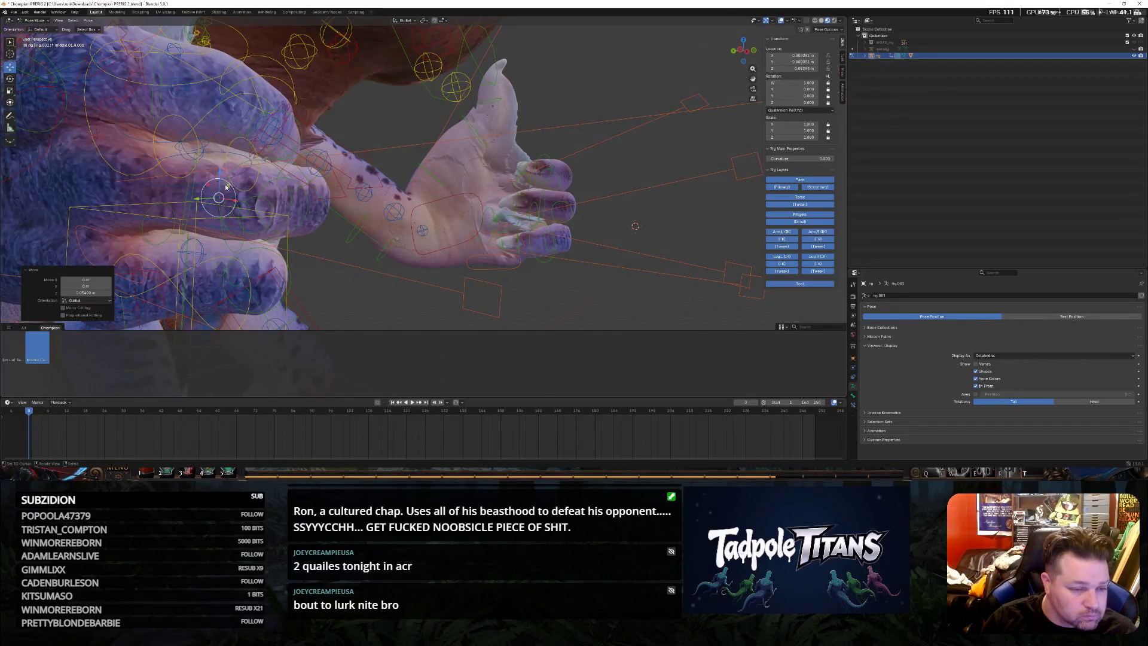
{"action": "left_click", "coordinate": [197, 183]}
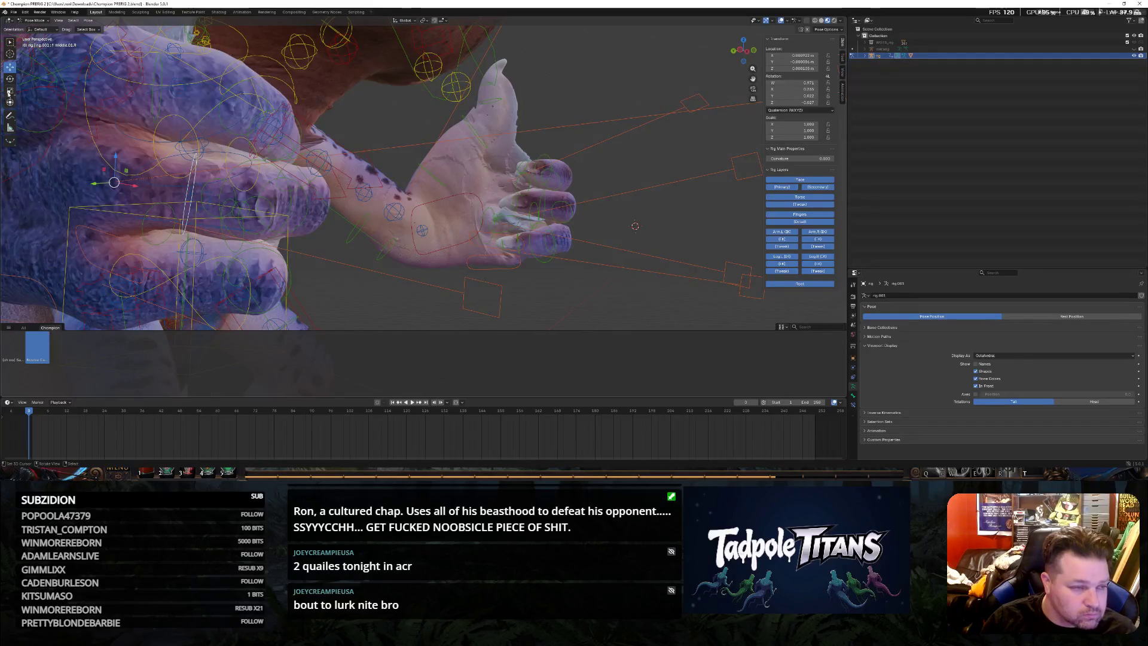
{"action": "left_click_drag", "start_coordinate": [96, 164], "coordinate": [96, 164]}
{"action": "mouse_move", "coordinate": [96, 164]}
{"action": "middle_mouse_down"}
{"action": "mouse_move", "coordinate": [560, 261]}
{"action": "mouse_move", "coordinate": [484, 280]}
{"action": "middle_mouse_up"}
{"action": "scroll", "coordinate": [431, 295], "scroll_direction": "up", "scroll_amount": 3}
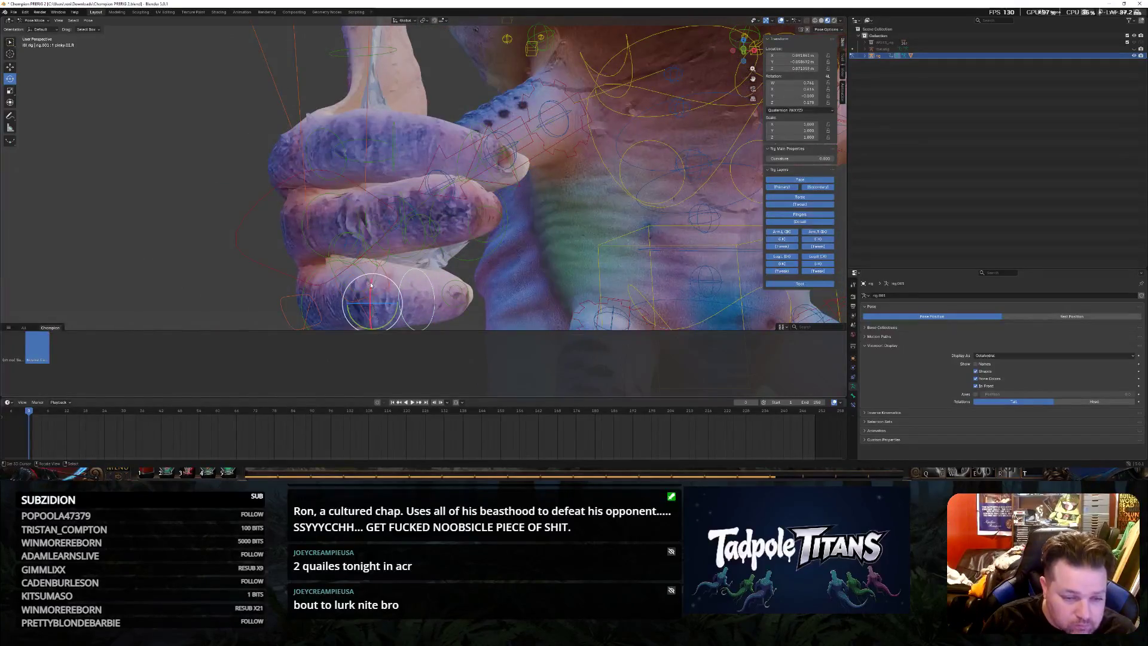
Rotate a lower finger control of the fist to tighten its curl
{"action": "left_click", "coordinate": [353, 309]}
{"action": "key", "text": "r"}
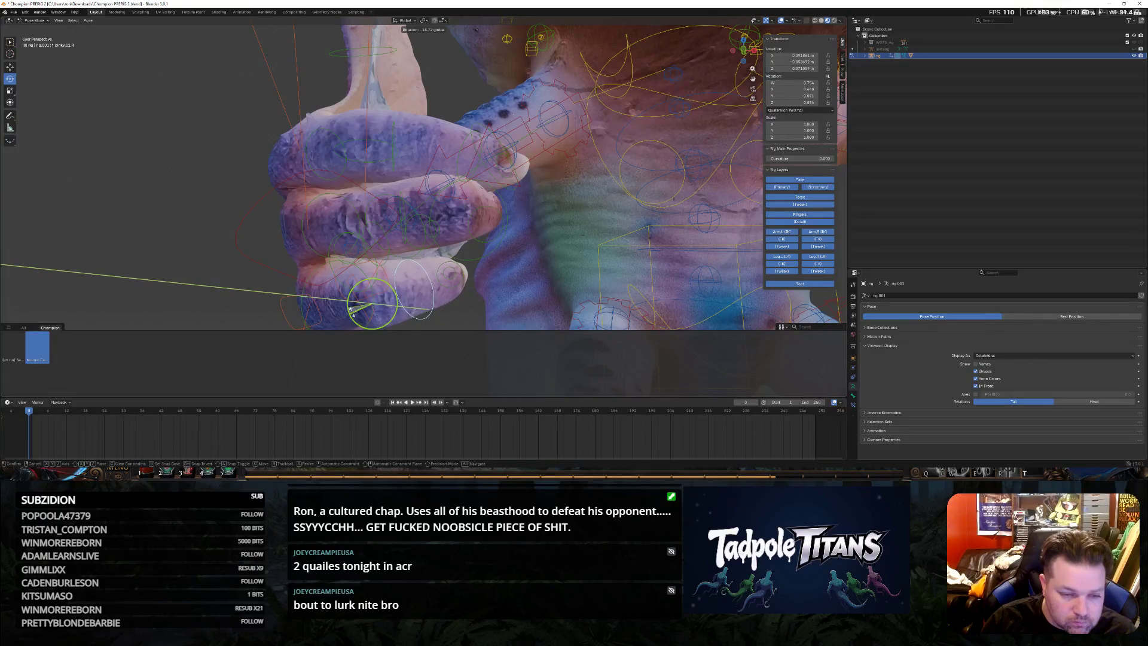
{"action": "left_click", "coordinate": [341, 305]}
{"action": "mouse_move", "coordinate": [341, 306]}
{"action": "middle_mouse_down"}
{"action": "mouse_move", "coordinate": [243, 227]}
{"action": "mouse_move", "coordinate": [229, 232]}
{"action": "middle_mouse_up"}
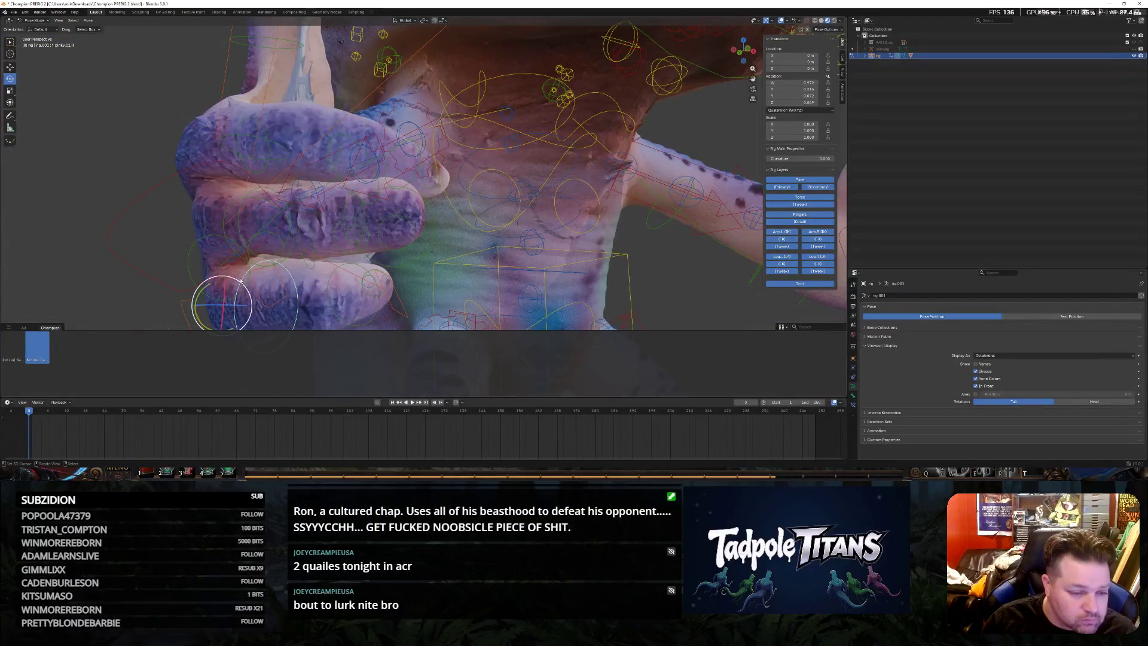
Rotate the lowest finger control into place beneath the others
{"action": "left_click", "coordinate": [223, 296]}
{"action": "key", "text": "r"}
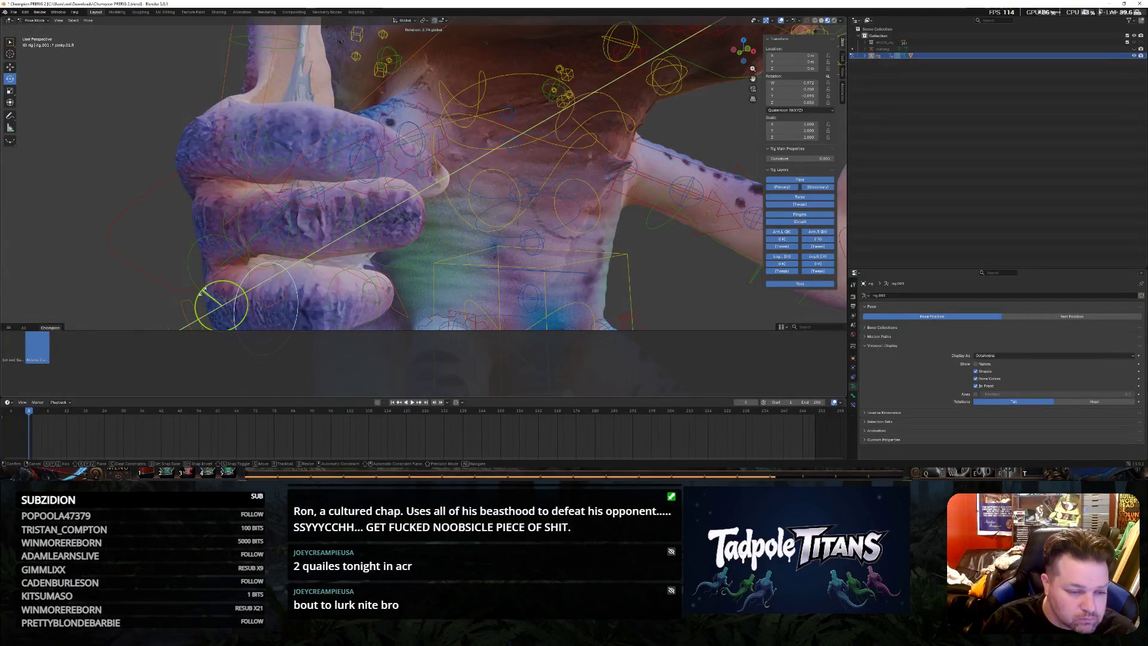
{"action": "key", "text": "Return"}
{"action": "middle_click_drag", "start_coordinate": [124, 185], "coordinate": [183, 168]}
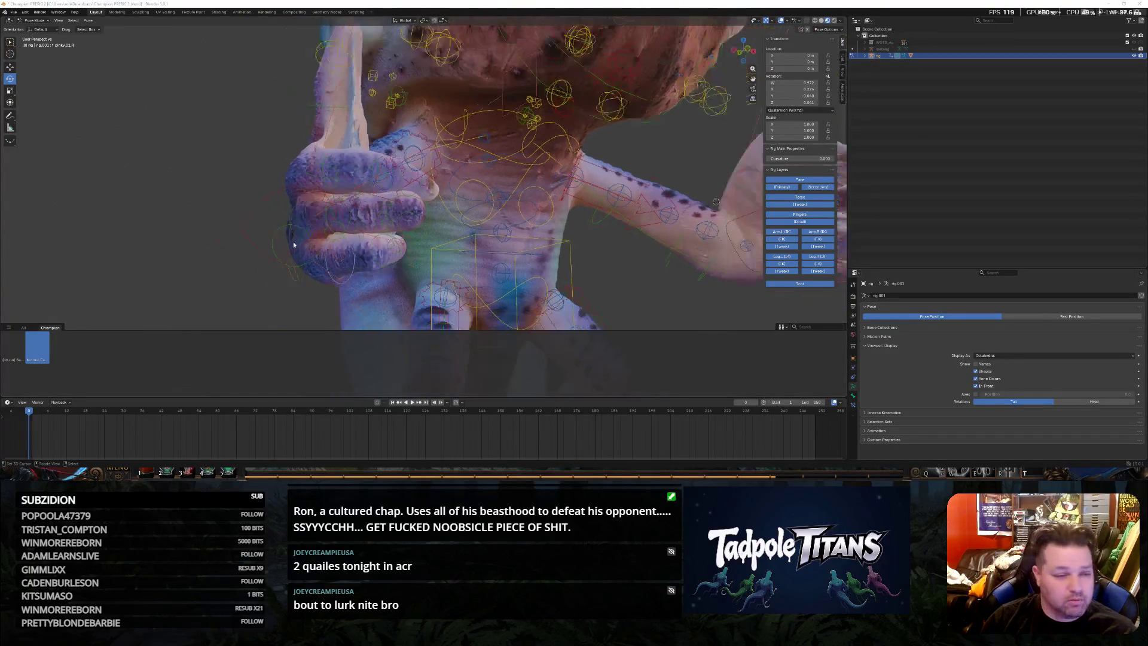
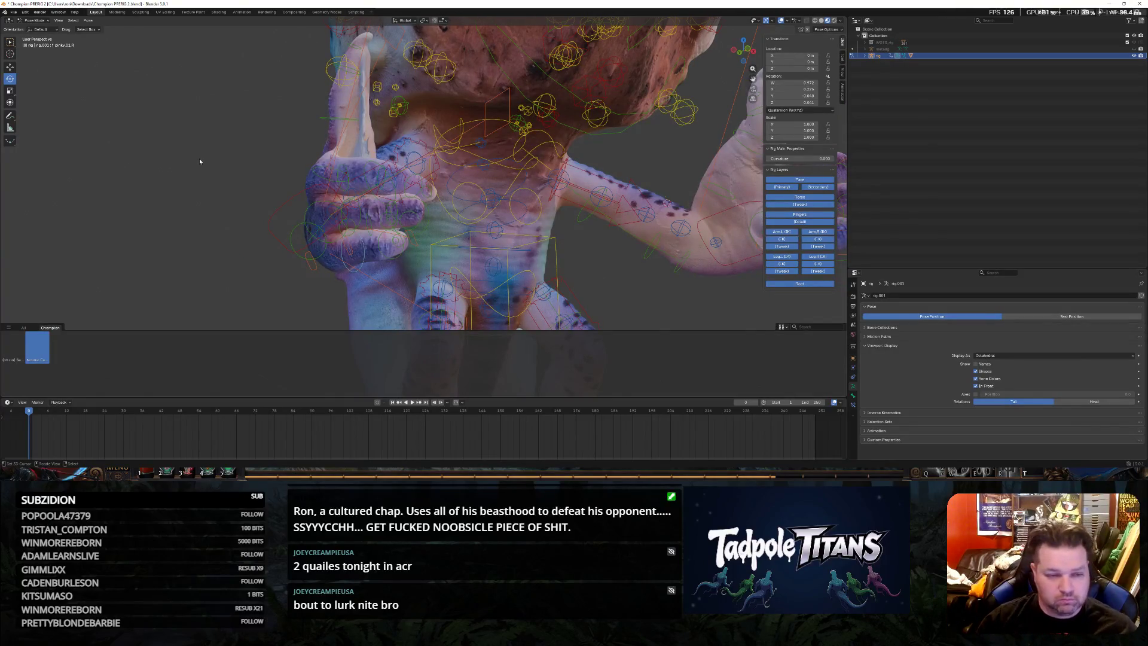
Raise the thumb bone along Z in two vertical moves to lift the thumbs-up
{"action": "mouse_move", "coordinate": [551, 238]}
{"action": "middle_mouse_down"}
{"action": "mouse_move", "coordinate": [569, 241]}
{"action": "mouse_move", "coordinate": [386, 274]}
{"action": "middle_mouse_up"}
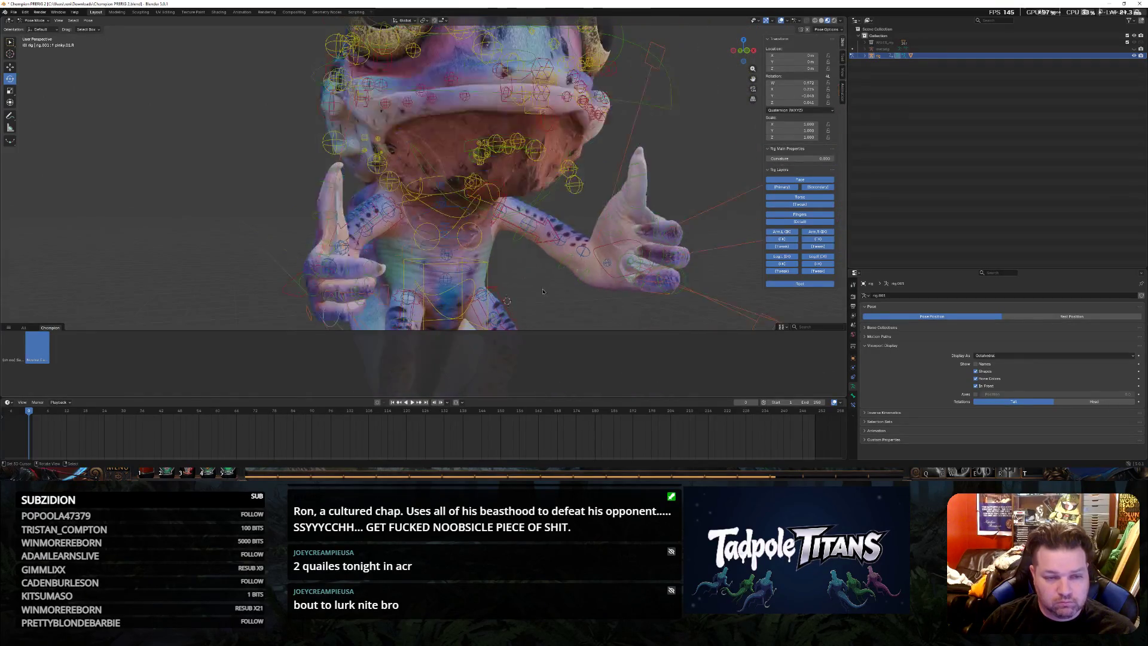
{"action": "scroll", "coordinate": [386, 273], "scroll_direction": "up", "scroll_amount": 3}
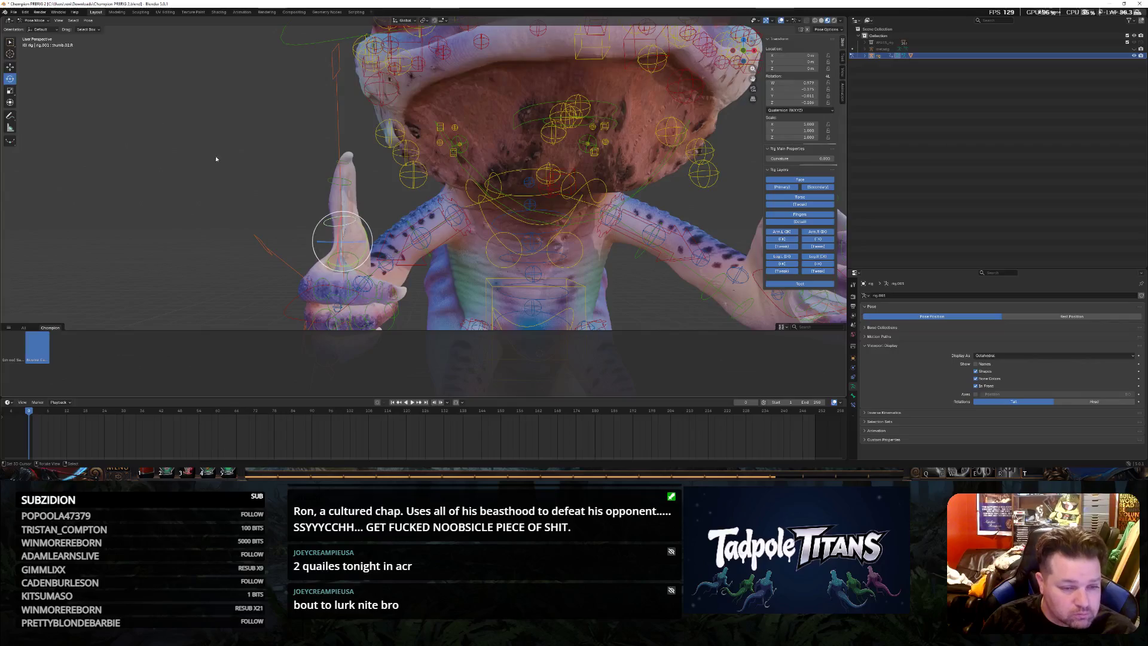
{"action": "key", "text": "g"}
{"action": "key", "text": "z"}
{"action": "left_click", "coordinate": [347, 194]}
{"action": "key", "text": "g"}
{"action": "key", "text": "z"}
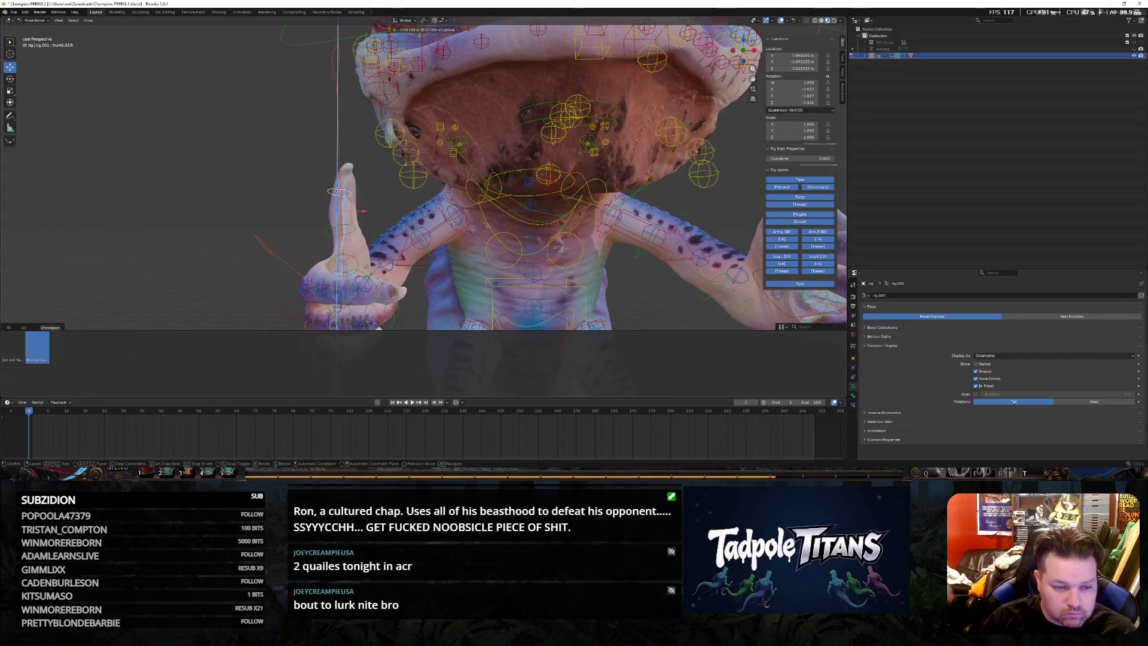
{"action": "left_click", "coordinate": [369, 221]}
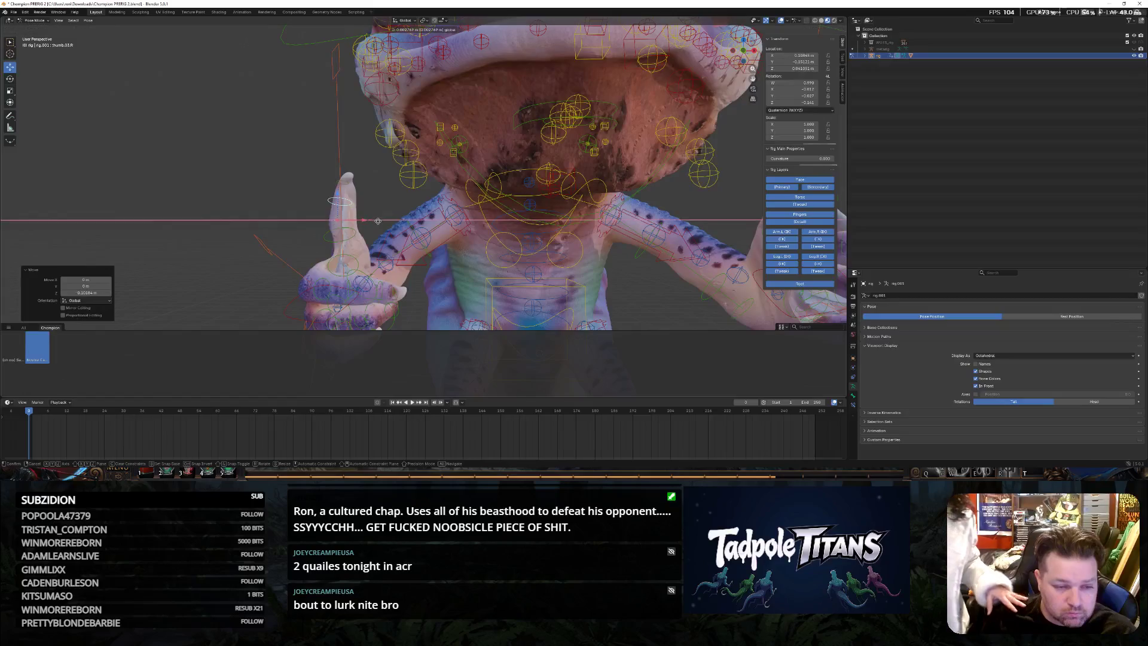
{"action": "scroll", "coordinate": [629, 300], "scroll_direction": "down", "scroll_amount": 5}
Scale up the selected hand control bone to make the hand larger
{"action": "mouse_move", "coordinate": [629, 297]}
{"action": "middle_mouse_down"}
{"action": "mouse_move", "coordinate": [639, 296]}
{"action": "mouse_move", "coordinate": [599, 285]}
{"action": "middle_mouse_up"}
{"action": "scroll", "coordinate": [638, 296], "scroll_direction": "up", "scroll_amount": 2}
{"action": "scroll", "coordinate": [592, 282], "scroll_direction": "up", "scroll_amount": 3}
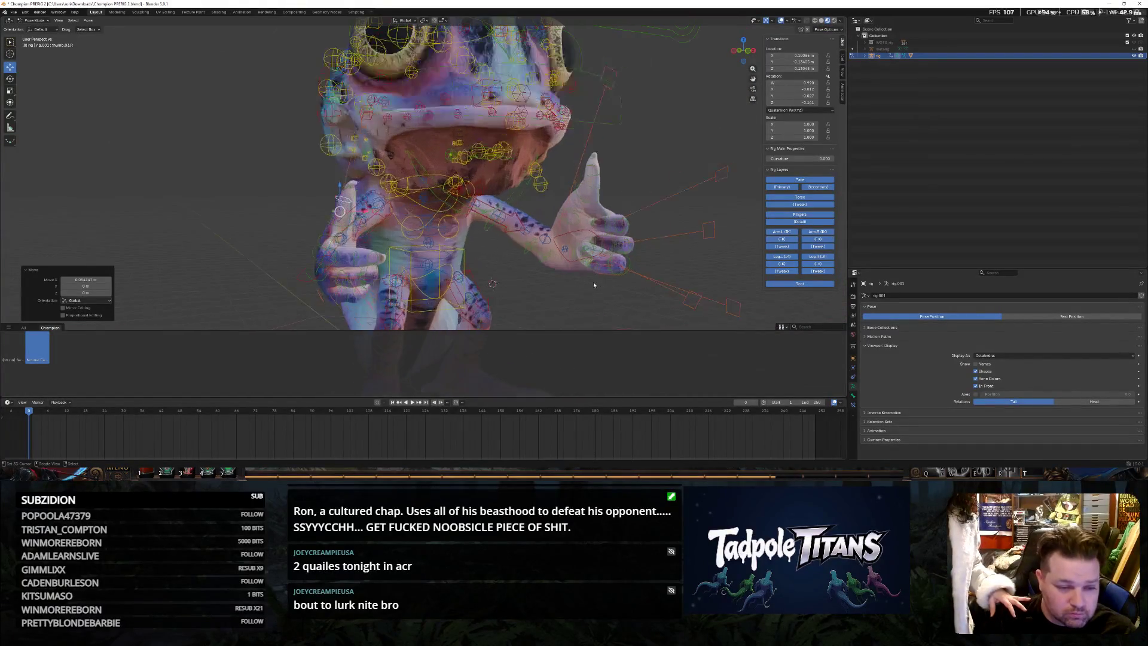
{"action": "left_click", "coordinate": [322, 269]}
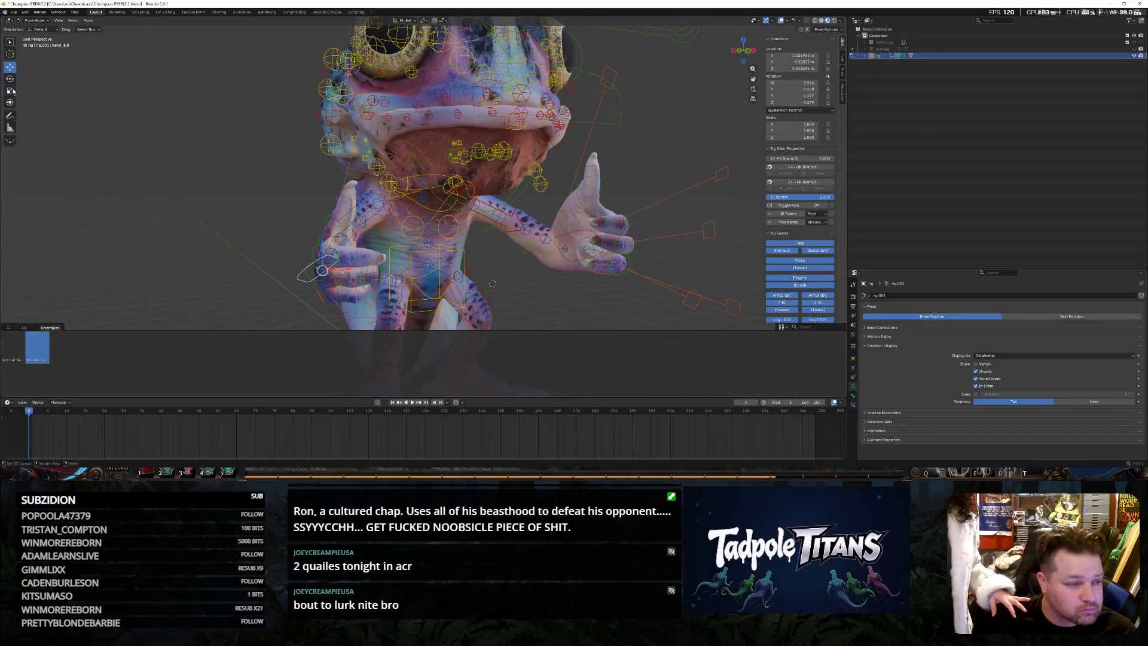
{"action": "key", "text": "s"}
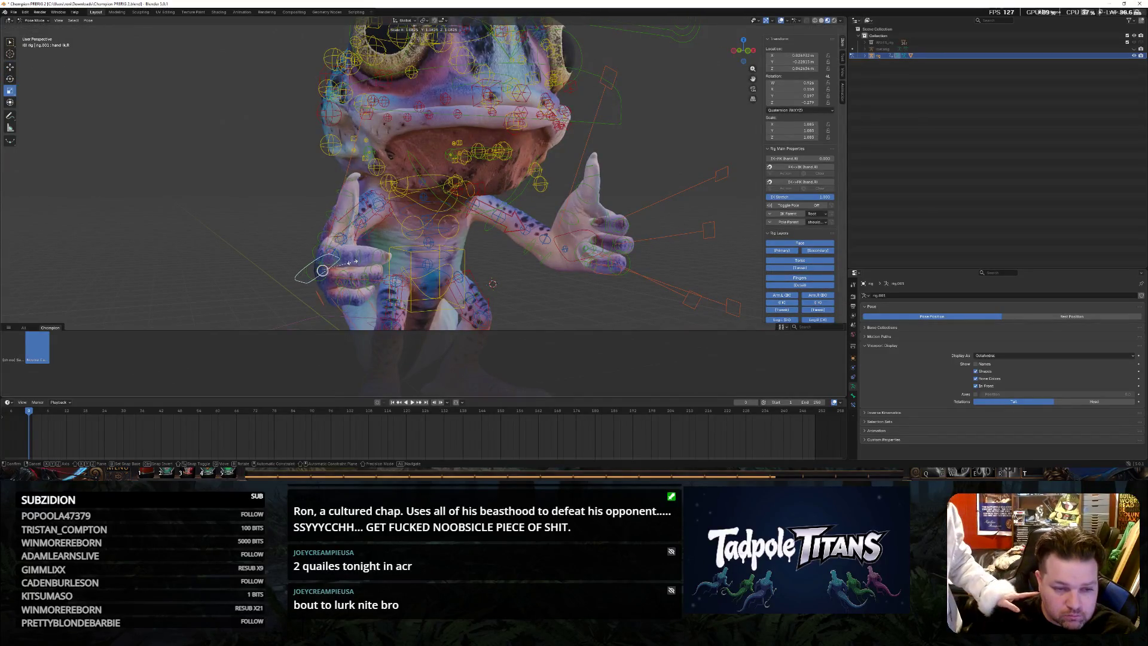
{"action": "left_click", "coordinate": [321, 269]}
{"action": "mouse_move", "coordinate": [563, 286]}
{"action": "middle_mouse_down"}
{"action": "mouse_move", "coordinate": [631, 282]}
{"action": "mouse_move", "coordinate": [247, 178]}
{"action": "middle_mouse_up"}
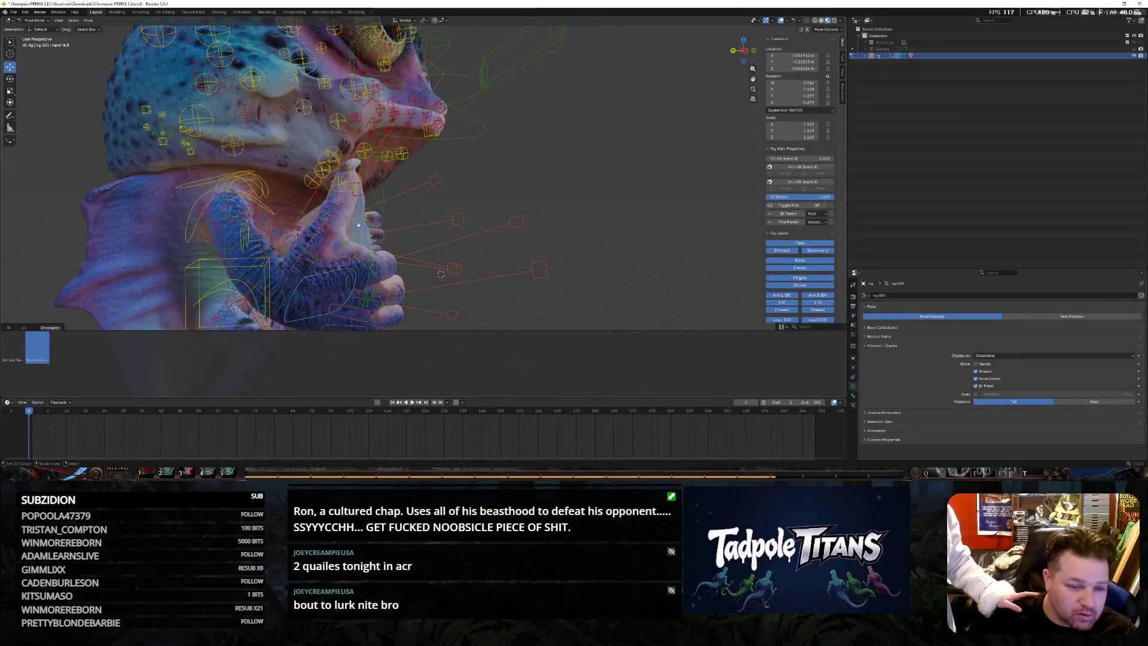
Shift a finger bone along Z then along Y to reposition it
{"action": "left_click", "coordinate": [334, 218]}
{"action": "key", "text": "g"}
{"action": "key", "text": "z"}
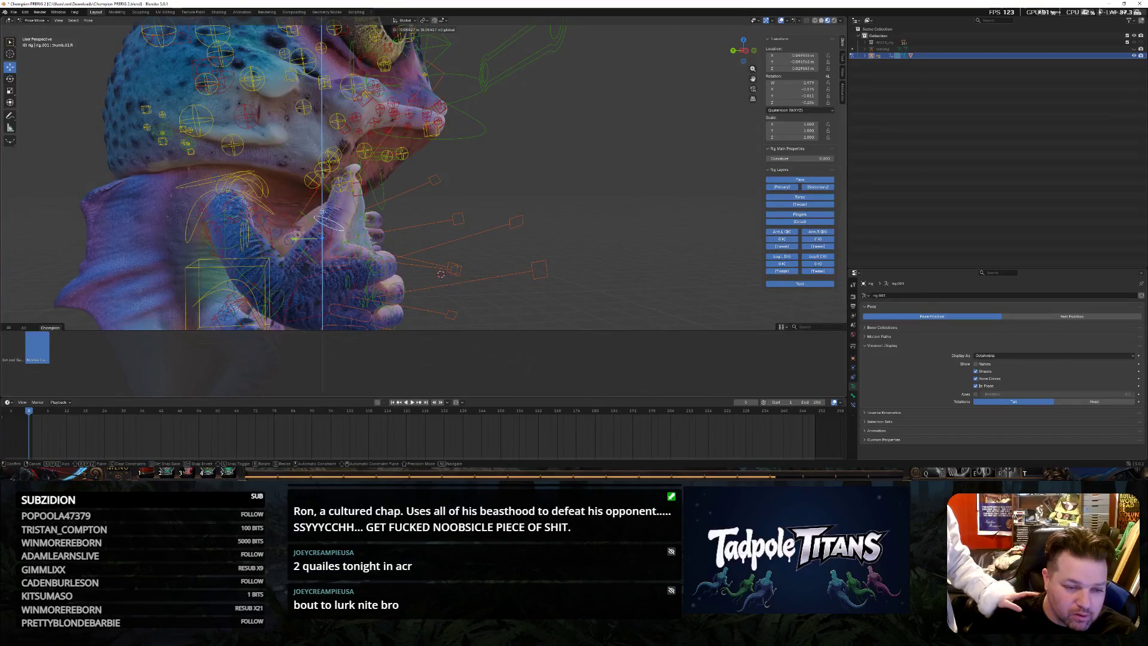
{"action": "left_click", "coordinate": [305, 246]}
{"action": "key", "text": "g"}
{"action": "key", "text": "y"}
{"action": "left_click", "coordinate": [440, 274]}
{"action": "mouse_move", "coordinate": [441, 274]}
{"action": "middle_mouse_down"}
{"action": "mouse_move", "coordinate": [535, 234]}
{"action": "mouse_move", "coordinate": [509, 233]}
{"action": "mouse_move", "coordinate": [598, 214]}
{"action": "mouse_move", "coordinate": [496, 236]}
{"action": "middle_mouse_up"}
Raise the finger bone along Z again and rotate it into the gesture
{"action": "key", "text": "g"}
{"action": "key", "text": "z"}
{"action": "left_click", "coordinate": [514, 239]}
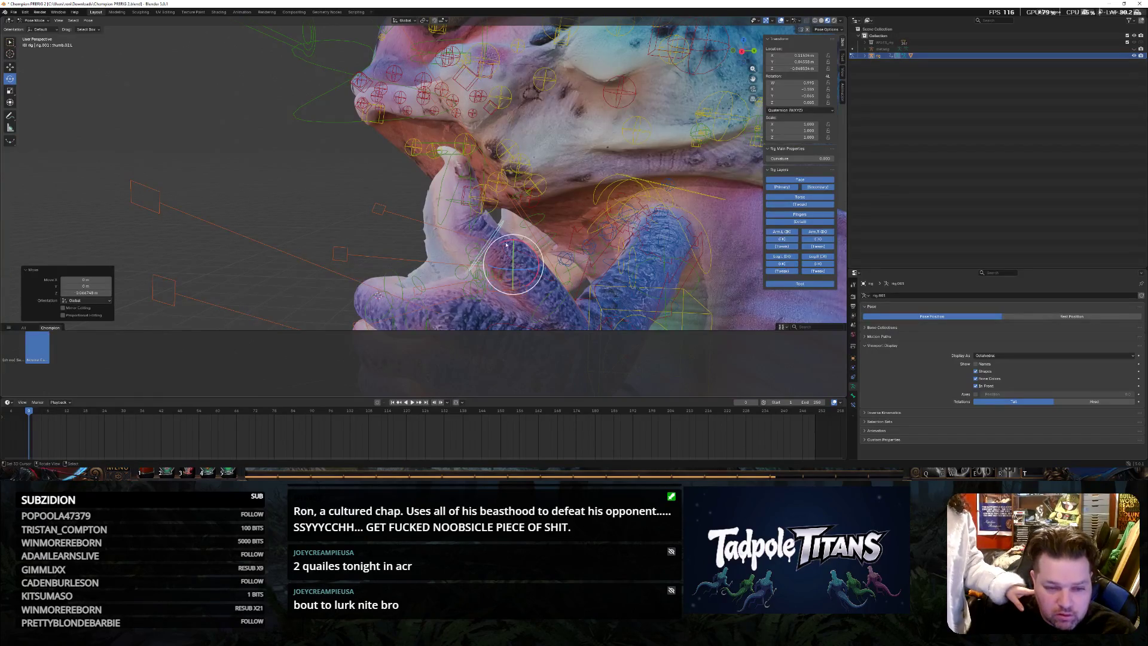
{"action": "key", "text": "r"}
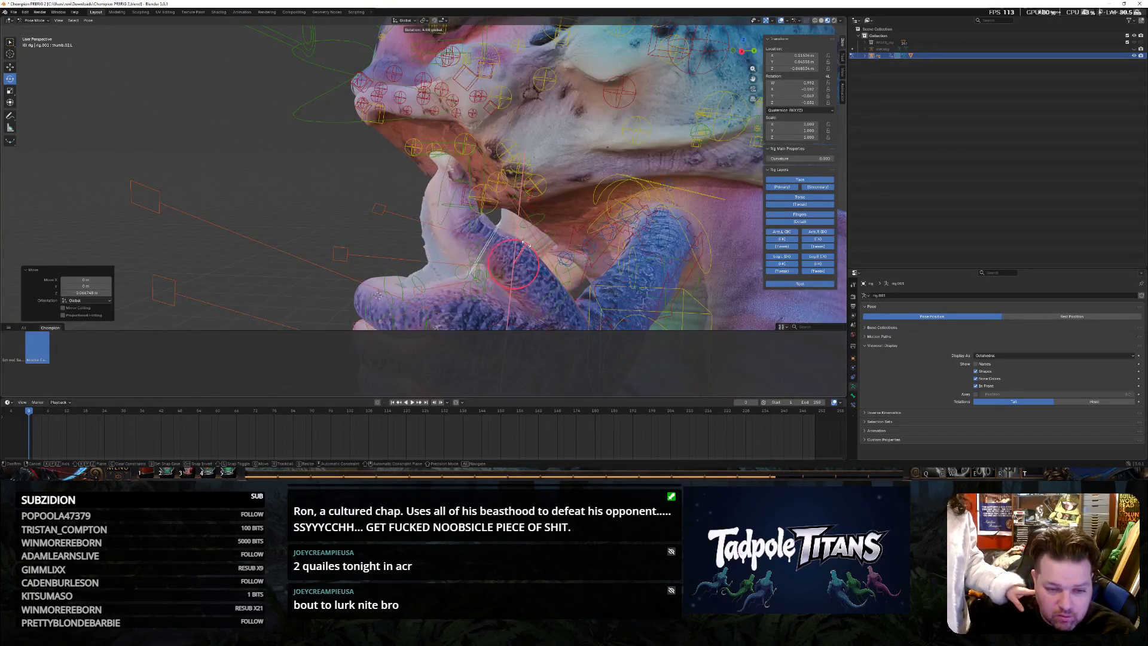
{"action": "left_click", "coordinate": [511, 264]}
Circle-select another finger bone, slide it along Y and rotate it
{"action": "key", "text": "c"}
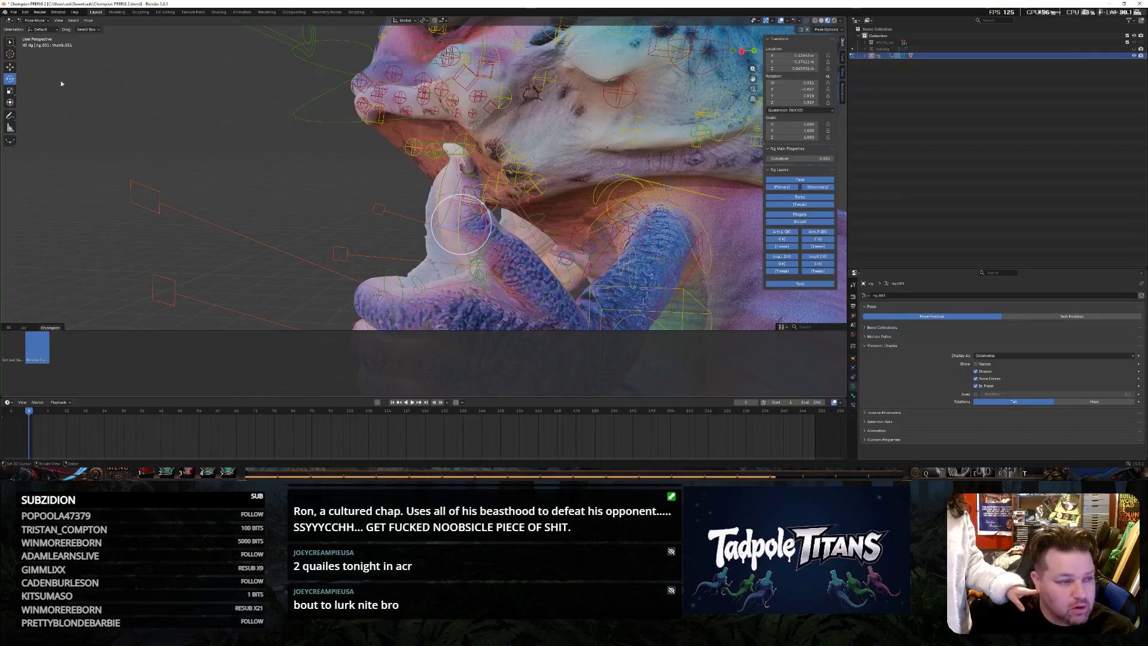
{"action": "left_click", "coordinate": [457, 202]}
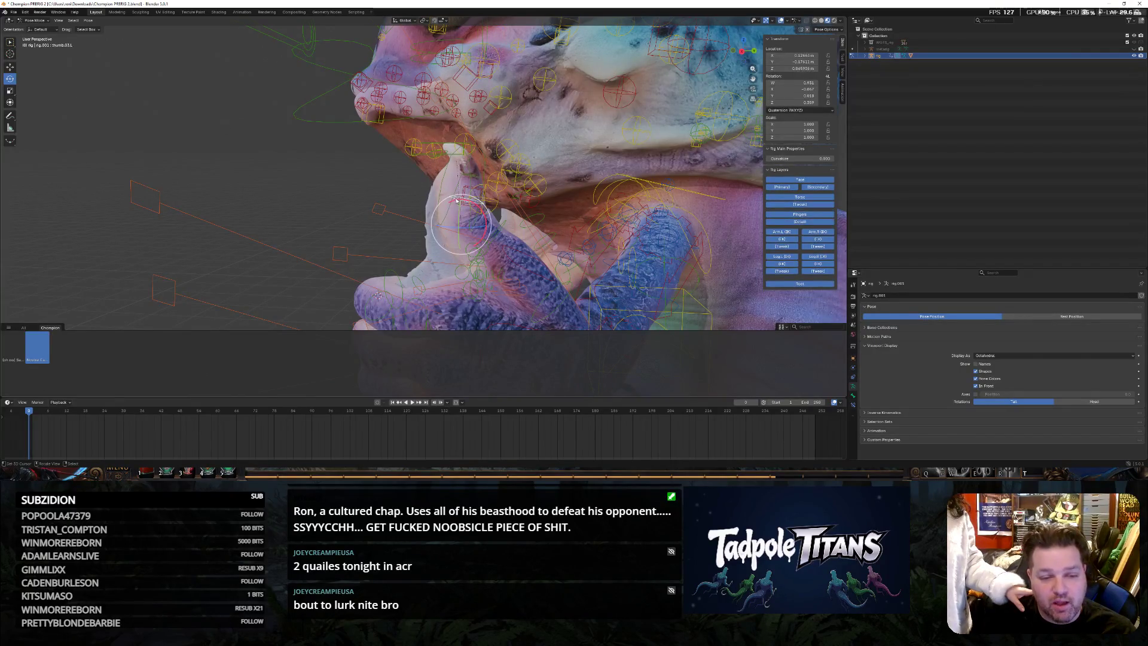
{"action": "key", "text": "g"}
{"action": "key", "text": "y"}
{"action": "left_click", "coordinate": [472, 225]}
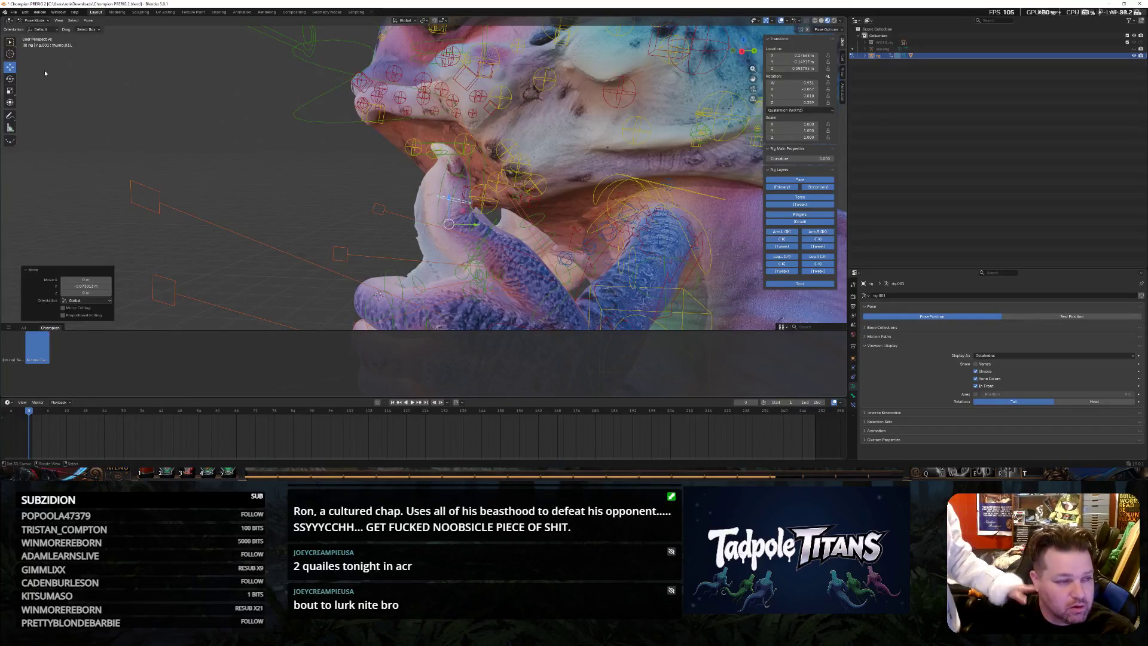
{"action": "key", "text": "c"}
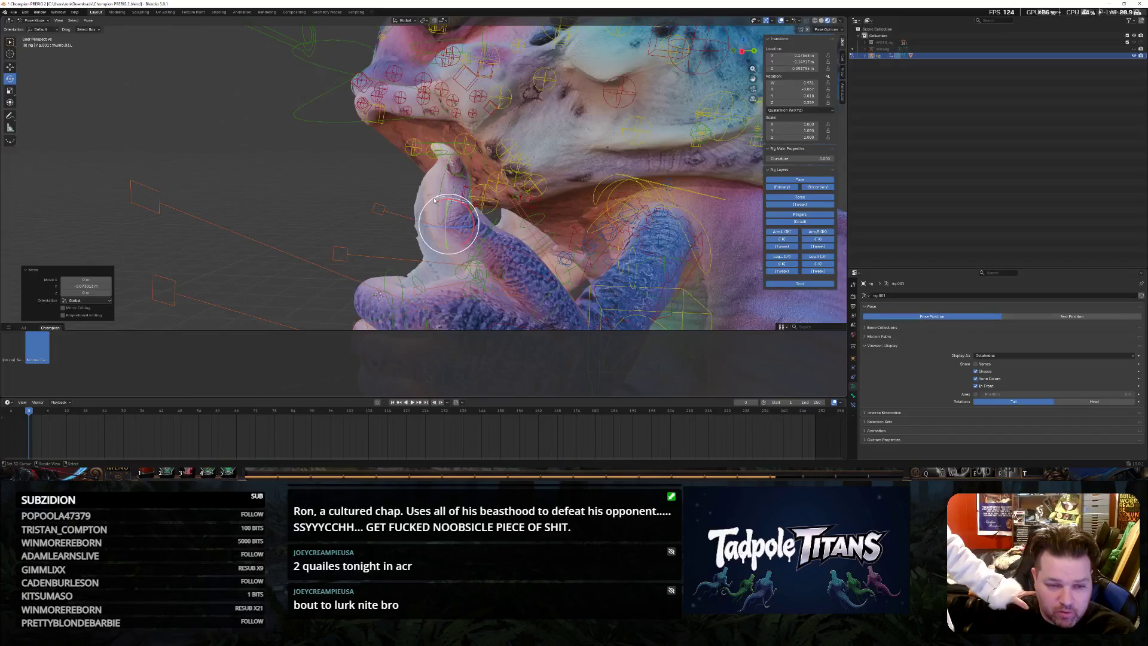
{"action": "key", "text": "r"}
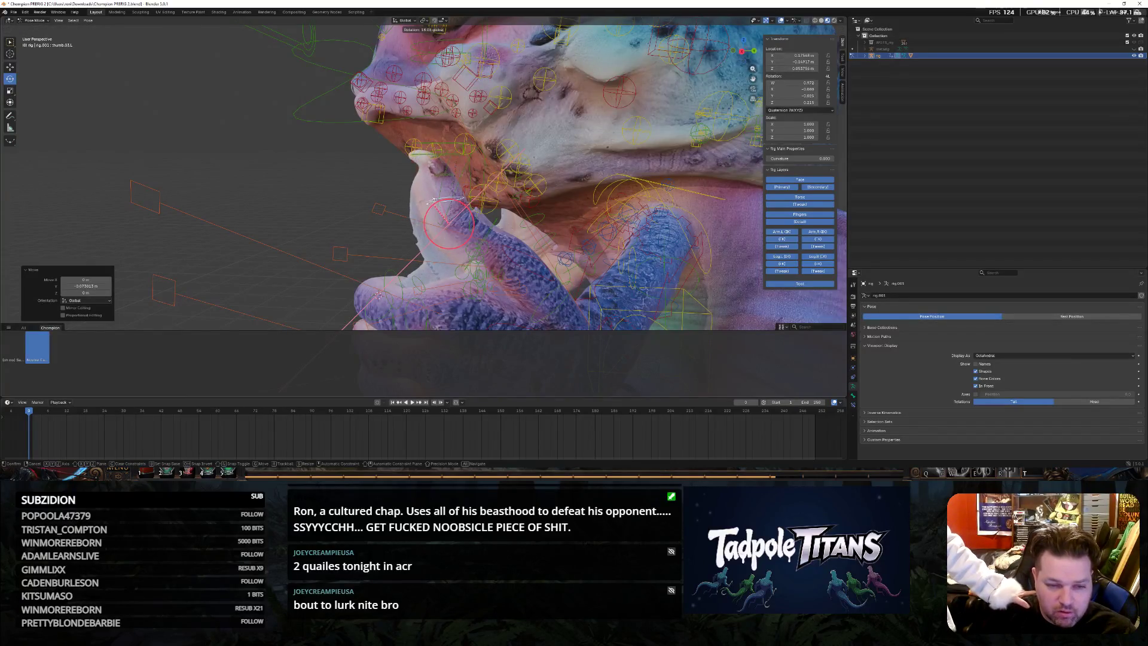
{"action": "key", "text": "Escape"}
{"action": "scroll", "coordinate": [318, 184], "scroll_direction": "down", "scroll_amount": 10}
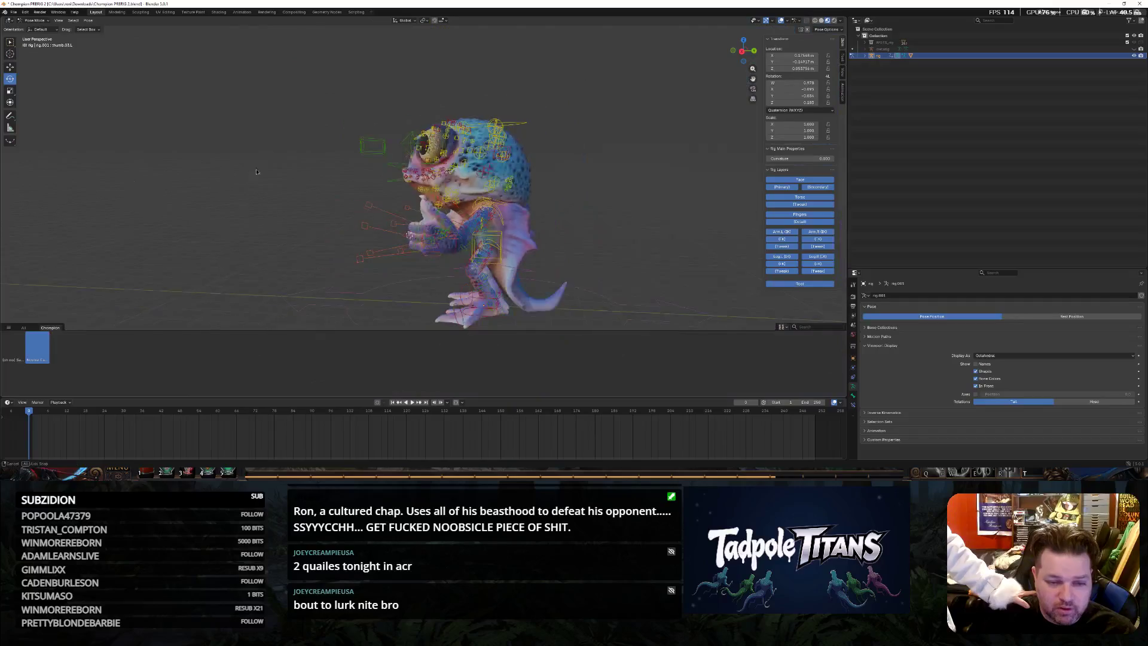
{"action": "scroll", "coordinate": [331, 163], "scroll_direction": "up", "scroll_amount": 3}
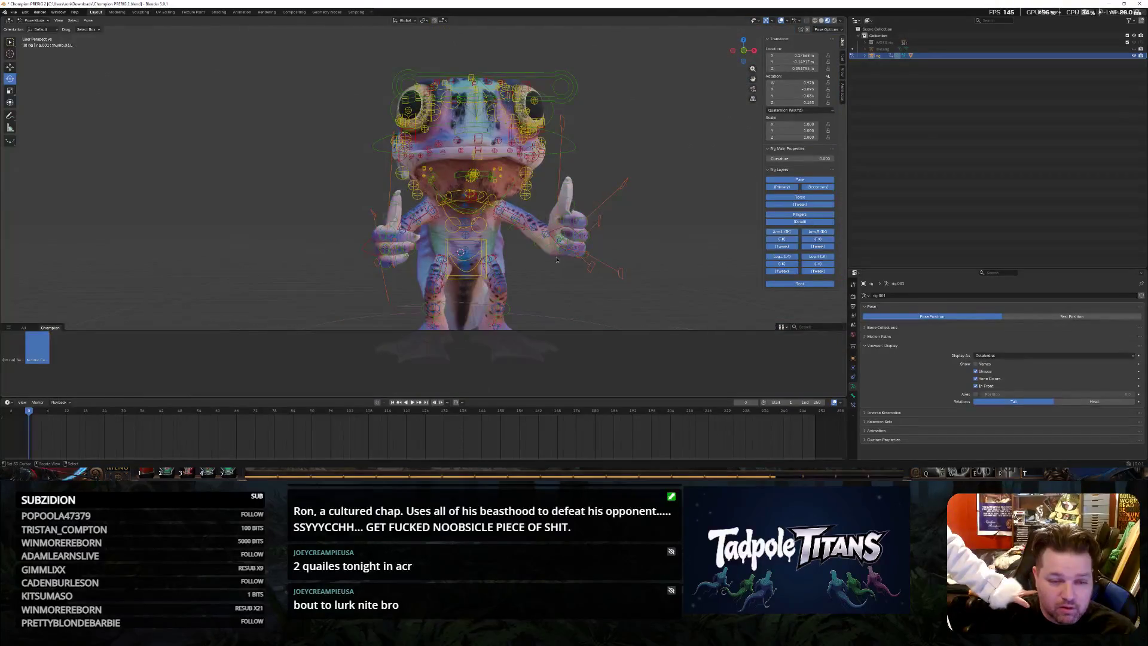
With the Move tool active, grab a hand control and move it up and left
{"action": "middle_click_drag", "start_coordinate": [330, 163], "coordinate": [462, 289]}
{"action": "scroll", "coordinate": [461, 289], "scroll_direction": "up", "scroll_amount": 3}
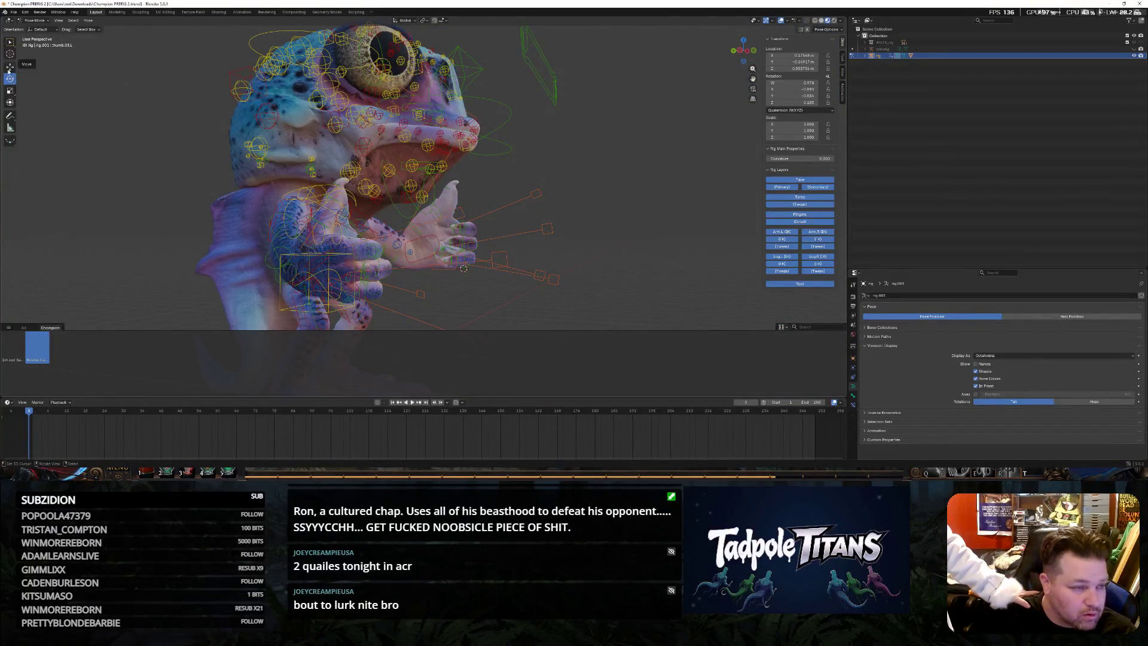
{"action": "key", "text": "w"}
{"action": "middle_click_drag", "start_coordinate": [314, 249], "coordinate": [394, 226]}
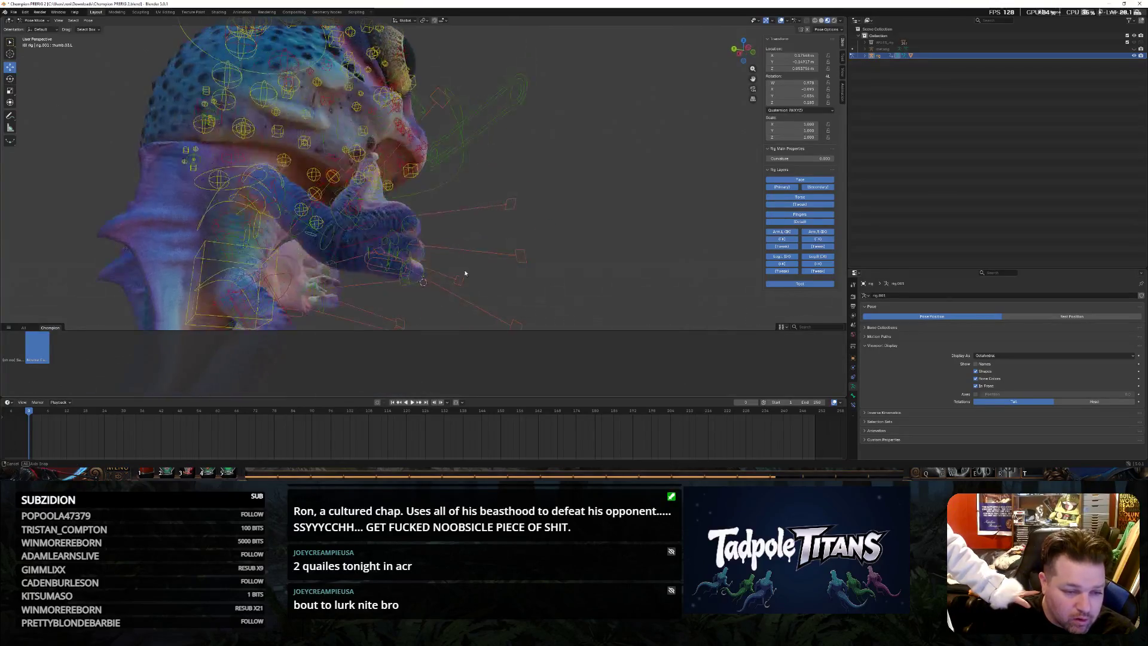
{"action": "left_click", "coordinate": [394, 227]}
{"action": "mouse_move", "coordinate": [493, 242]}
{"action": "middle_mouse_down"}
{"action": "mouse_move", "coordinate": [287, 264]}
{"action": "mouse_move", "coordinate": [518, 278]}
{"action": "middle_mouse_up"}
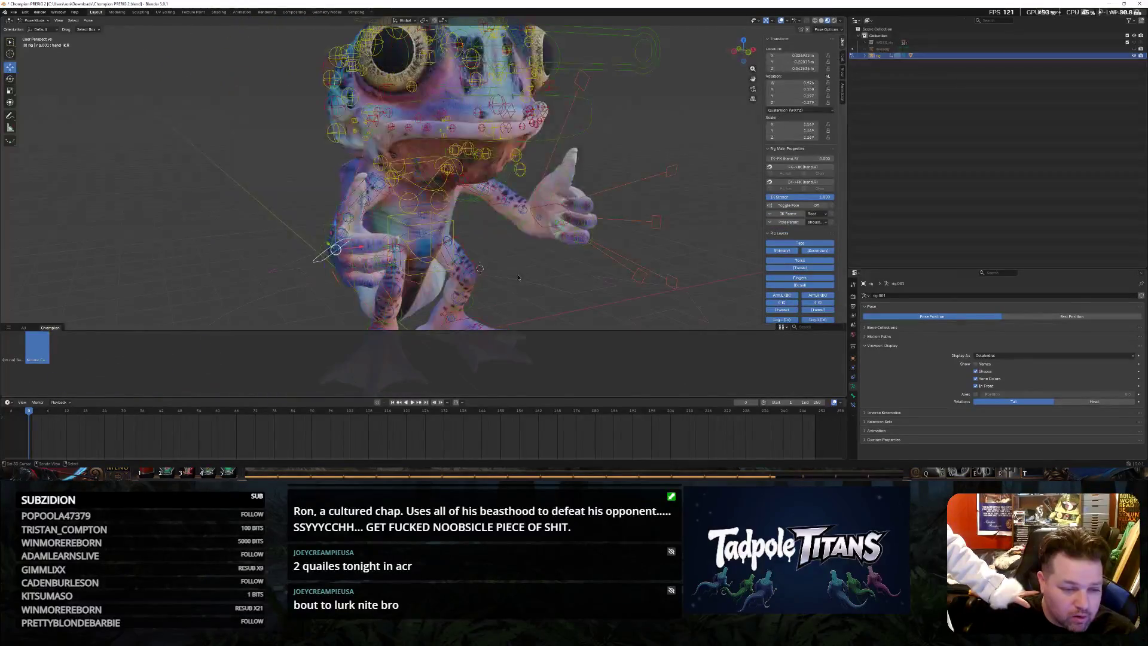
{"action": "key", "text": "g"}
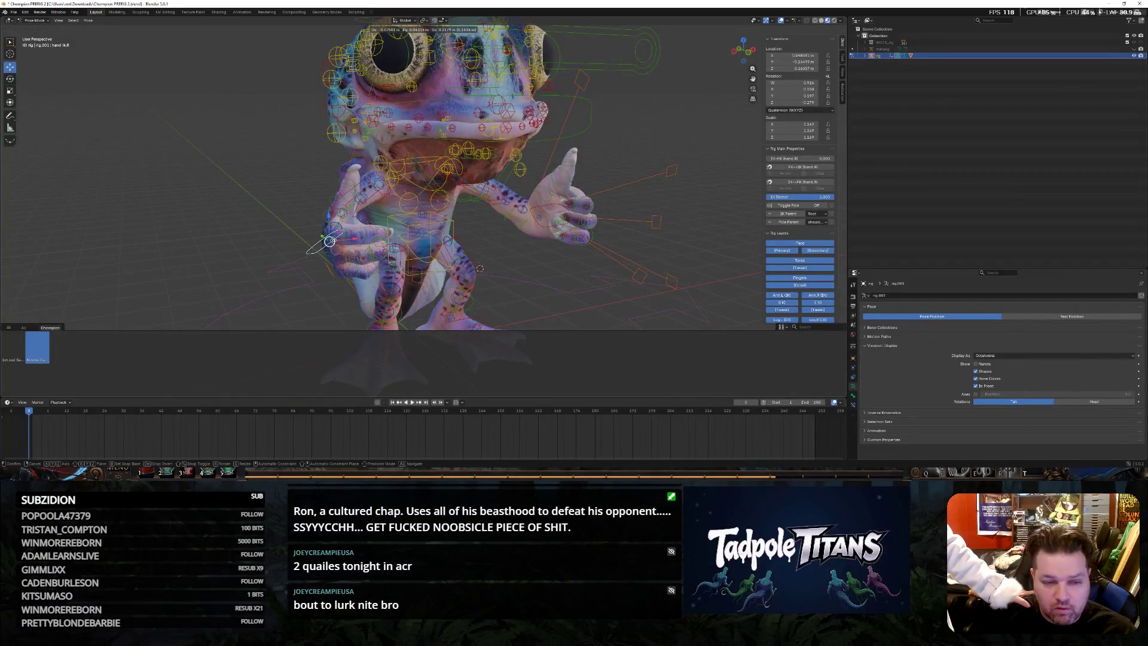
{"action": "left_click", "coordinate": [328, 230]}
Move a different hand control bone to a new position
{"action": "middle_click_drag", "start_coordinate": [328, 230], "coordinate": [370, 260]}
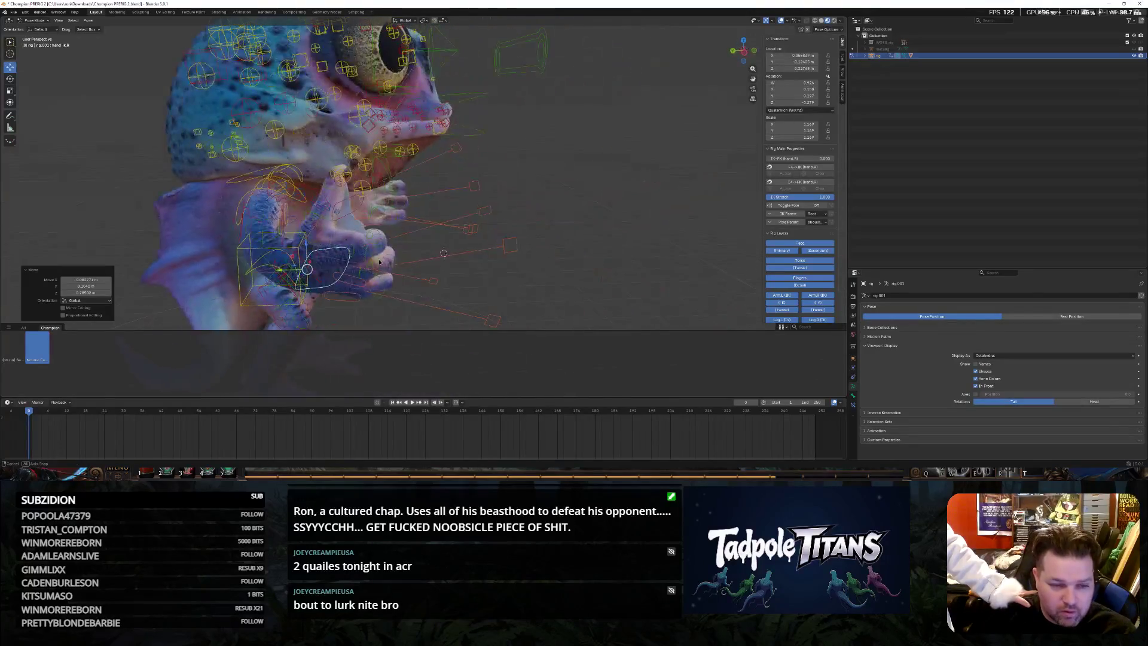
{"action": "scroll", "coordinate": [370, 260], "scroll_direction": "up", "scroll_amount": 2}
{"action": "left_click", "coordinate": [314, 268]}
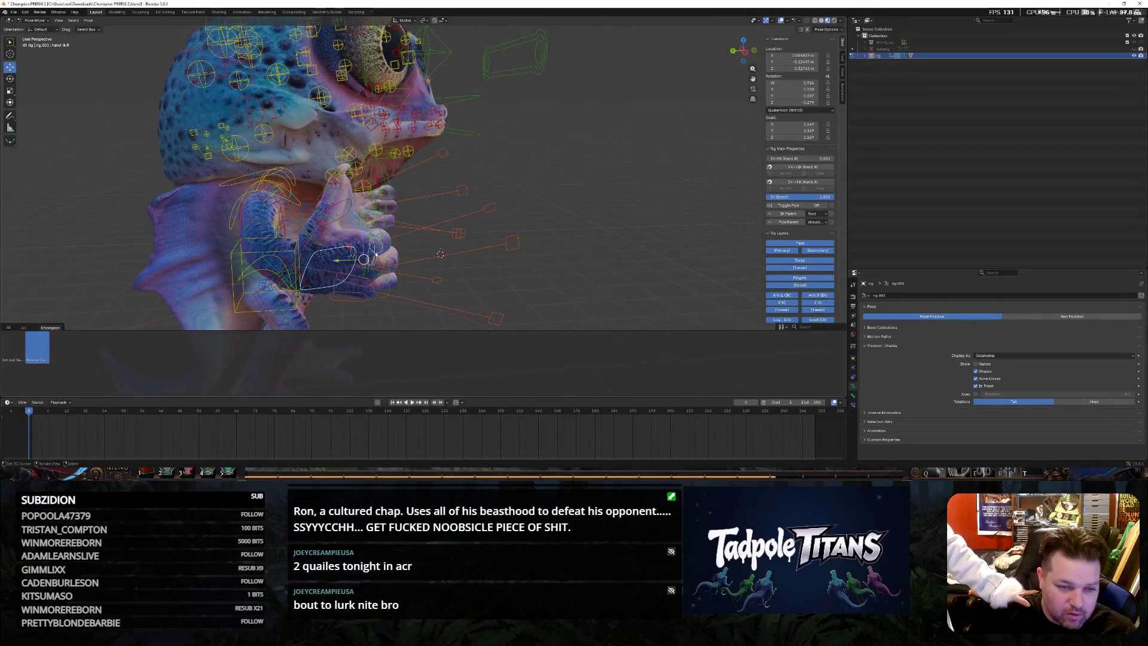
{"action": "left_click", "coordinate": [330, 257]}
{"action": "key", "text": "g"}
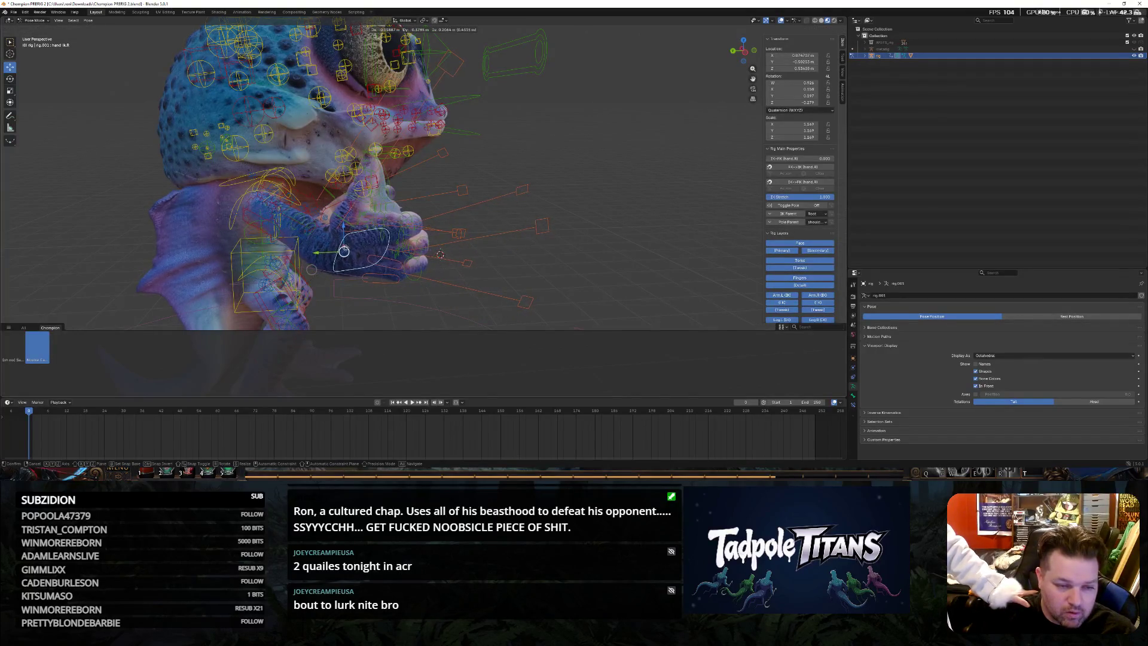
{"action": "left_click", "coordinate": [344, 251]}
Drag the hand control up and to the left with the move gizmo
{"action": "mouse_move", "coordinate": [345, 251]}
{"action": "middle_mouse_down"}
{"action": "mouse_move", "coordinate": [534, 246]}
{"action": "mouse_move", "coordinate": [526, 236]}
{"action": "mouse_move", "coordinate": [446, 232]}
{"action": "middle_mouse_up"}
{"action": "left_click", "coordinate": [445, 232]}
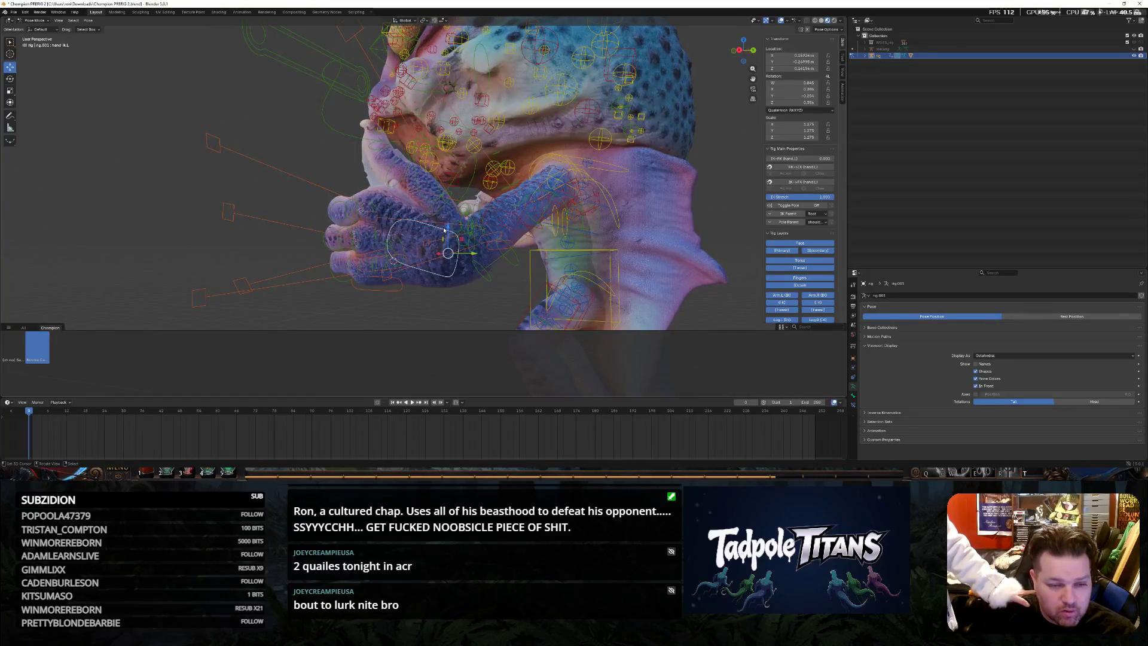
{"action": "left_click_drag", "start_coordinate": [448, 253], "coordinate": [420, 235]}
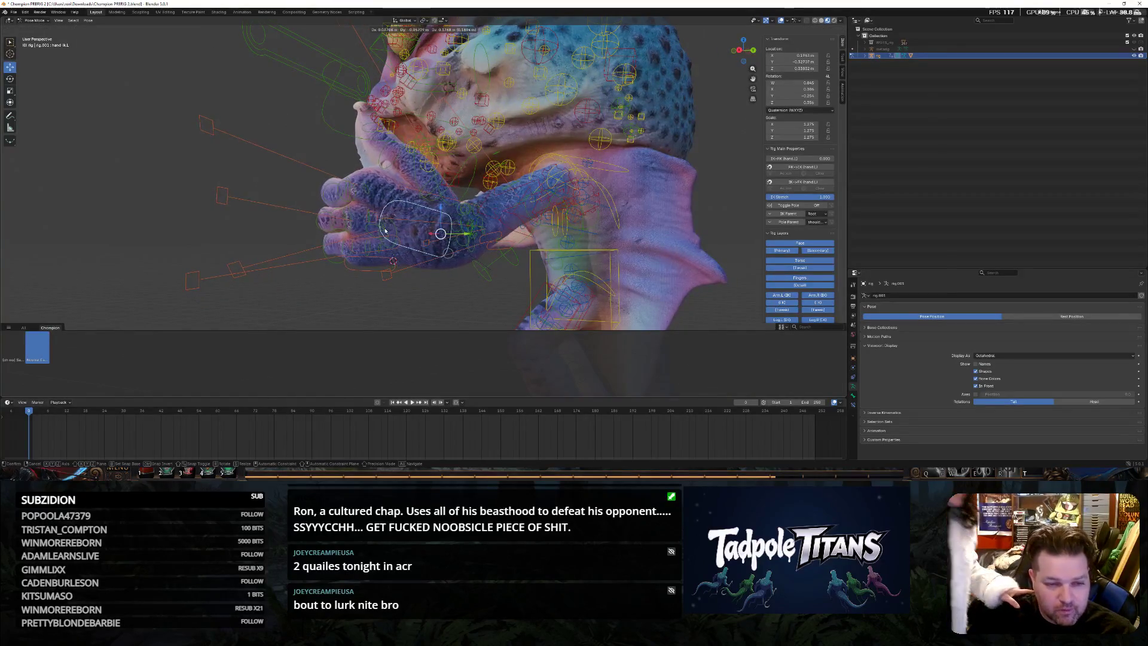
{"action": "scroll", "coordinate": [223, 158], "scroll_direction": "down", "scroll_amount": 6}
{"action": "middle_click_drag", "start_coordinate": [222, 157], "coordinate": [358, 213]}
{"action": "scroll", "coordinate": [358, 212], "scroll_direction": "up", "scroll_amount": 2}
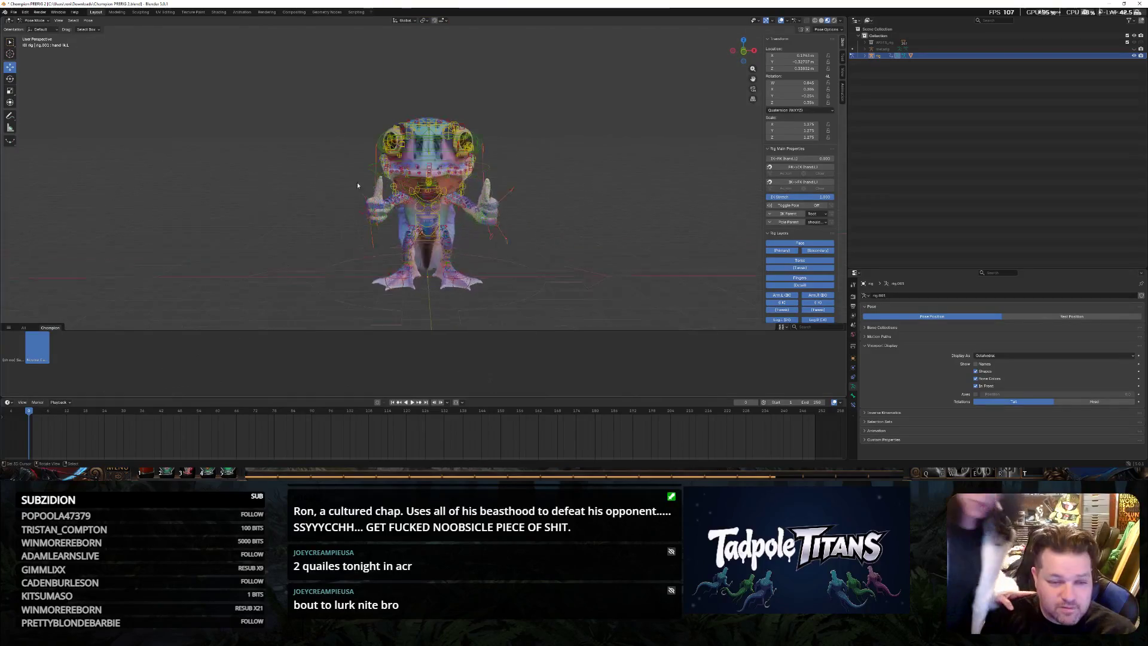
{"action": "scroll", "coordinate": [359, 213], "scroll_direction": "up", "scroll_amount": 2}
Push the left hand control sideways along X and confirm it
{"action": "left_click", "coordinate": [296, 210]}
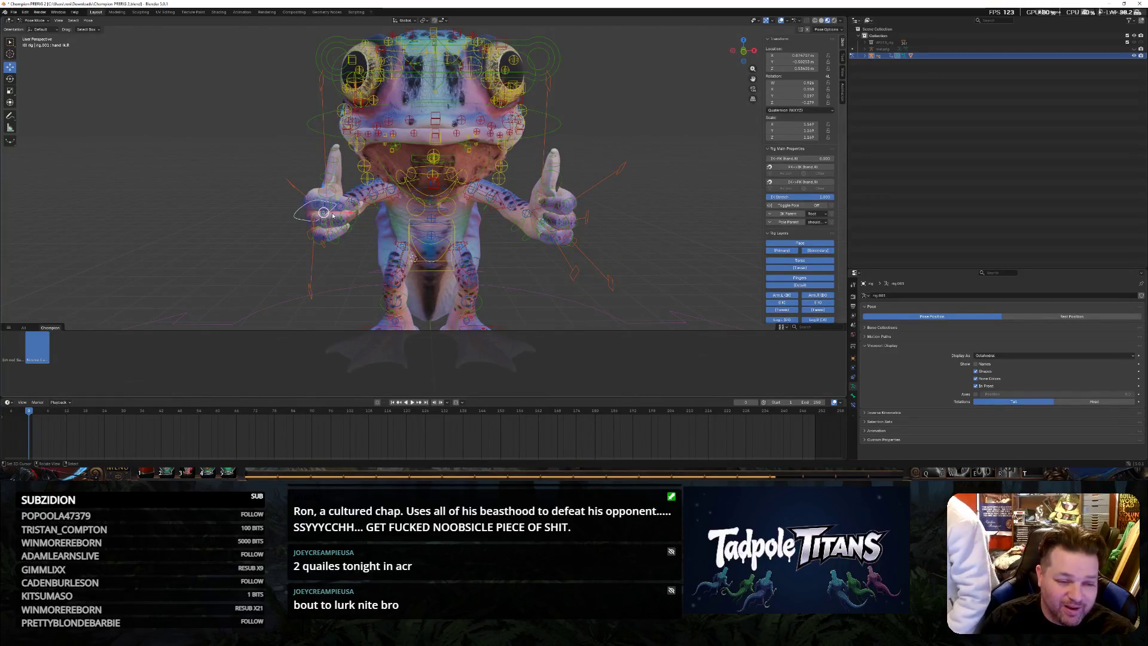
{"action": "key", "text": "g"}
{"action": "key", "text": "x"}
{"action": "left_click", "coordinate": [570, 220]}
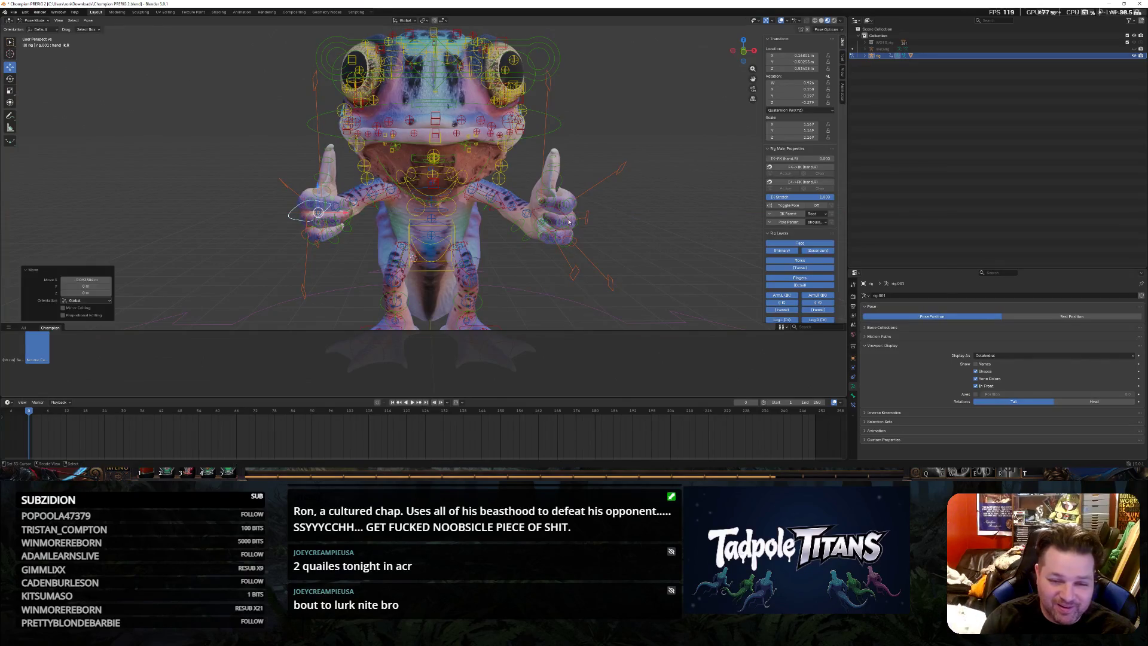
Test sideways X moves on the other hand controls, cancelling so they return to rest
{"action": "left_click", "coordinate": [568, 205]}
{"action": "key", "text": "g"}
{"action": "key", "text": "x"}
{"action": "right_click", "coordinate": [606, 212]}
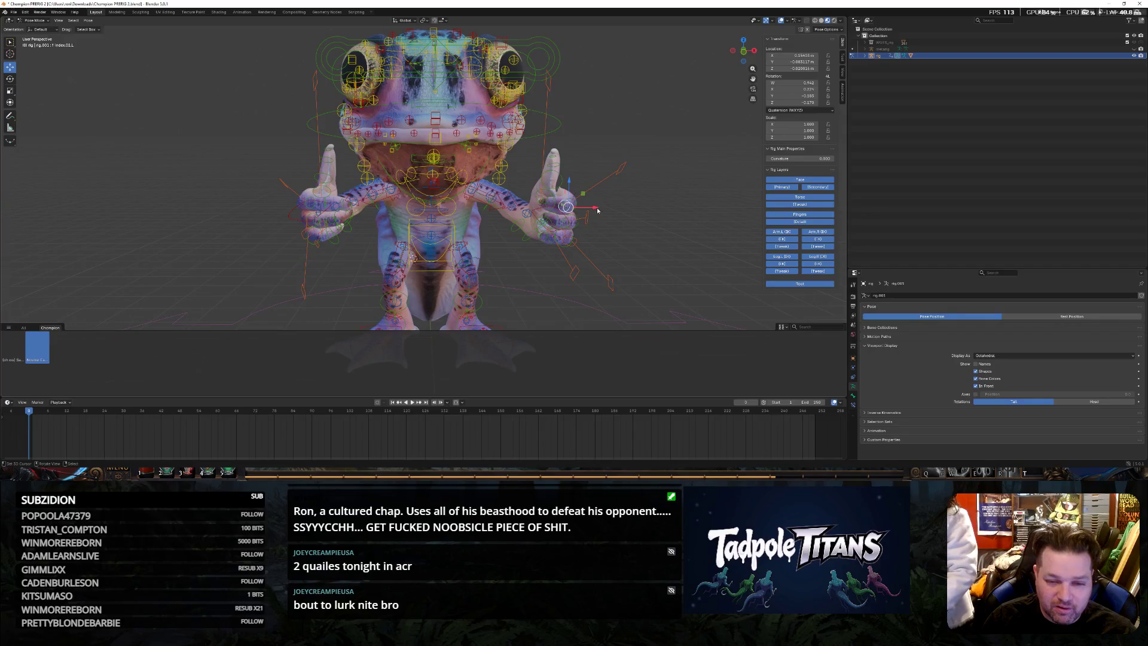
{"action": "left_click", "coordinate": [541, 218]}
{"action": "key", "text": "g"}
{"action": "key", "text": "x"}
{"action": "right_click", "coordinate": [545, 250]}
{"action": "scroll", "coordinate": [526, 277], "scroll_direction": "down", "scroll_amount": 4}
{"action": "scroll", "coordinate": [582, 231], "scroll_direction": "down", "scroll_amount": 2}
{"action": "scroll", "coordinate": [615, 224], "scroll_direction": "down", "scroll_amount": 2}
{"action": "scroll", "coordinate": [612, 222], "scroll_direction": "up", "scroll_amount": 3}
{"action": "scroll", "coordinate": [611, 224], "scroll_direction": "up", "scroll_amount": 2}
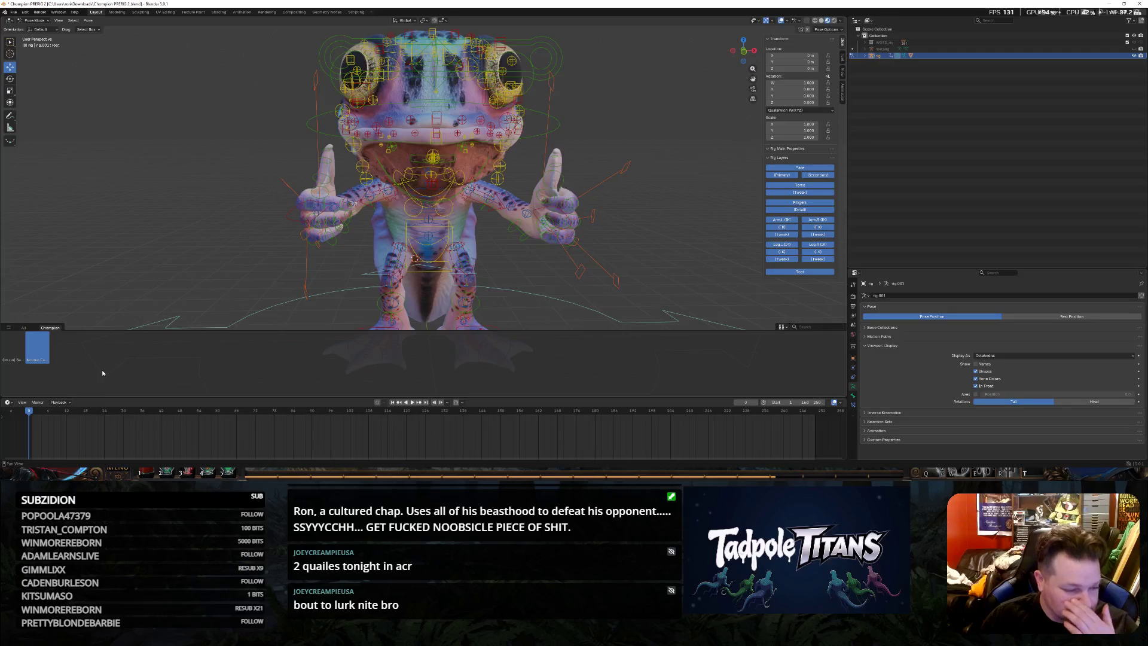
Create a pose asset from the current pose in the Current File library, Champion catalog
{"action": "left_click", "coordinate": [88, 21]}
{"action": "left_click", "coordinate": [124, 173]}
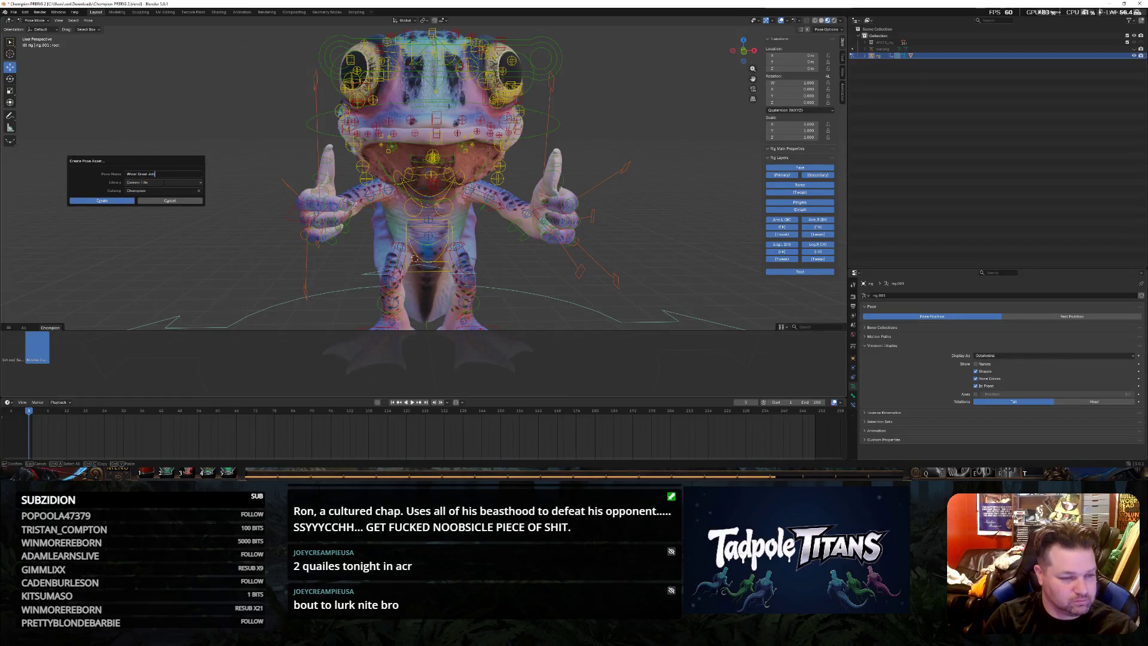
{"action": "left_click", "coordinate": [94, 201]}
{"action": "scroll", "coordinate": [237, 202], "scroll_direction": "up", "scroll_amount": 2}
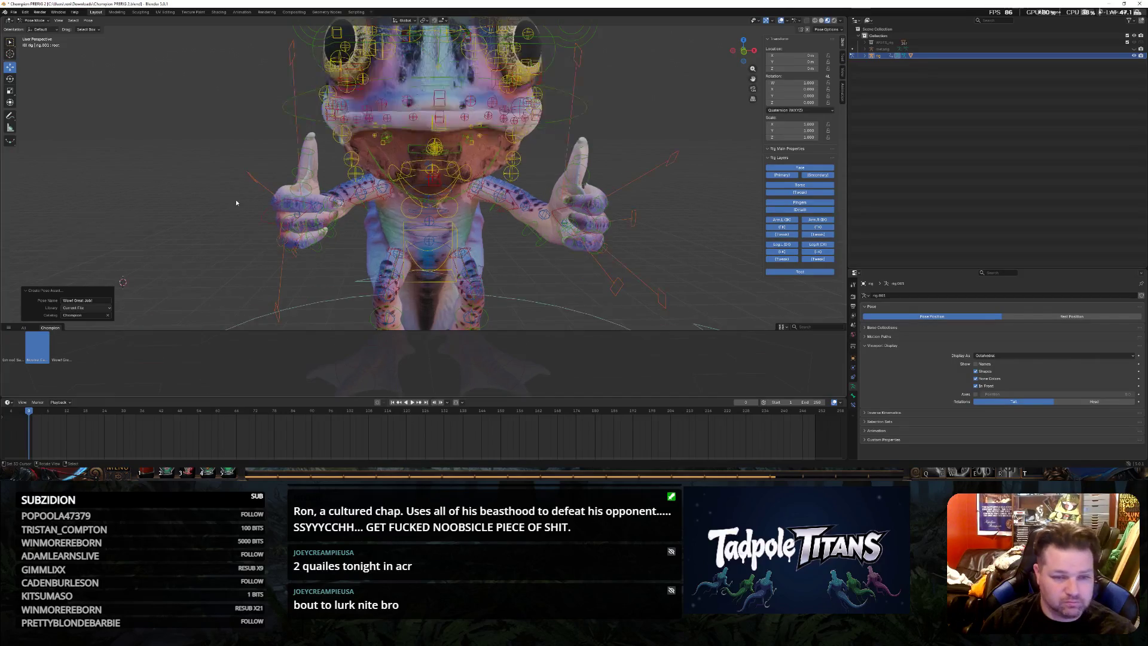
{"action": "middle_click_drag", "start_coordinate": [463, 198], "coordinate": [507, 281]}
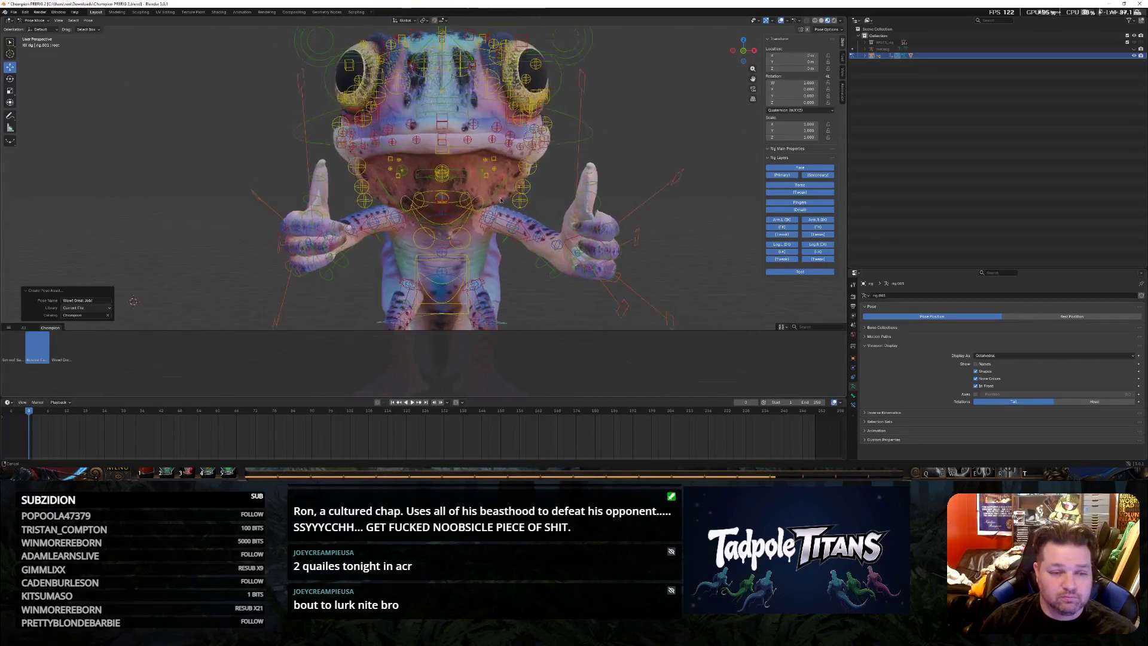
{"action": "scroll", "coordinate": [506, 281], "scroll_direction": "up", "scroll_amount": 1}
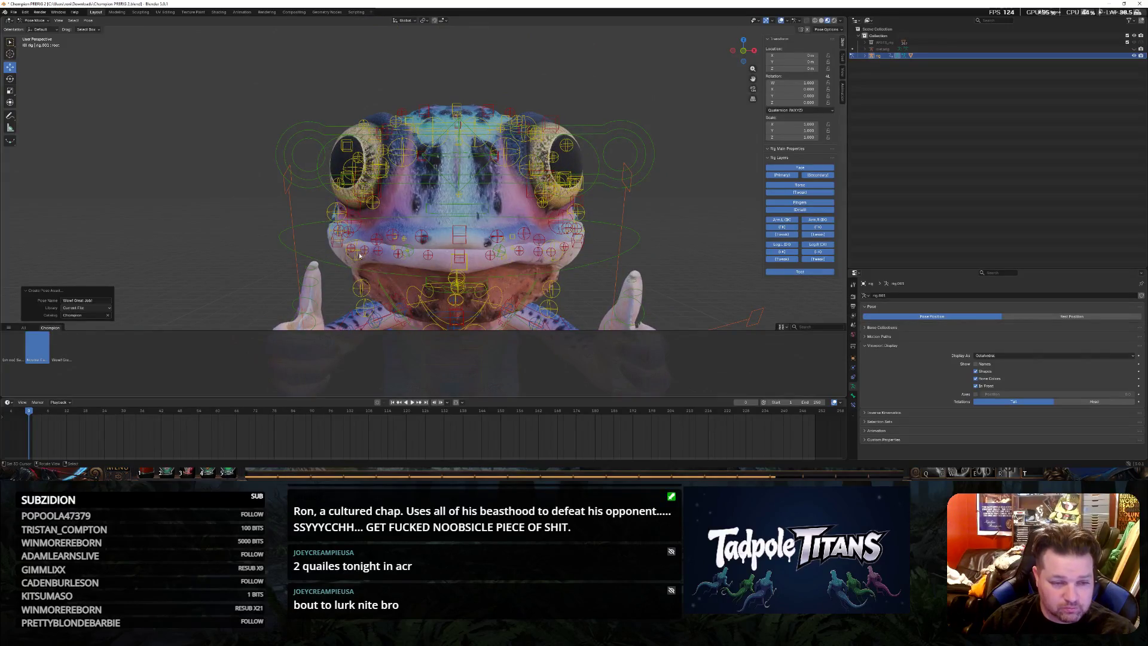
Rotate the jaw control around X with the Rotate tool to tilt the jaw
{"action": "left_click", "coordinate": [296, 231]}
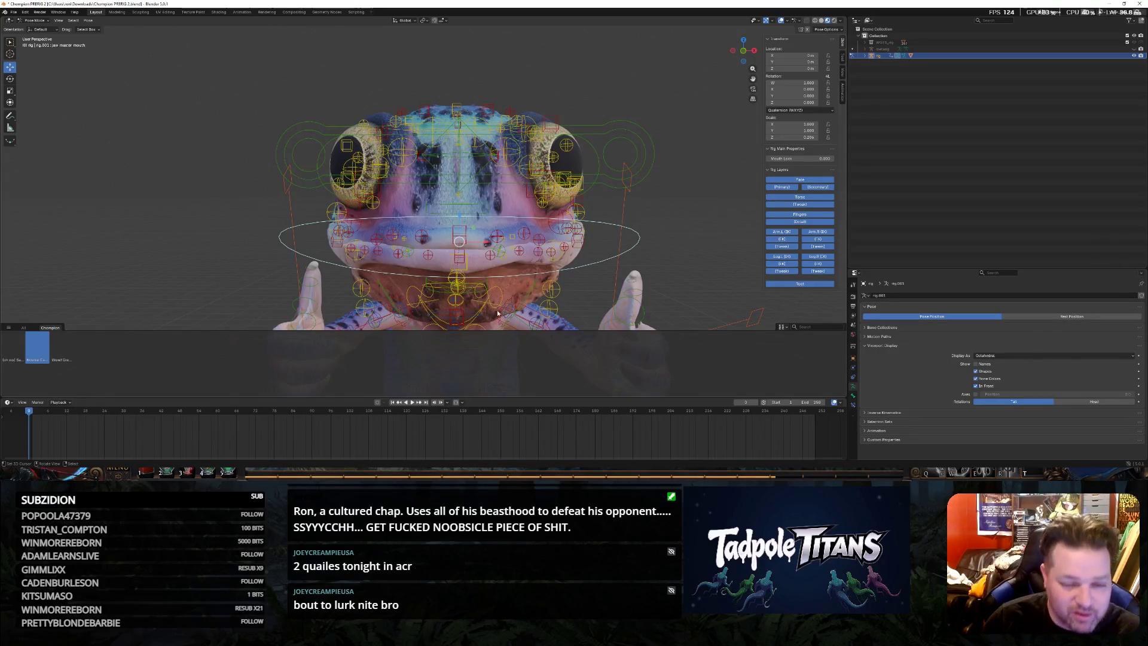
{"action": "left_click", "coordinate": [10, 79]}
{"action": "middle_click_drag", "start_coordinate": [629, 198], "coordinate": [519, 227]}
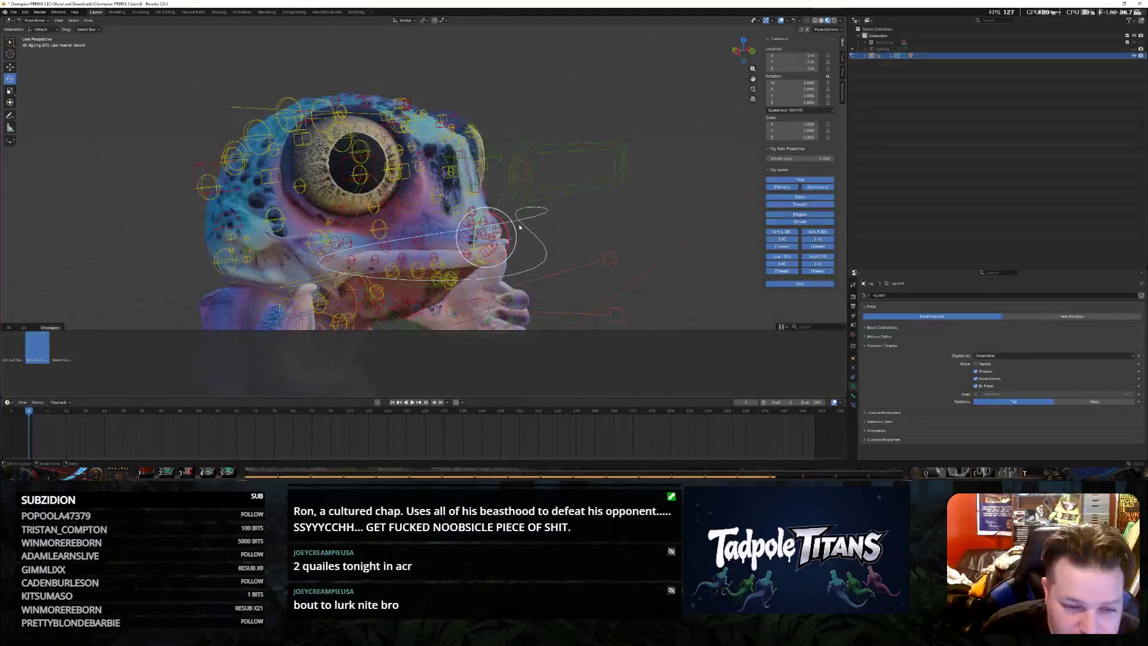
{"action": "left_click_drag", "start_coordinate": [509, 241], "coordinate": [507, 240]}
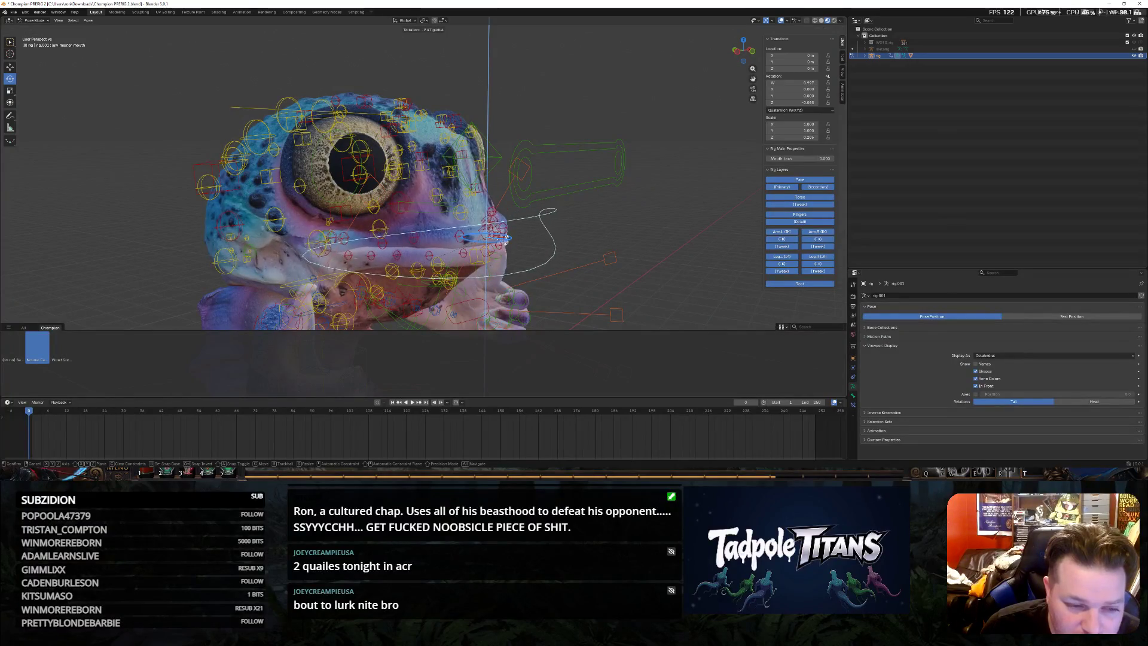
{"action": "key", "text": "x"}
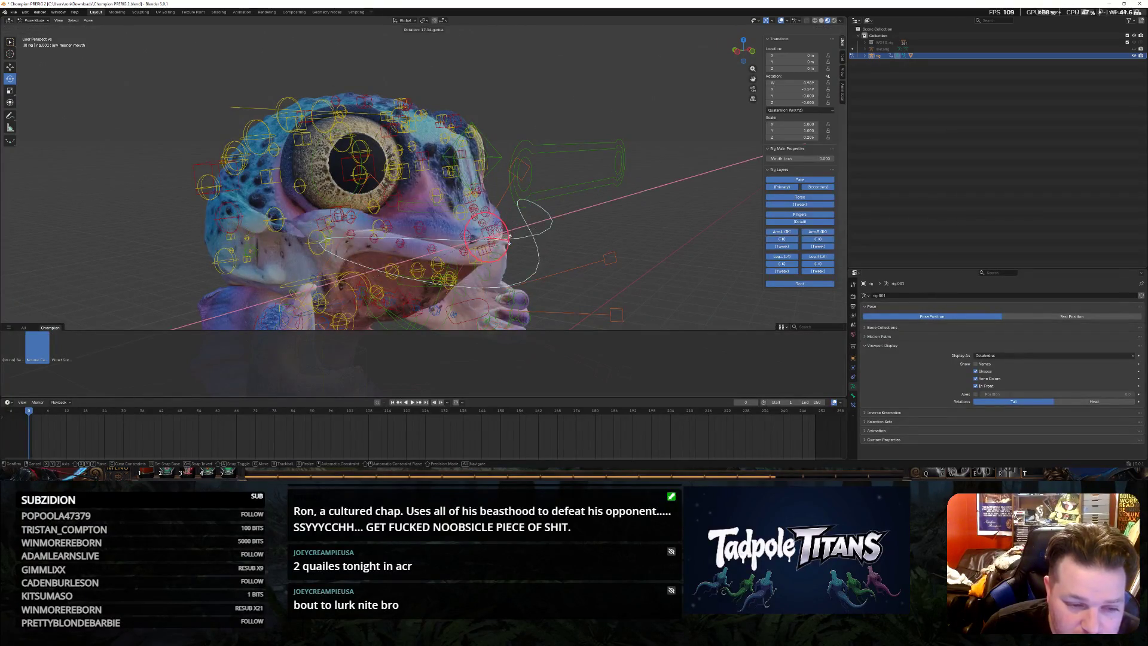
{"action": "left_click_drag", "start_coordinate": [507, 238], "coordinate": [504, 231]}
{"action": "mouse_move", "coordinate": [504, 231]}
{"action": "middle_mouse_down"}
{"action": "mouse_move", "coordinate": [655, 241]}
{"action": "mouse_move", "coordinate": [656, 229]}
{"action": "middle_mouse_up"}
Try a Z rotation on jaw end.001, then scale the jaw master along Z to open the mouth
{"action": "left_click", "coordinate": [655, 241]}
{"action": "left_click", "coordinate": [444, 258]}
{"action": "middle_click_drag", "start_coordinate": [444, 258], "coordinate": [440, 225]}
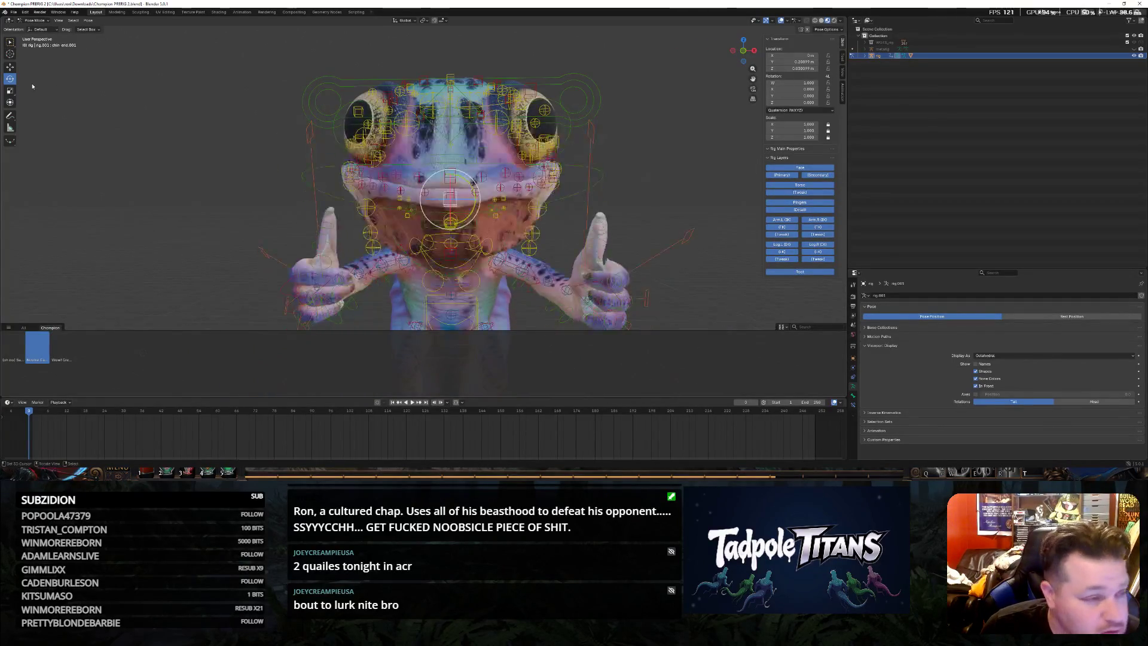
{"action": "scroll", "coordinate": [480, 166], "scroll_direction": "up", "scroll_amount": 2}
{"action": "scroll", "coordinate": [479, 166], "scroll_direction": "up", "scroll_amount": 3}
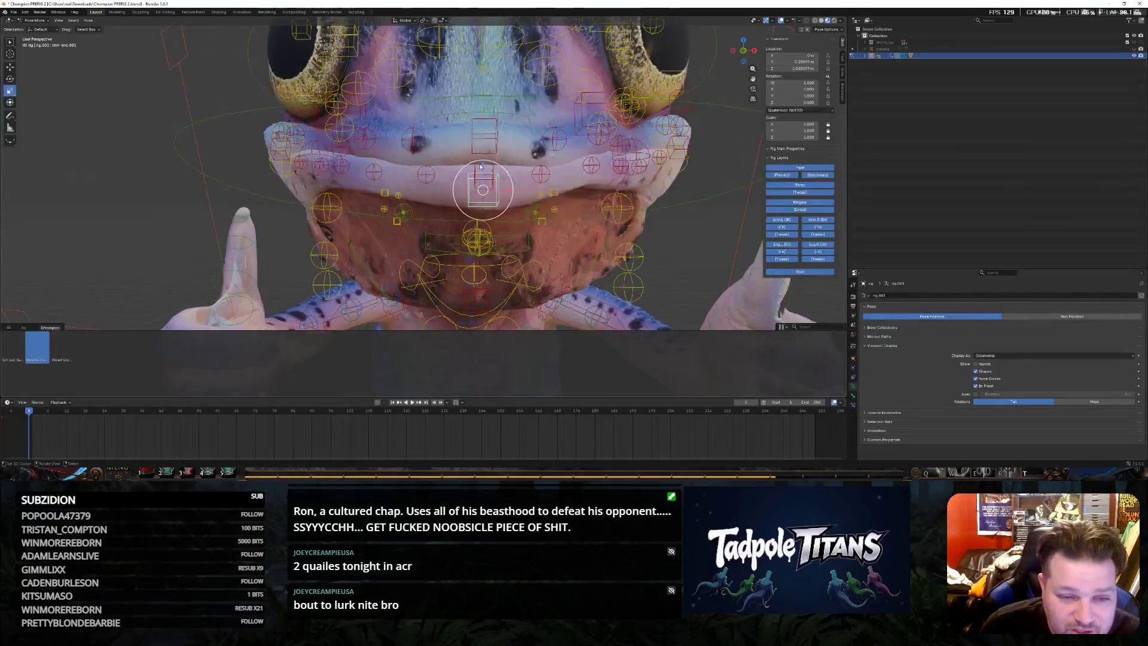
{"action": "key", "text": "r"}
{"action": "key", "text": "z"}
{"action": "key", "text": "Escape"}
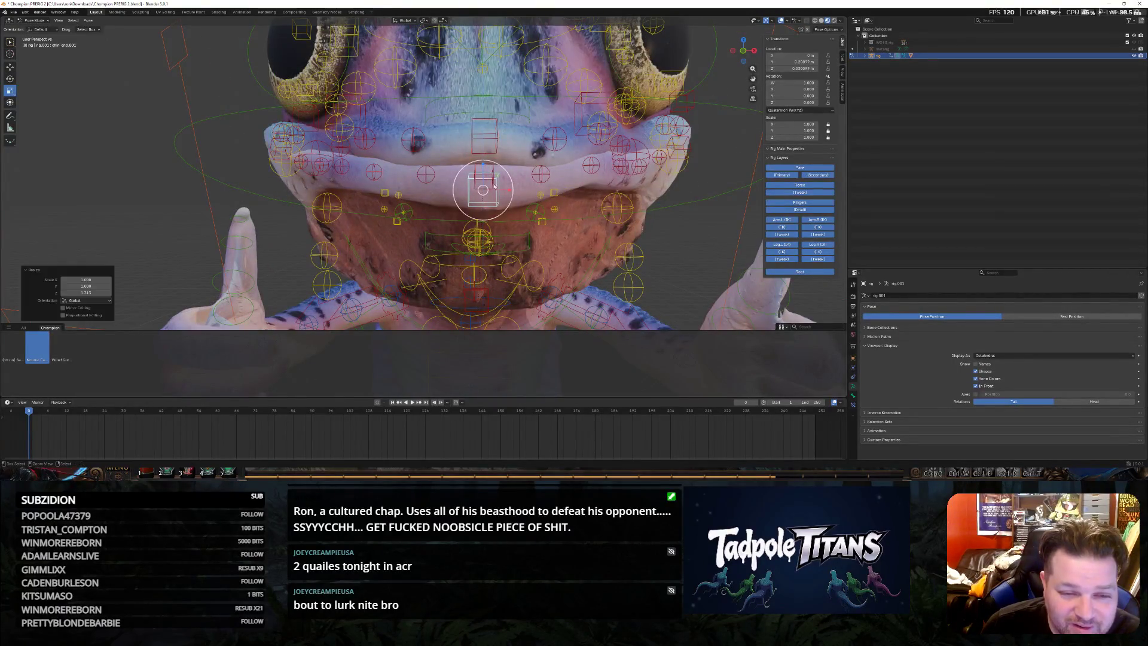
{"action": "scroll", "coordinate": [494, 181], "scroll_direction": "down", "scroll_amount": 1}
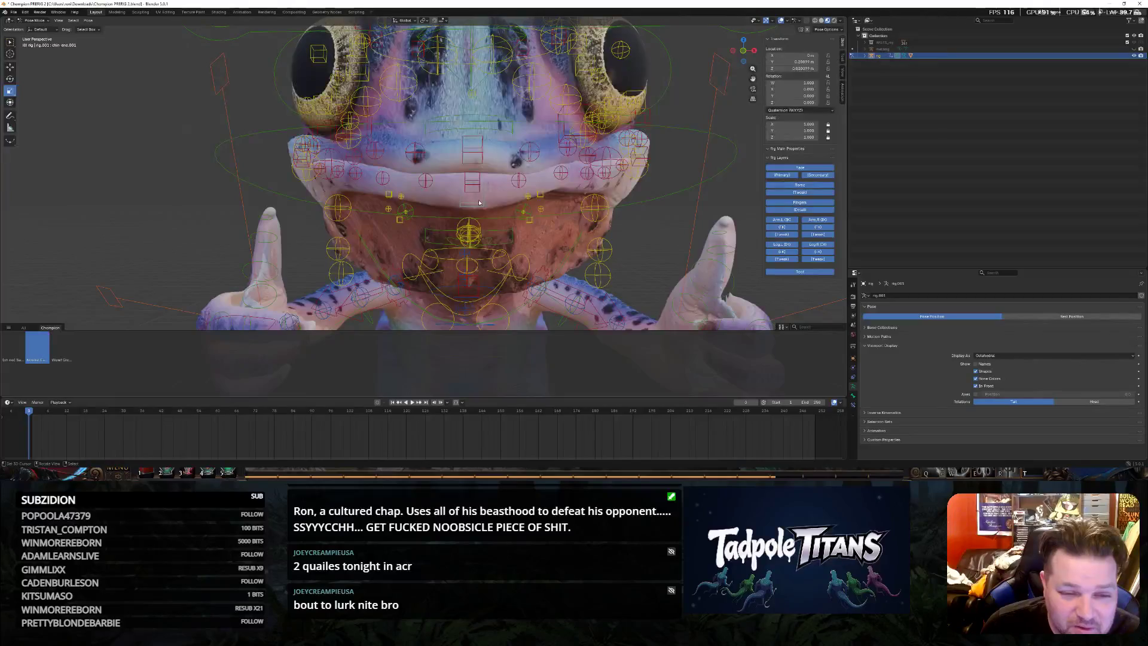
{"action": "left_click", "coordinate": [643, 206]}
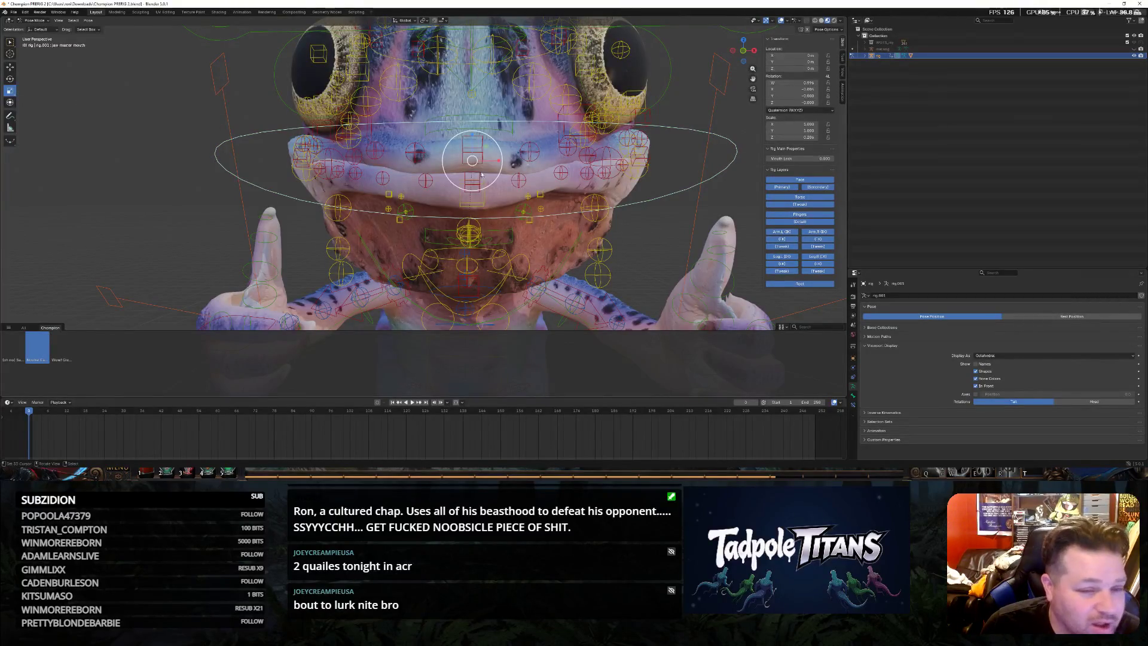
{"action": "key", "text": "s"}
{"action": "key", "text": "z"}
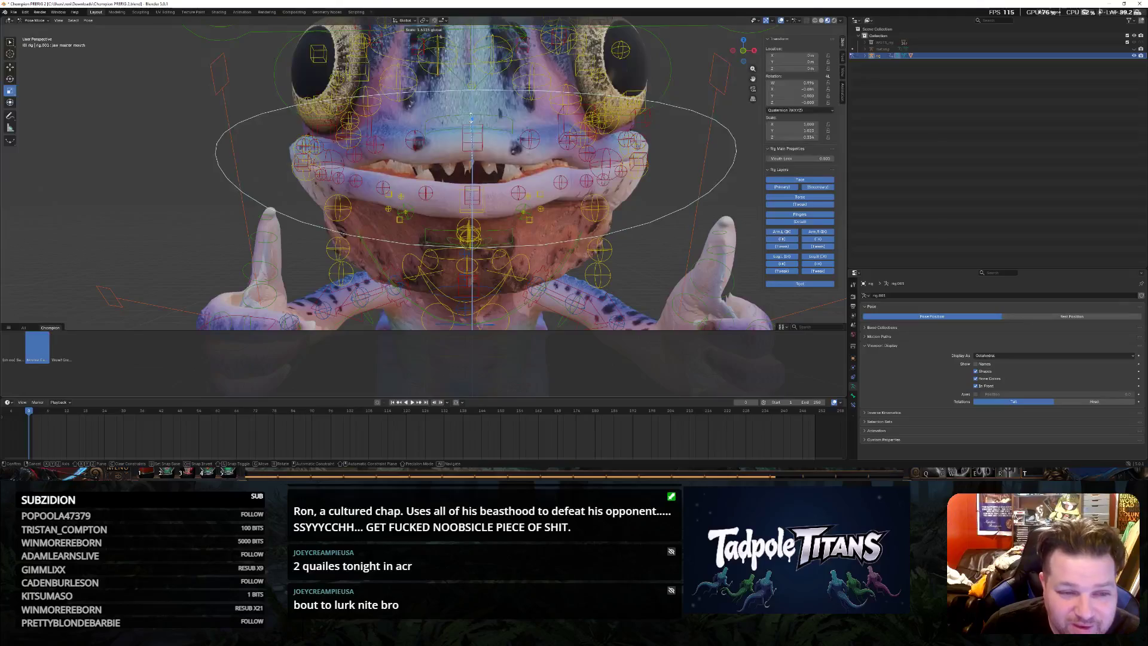
{"action": "left_click", "coordinate": [483, 195]}
Pull the small jaw bone down and lower the upper-lip bone to widen the mouth
{"action": "left_click", "coordinate": [472, 192]}
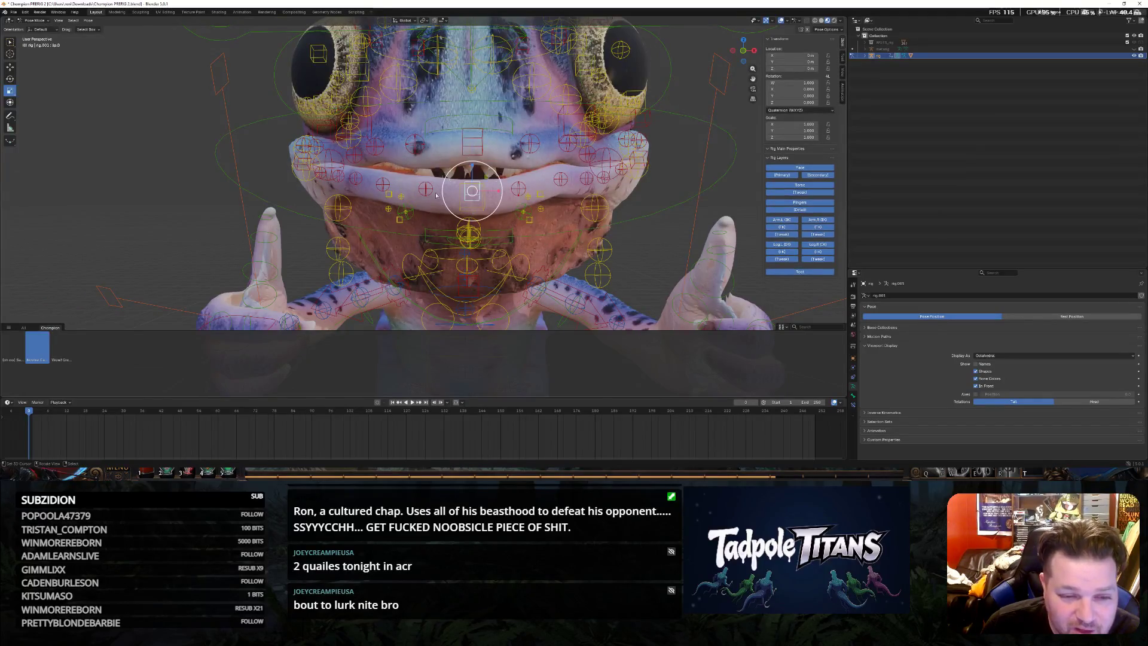
{"action": "key", "text": "shift+space"}
{"action": "key", "text": "g"}
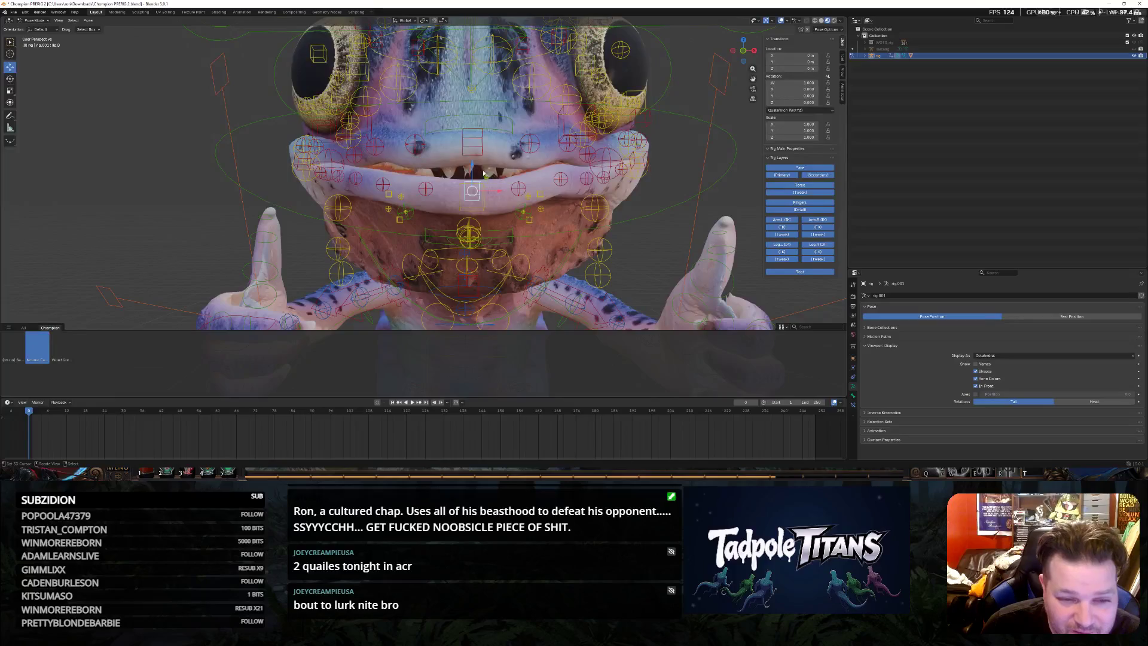
{"action": "left_click_drag", "start_coordinate": [472, 166], "coordinate": [472, 178]}
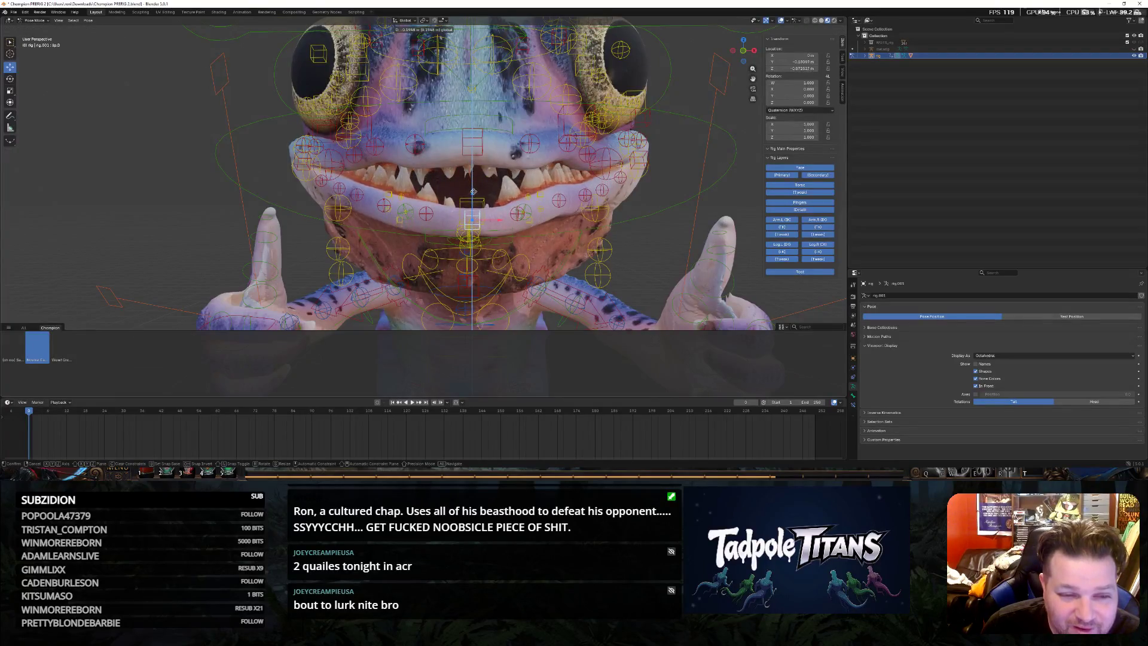
{"action": "left_click", "coordinate": [479, 166]}
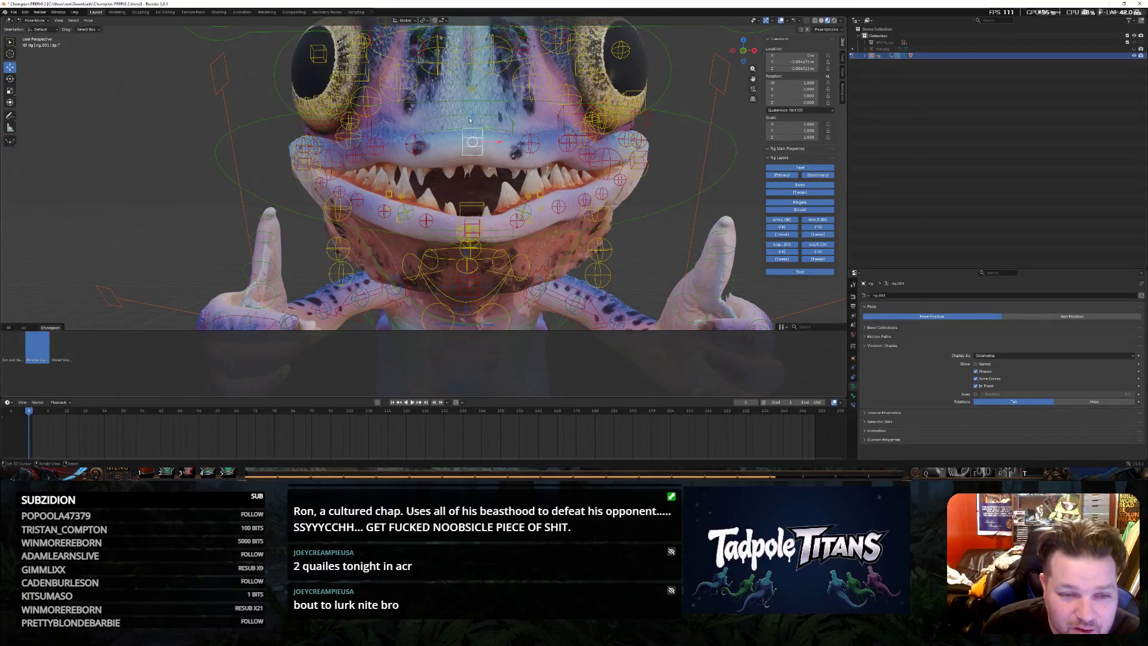
{"action": "left_click_drag", "start_coordinate": [470, 122], "coordinate": [469, 138]}
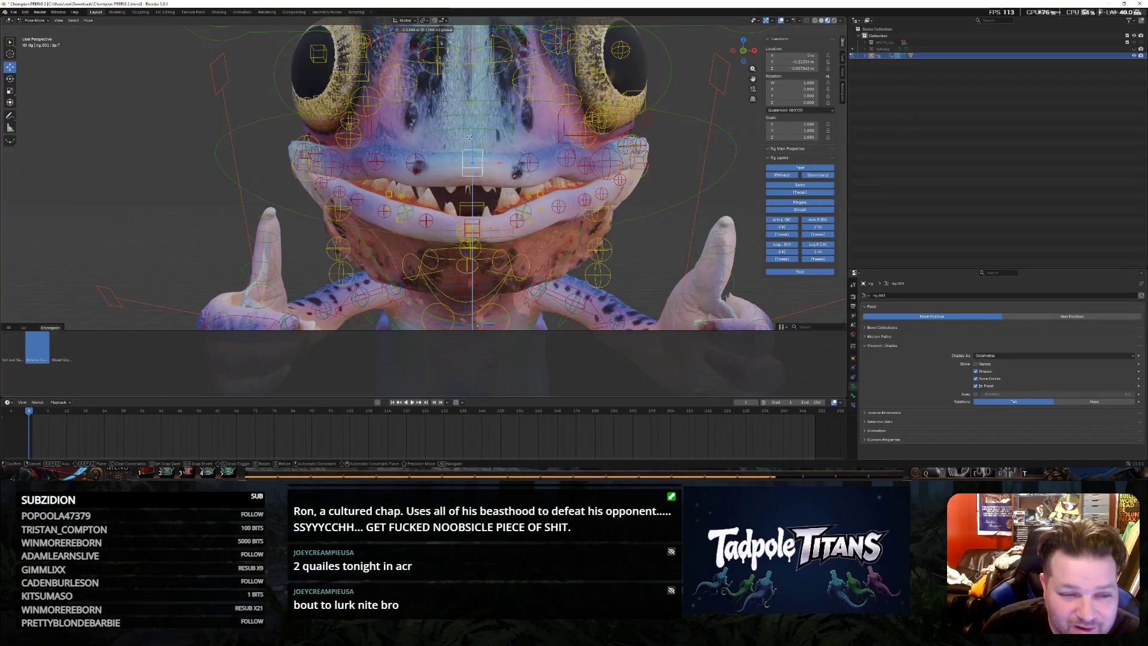
{"action": "left_click", "coordinate": [468, 137]}
Move the mouth-corner lip bone and Up.S.R.004 along Z to show the teeth
{"action": "middle_click_drag", "start_coordinate": [469, 137], "coordinate": [277, 168]}
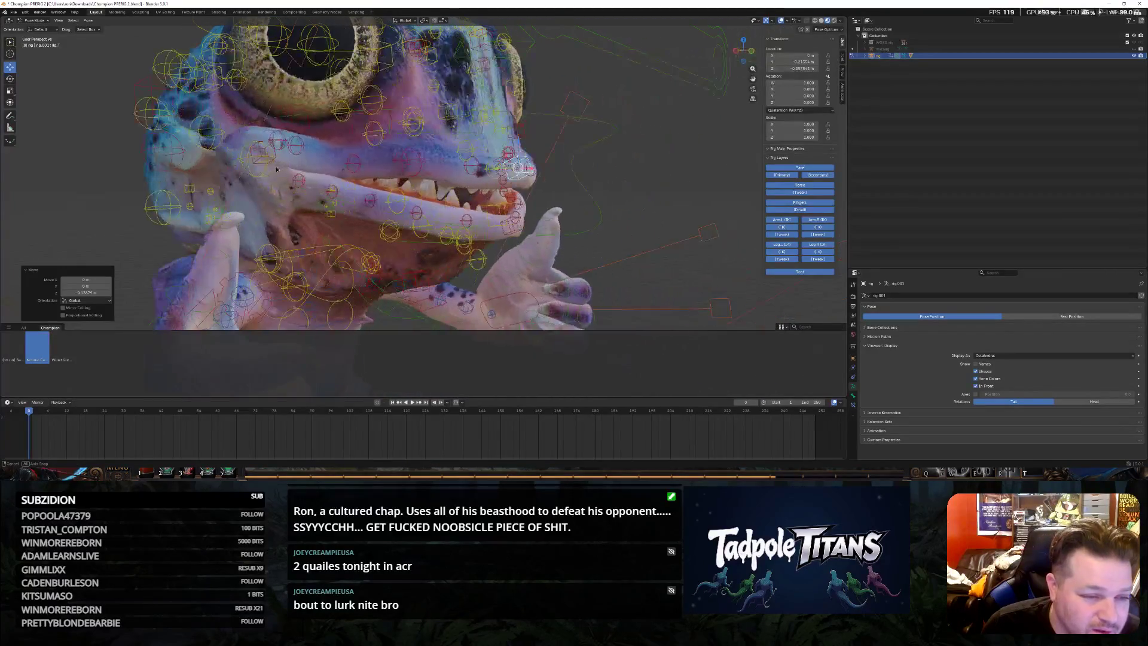
{"action": "left_click", "coordinate": [301, 179]}
{"action": "key", "text": "g"}
{"action": "key", "text": "z"}
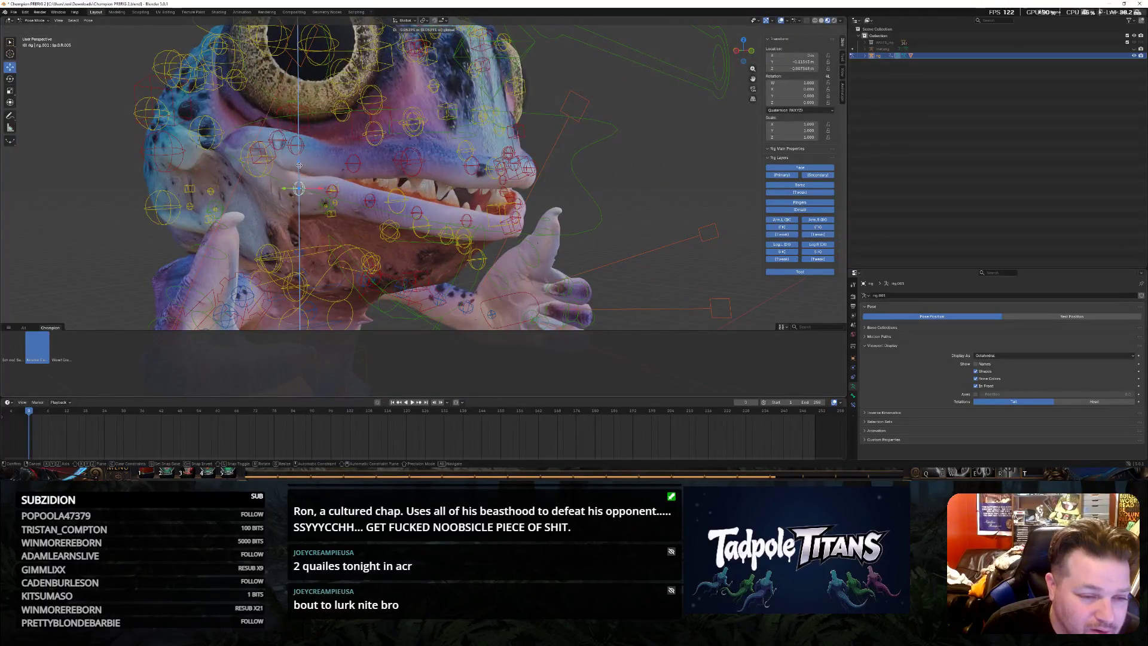
{"action": "left_click", "coordinate": [297, 187]}
{"action": "left_click", "coordinate": [334, 194]}
{"action": "key", "text": "g"}
{"action": "key", "text": "z"}
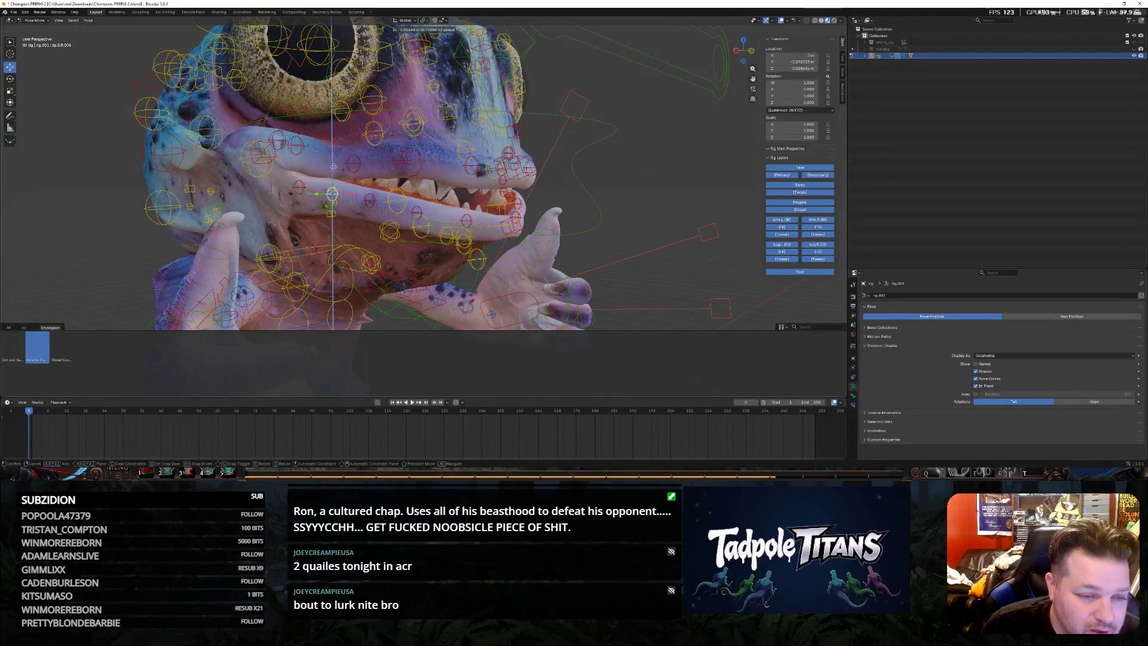
{"action": "left_click", "coordinate": [333, 199]}
Shift another lip bone along Z and check the grin from the front
{"action": "middle_click_drag", "start_coordinate": [332, 199], "coordinate": [614, 161]}
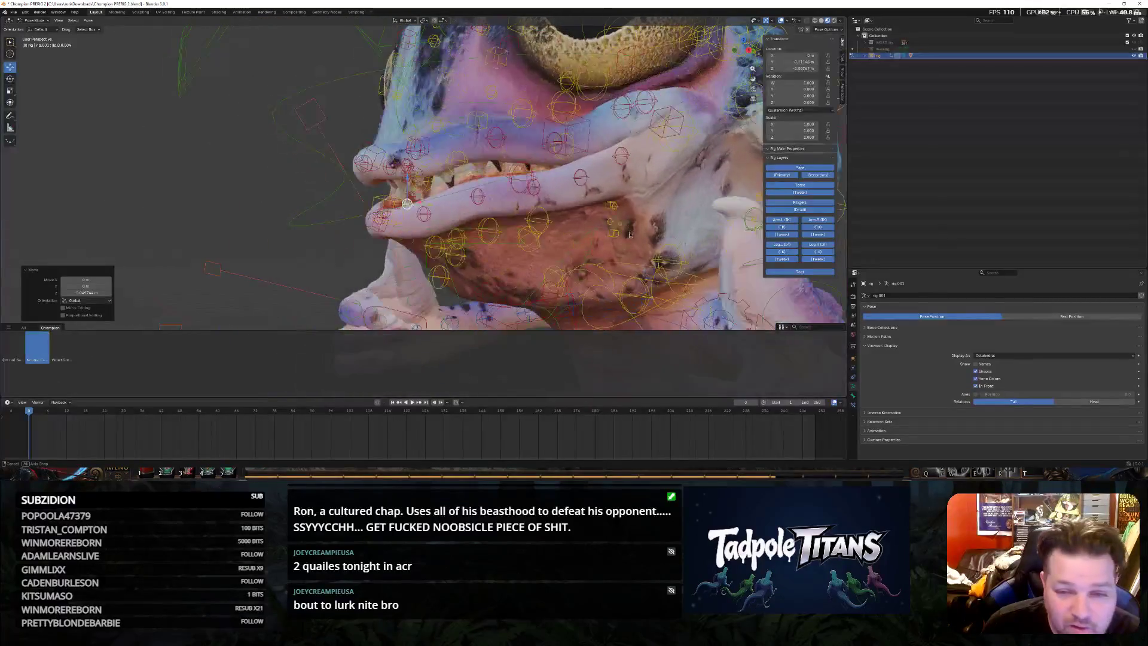
{"action": "left_click", "coordinate": [613, 160]}
{"action": "key", "text": "g"}
{"action": "key", "text": "z"}
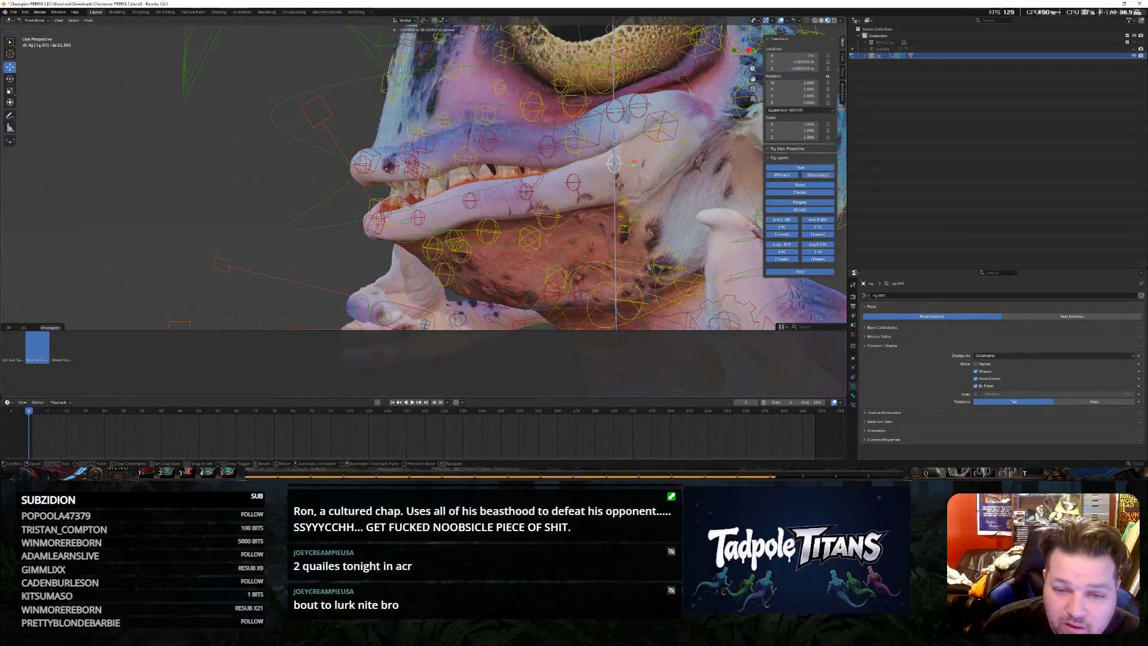
{"action": "left_click", "coordinate": [603, 164]}
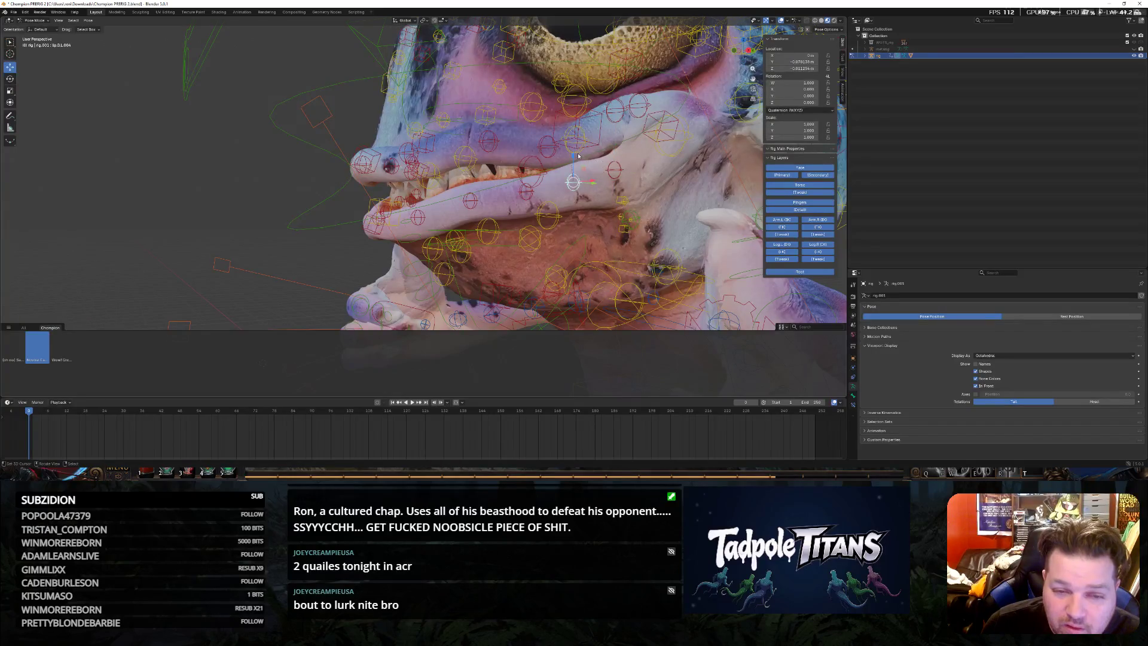
{"action": "left_click_drag", "start_coordinate": [578, 156], "coordinate": [583, 179]}
{"action": "middle_click_drag", "start_coordinate": [583, 179], "coordinate": [511, 227]}
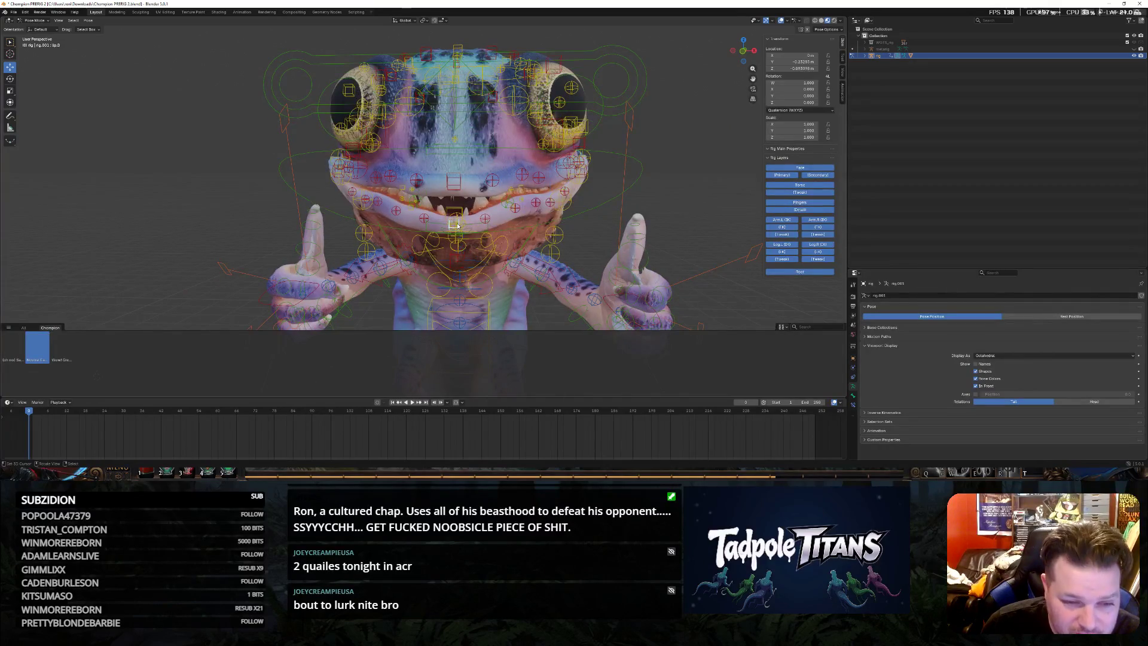
Undo the last lip change and nudge the bone along global Z instead
{"action": "key", "text": "ctrl+z"}
{"action": "key", "text": "g"}
{"action": "key", "text": "z"}
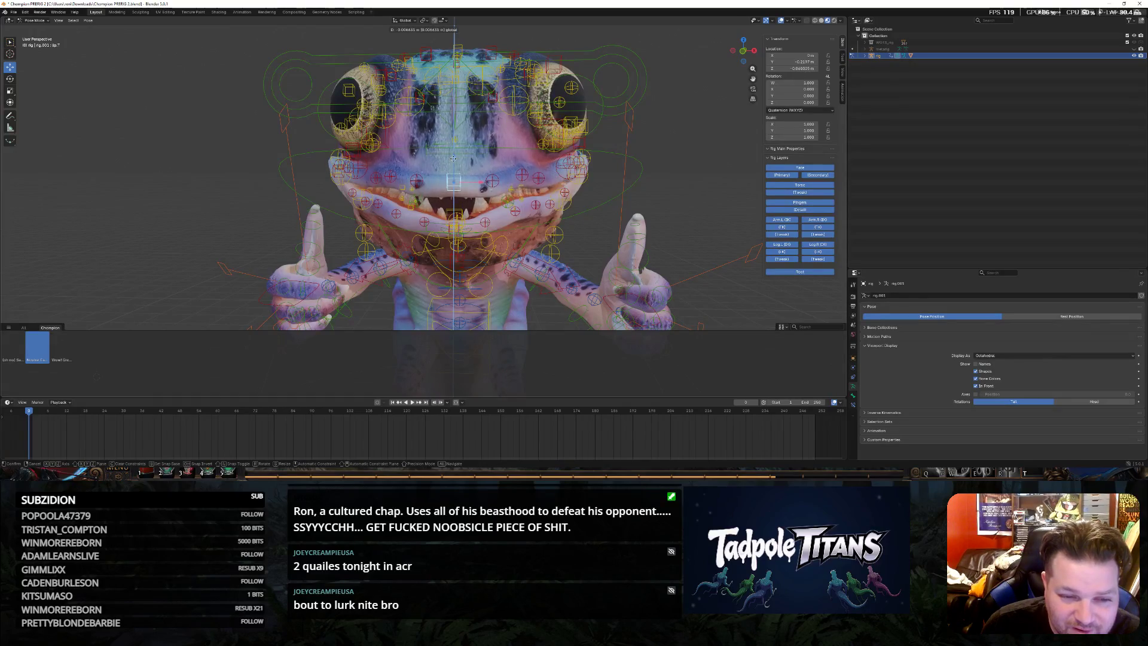
{"action": "key", "text": "Return"}
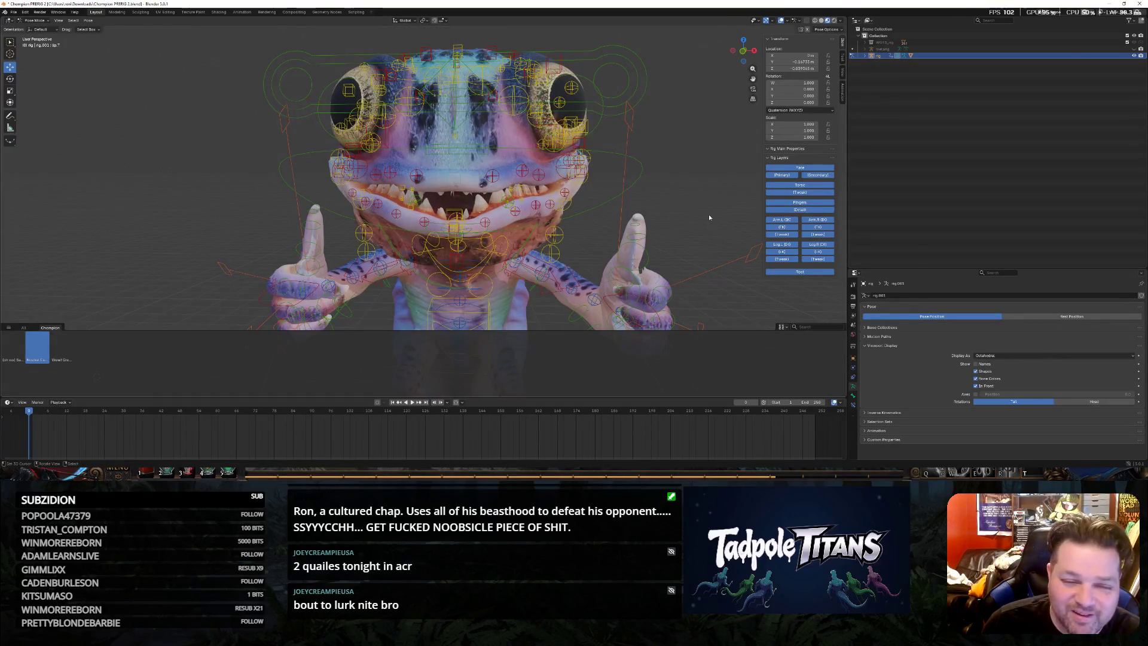
{"action": "scroll", "coordinate": [706, 216], "scroll_direction": "down", "scroll_amount": 3}
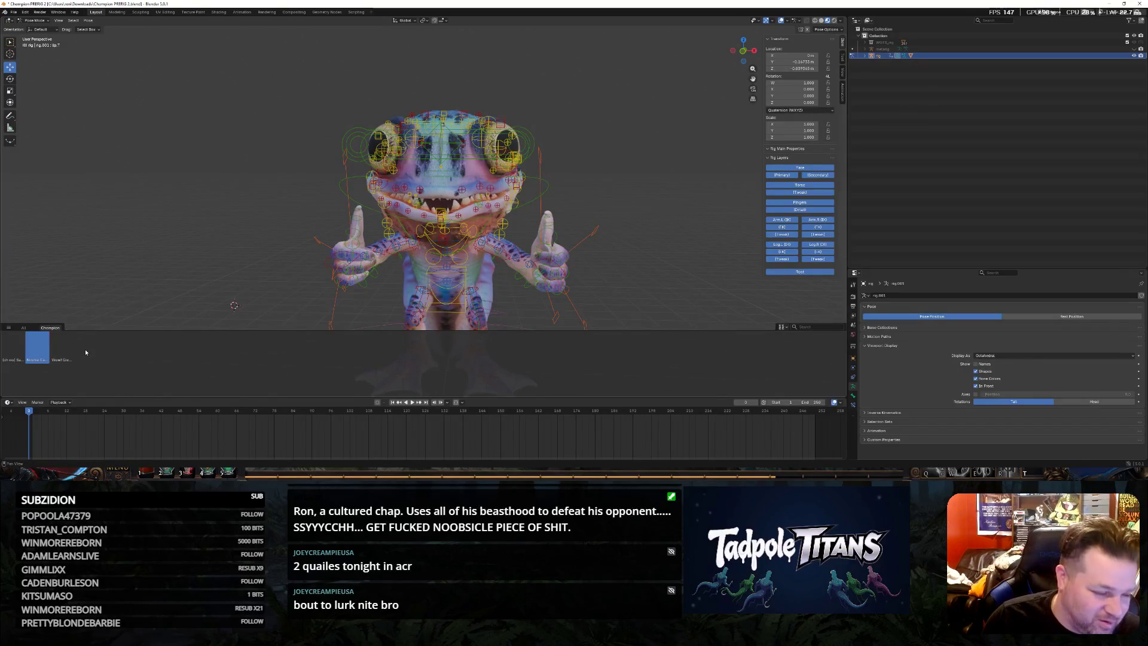
Select all bones and Replace the third Champion pose asset with the current pose
{"action": "right_click", "coordinate": [56, 354]}
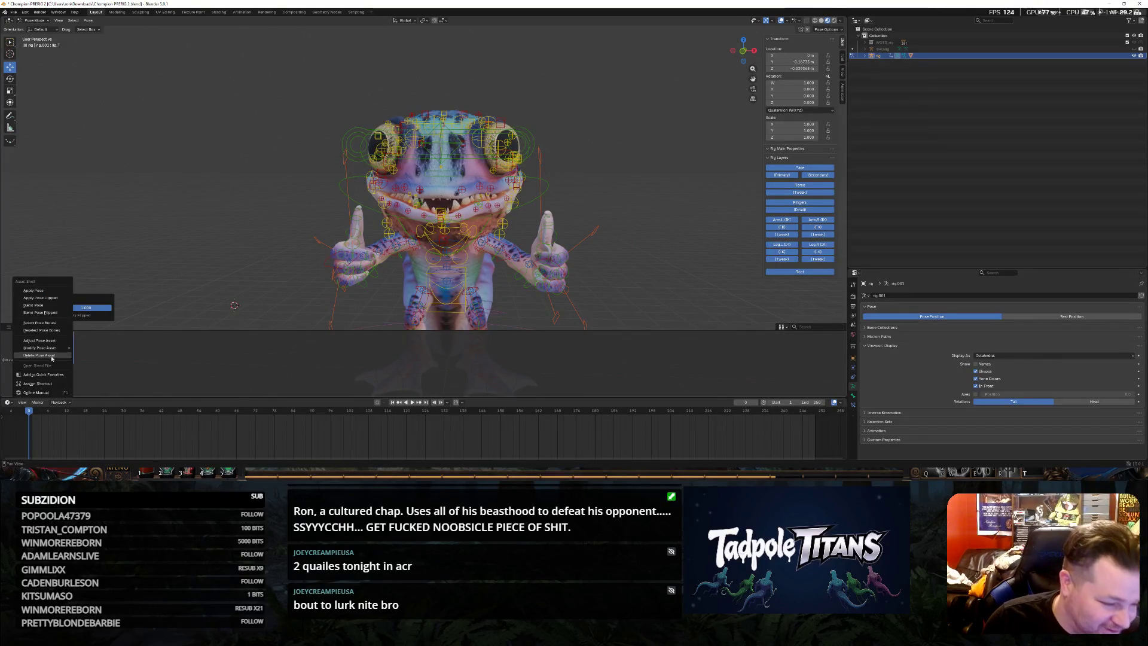
{"action": "mouse_move", "coordinate": [40, 347]}
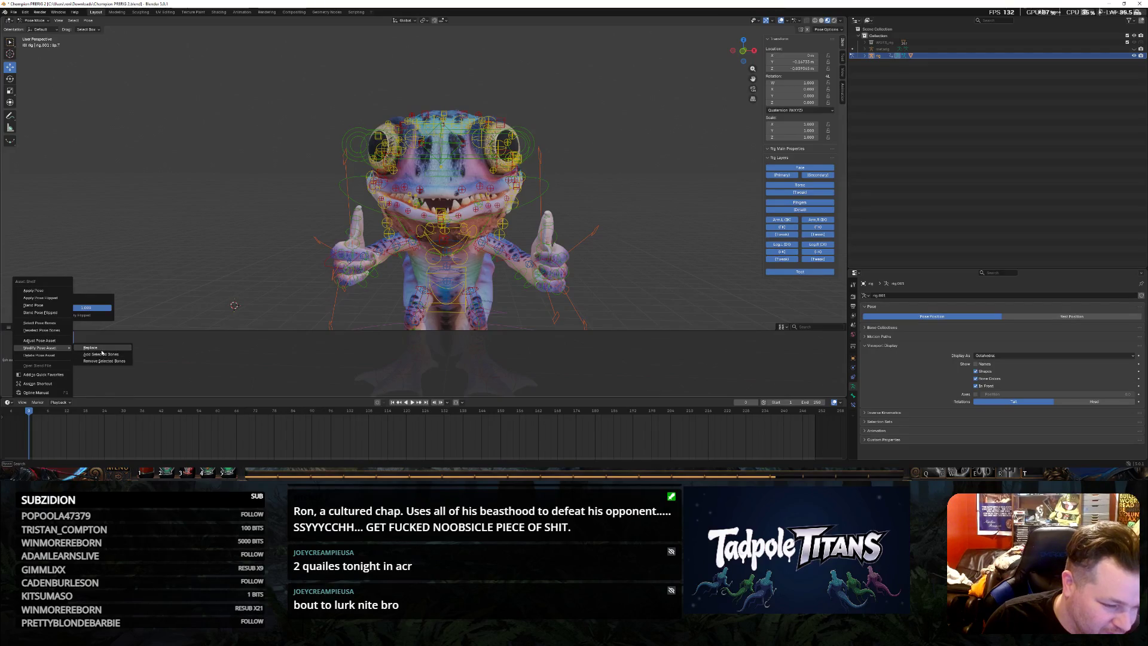
{"action": "key", "text": "a"}
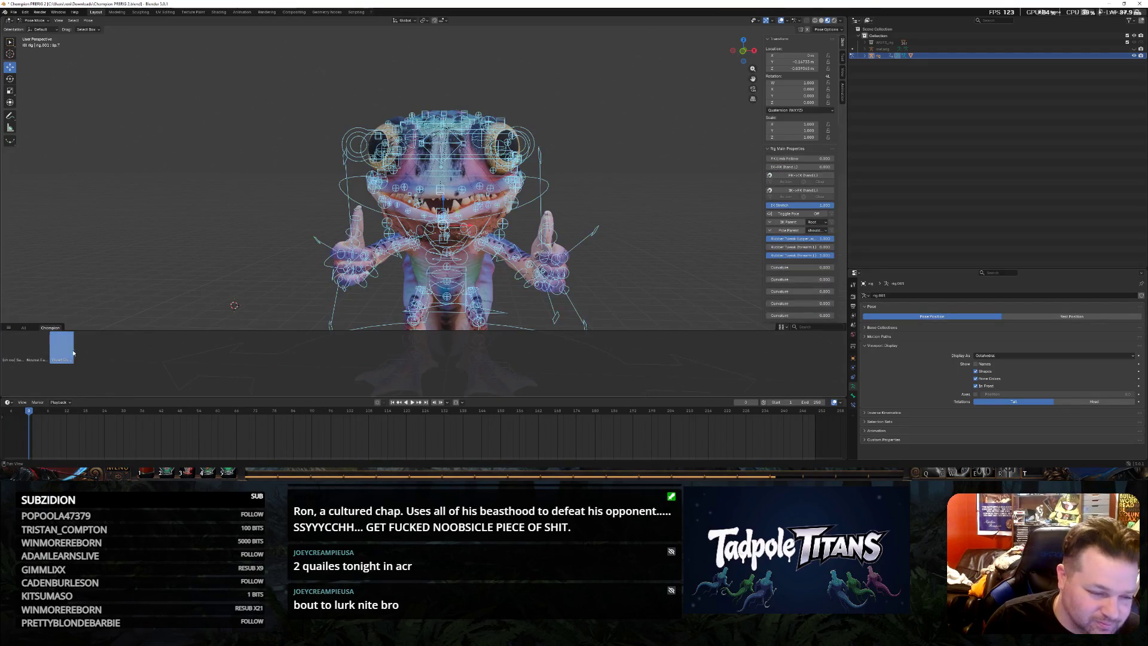
{"action": "right_click", "coordinate": [67, 355]}
{"action": "left_click", "coordinate": [96, 353]}
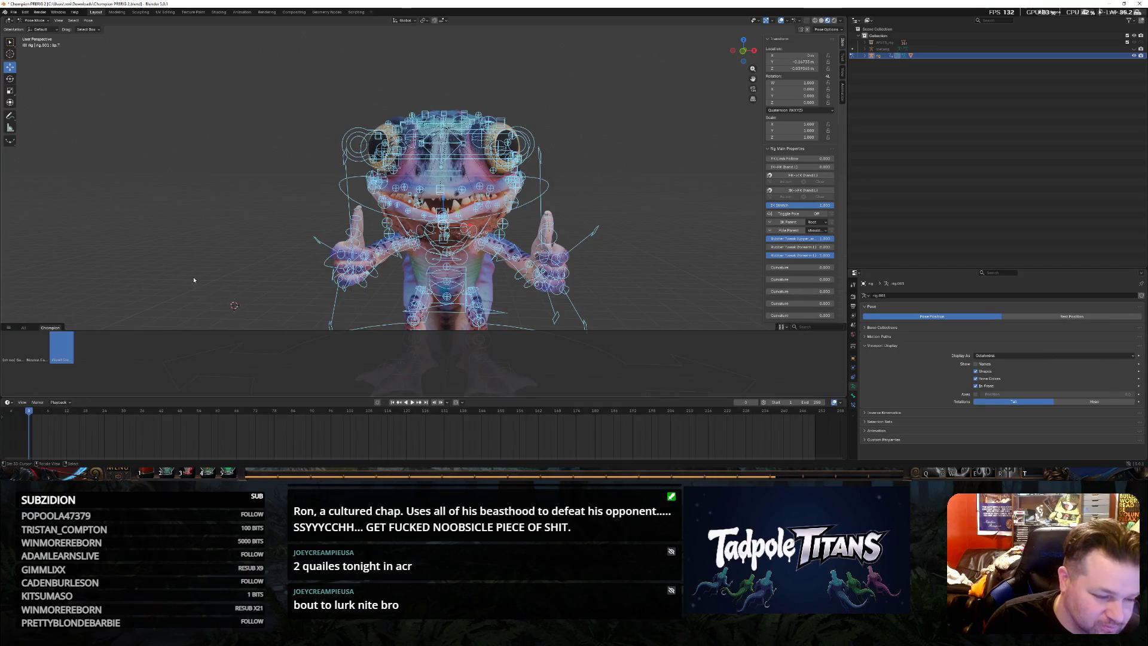
{"action": "scroll", "coordinate": [223, 261], "scroll_direction": "up", "scroll_amount": 1}
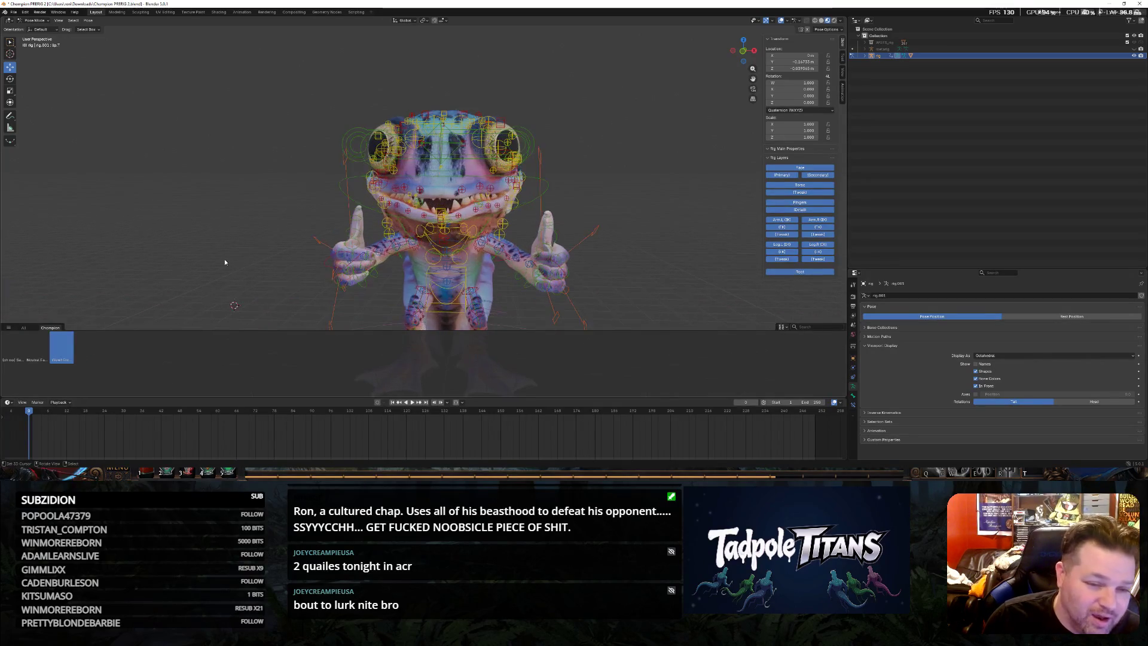
In the Animation workspace set the Dope Sheet to Action Editor, playhead at frame 1, then return to Layout
{"action": "left_click", "coordinate": [240, 12]}
{"action": "middle_click_drag", "start_coordinate": [510, 173], "coordinate": [485, 230]}
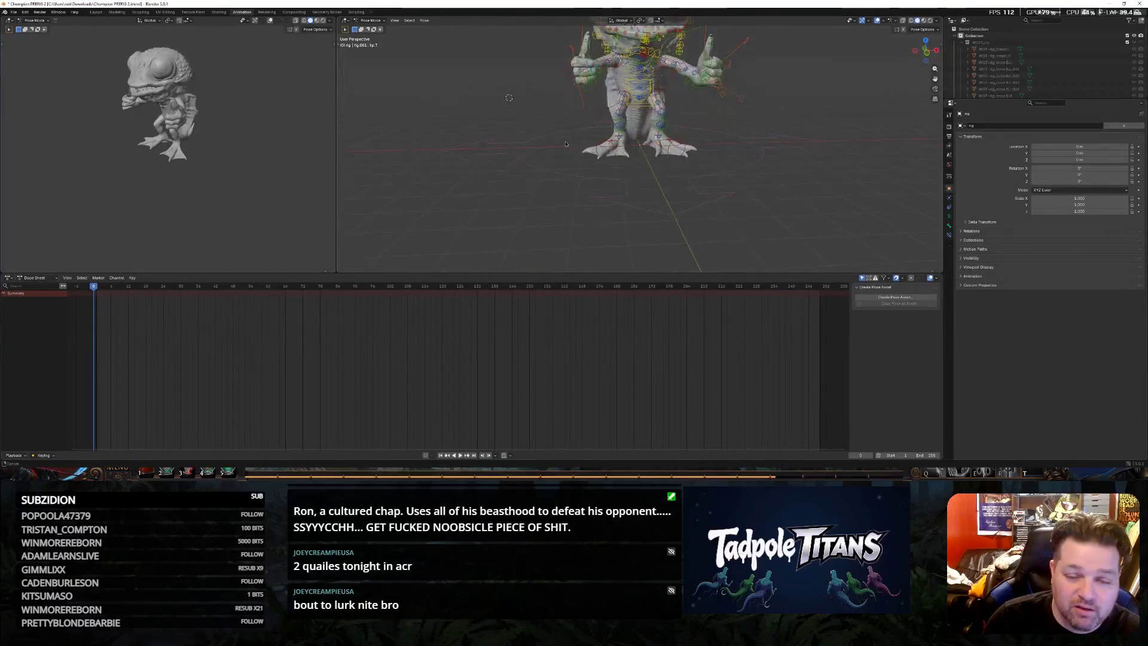
{"action": "left_click", "coordinate": [37, 278]}
{"action": "left_click", "coordinate": [43, 302]}
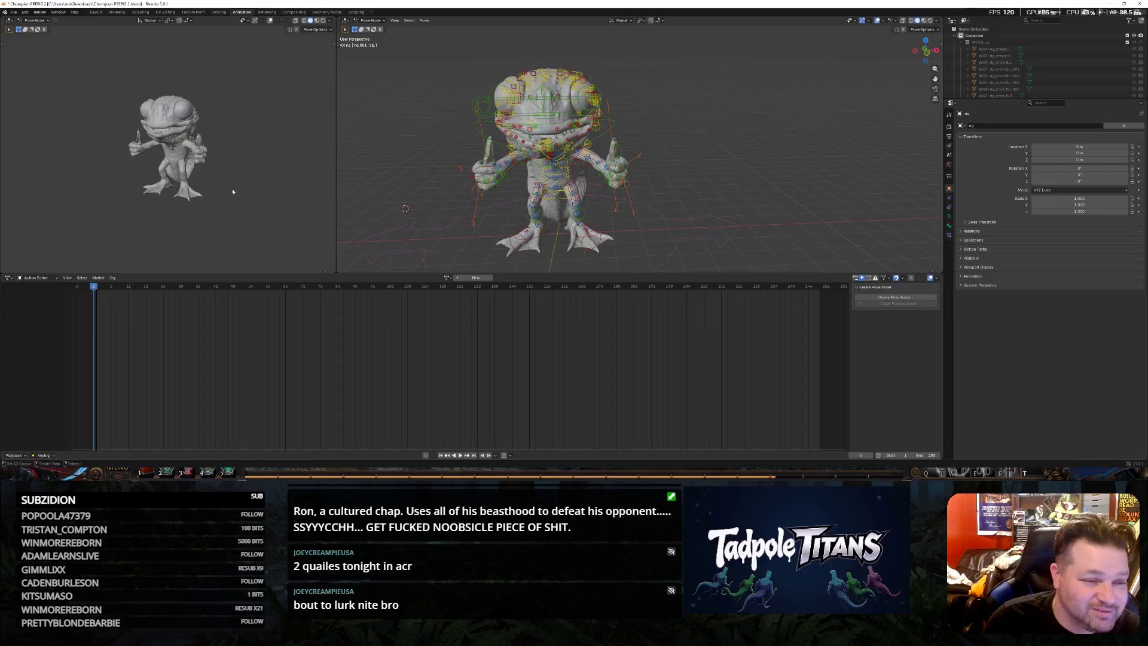
{"action": "scroll", "coordinate": [420, 217], "scroll_direction": "up", "scroll_amount": 2}
{"action": "scroll", "coordinate": [434, 202], "scroll_direction": "up", "scroll_amount": 2}
{"action": "scroll", "coordinate": [451, 187], "scroll_direction": "up", "scroll_amount": 2}
{"action": "scroll", "coordinate": [466, 172], "scroll_direction": "up", "scroll_amount": 2}
{"action": "scroll", "coordinate": [482, 158], "scroll_direction": "down", "scroll_amount": 1}
{"action": "scroll", "coordinate": [472, 182], "scroll_direction": "down", "scroll_amount": 2}
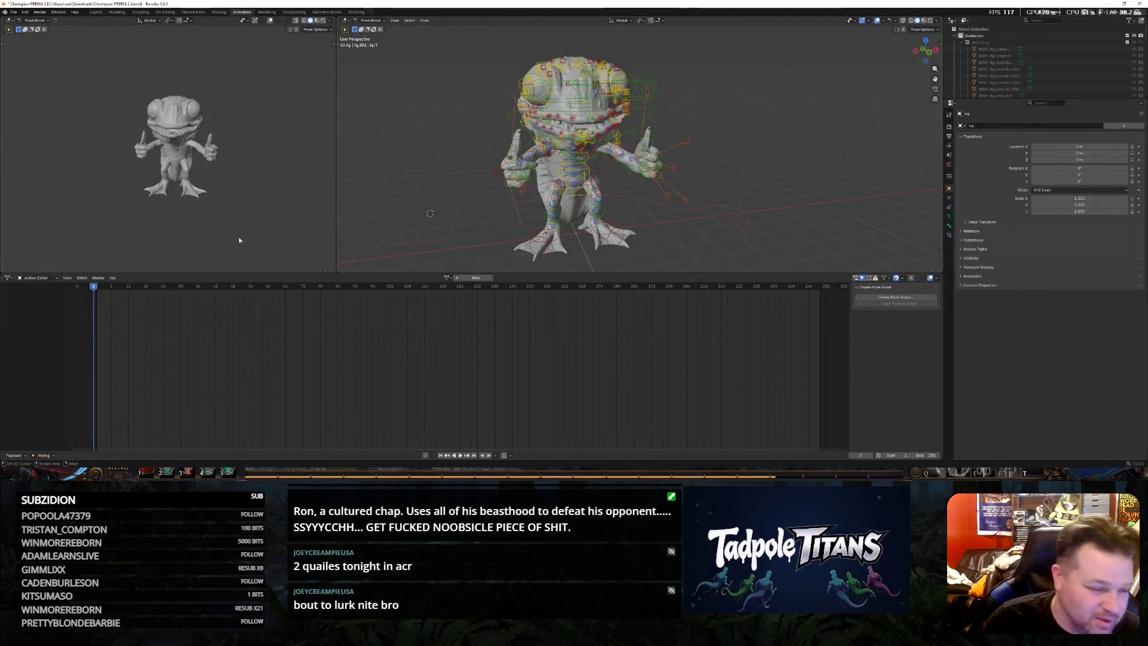
{"action": "left_click_drag", "start_coordinate": [100, 290], "coordinate": [97, 289]}
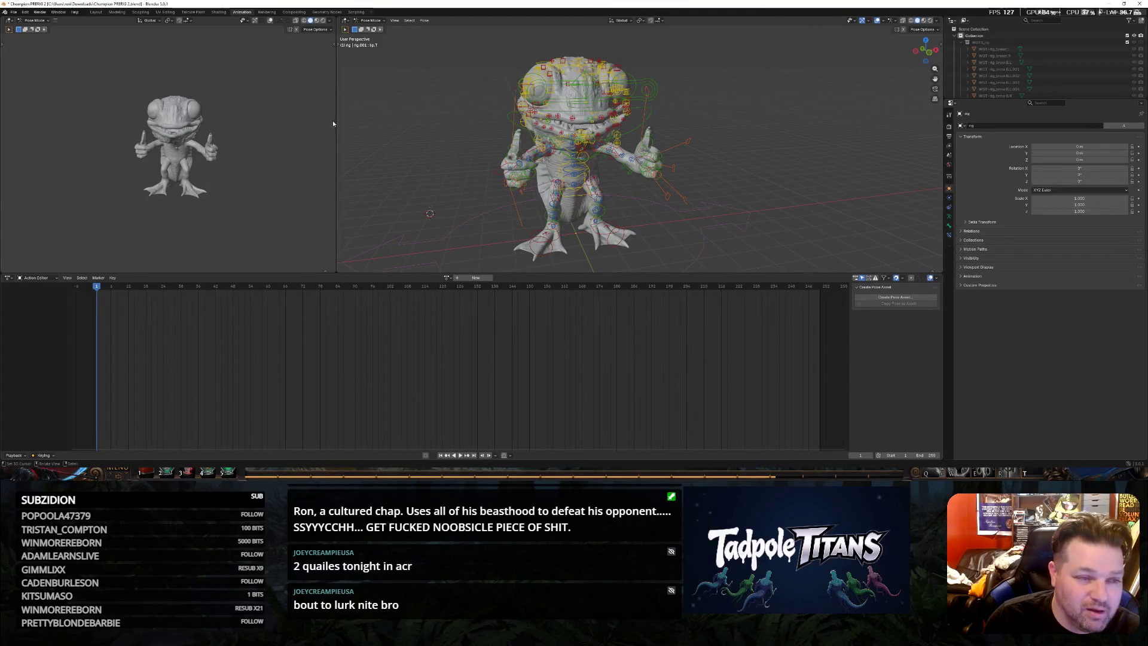
{"action": "left_click", "coordinate": [95, 12]}
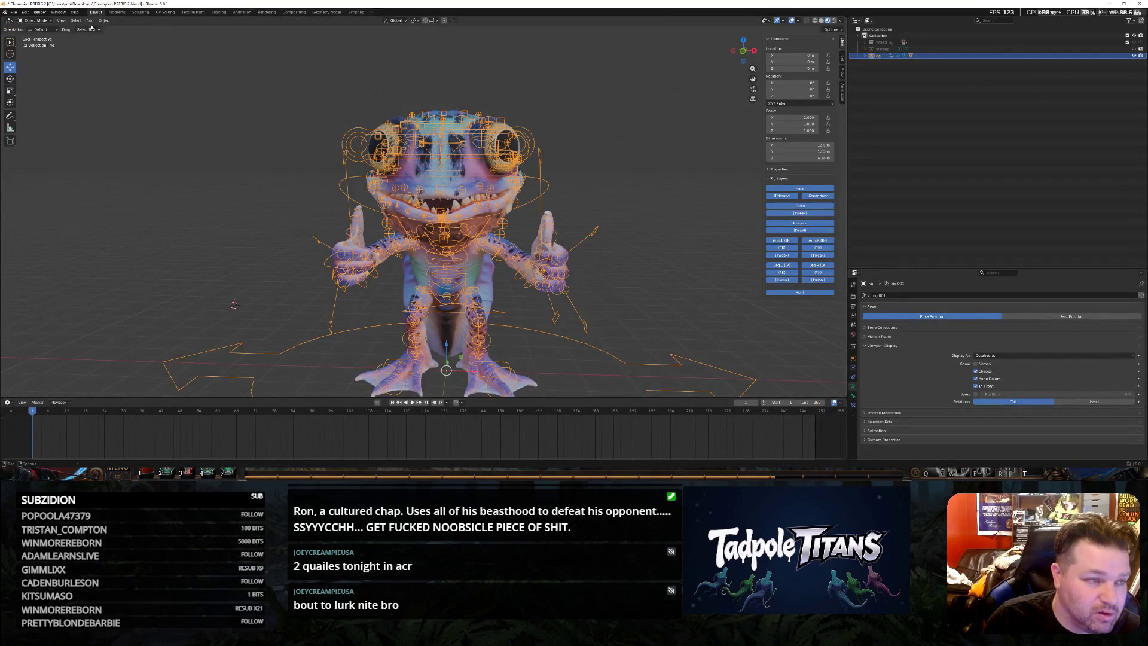
Enter Pose Mode, apply the Neutral Face.001 asset, and switch to the Animation workspace
{"action": "key", "text": "ctrl+Tab"}
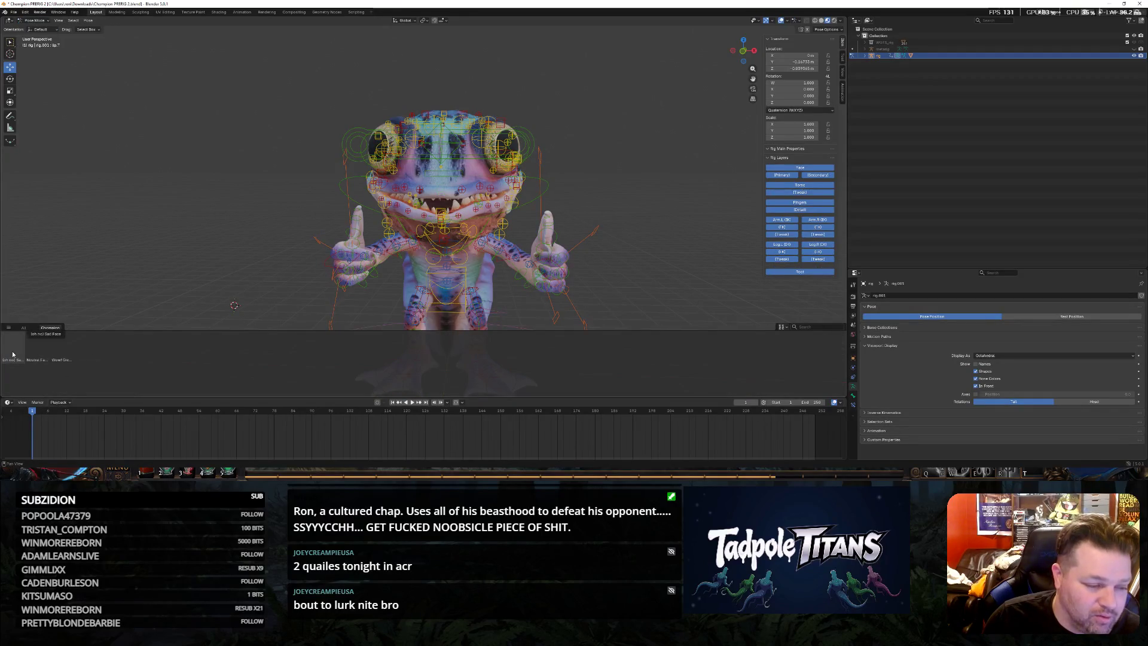
{"action": "double_click", "coordinate": [30, 353]}
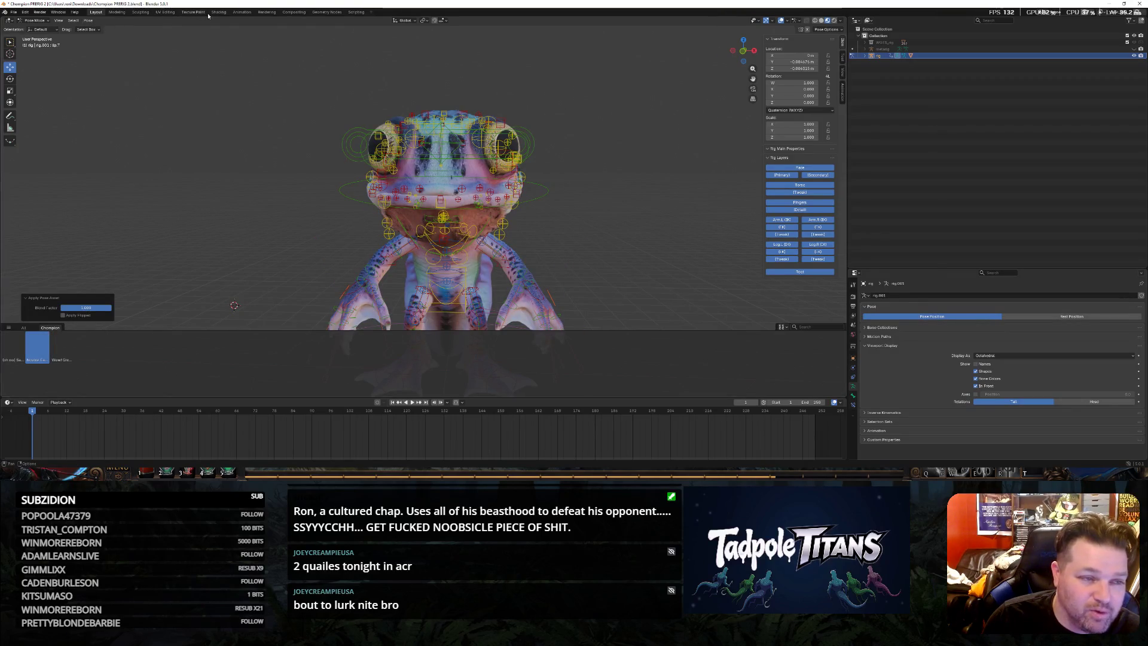
{"action": "left_click", "coordinate": [241, 12]}
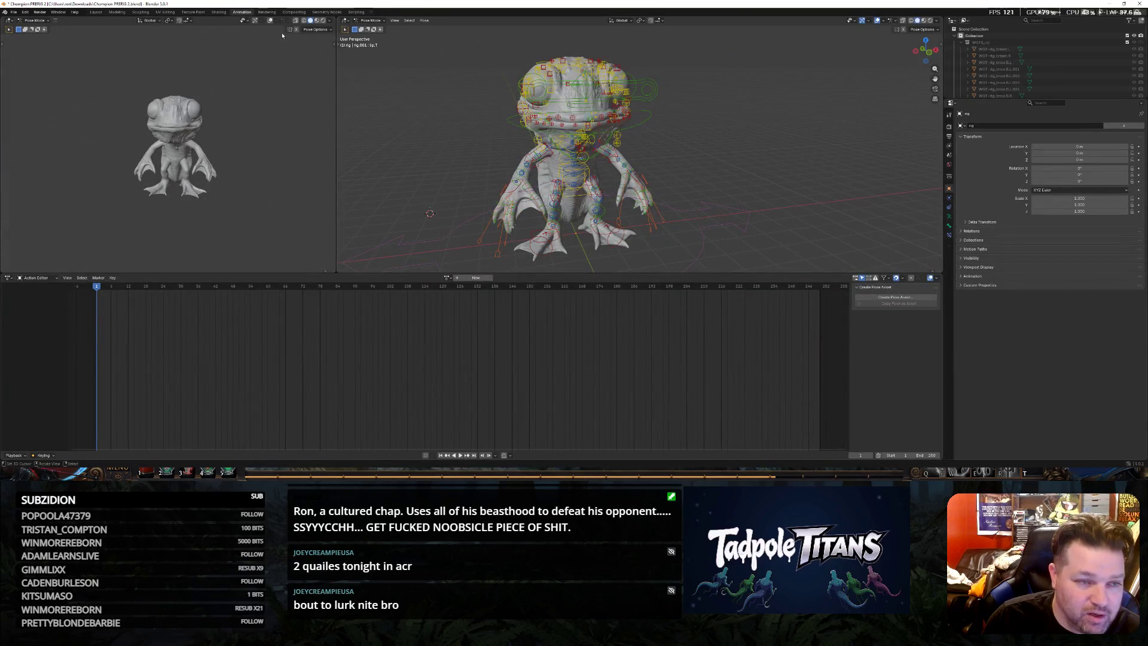
Select all bones and insert a keyframe via Pose > Animation > Insert Keyframe
{"action": "left_click", "coordinate": [425, 20]}
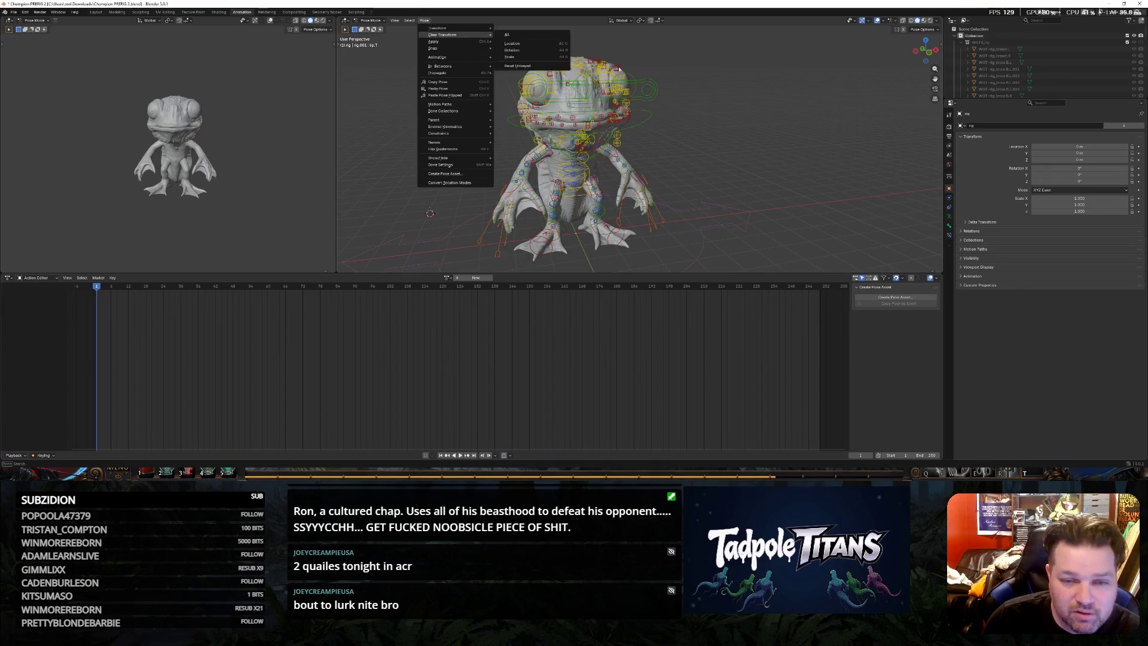
{"action": "key", "text": "a"}
{"action": "left_click", "coordinate": [425, 20]}
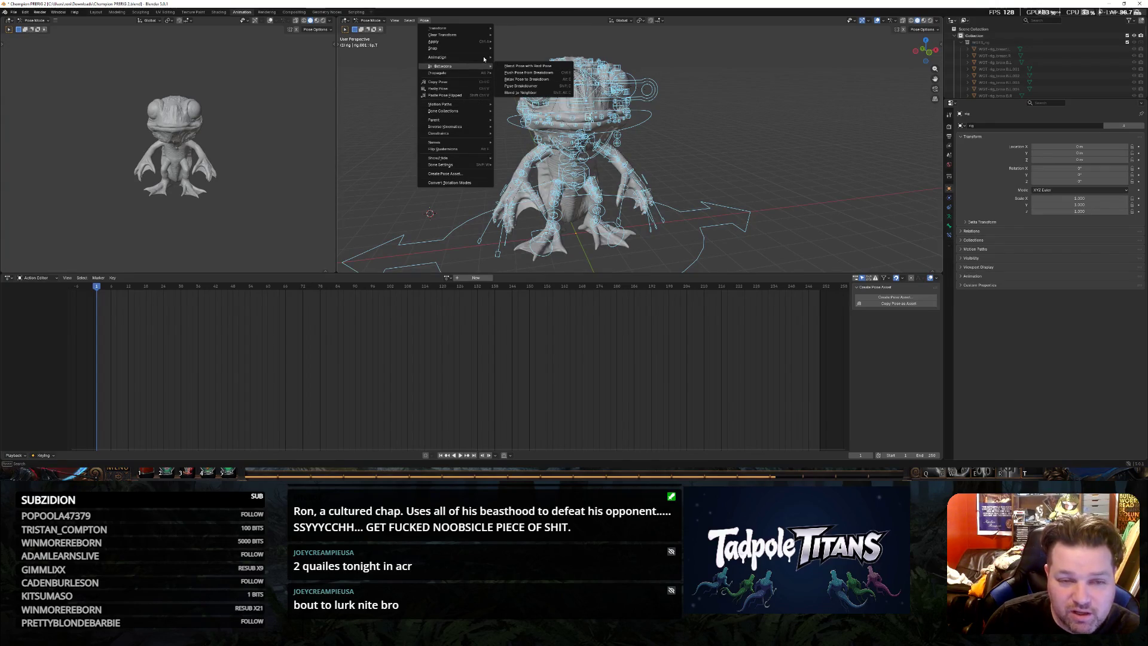
{"action": "mouse_move", "coordinate": [437, 57]}
{"action": "left_click", "coordinate": [516, 58]}
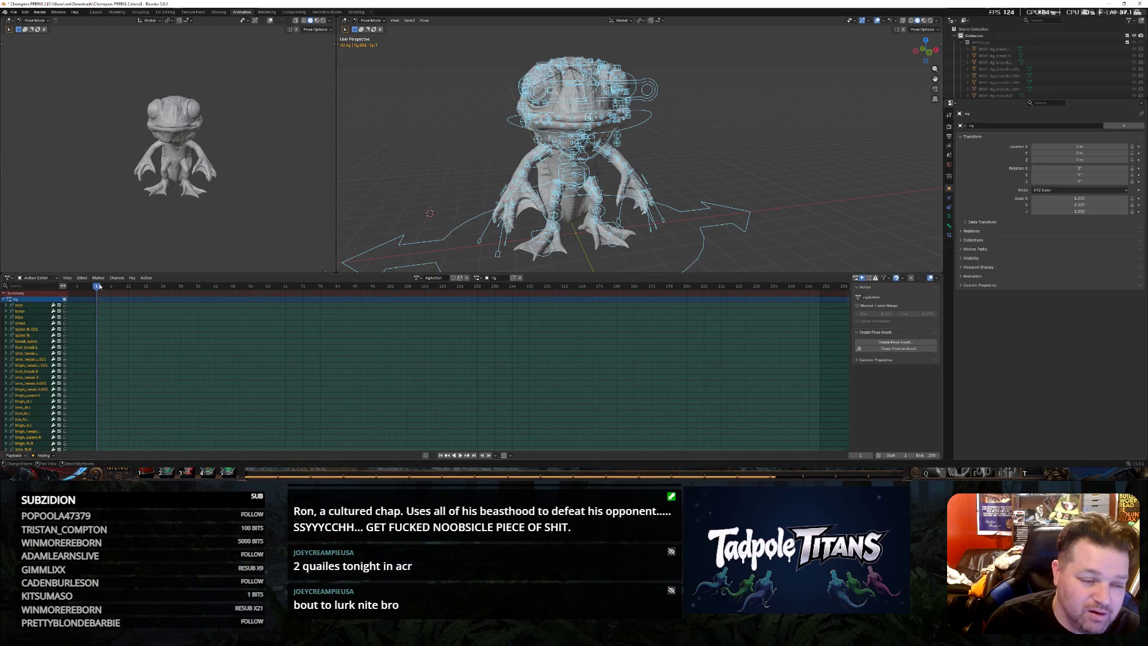
Move the playhead to a later frame, return to Layout Pose Mode and apply the Wow! Great Job! asset
{"action": "left_click_drag", "start_coordinate": [98, 286], "coordinate": [198, 288]}
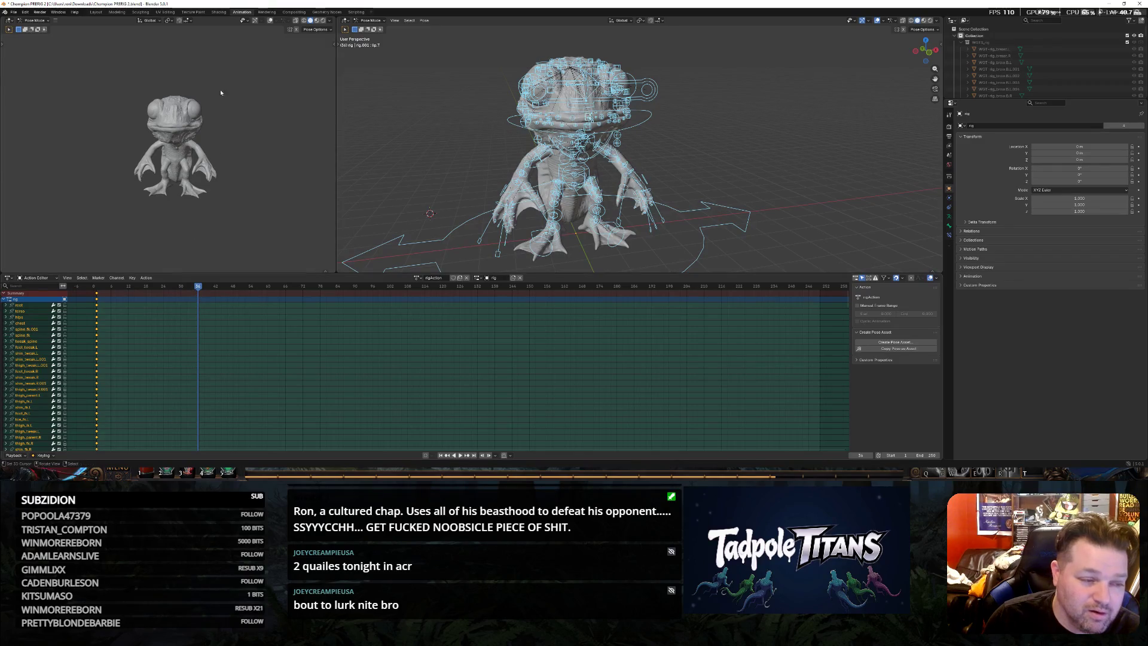
{"action": "left_click", "coordinate": [95, 12]}
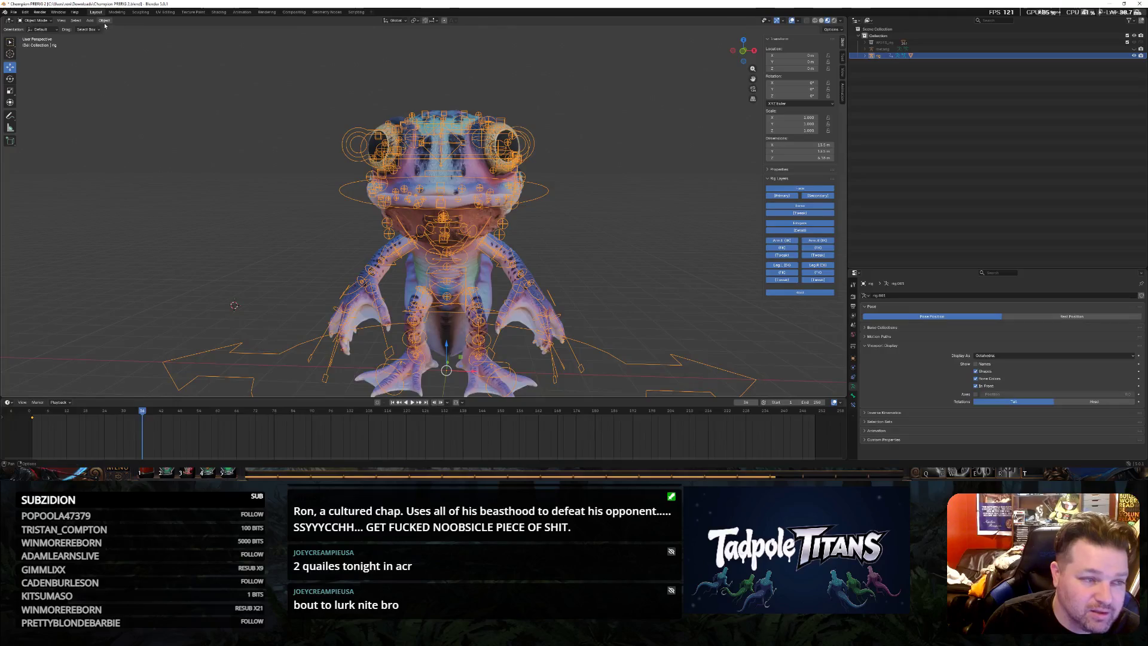
{"action": "key", "text": "ctrl+Tab"}
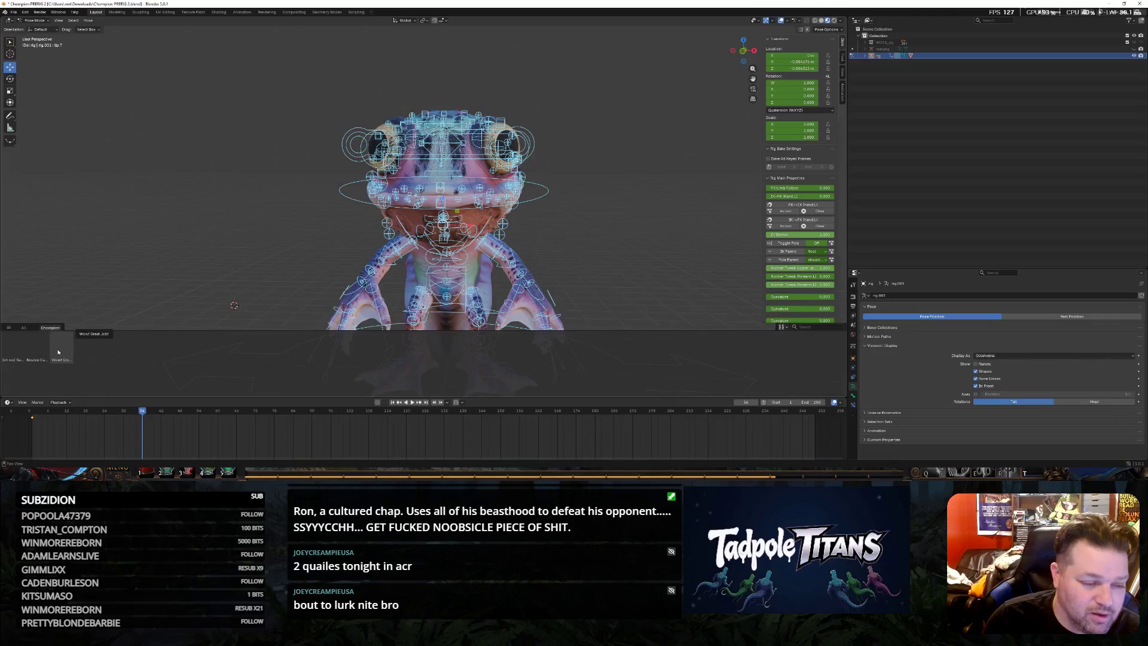
{"action": "left_click", "coordinate": [59, 352]}
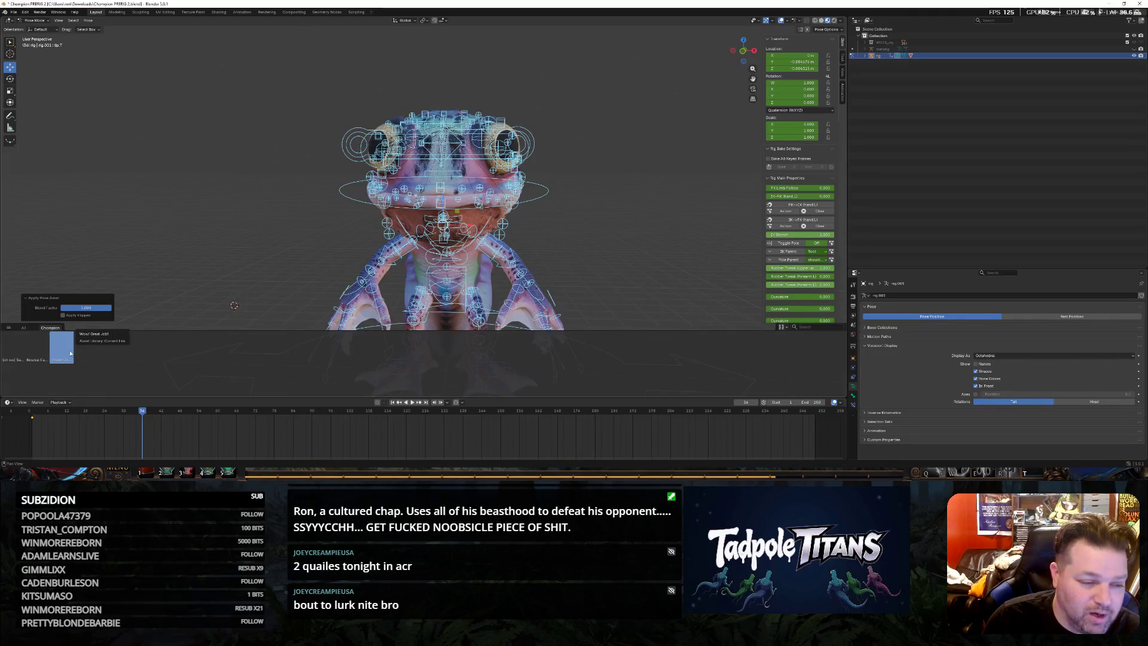
Preview the toothy open-mouth and closed-mouth pose assets on the frog rig from the Asset Shelf
{"action": "right_click", "coordinate": [70, 352]}
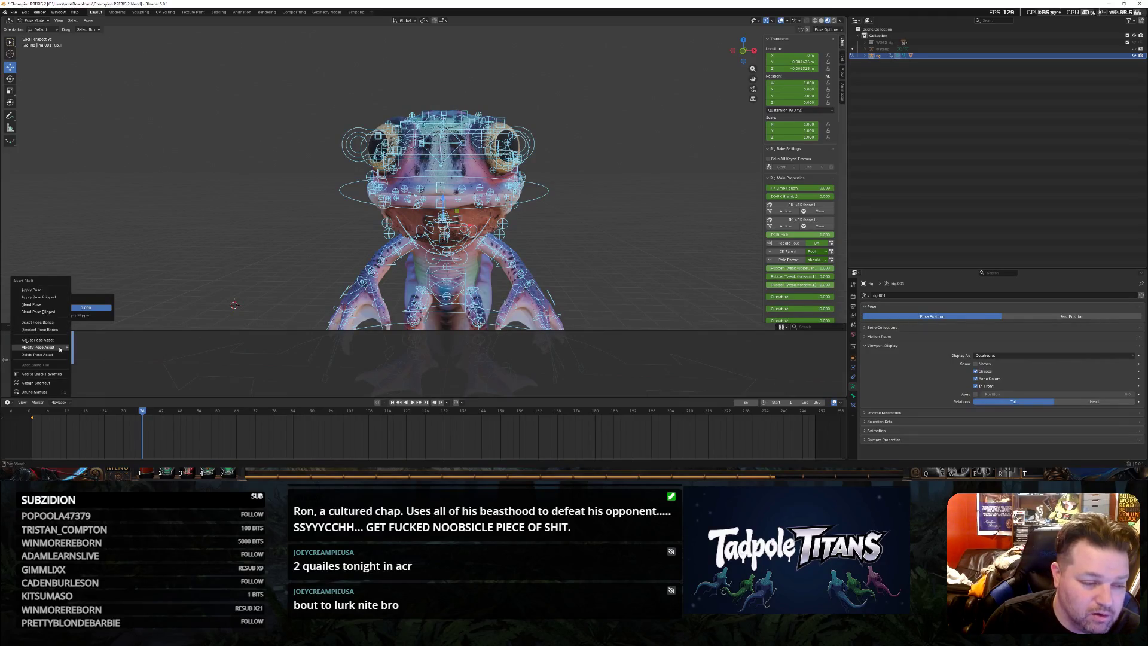
{"action": "left_click", "coordinate": [42, 292]}
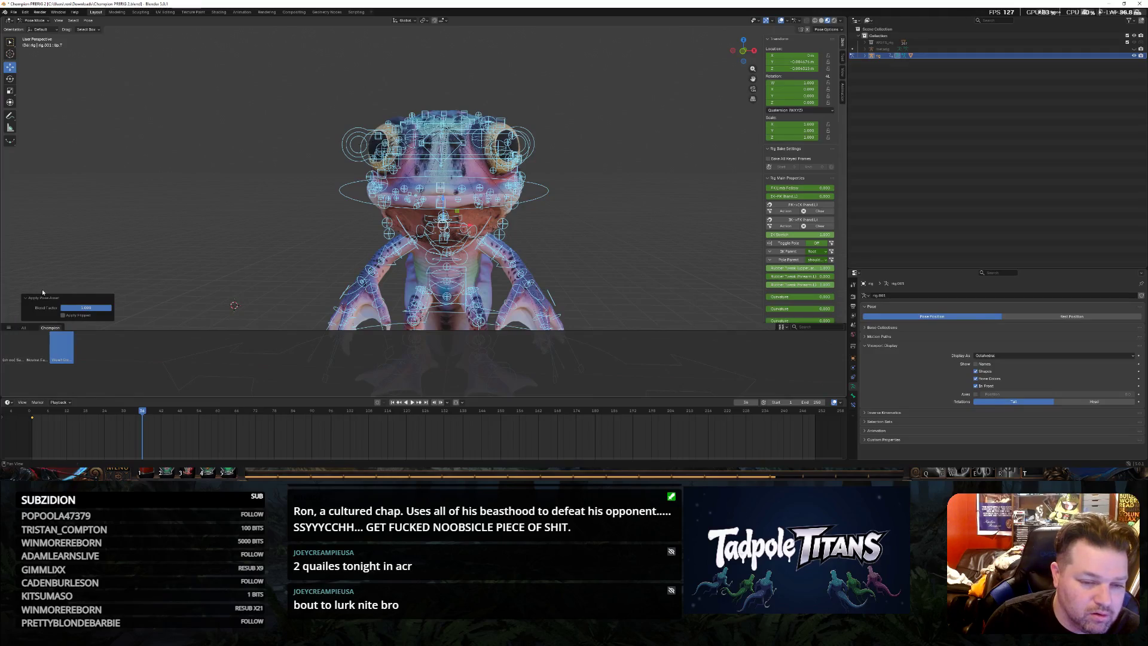
{"action": "left_click", "coordinate": [13, 350]}
{"action": "left_click", "coordinate": [28, 350]}
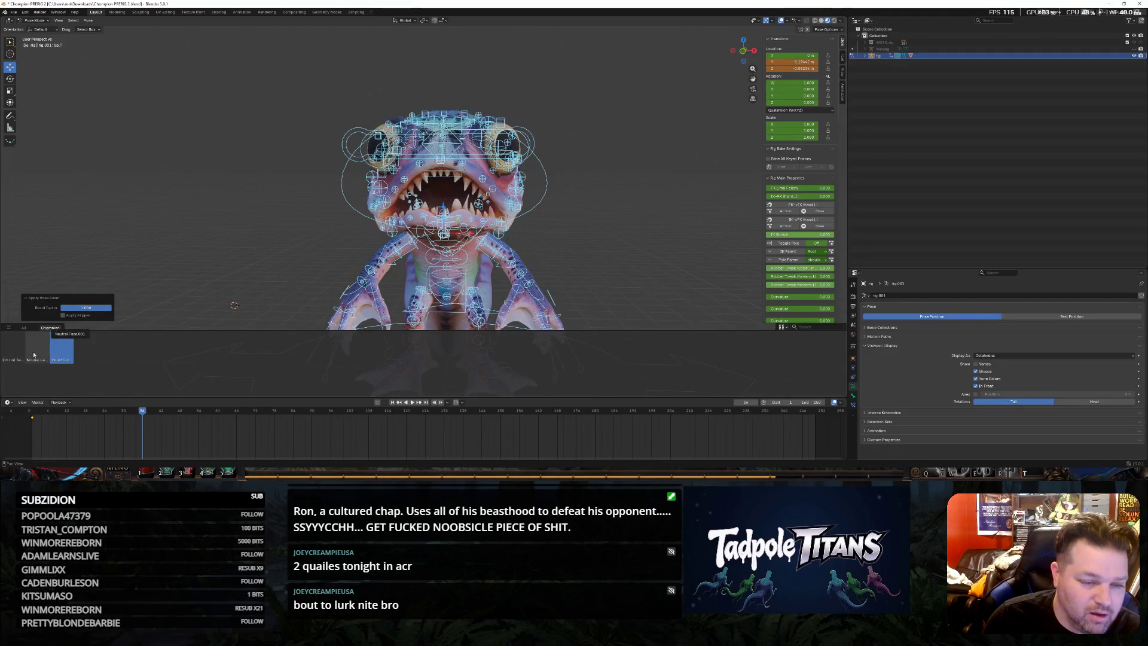
{"action": "left_click", "coordinate": [22, 348]}
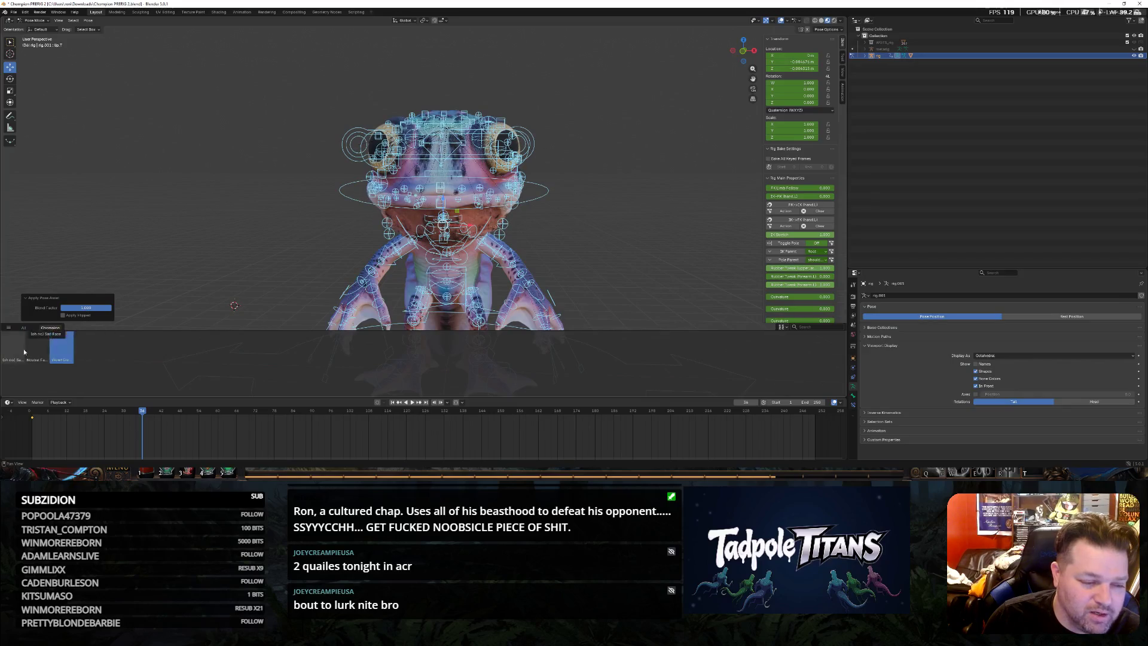
{"action": "right_click", "coordinate": [62, 355]}
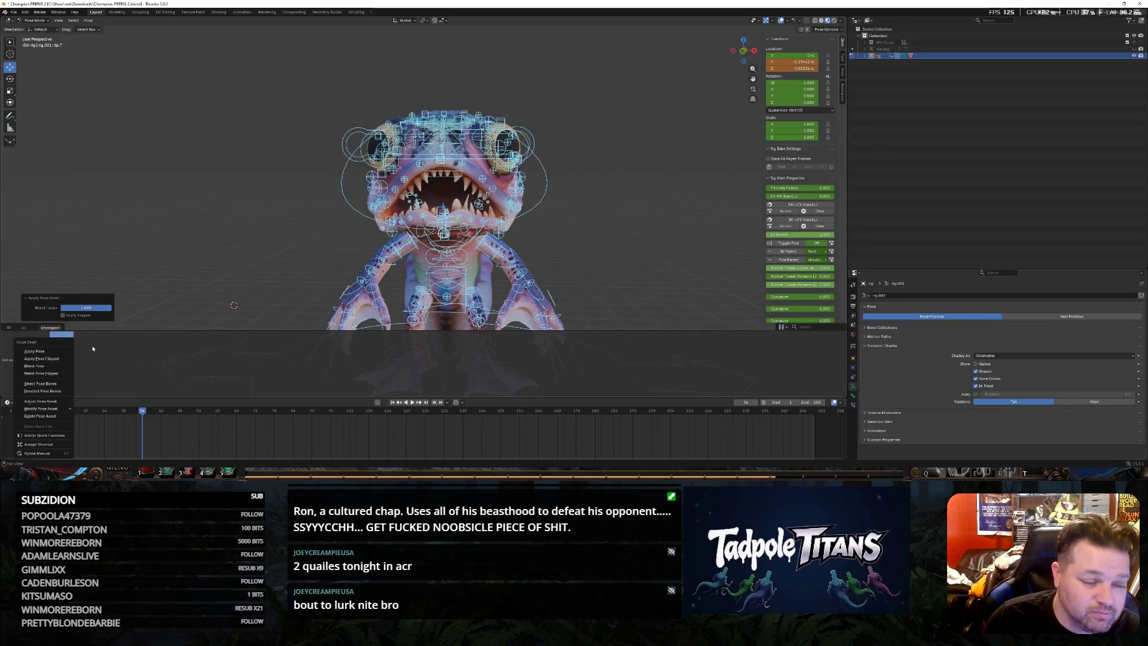
Undo back past the keyframing to the unkeyed thumbs-up pose at frame 1
{"action": "key", "text": "ctrl+z"}
{"action": "key", "text": "ctrl+shift+z"}
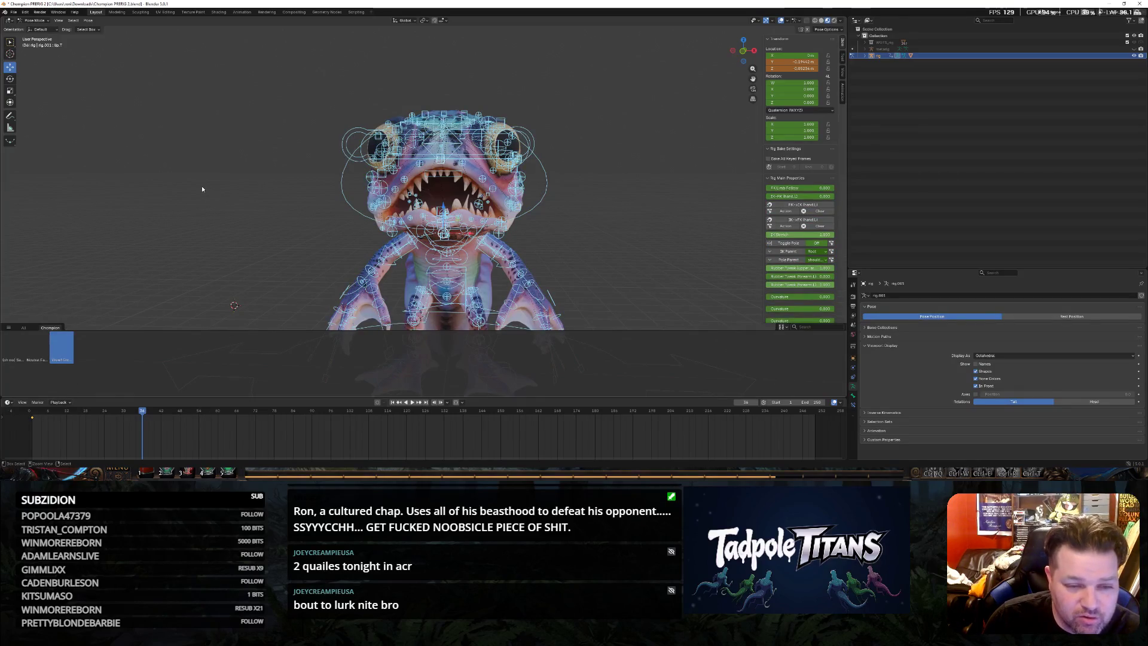
{"action": "key", "text": "ctrl+z"}
{"action": "key", "text": "ctrl+shift+z"}
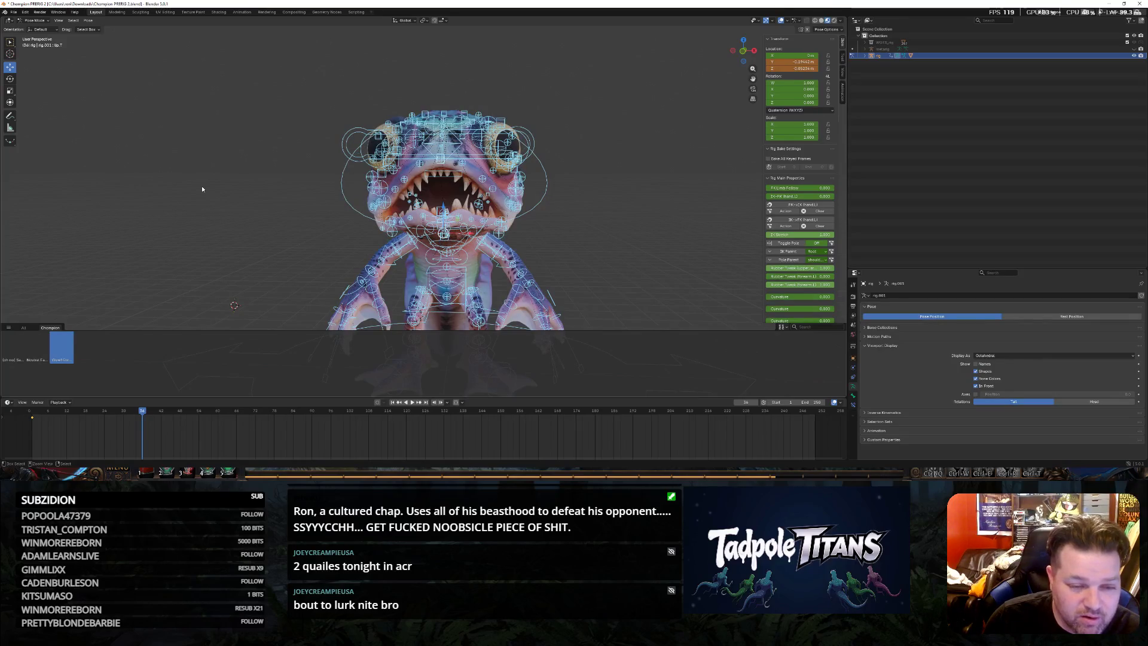
{"action": "key", "text": "ctrl+z"}
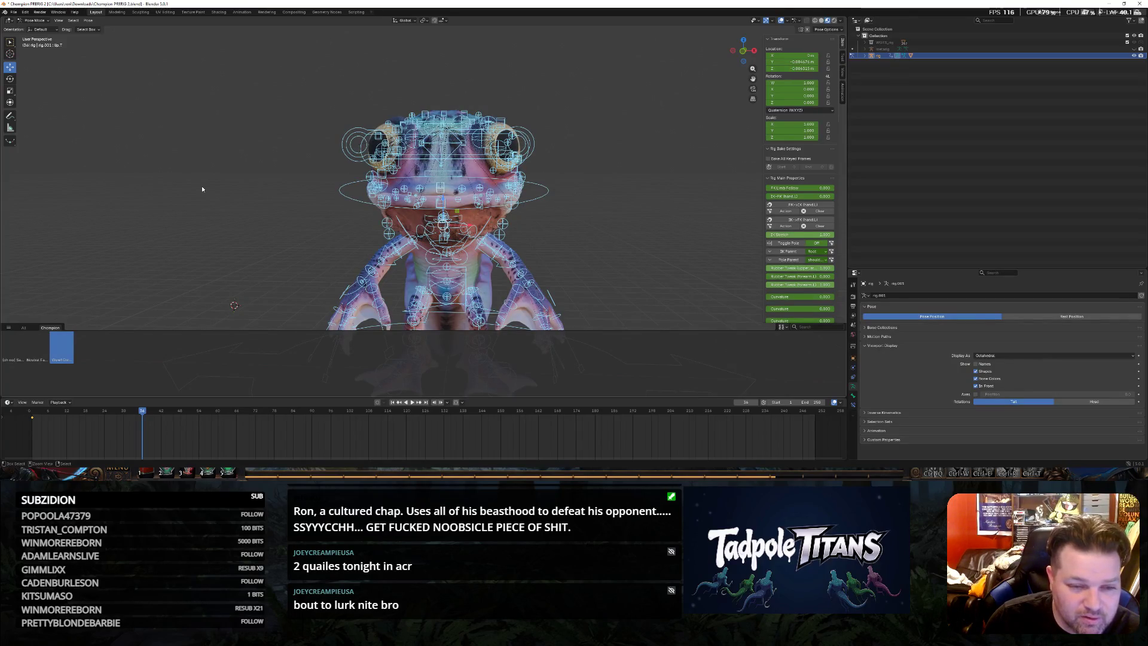
{"action": "key", "text": "ctrl+z"}
{"action": "key", "text": "ctrl+shift+z"}
{"action": "key", "text": "ctrl+z"}
{"action": "key", "text": "ctrl+z"}
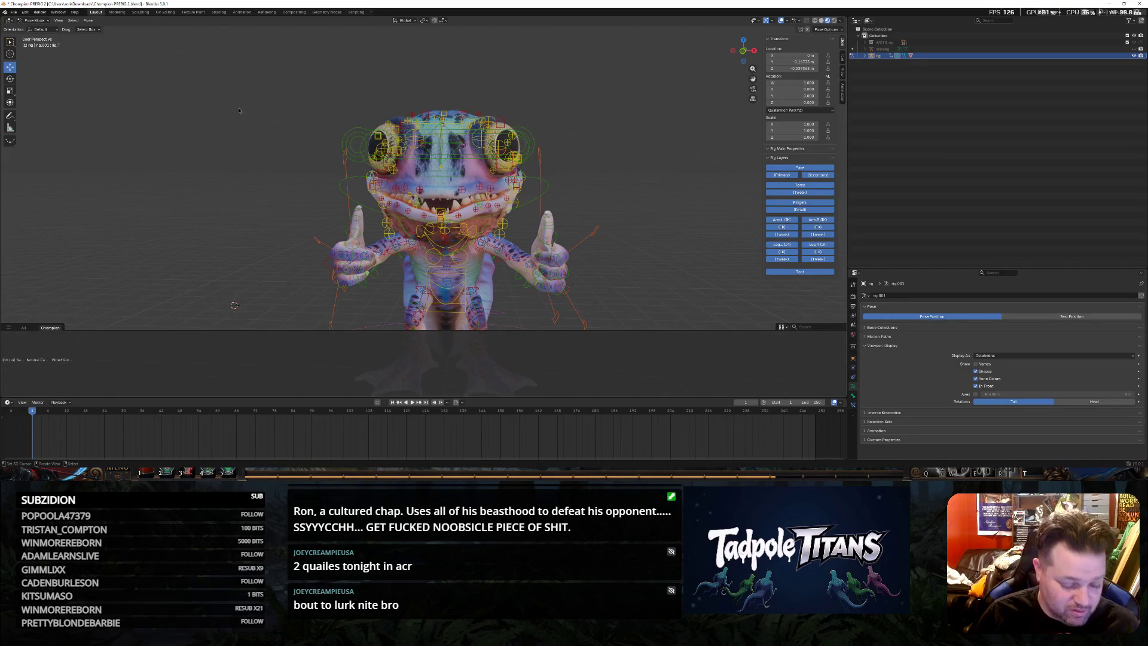
Overwrite a pose asset with the current all-bones pose, apply it to the rig and undo
{"action": "right_click", "coordinate": [237, 108], "text": "shift"}
{"action": "key", "text": "a"}
{"action": "right_click", "coordinate": [66, 348]}
{"action": "mouse_move", "coordinate": [45, 405]}
{"action": "left_click", "coordinate": [104, 404]}
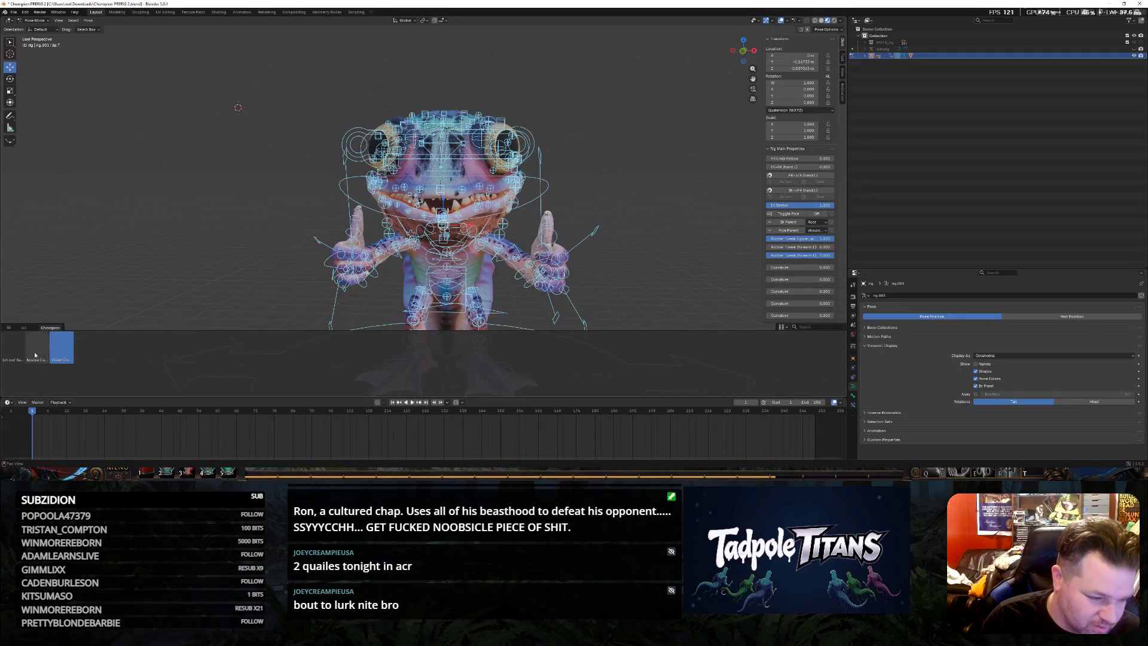
{"action": "left_click", "coordinate": [61, 350]}
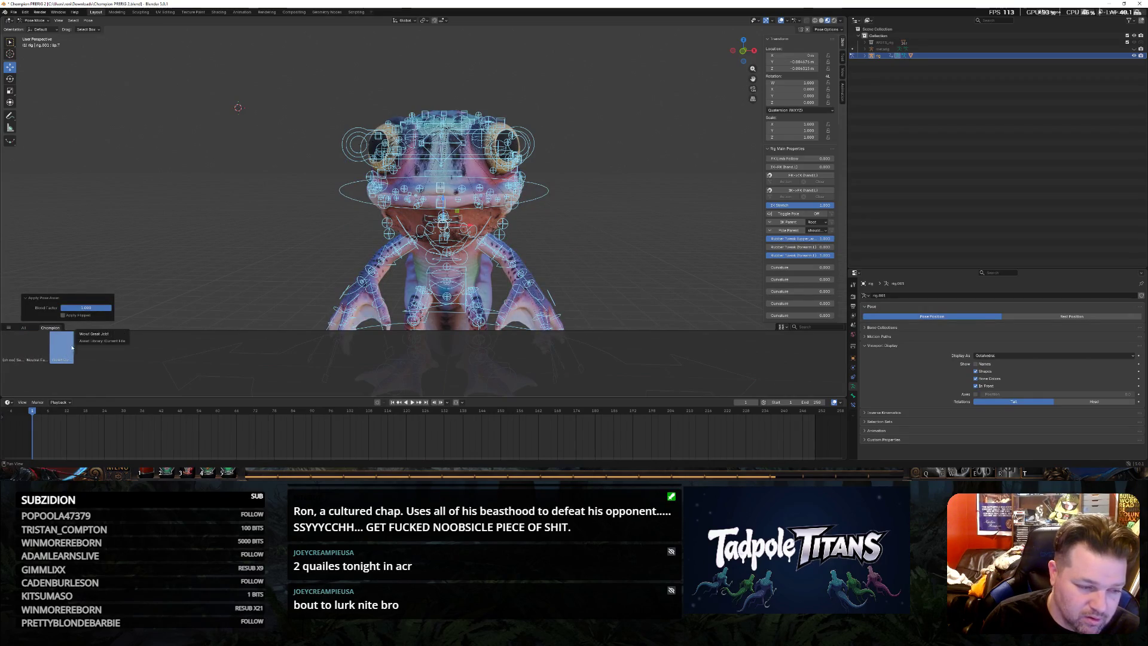
{"action": "key", "text": "ctrl+z"}
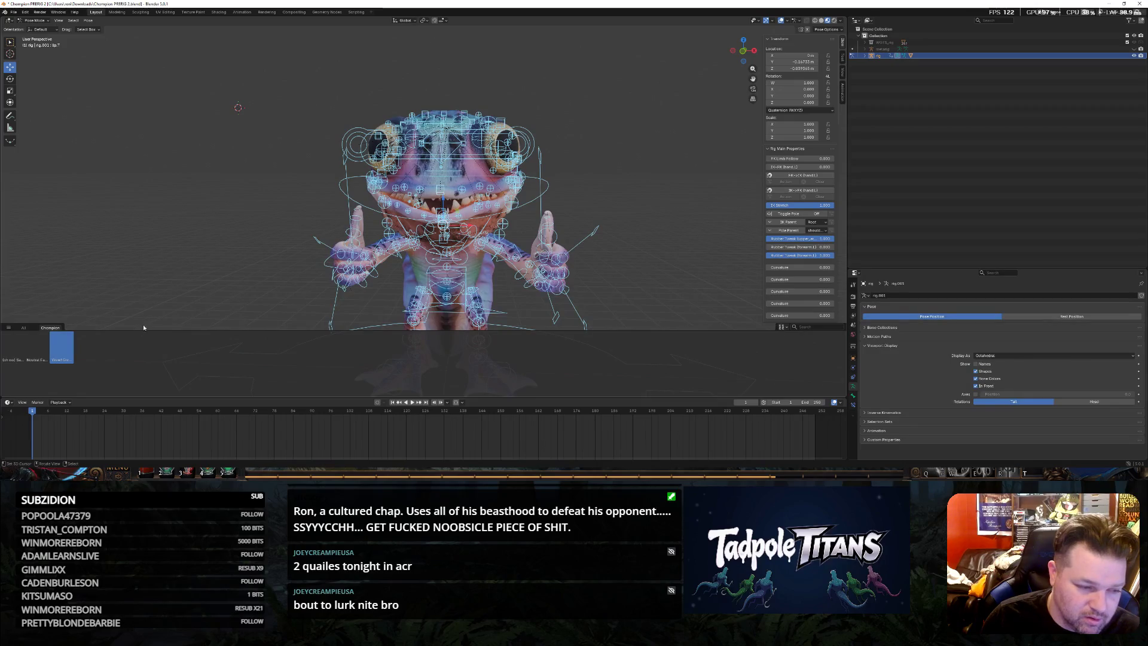
Replace the pose asset again with the current pose and apply the open-mouth pose to the frog
{"action": "right_click", "coordinate": [60, 355]}
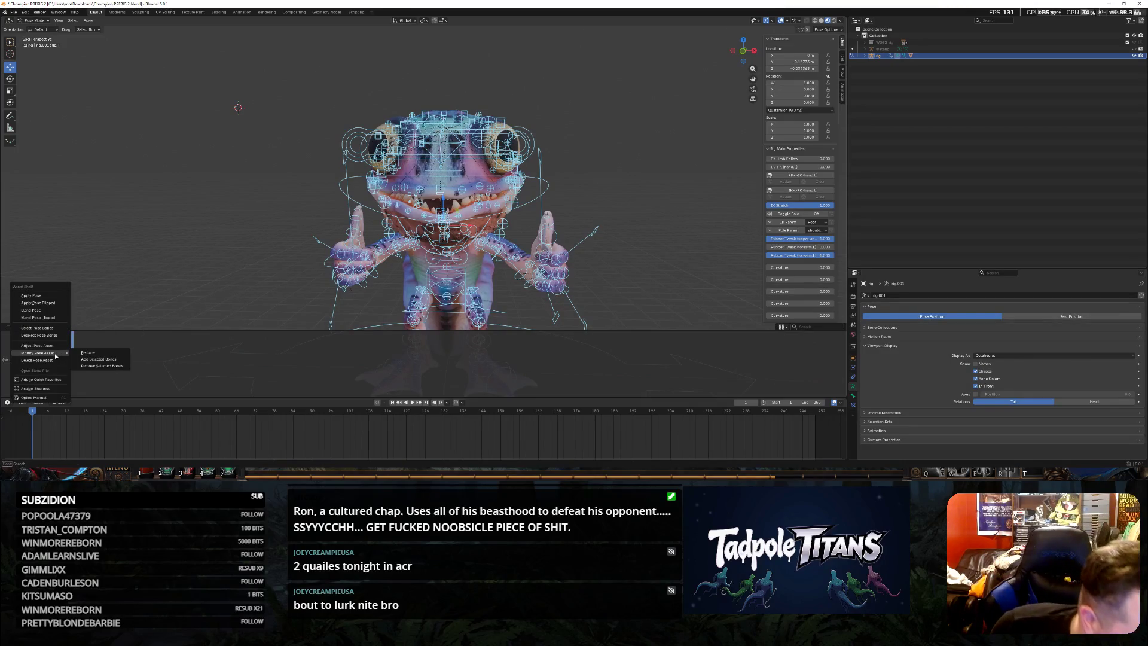
{"action": "left_click", "coordinate": [93, 353]}
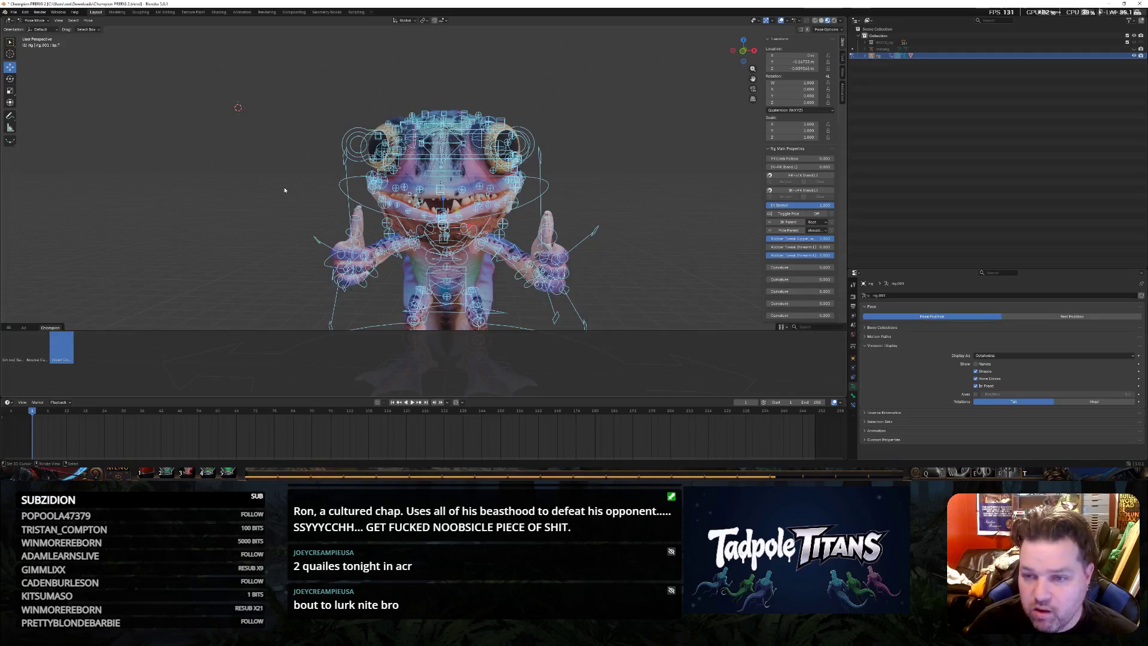
{"action": "right_click", "coordinate": [62, 352]}
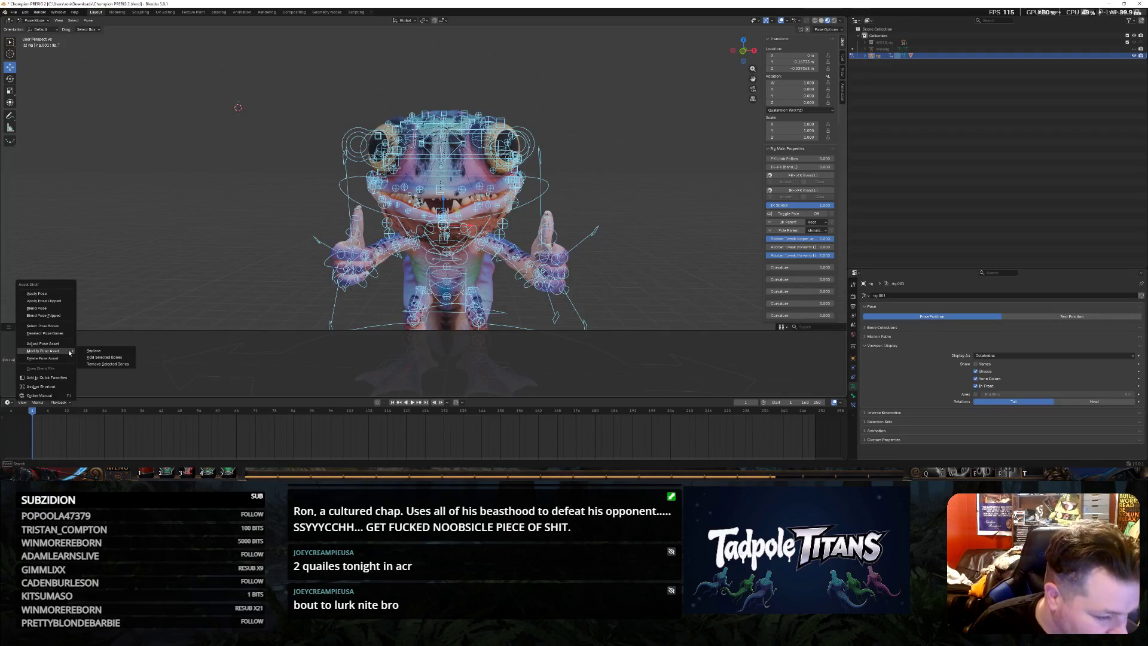
{"action": "left_click", "coordinate": [90, 350]}
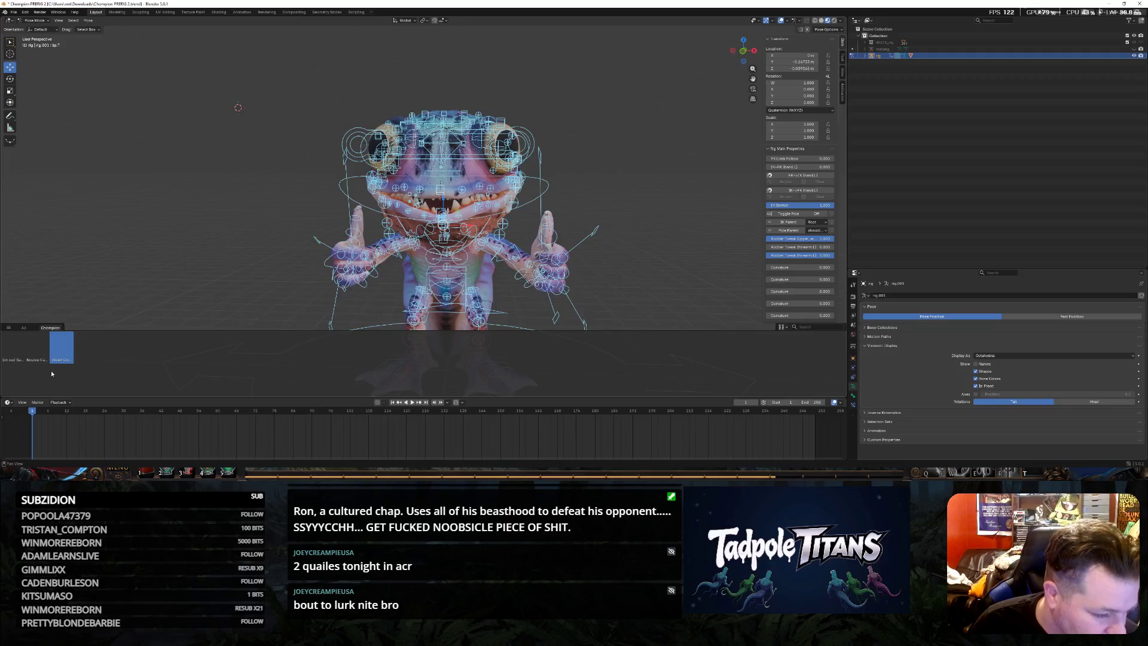
{"action": "left_click", "coordinate": [63, 352]}
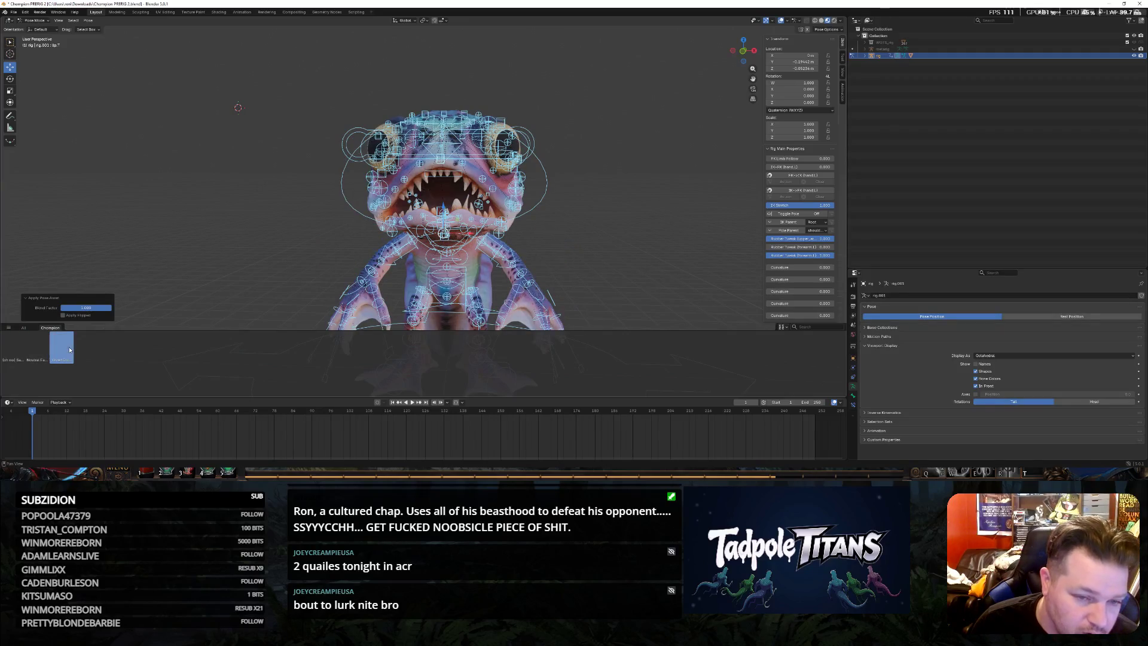
Undo the applied pose changes back to the thumbs-up smiling pose
{"action": "key", "text": "ctrl+z"}
{"action": "key", "text": "ctrl+a"}
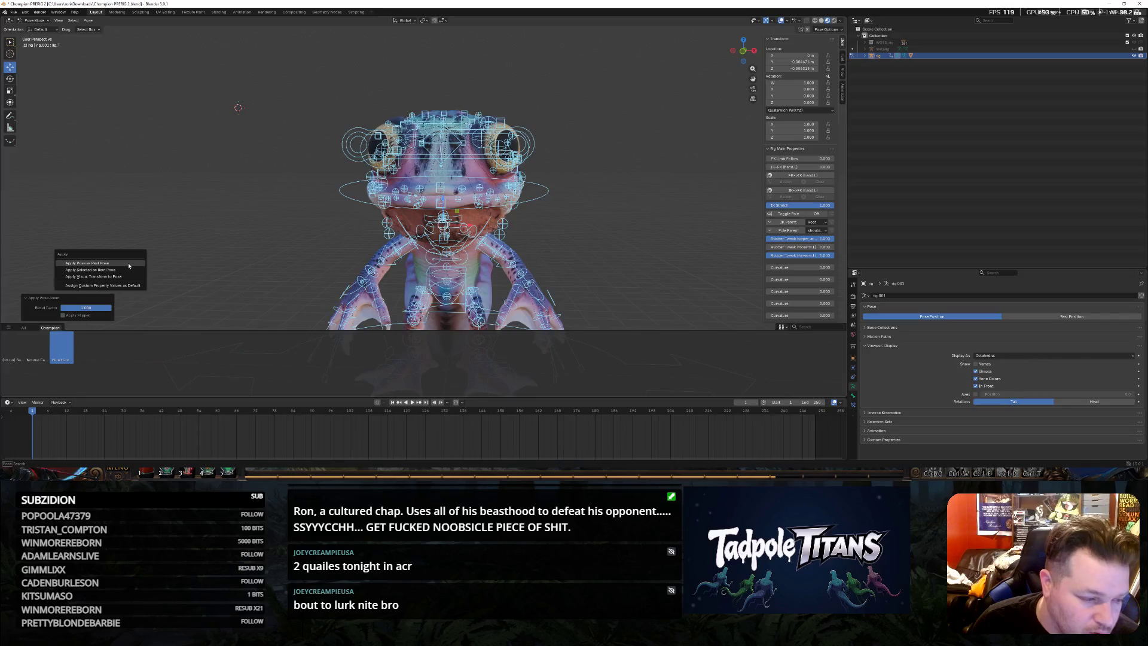
{"action": "key", "text": "Escape"}
{"action": "key", "text": "ctrl+shift+z"}
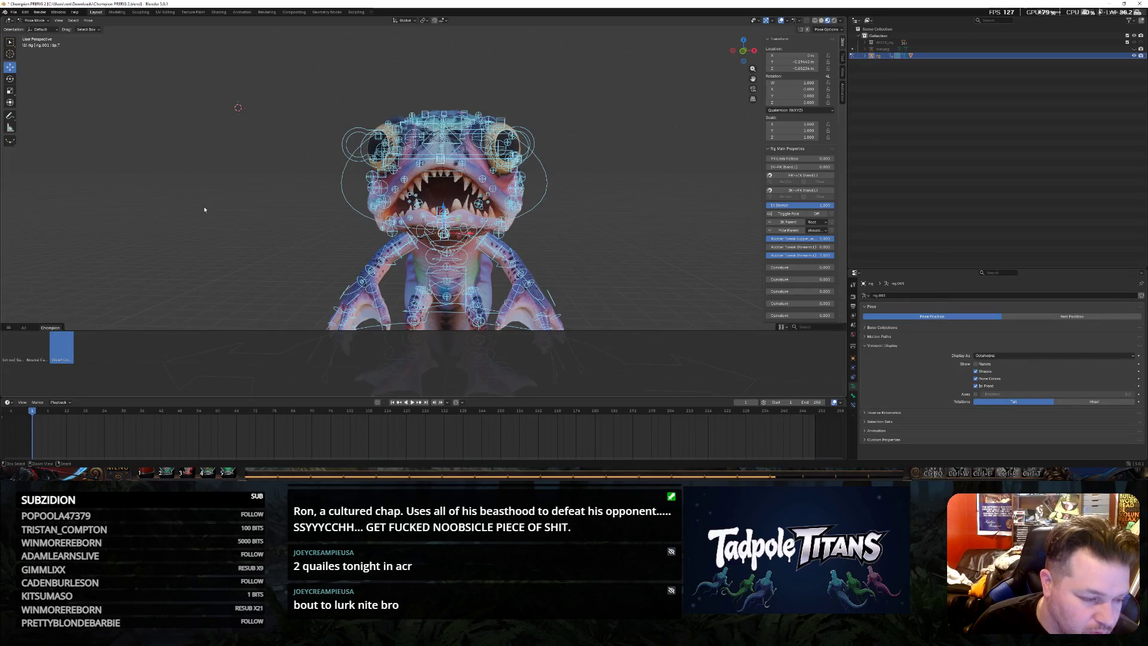
{"action": "key", "text": "ctrl+z"}
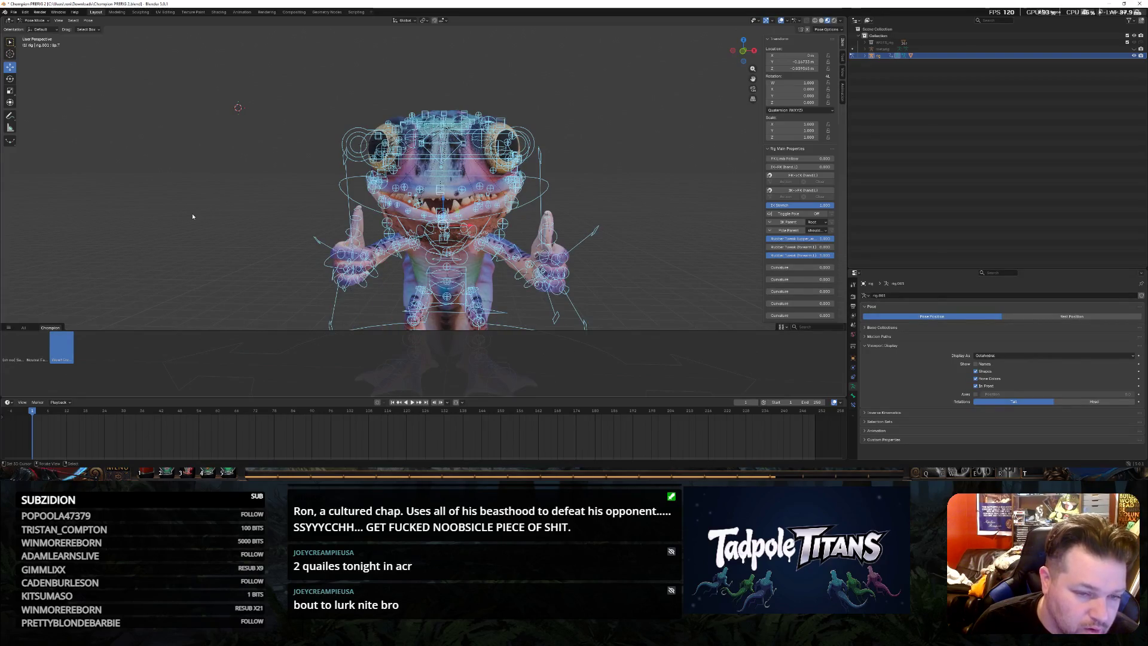
{"action": "key", "text": "ctrl+z"}
Orbit to a front view of the frog with the rig's bone controls hidden
{"action": "middle_click_drag", "start_coordinate": [232, 199], "coordinate": [204, 192]}
{"action": "scroll", "coordinate": [203, 191], "scroll_direction": "up", "scroll_amount": 2}
{"action": "scroll", "coordinate": [205, 212], "scroll_direction": "up", "scroll_amount": 2}
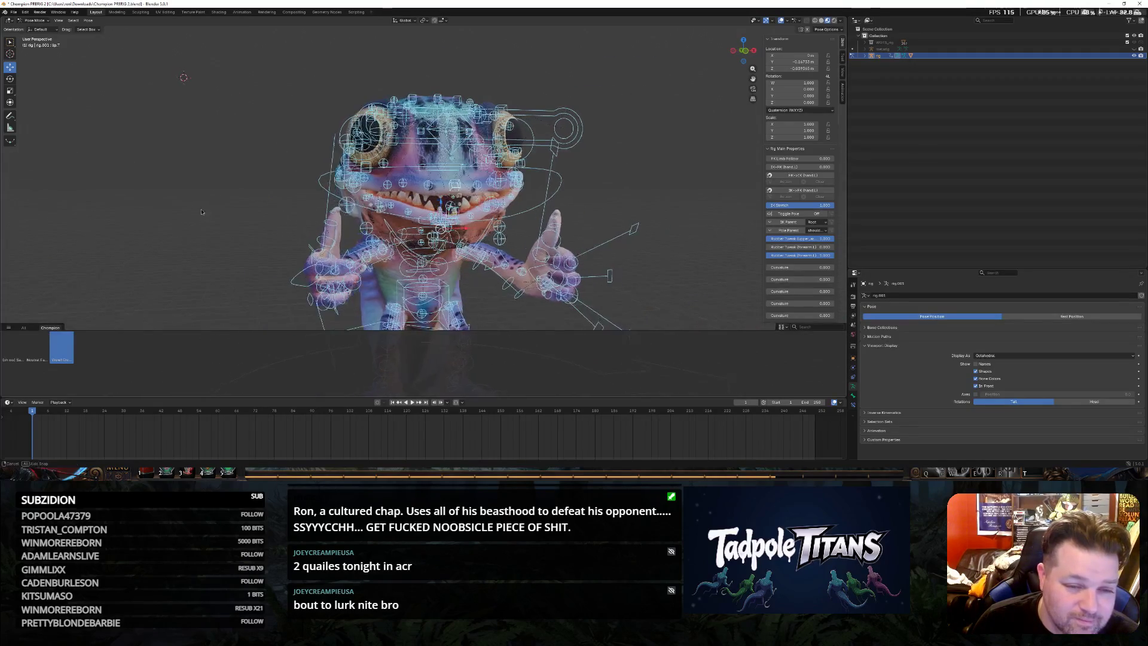
{"action": "scroll", "coordinate": [255, 209], "scroll_direction": "down", "scroll_amount": 4}
{"action": "key", "text": "alt+r"}
{"action": "middle_click_drag", "start_coordinate": [255, 208], "coordinate": [270, 202]}
{"action": "key", "text": "ctrl+z"}
{"action": "mouse_move", "coordinate": [612, 229]}
{"action": "middle_mouse_down"}
{"action": "mouse_move", "coordinate": [565, 232]}
{"action": "mouse_move", "coordinate": [594, 209]}
{"action": "mouse_move", "coordinate": [395, 338]}
{"action": "middle_mouse_up"}
{"action": "scroll", "coordinate": [564, 231], "scroll_direction": "up", "scroll_amount": 2}
{"action": "scroll", "coordinate": [595, 209], "scroll_direction": "down", "scroll_amount": 2}
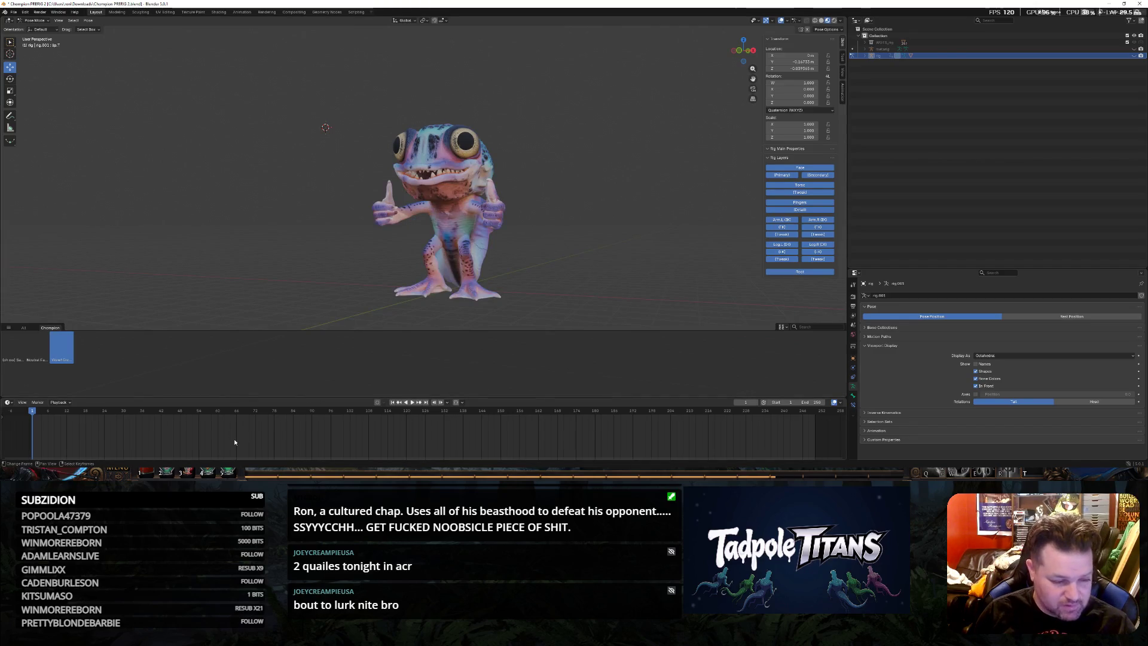
{"action": "key", "text": "super"}
{"action": "type", "text": "sn"}
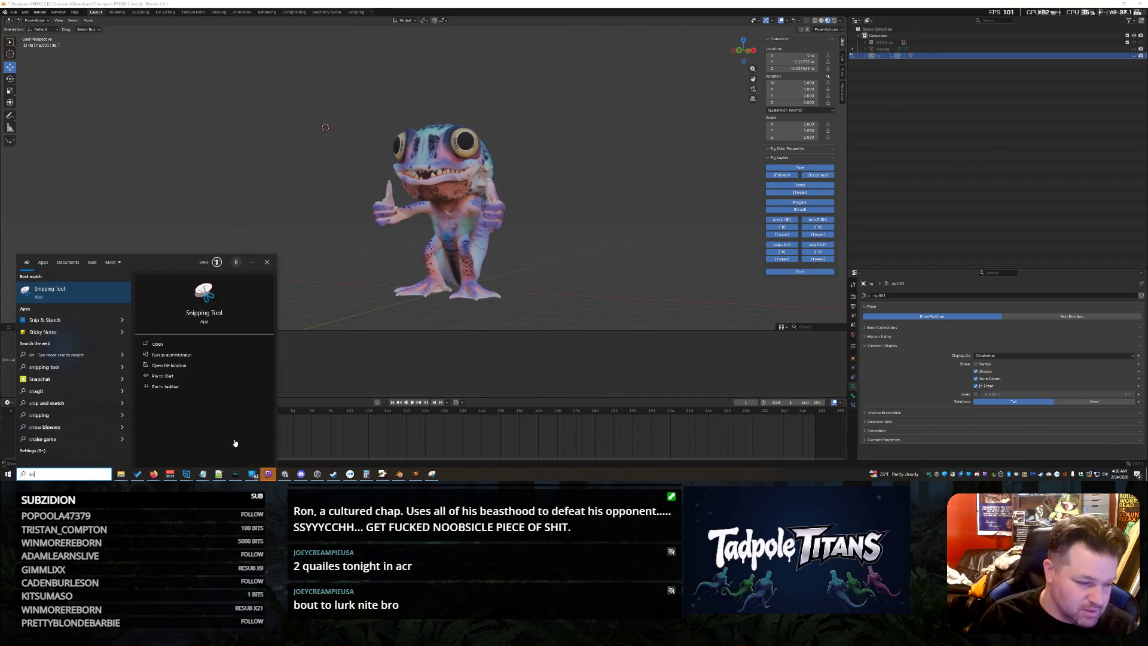
Capture a rectangular snip of the thumbs-up frog in Snipping Tool and minimize the tool
{"action": "left_click", "coordinate": [98, 298]}
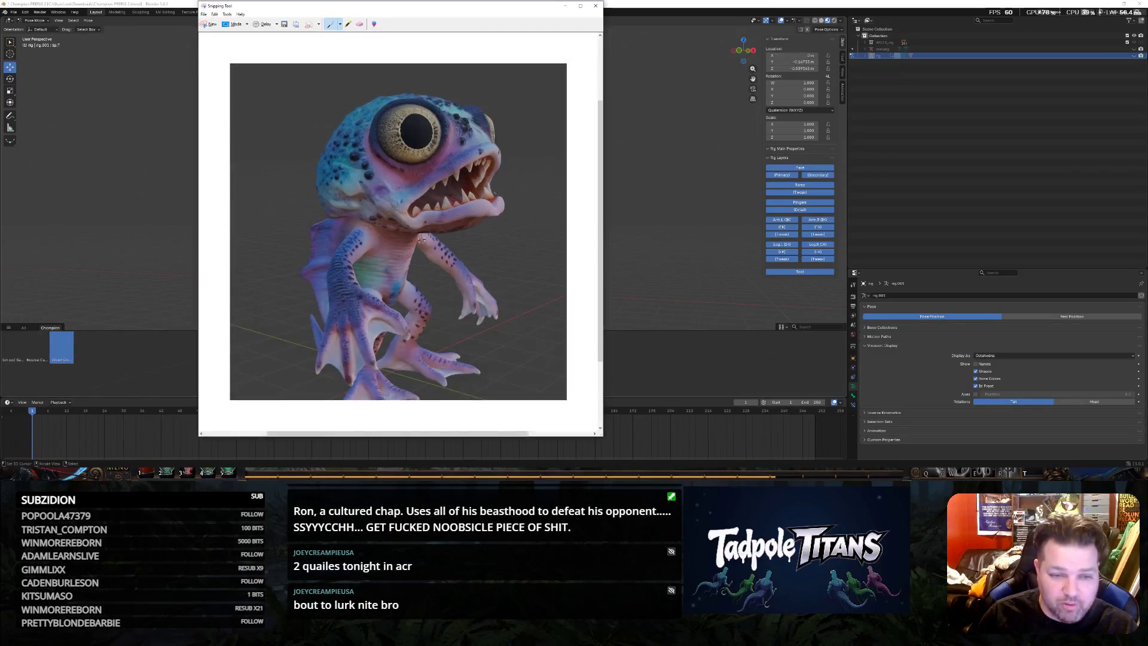
{"action": "left_click", "coordinate": [210, 23]}
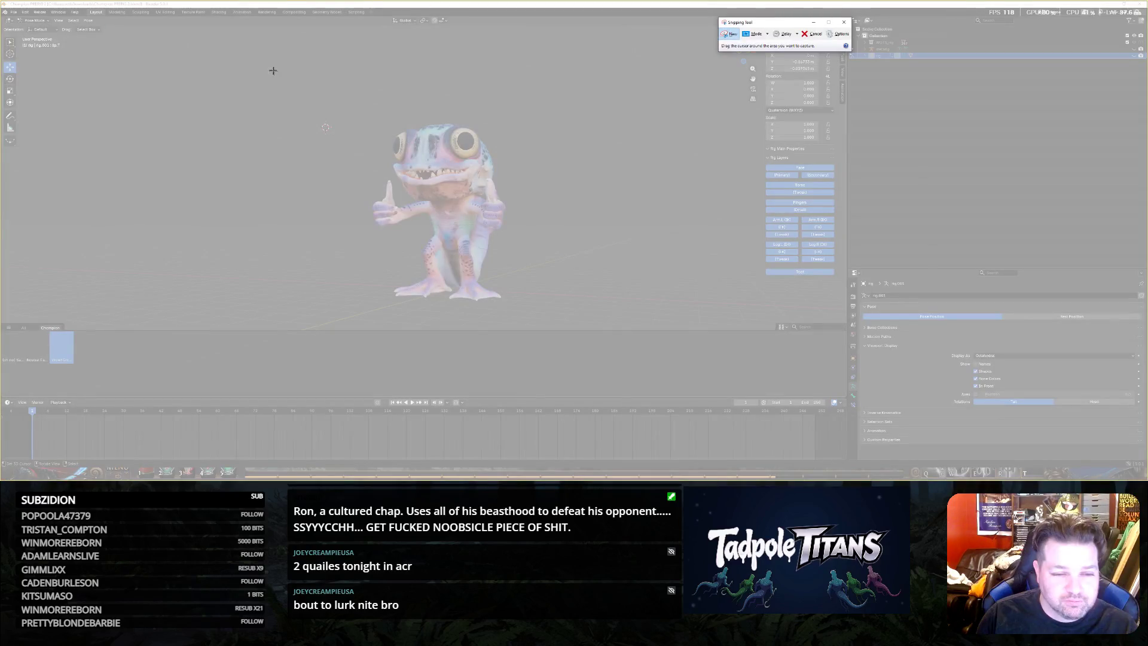
{"action": "left_click_drag", "start_coordinate": [272, 70], "coordinate": [543, 317]}
{"action": "right_click", "coordinate": [494, 170]}
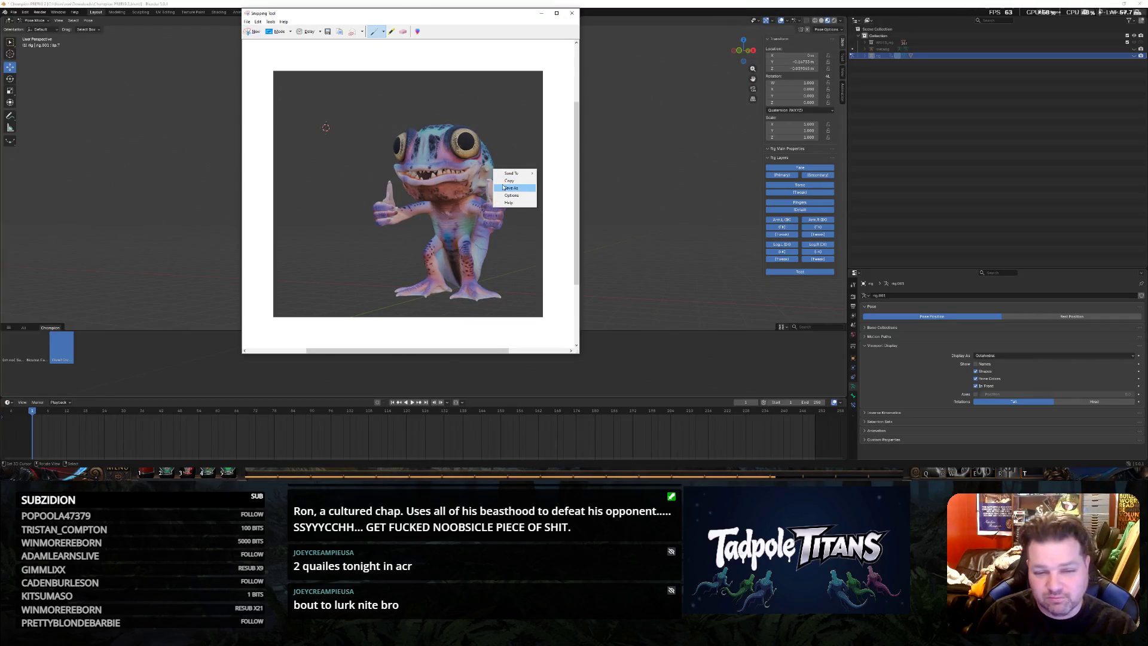
{"action": "left_click", "coordinate": [513, 179]}
{"action": "left_click", "coordinate": [542, 15]}
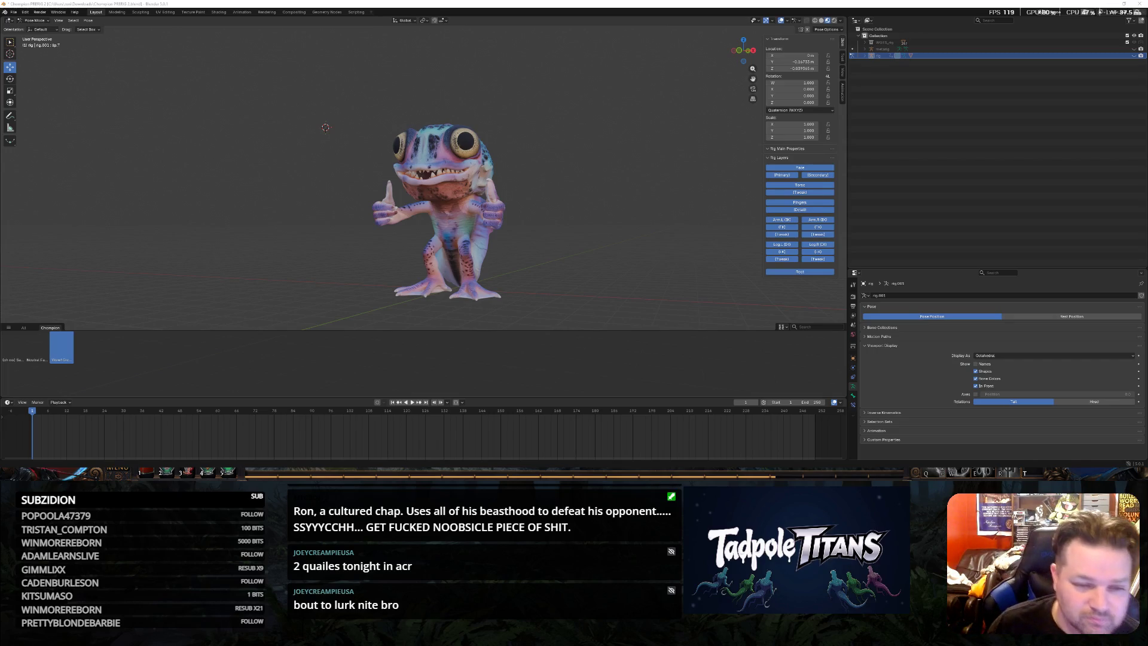
Apply the pose asset from a front view, show the bone controls and box-select the rig's bones
{"action": "middle_click_drag", "start_coordinate": [600, 194], "coordinate": [561, 190]}
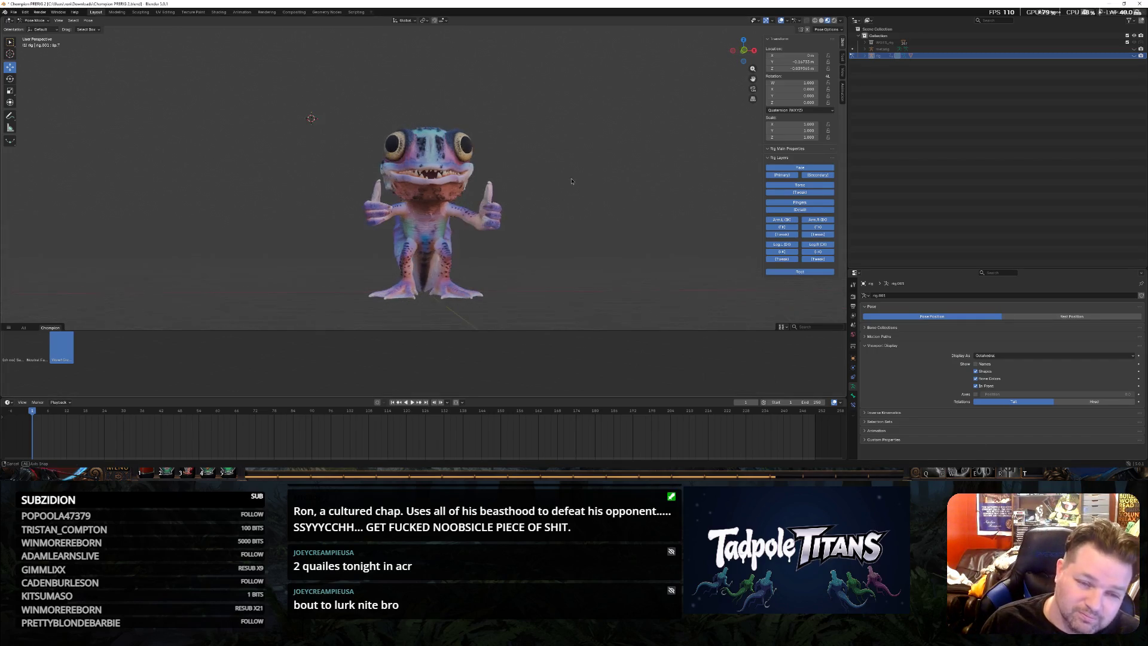
{"action": "scroll", "coordinate": [560, 191], "scroll_direction": "up", "scroll_amount": 1}
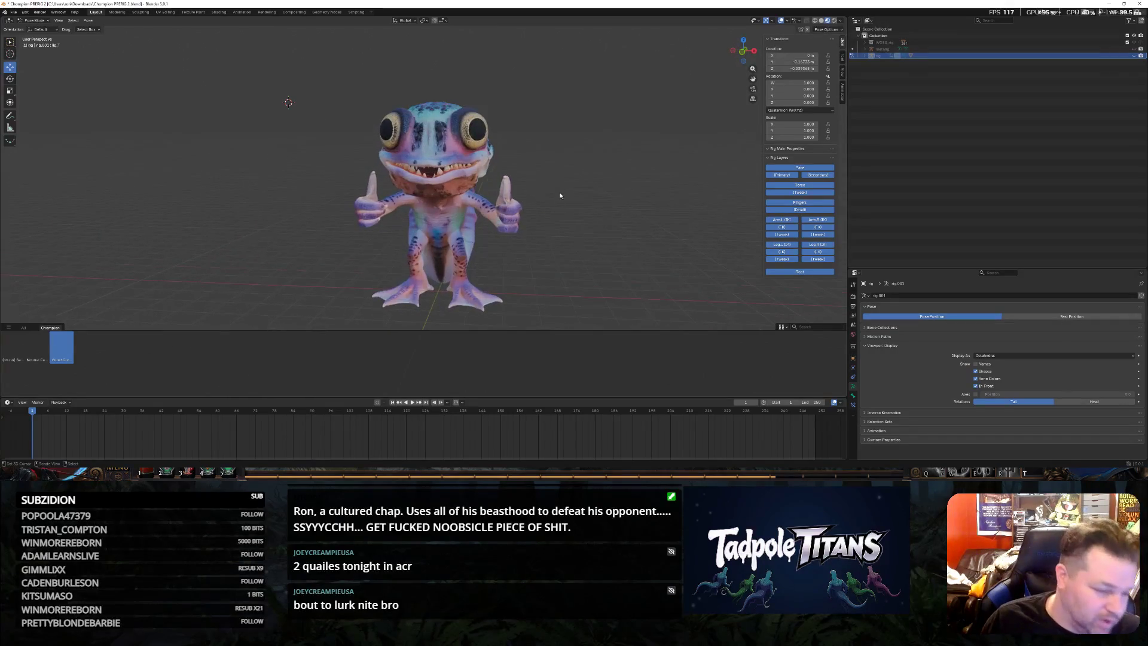
{"action": "left_click", "coordinate": [59, 356]}
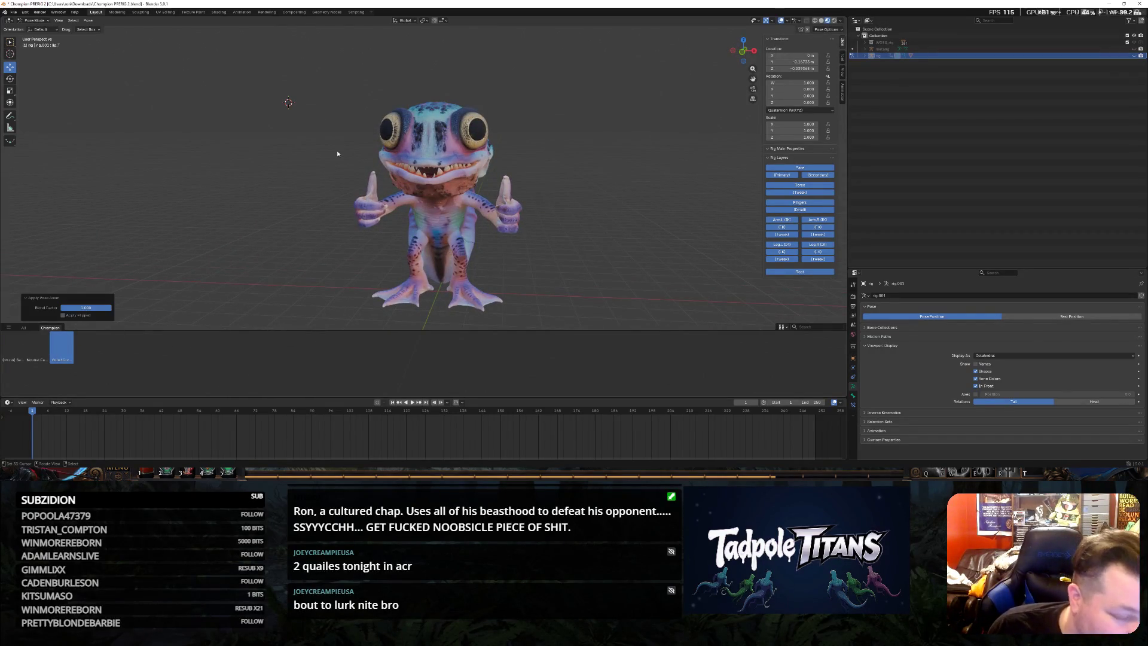
{"action": "left_click", "coordinate": [1128, 57]}
{"action": "scroll", "coordinate": [256, 247], "scroll_direction": "down", "scroll_amount": 1}
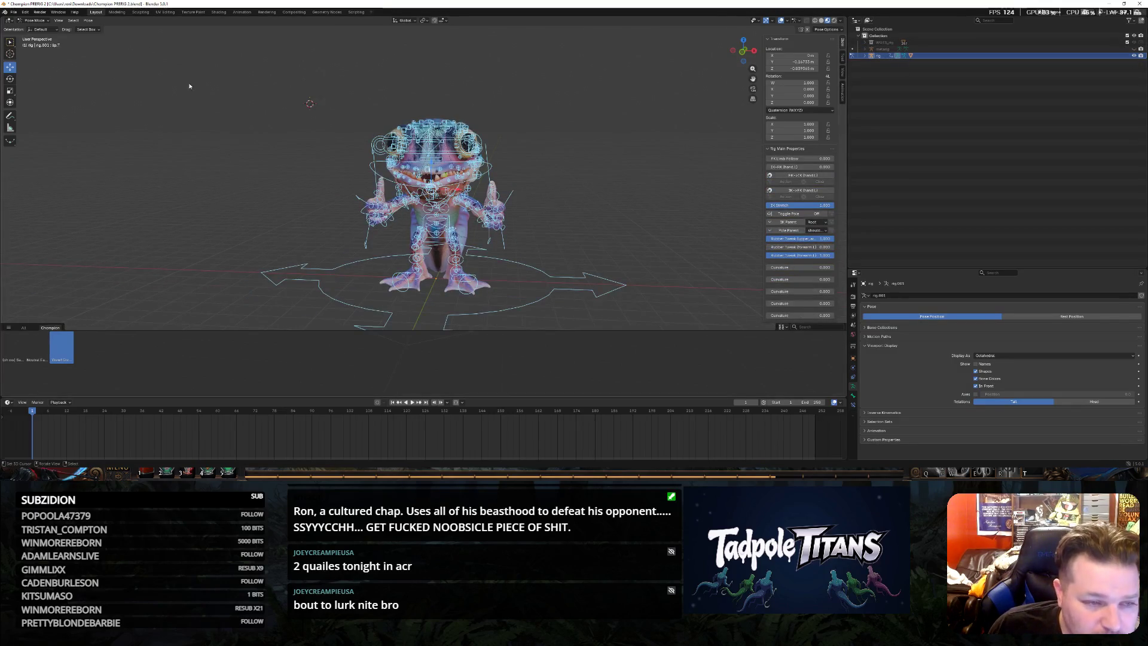
{"action": "left_click_drag", "start_coordinate": [192, 76], "coordinate": [727, 399]}
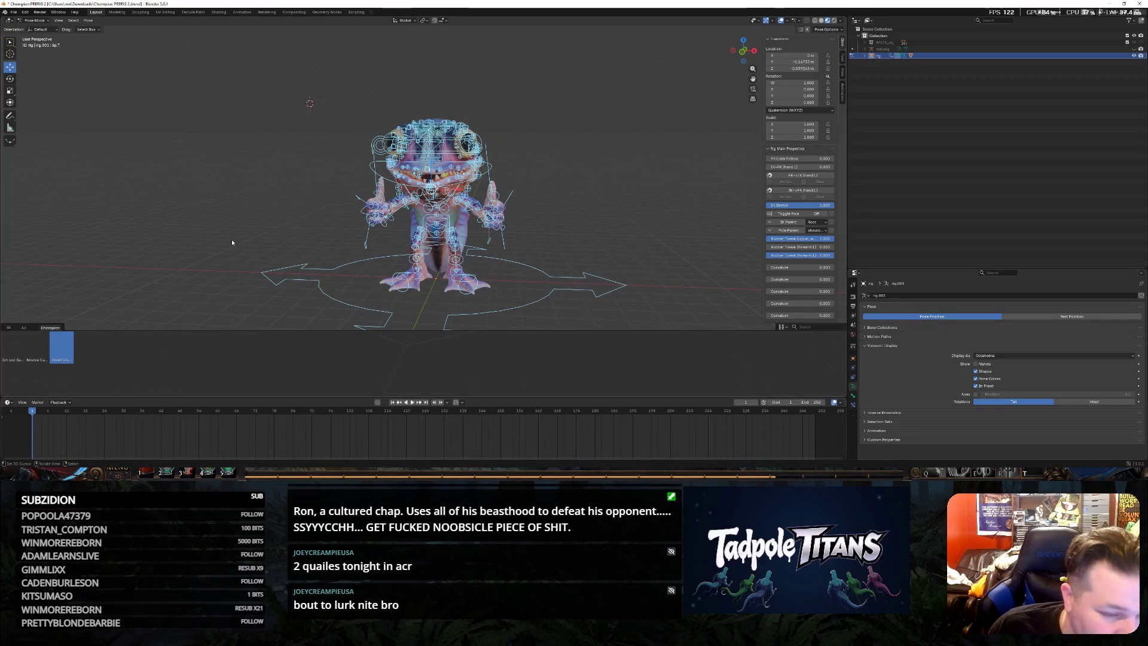
{"action": "scroll", "coordinate": [232, 240], "scroll_direction": "down", "scroll_amount": 1}
{"action": "right_click", "coordinate": [255, 186], "text": "shift"}
{"action": "scroll", "coordinate": [254, 186], "scroll_direction": "up", "scroll_amount": 2}
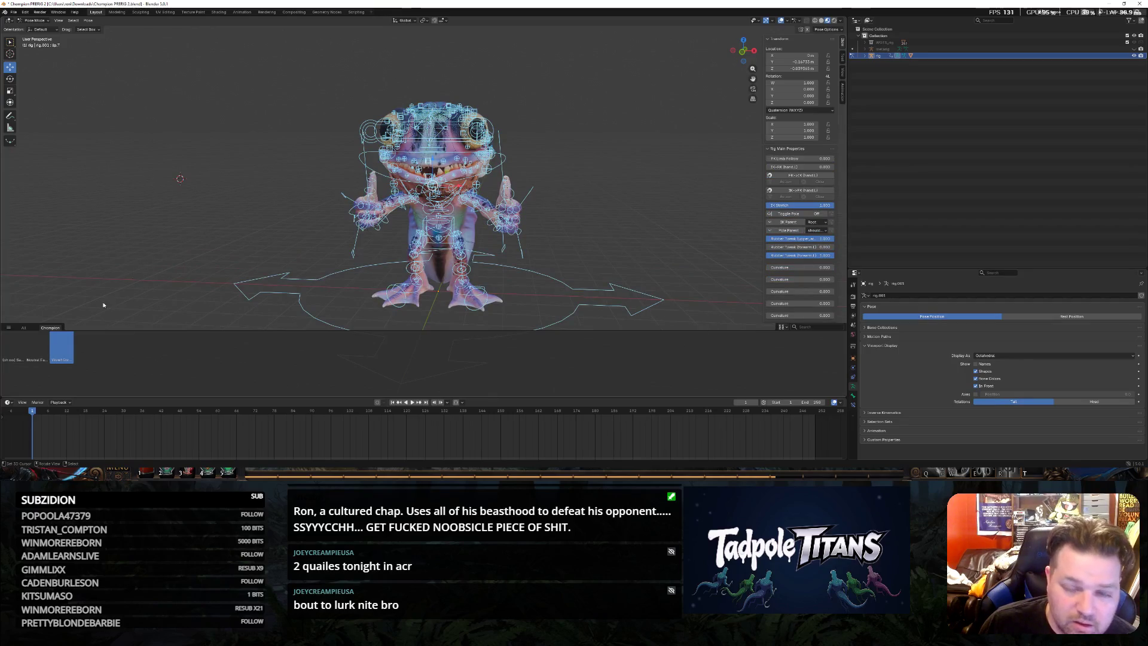
Delete the old pose asset from the Champion catalog via its context menu
{"action": "right_click", "coordinate": [55, 365]}
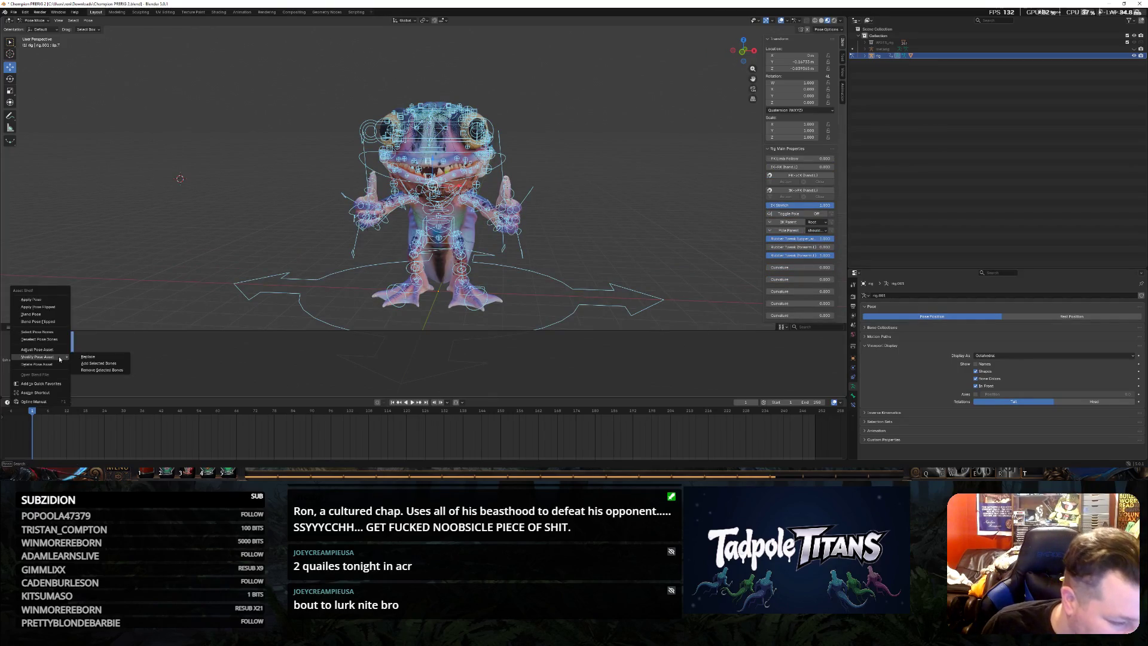
{"action": "left_click", "coordinate": [83, 358]}
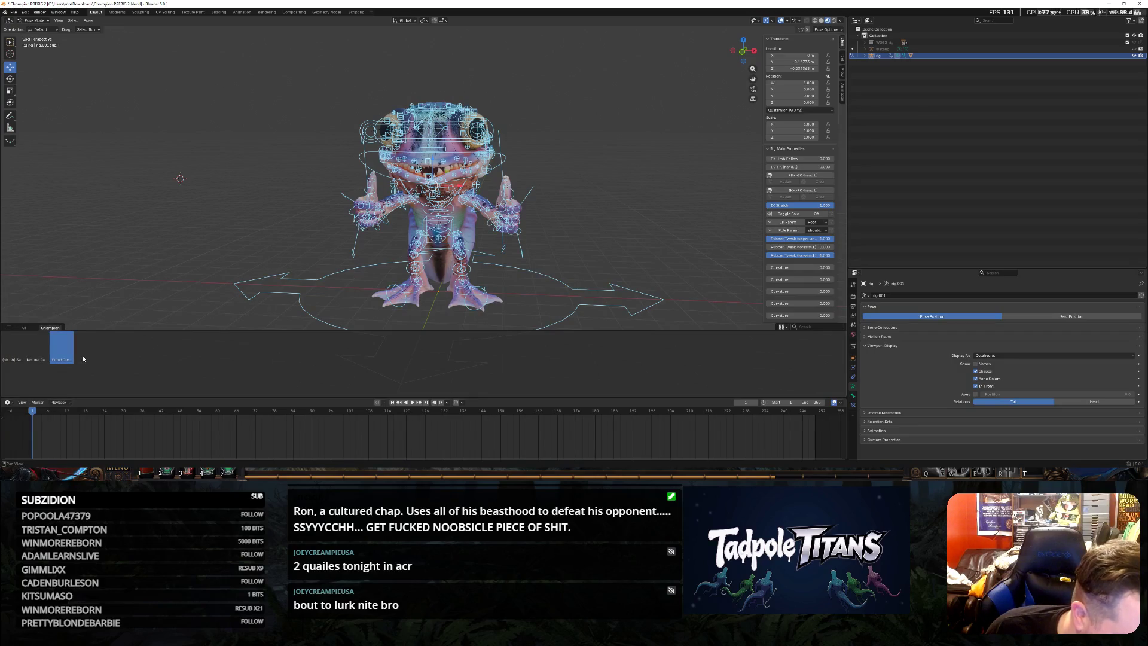
{"action": "left_click", "coordinate": [184, 235], "text": "shift"}
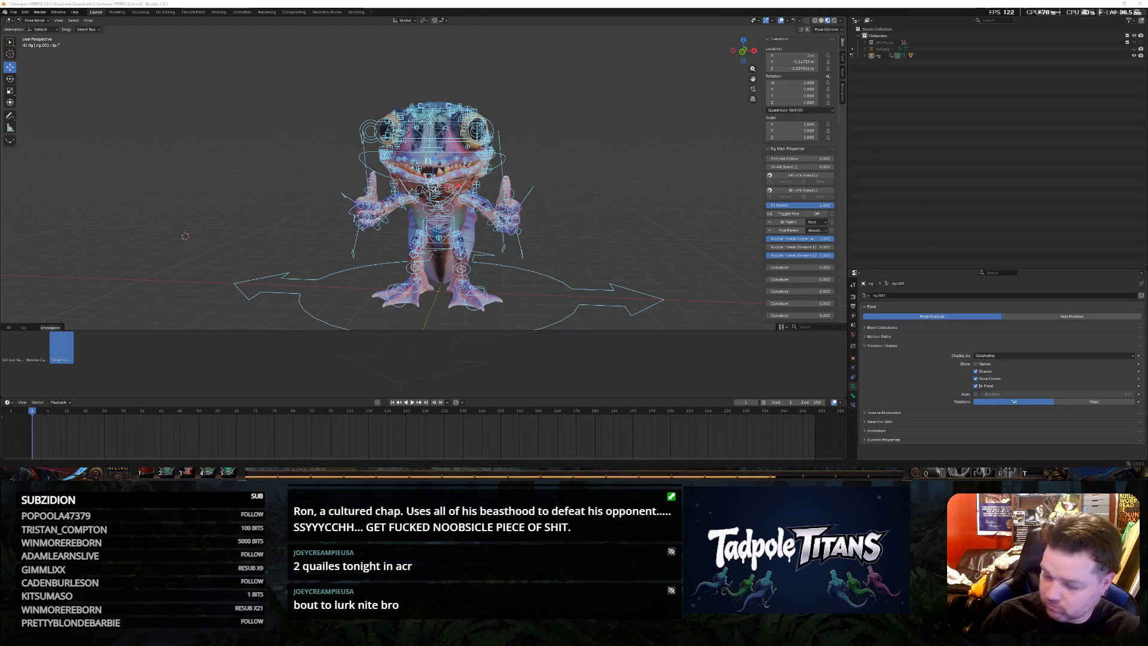
{"action": "right_click", "coordinate": [62, 354]}
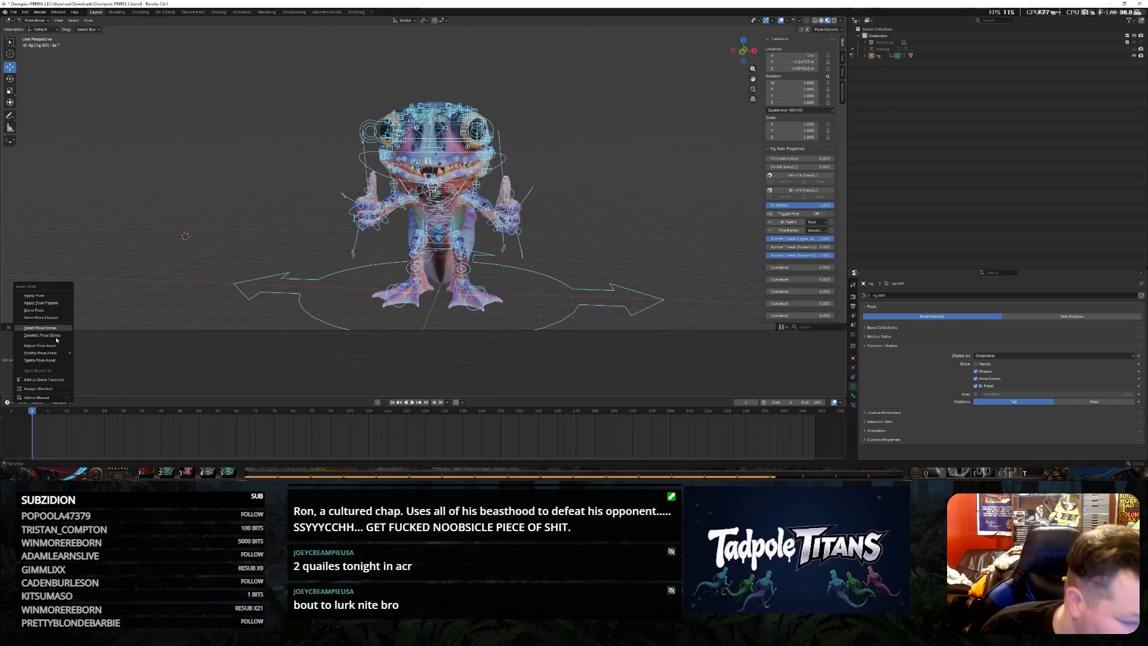
{"action": "right_click", "coordinate": [59, 345]}
{"action": "mouse_move", "coordinate": [36, 344]}
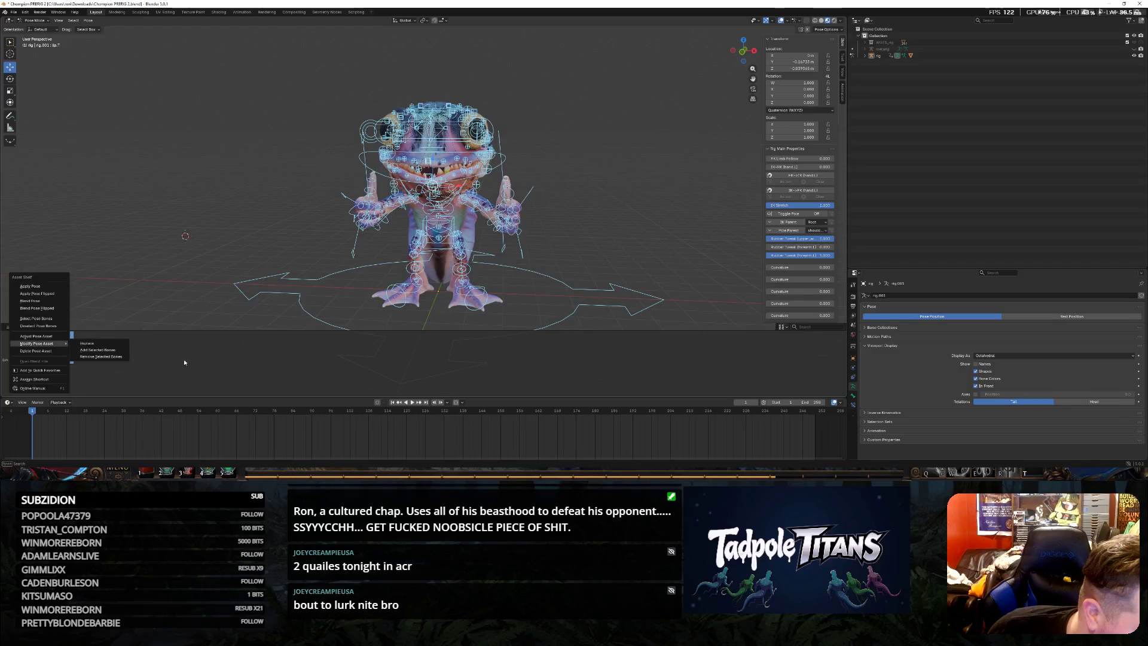
{"action": "key", "text": "Escape"}
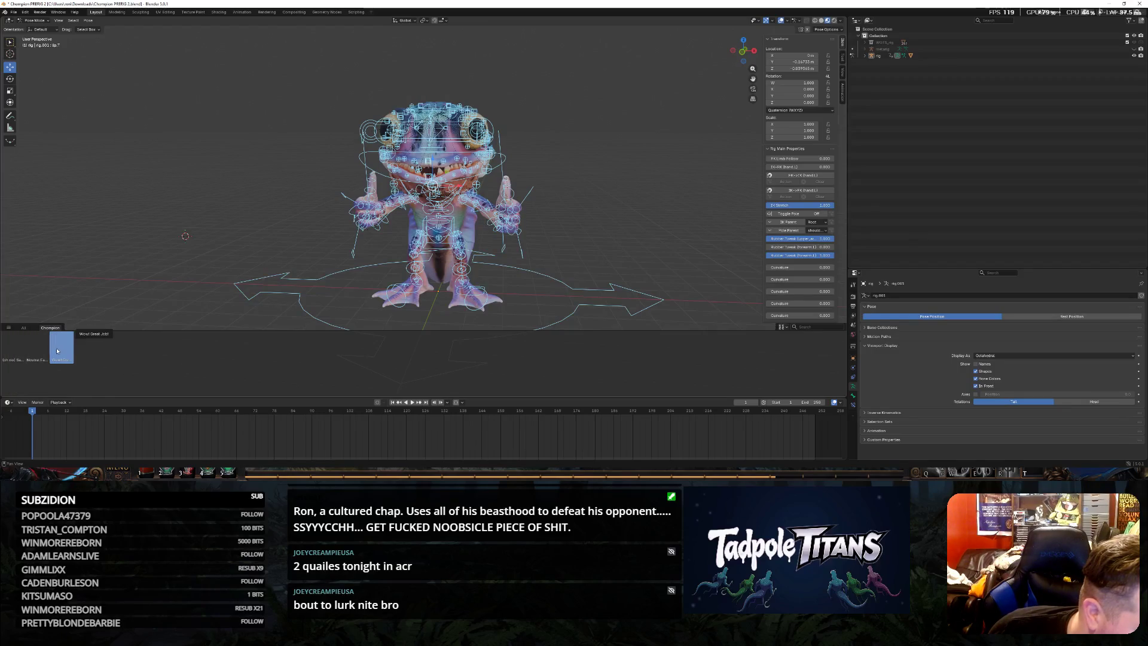
{"action": "right_click", "coordinate": [59, 350]}
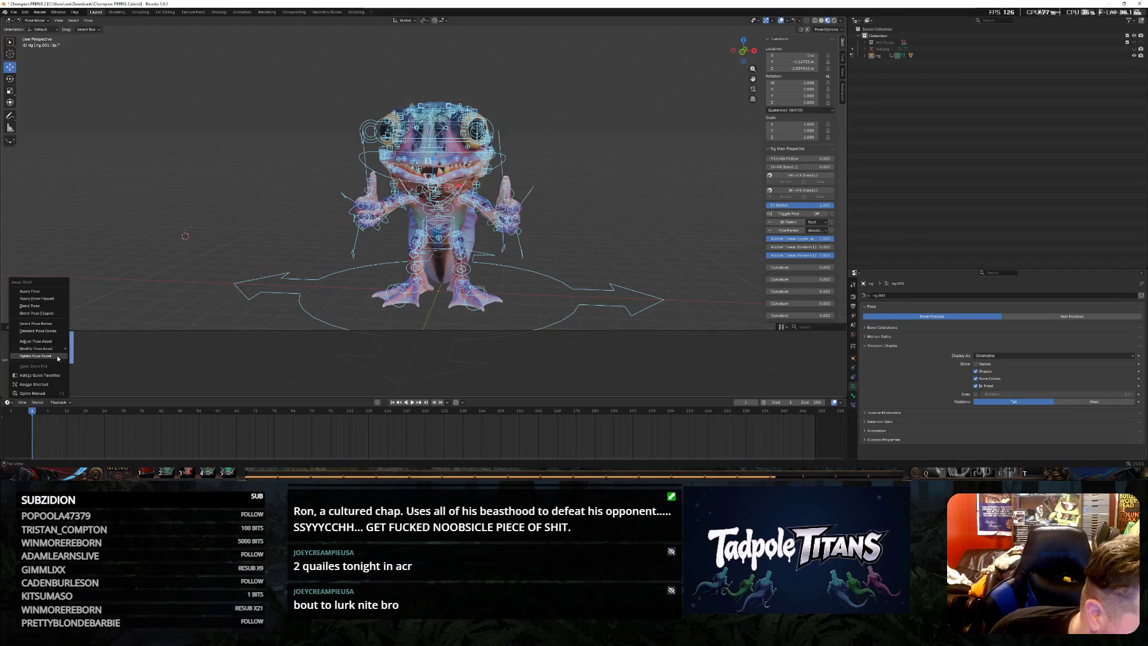
{"action": "left_click", "coordinate": [86, 360]}
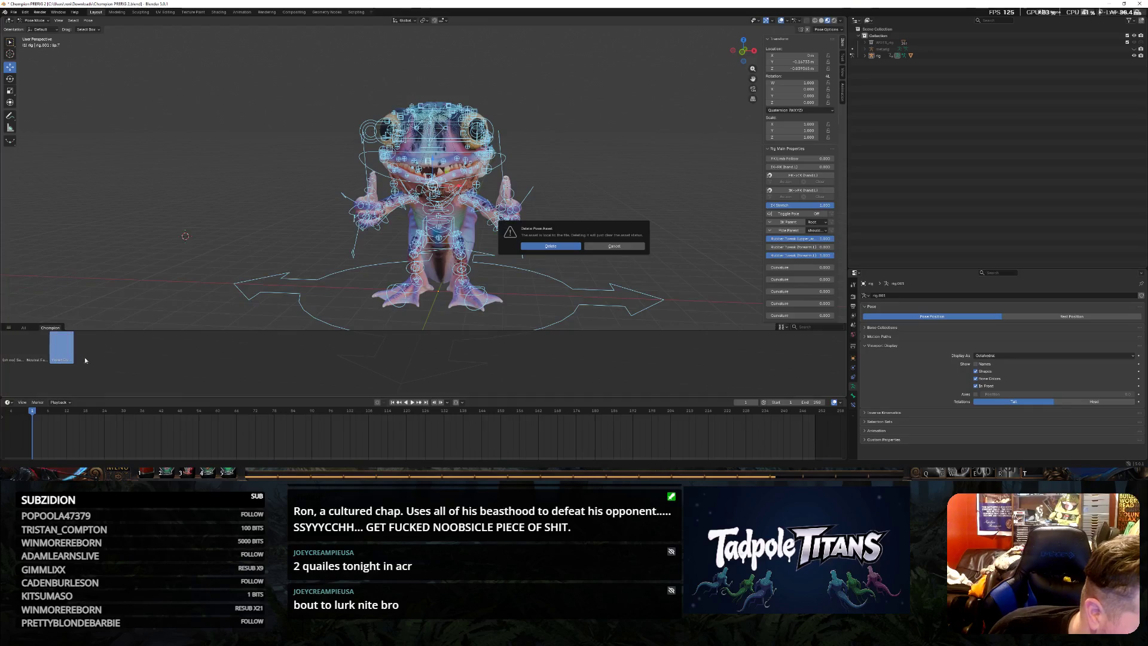
{"action": "left_click", "coordinate": [550, 246]}
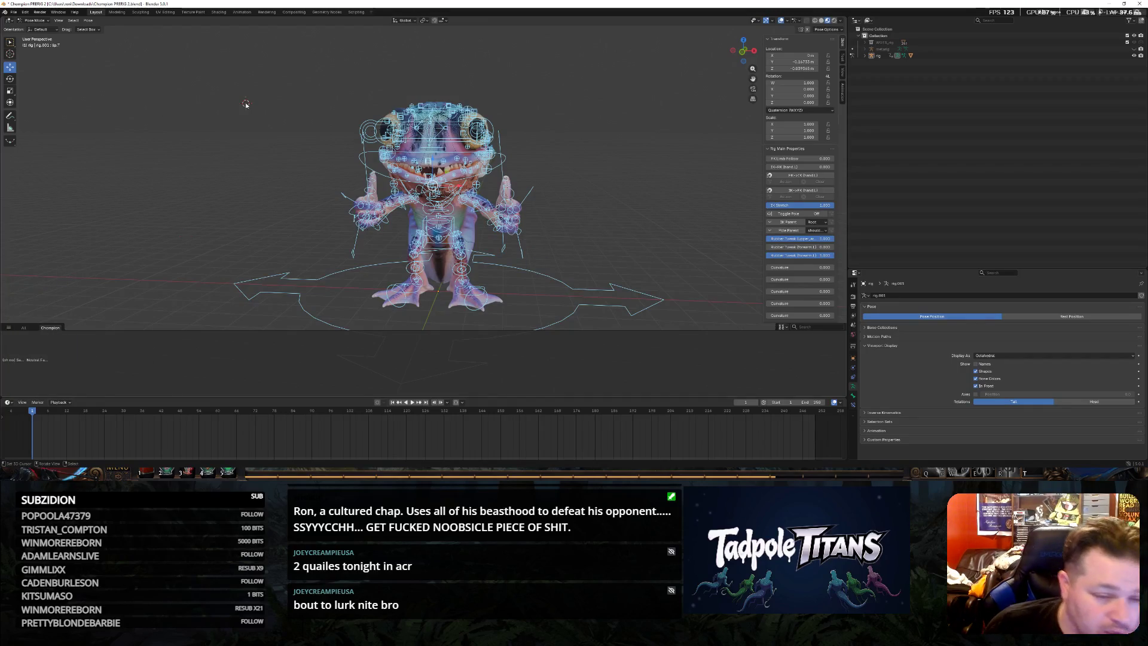
Create a new pose asset from the current thumbs-up grin pose and apply the shelf assets to the rig
{"action": "left_click", "coordinate": [89, 19]}
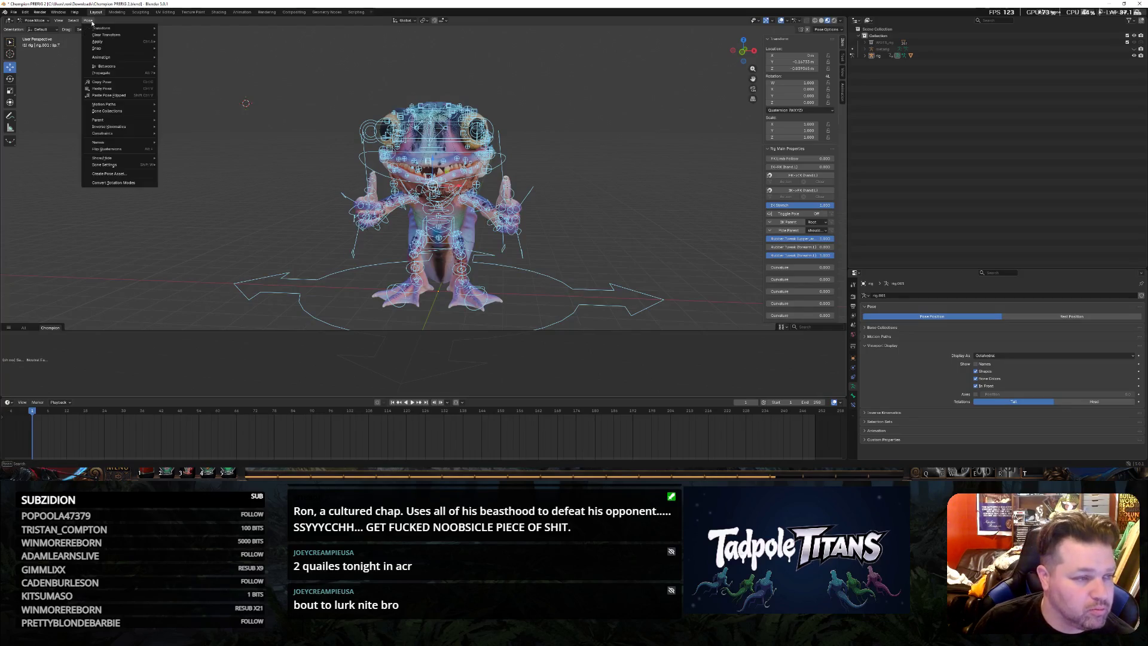
{"action": "left_click", "coordinate": [126, 175]}
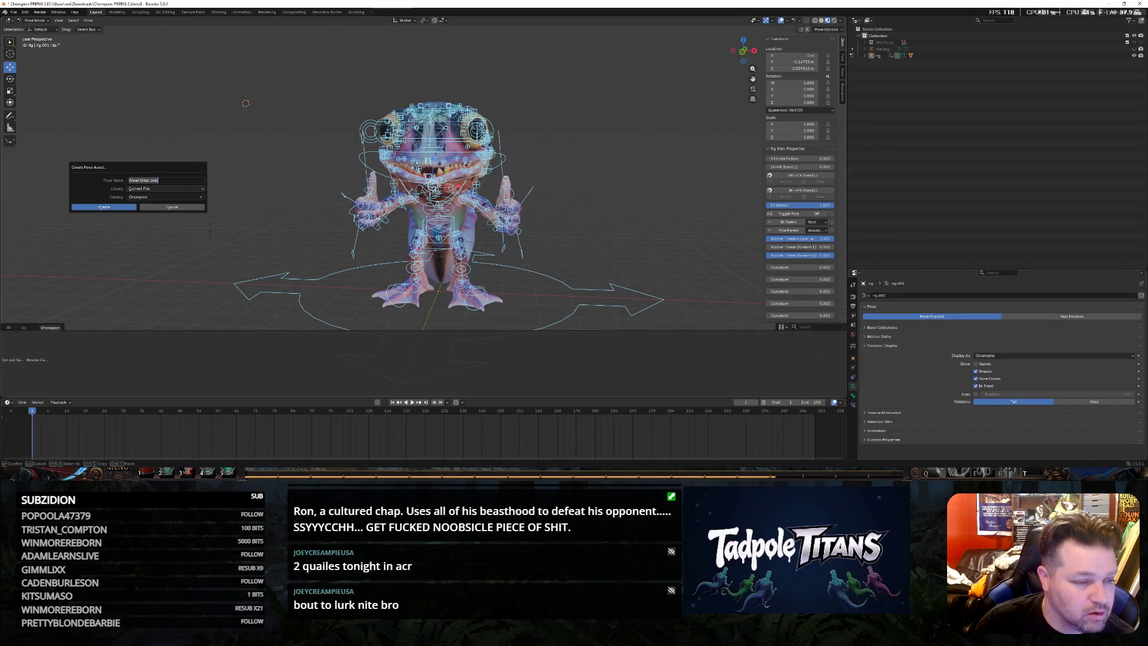
{"action": "key", "text": "Return"}
{"action": "left_click", "coordinate": [105, 206]}
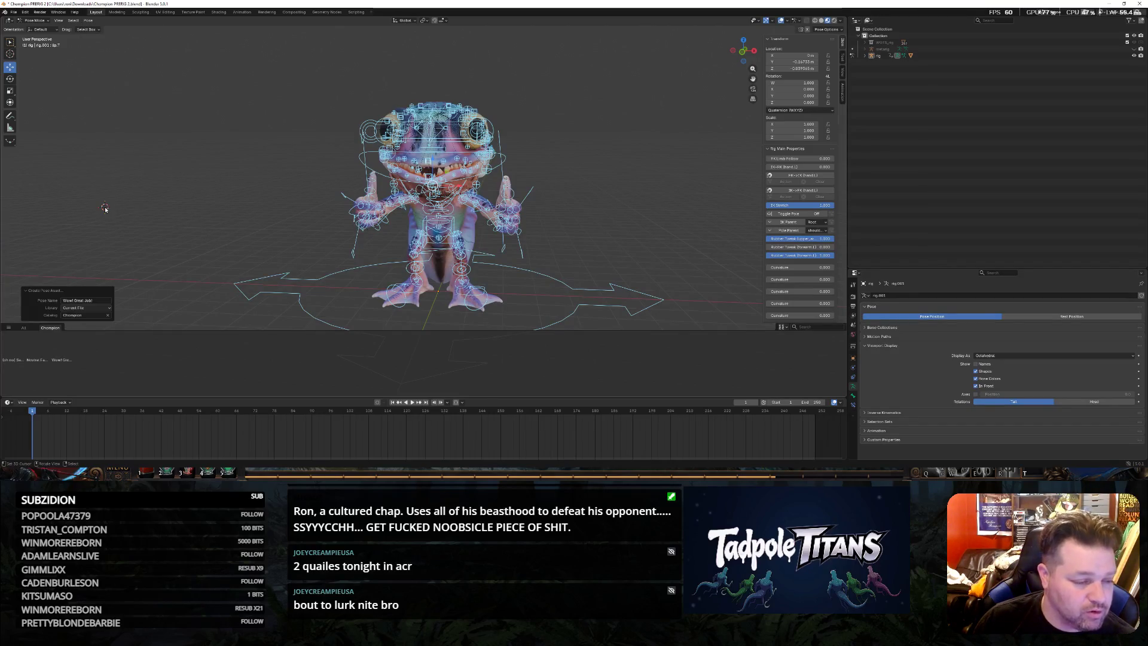
{"action": "left_click", "coordinate": [37, 349]}
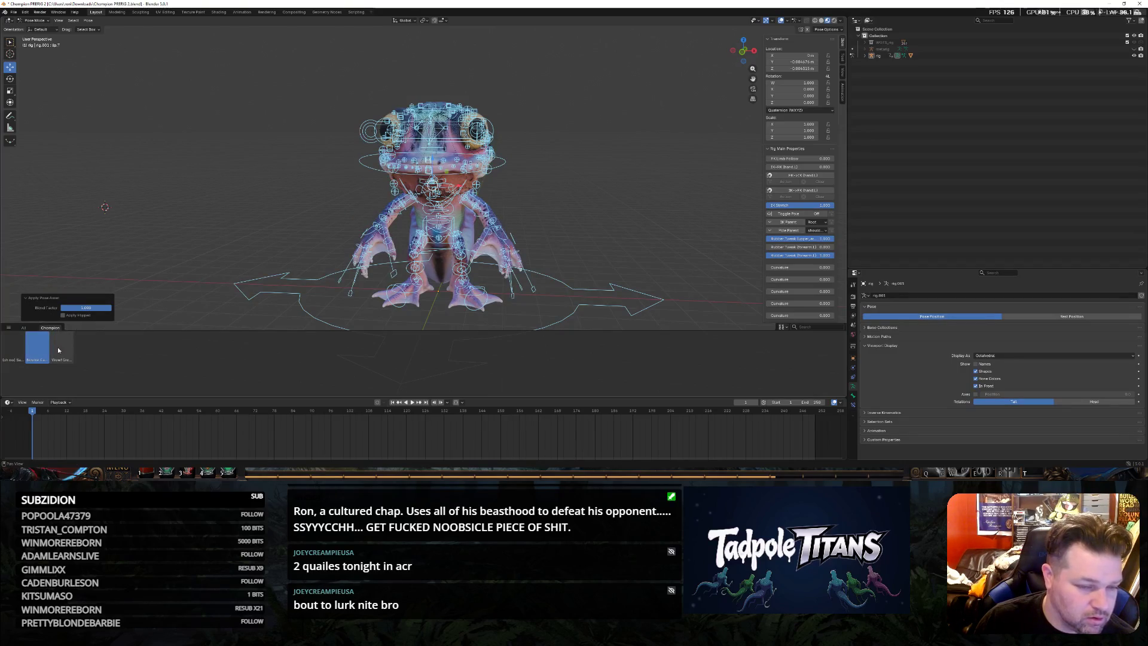
{"action": "left_click", "coordinate": [59, 350]}
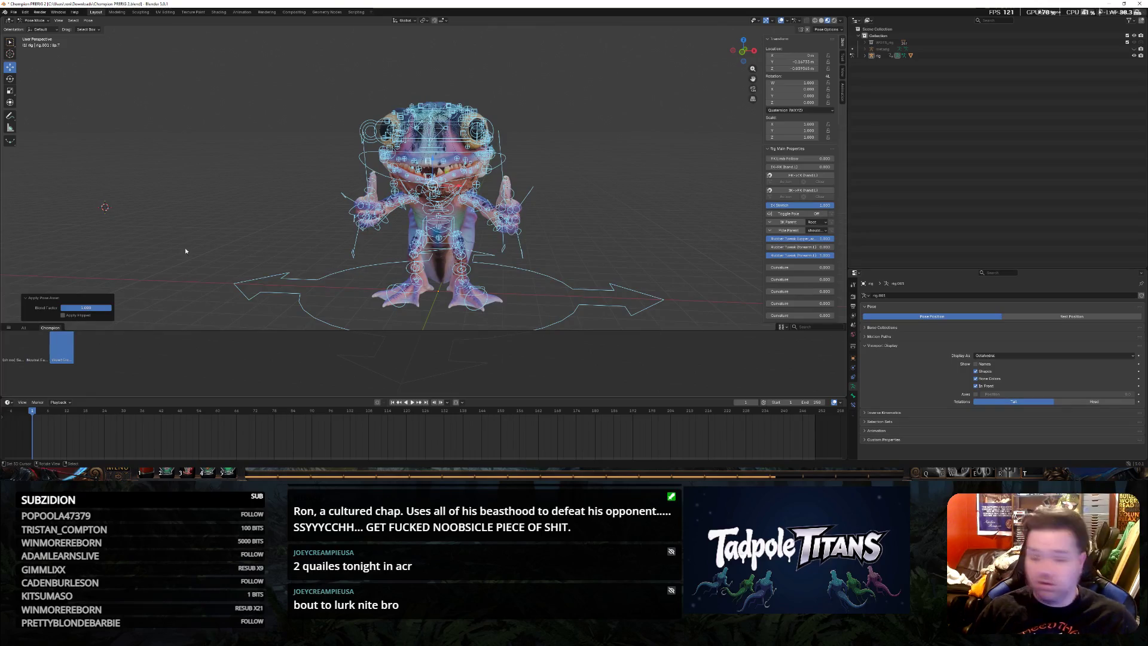
{"action": "left_click", "coordinate": [242, 11]}
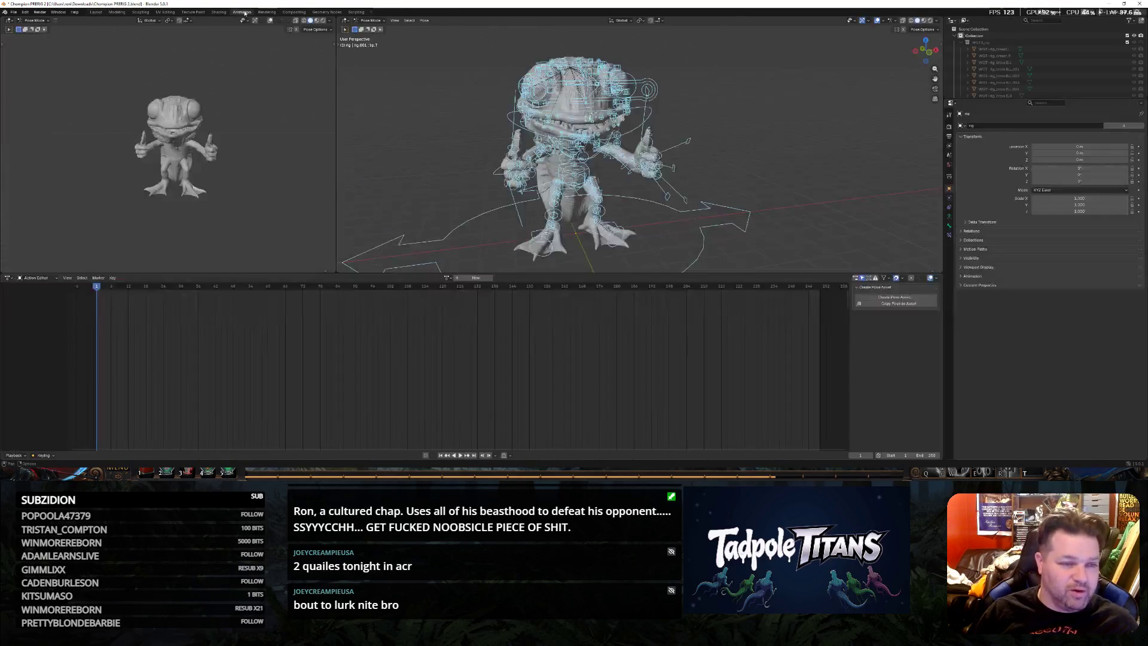
Select all the rig's bones and browse the viewport view, pose and mode menus before returning to Layout
{"action": "left_click", "coordinate": [466, 159]}
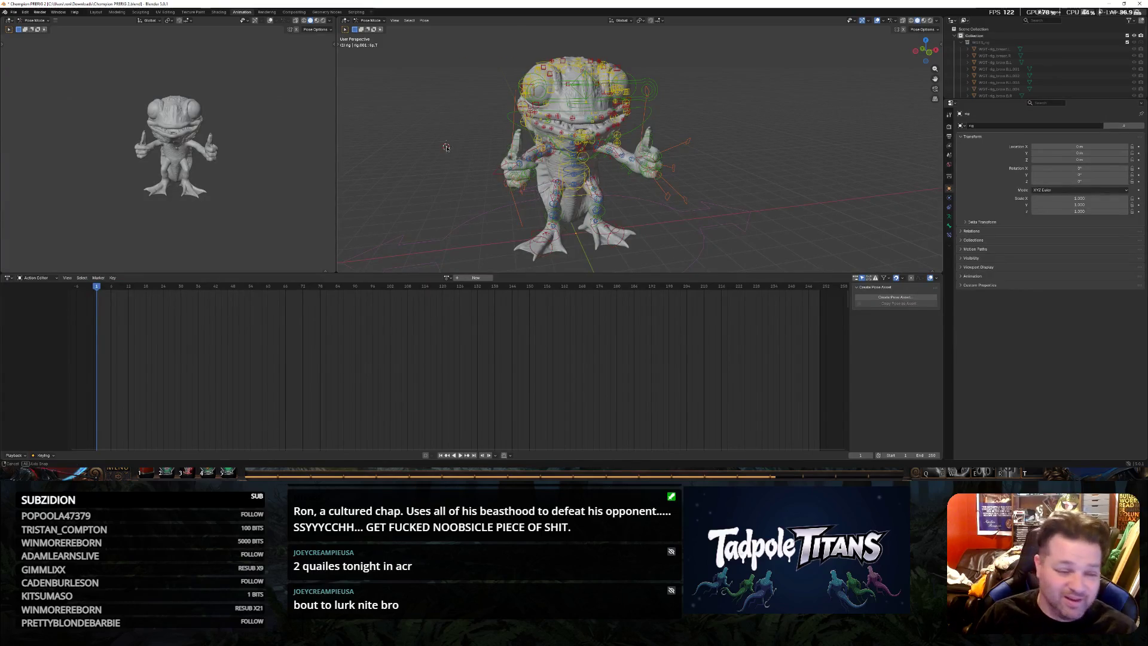
{"action": "middle_click_drag", "start_coordinate": [446, 148], "coordinate": [421, 134]}
{"action": "key", "text": "a"}
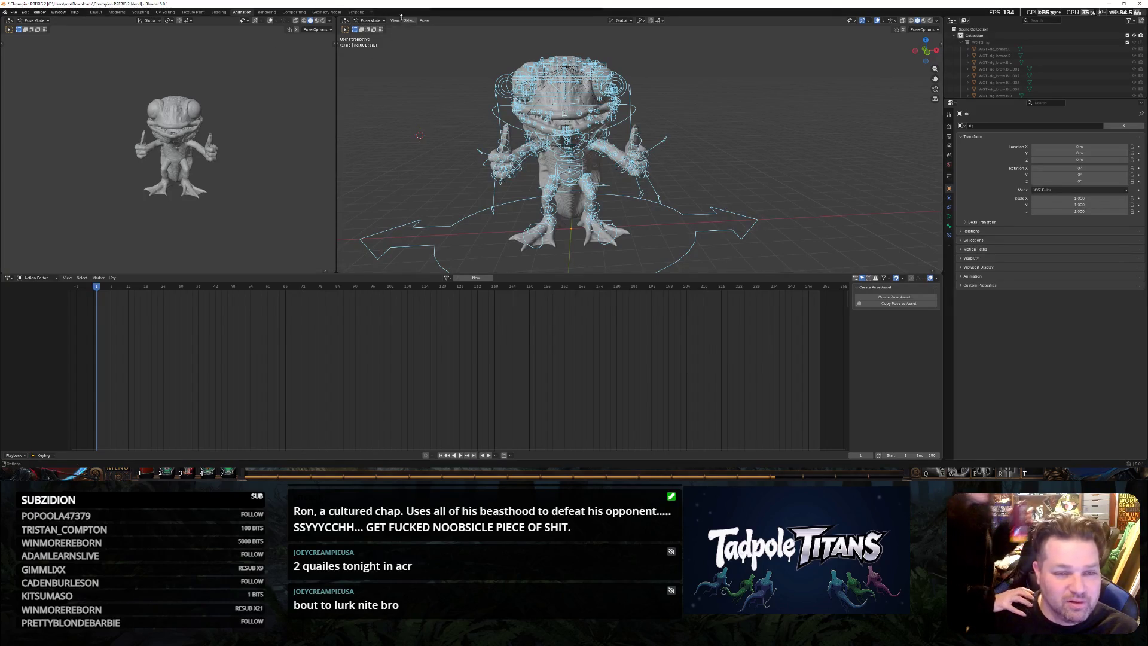
{"action": "left_click", "coordinate": [395, 22]}
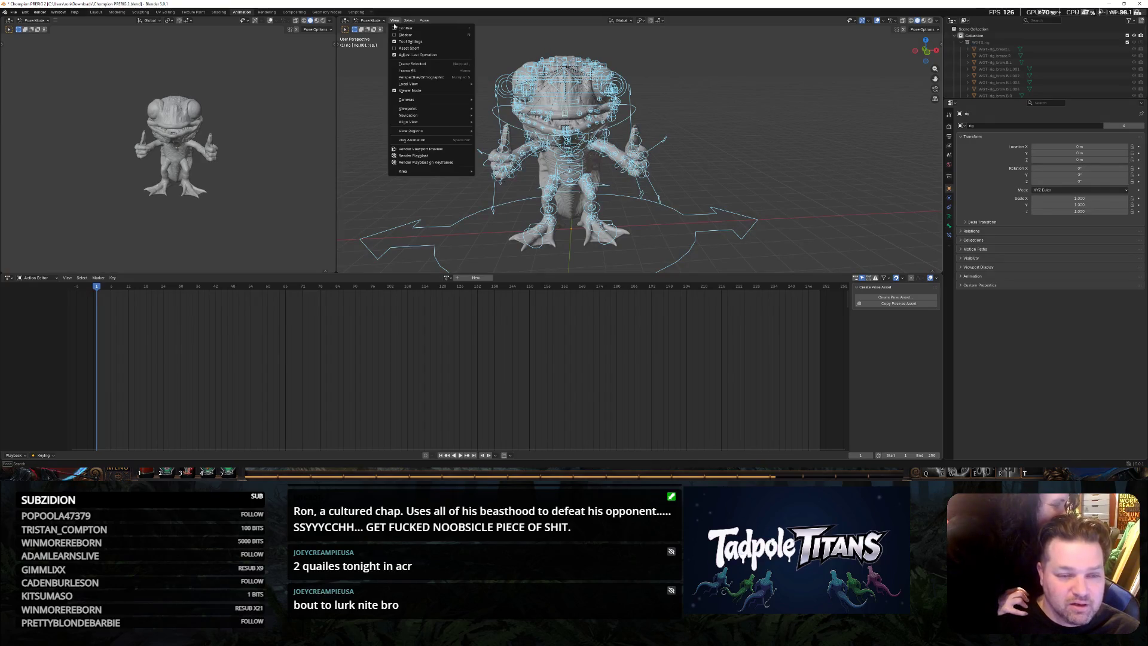
{"action": "left_click", "coordinate": [424, 19]}
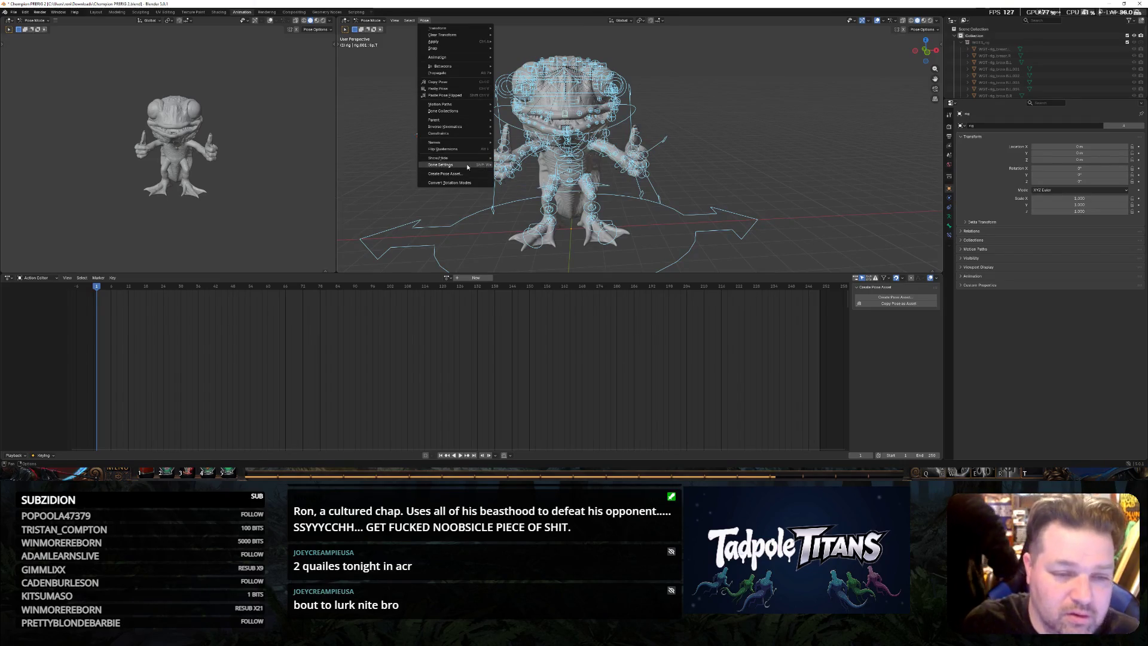
{"action": "left_click", "coordinate": [366, 21]}
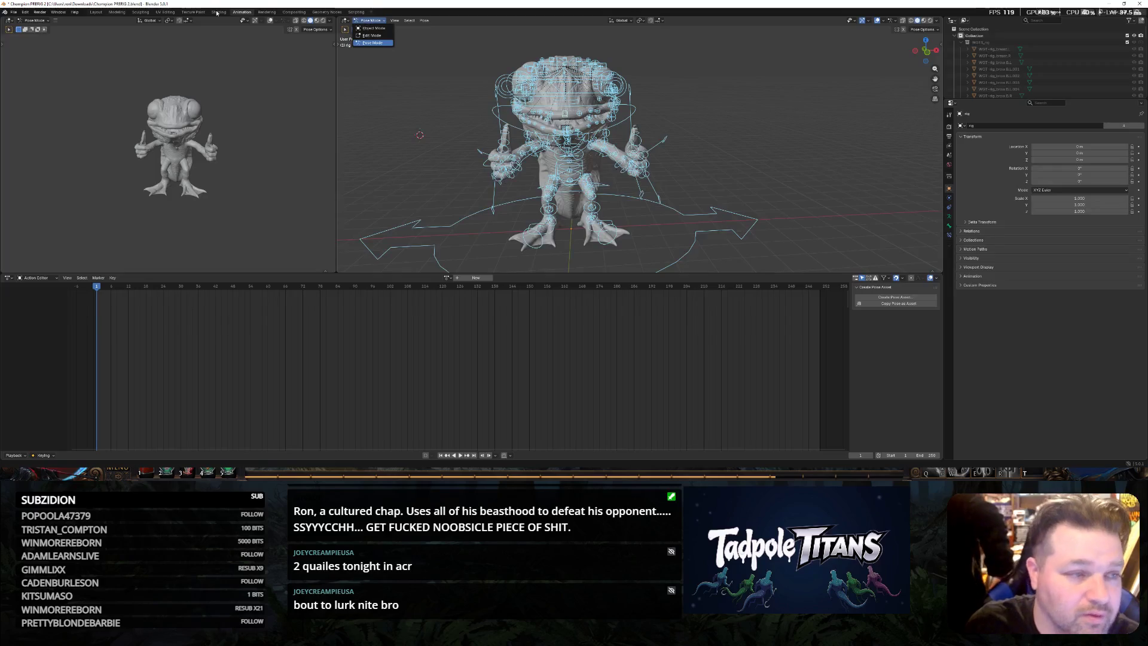
{"action": "left_click", "coordinate": [94, 12]}
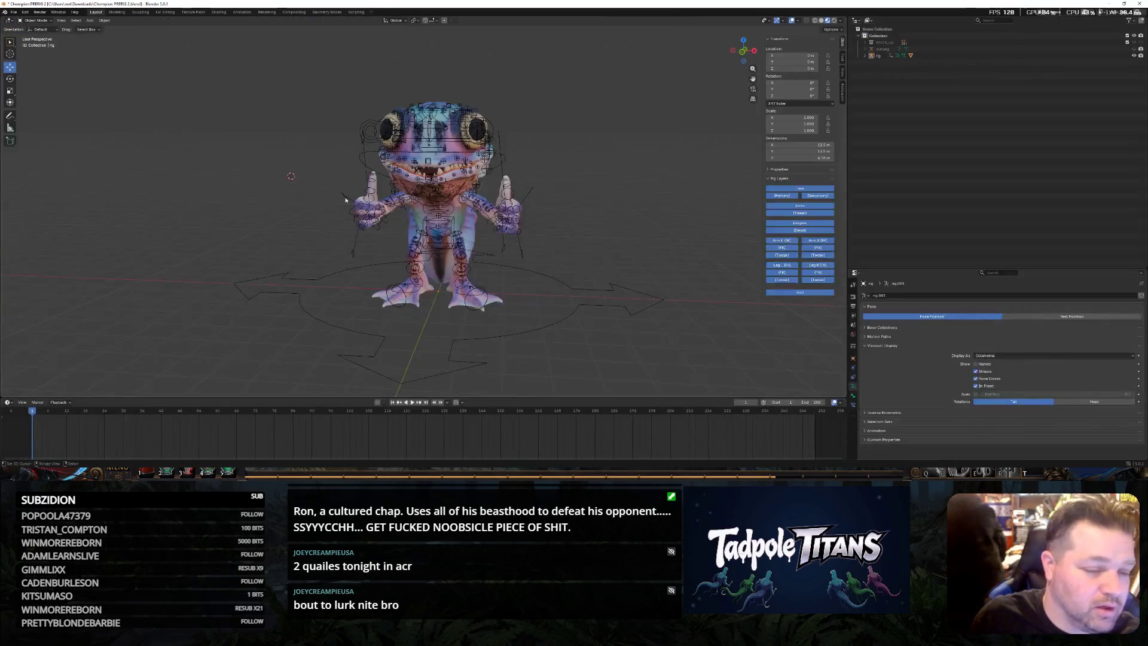
{"action": "scroll", "coordinate": [244, 133], "scroll_direction": "down", "scroll_amount": 1}
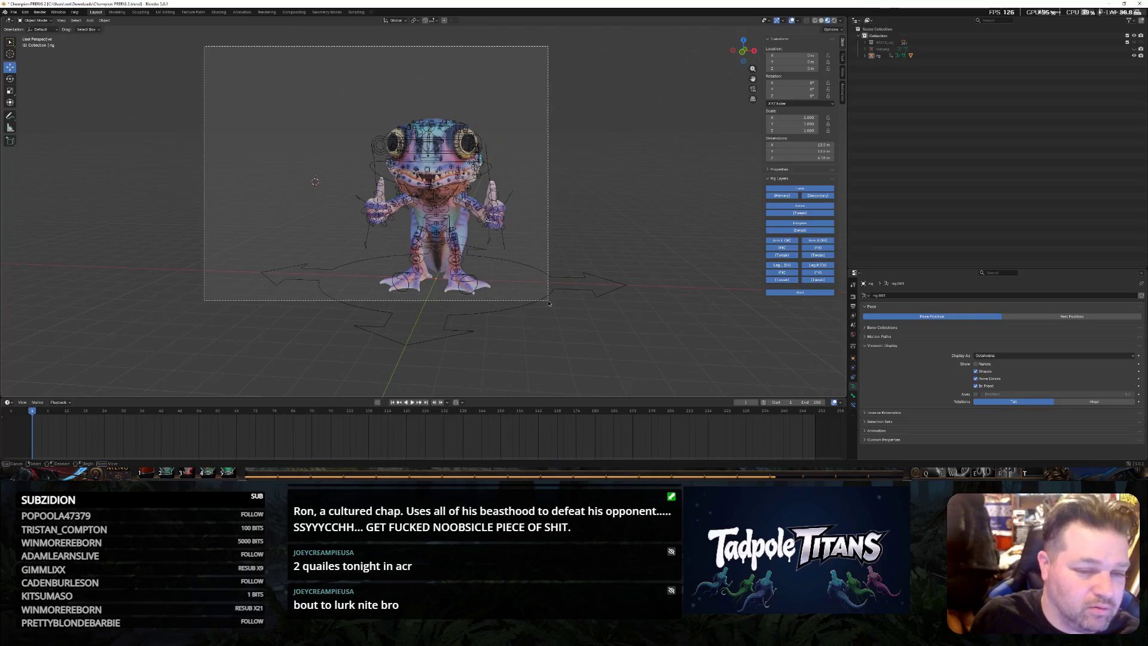
In Pose Mode apply a neutral Champion pose asset to the selected bones and keyframe every bone into a new action
{"action": "left_click", "coordinate": [33, 21]}
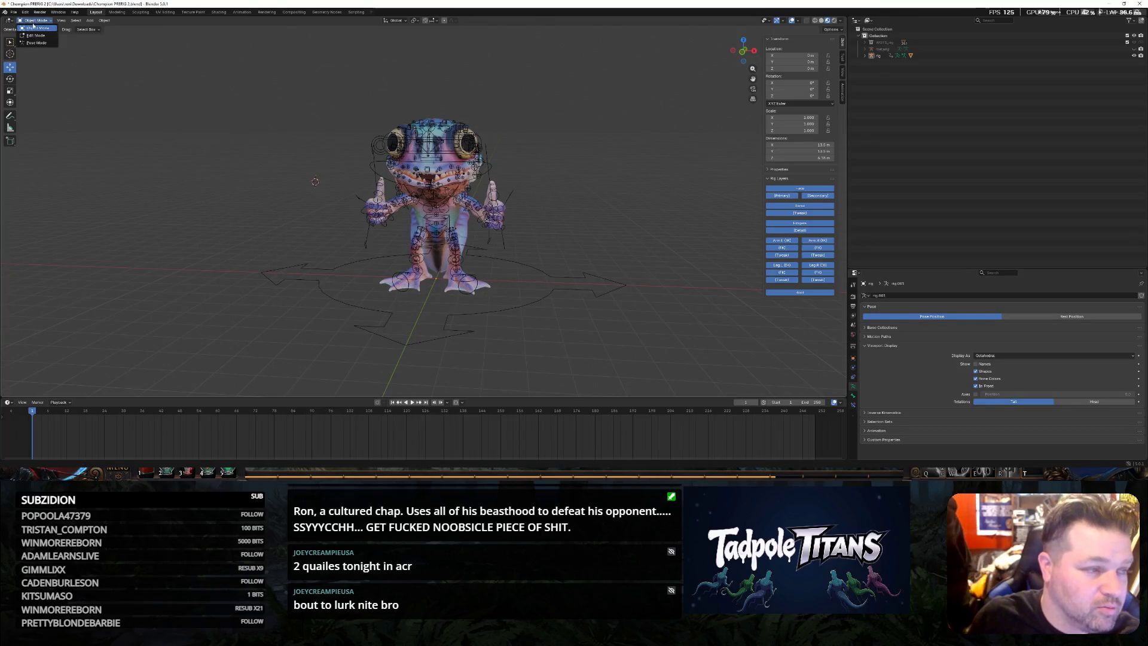
{"action": "left_click", "coordinate": [36, 42]}
{"action": "left_click_drag", "start_coordinate": [269, 85], "coordinate": [587, 346]}
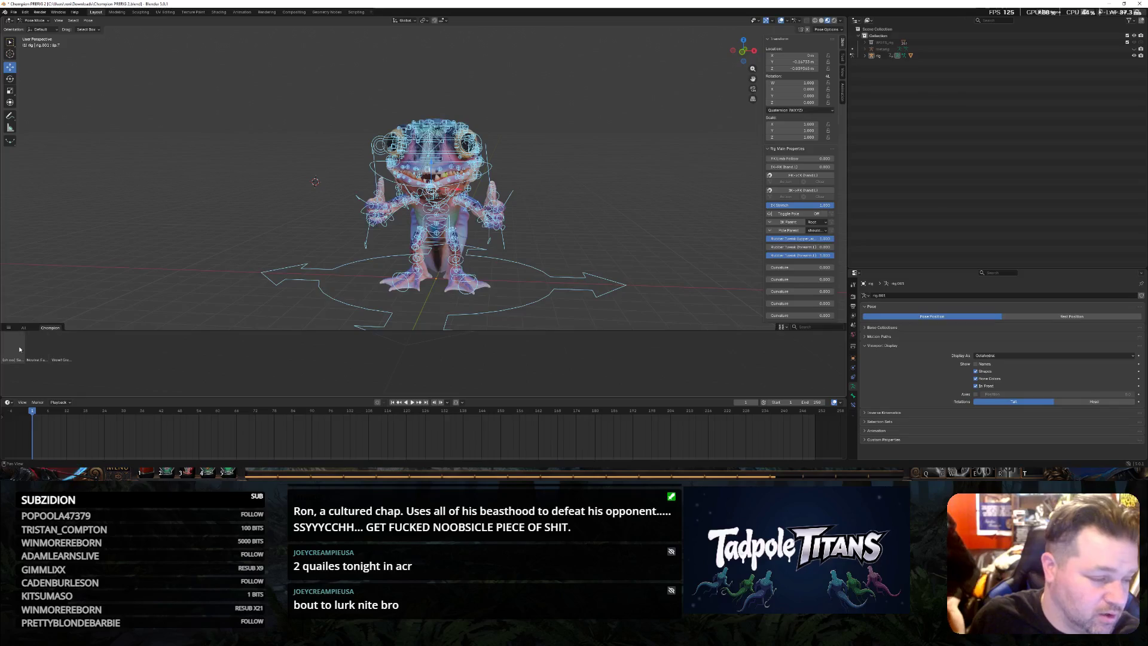
{"action": "left_click", "coordinate": [34, 351]}
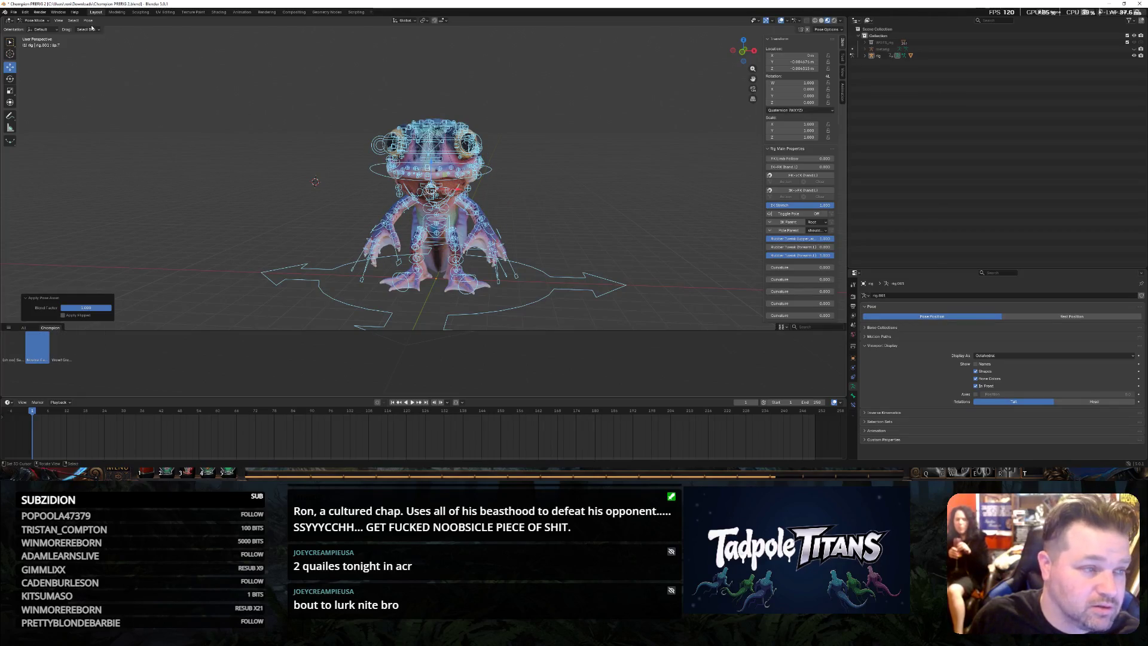
{"action": "left_click", "coordinate": [234, 13]}
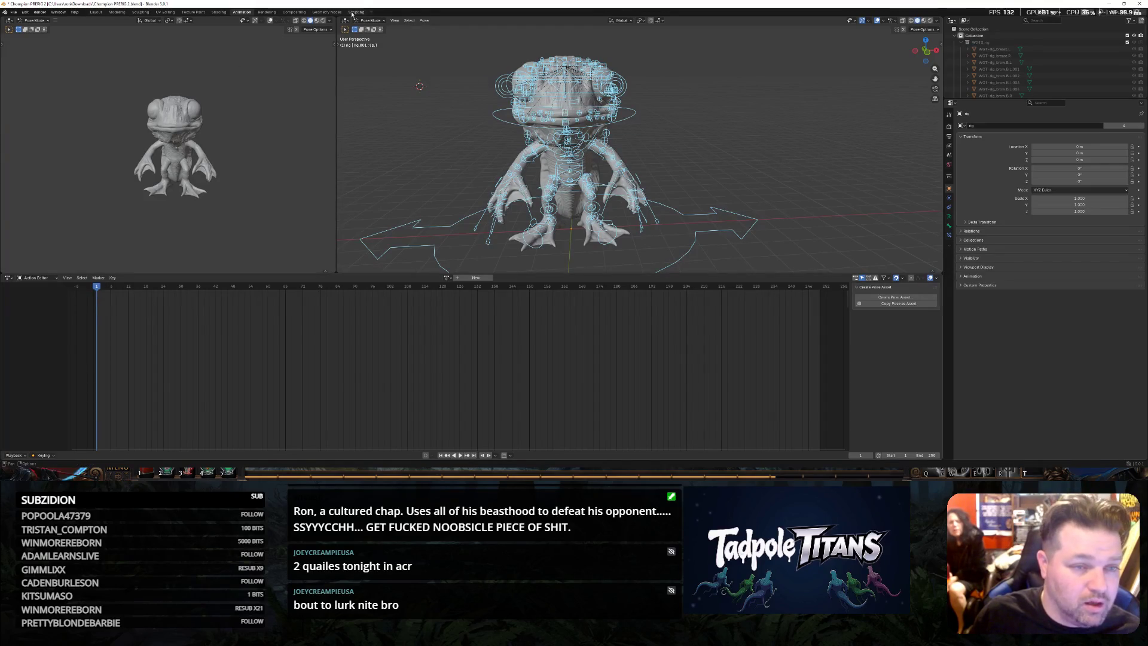
{"action": "left_click", "coordinate": [423, 19]}
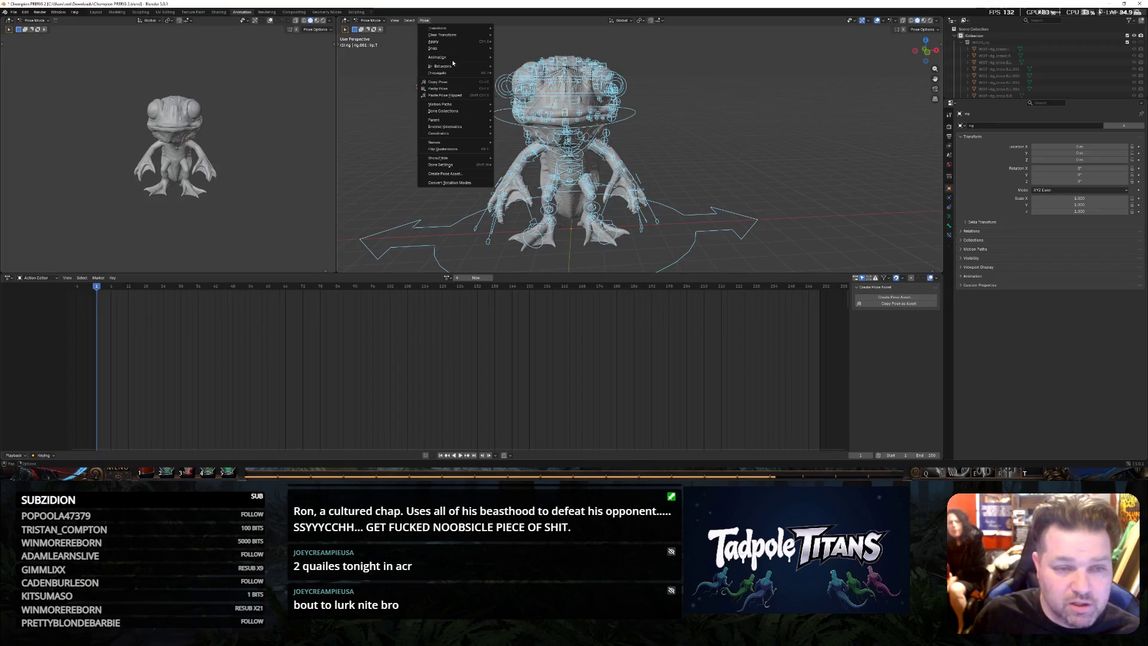
{"action": "left_click", "coordinate": [520, 60]}
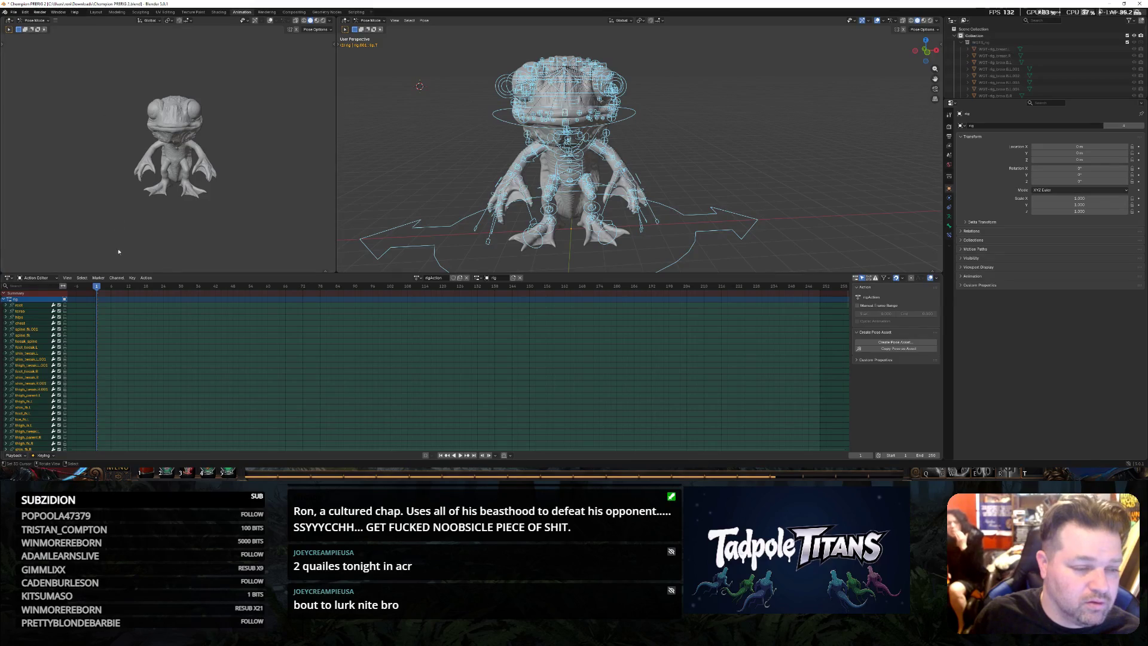
Play back the animation, then in Layout box-select the frog rig and enter Pose Mode
{"action": "key", "text": "space"}
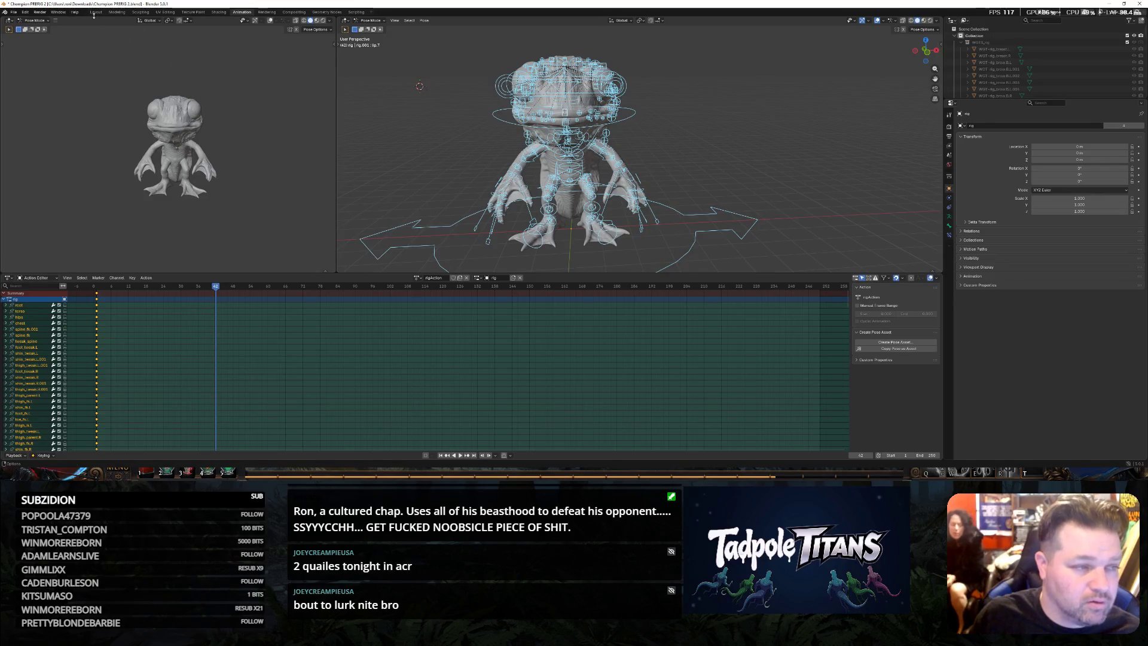
{"action": "left_click", "coordinate": [95, 12]}
{"action": "left_click_drag", "start_coordinate": [278, 68], "coordinate": [563, 321]}
{"action": "left_click", "coordinate": [222, 175]}
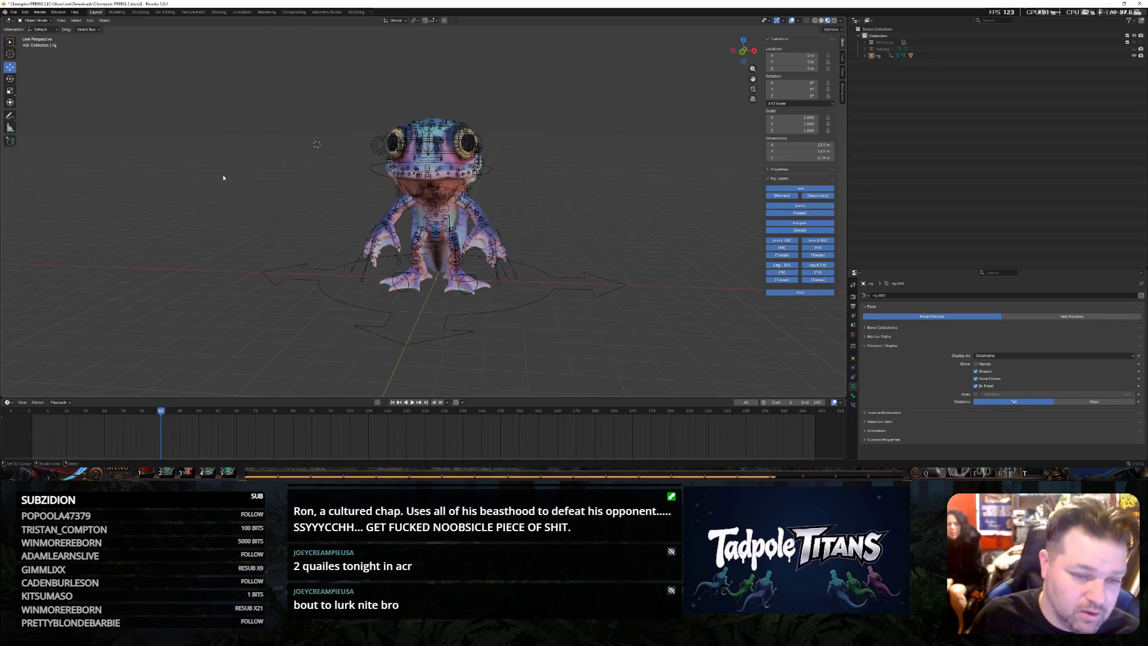
{"action": "middle_click_drag", "start_coordinate": [223, 174], "coordinate": [237, 179]}
{"action": "left_click_drag", "start_coordinate": [207, 109], "coordinate": [623, 361]}
{"action": "right_click", "coordinate": [591, 313], "text": "shift"}
{"action": "left_click", "coordinate": [539, 347]}
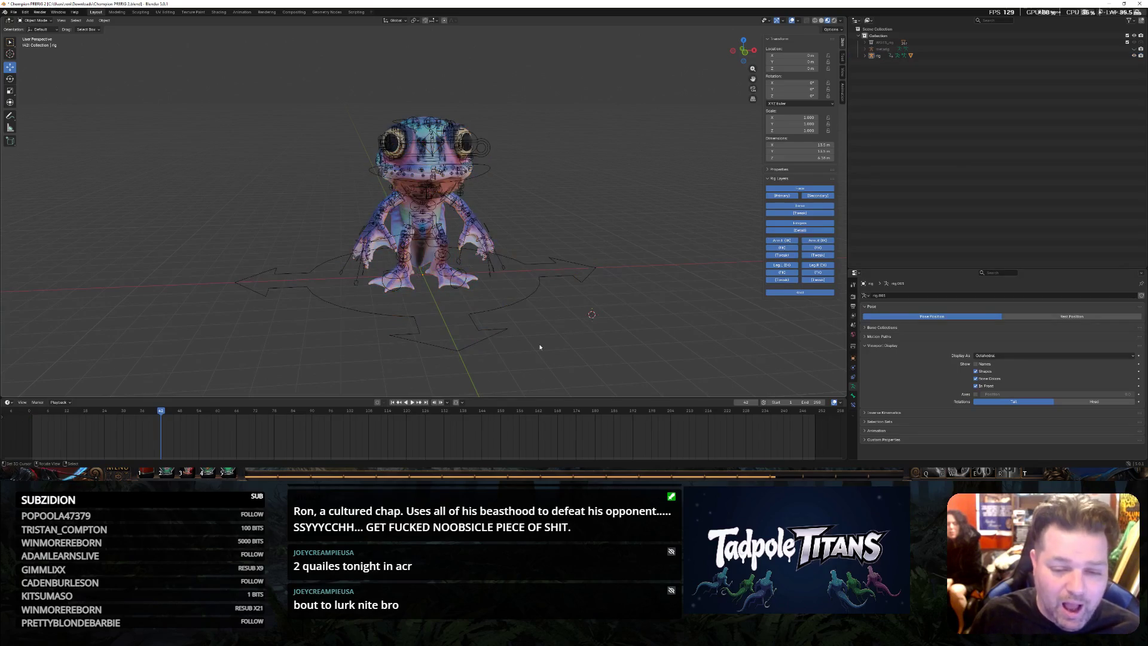
{"action": "left_click_drag", "start_coordinate": [157, 76], "coordinate": [628, 355]}
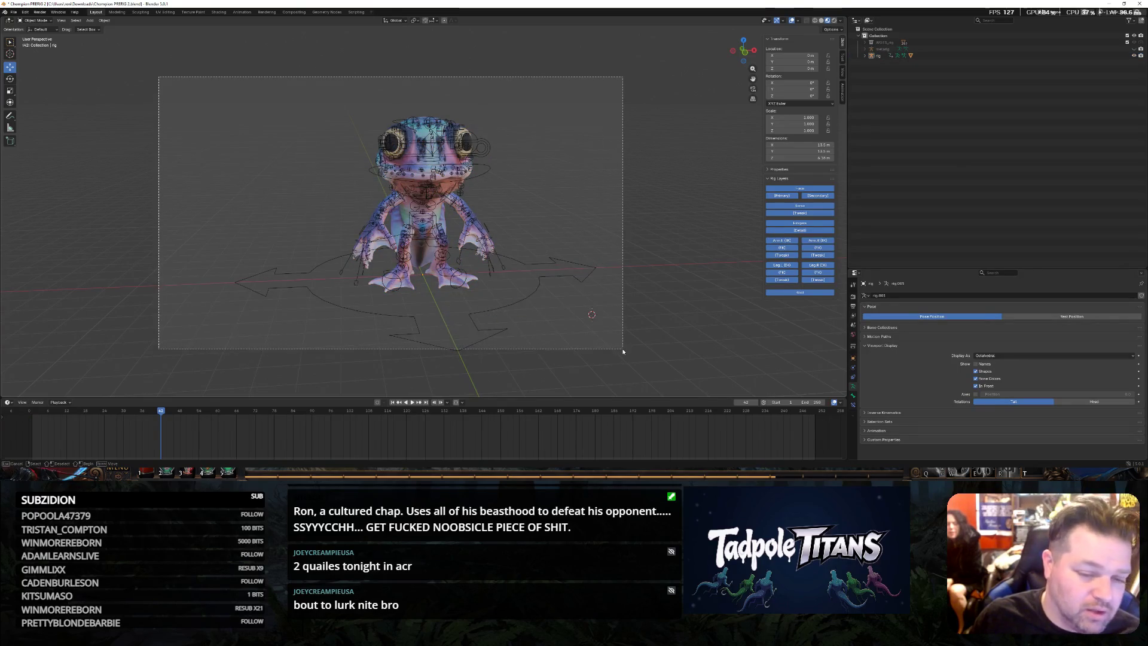
{"action": "key", "text": "ctrl+Tab"}
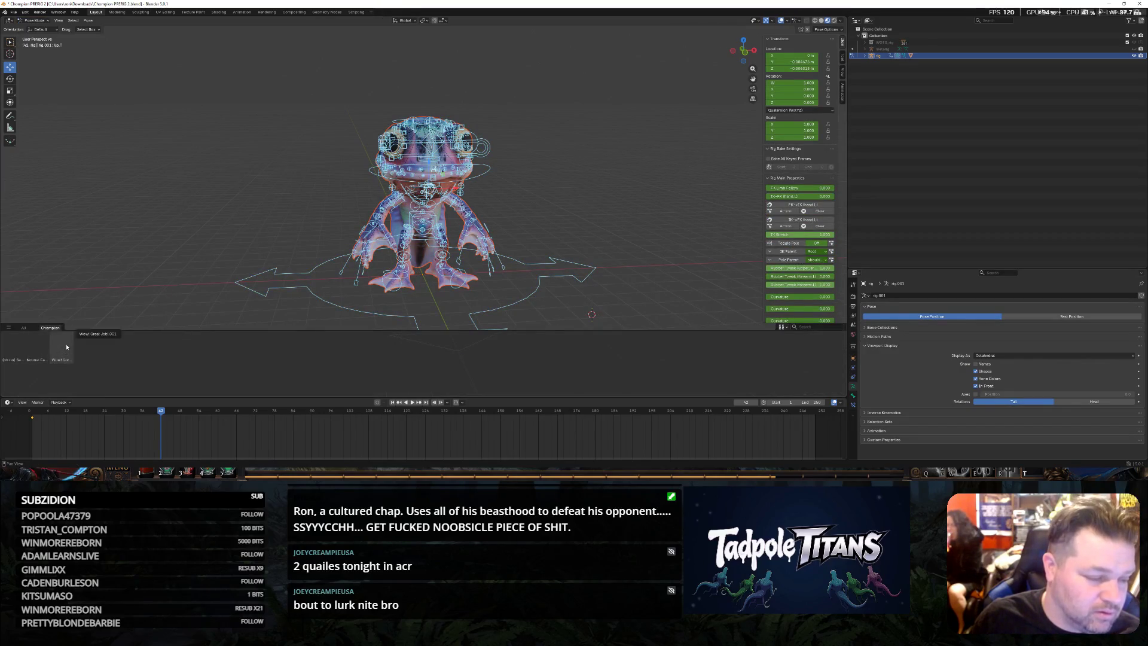
Apply a raised-arms pose asset, undo back to the rest pose in the Action Editor and return to Layout
{"action": "left_click", "coordinate": [66, 344]}
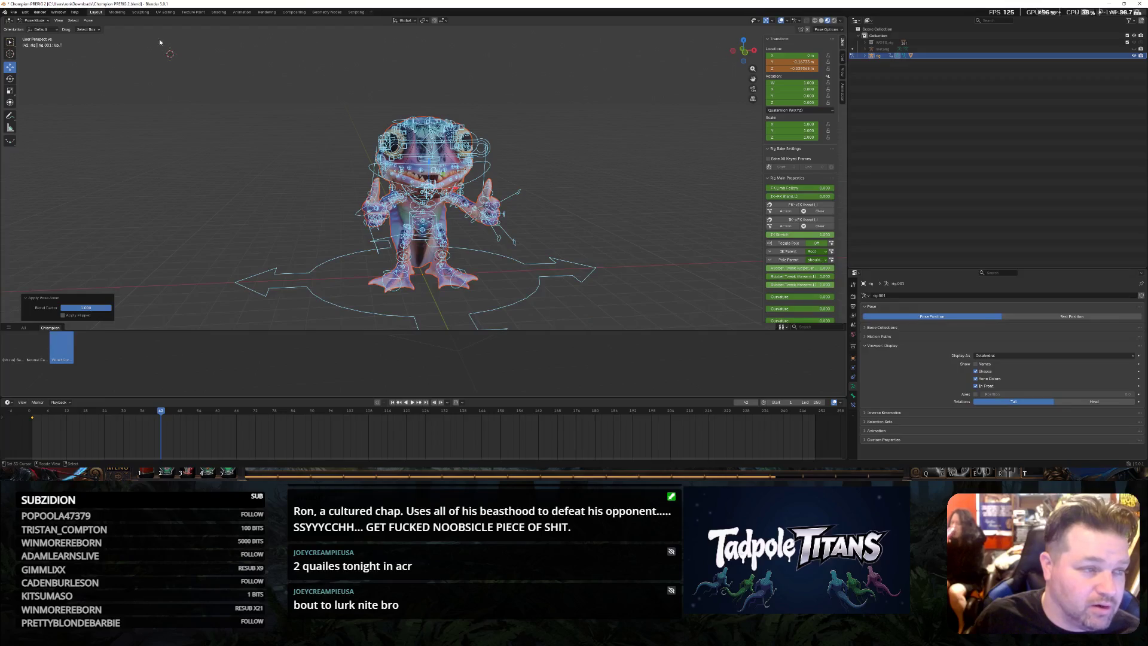
{"action": "left_click", "coordinate": [241, 12]}
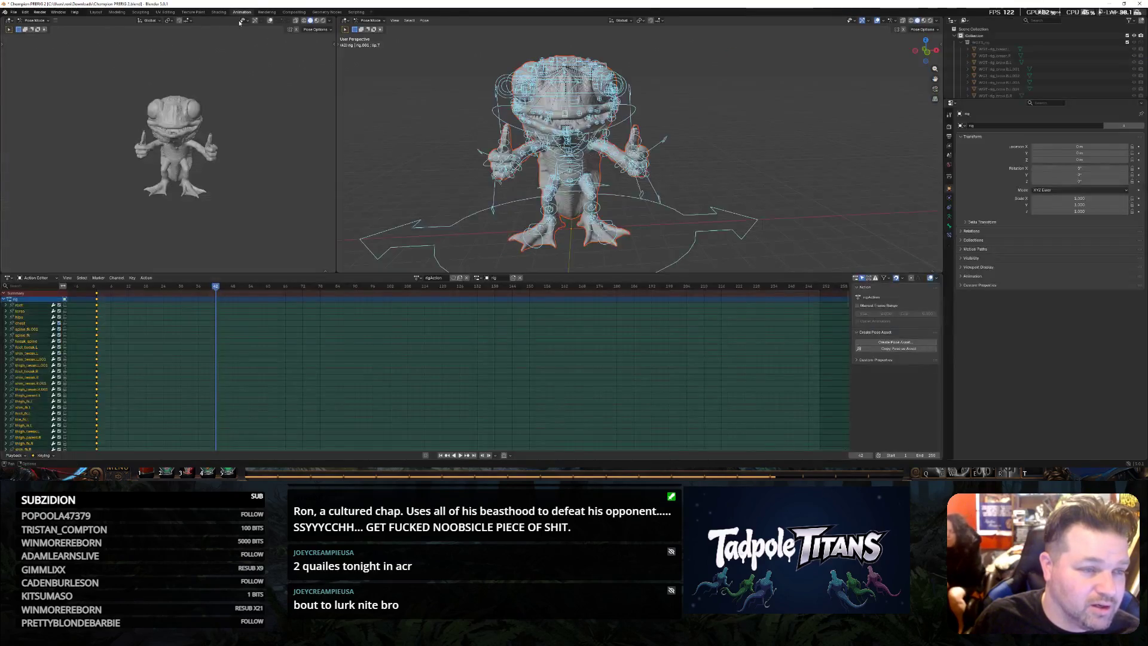
{"action": "left_click", "coordinate": [216, 295]}
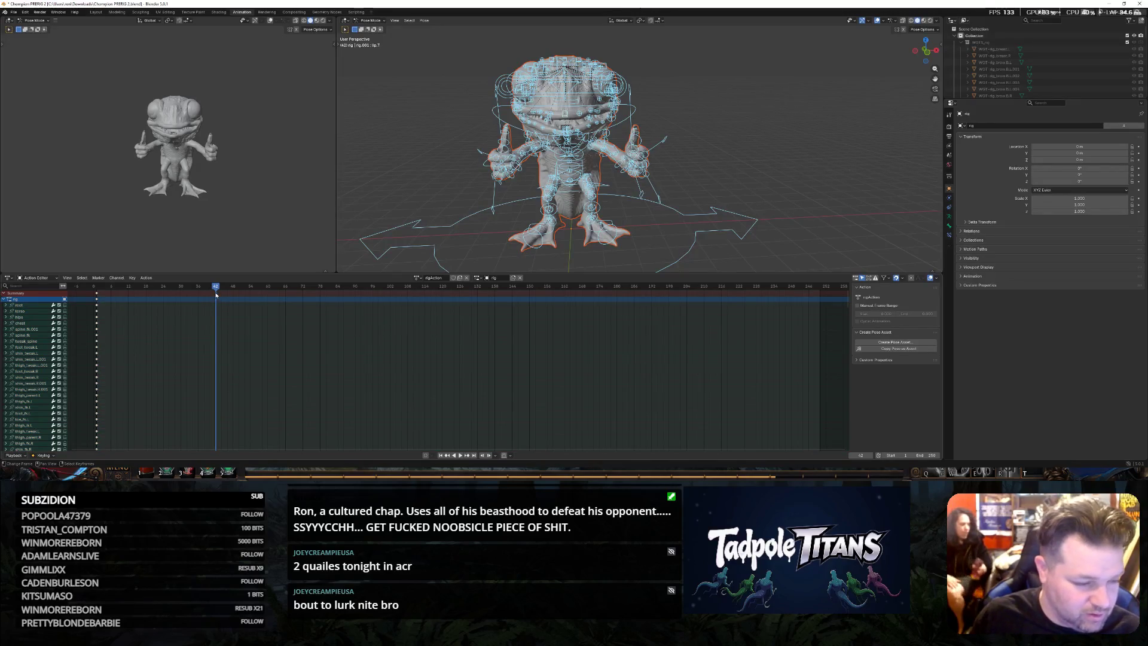
{"action": "key", "text": "ctrl+z"}
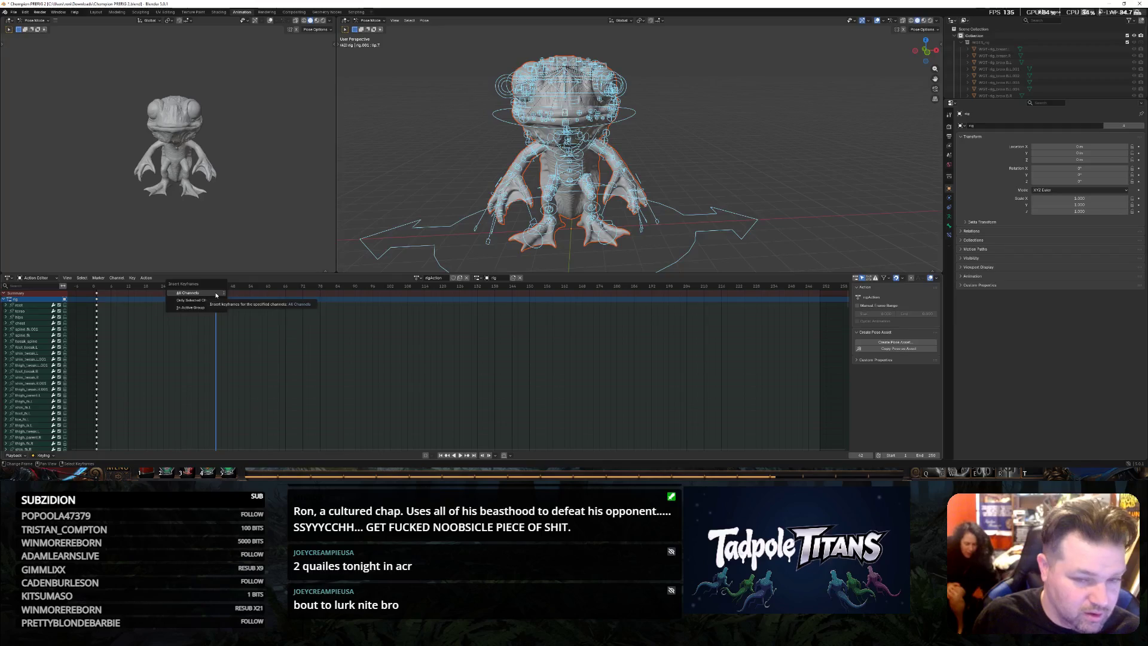
{"action": "key", "text": "a"}
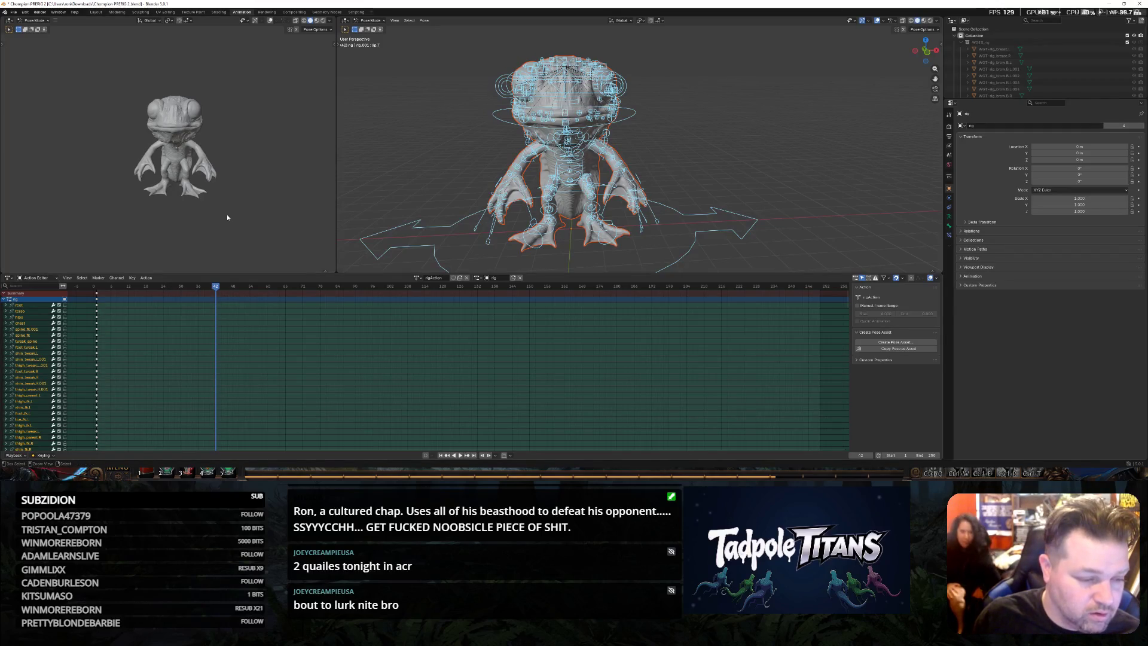
{"action": "left_click", "coordinate": [97, 11]}
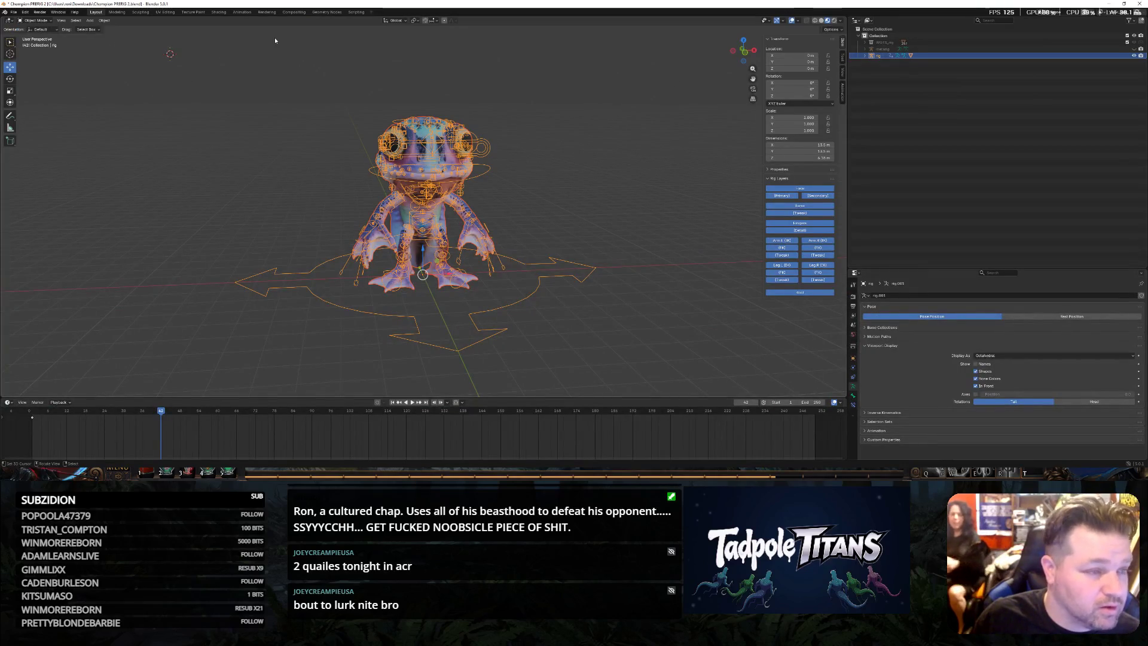
Apply the thumbs-up pose asset to the rig in Pose Mode and switch to the Animation workspace
{"action": "key", "text": "ctrl+Tab"}
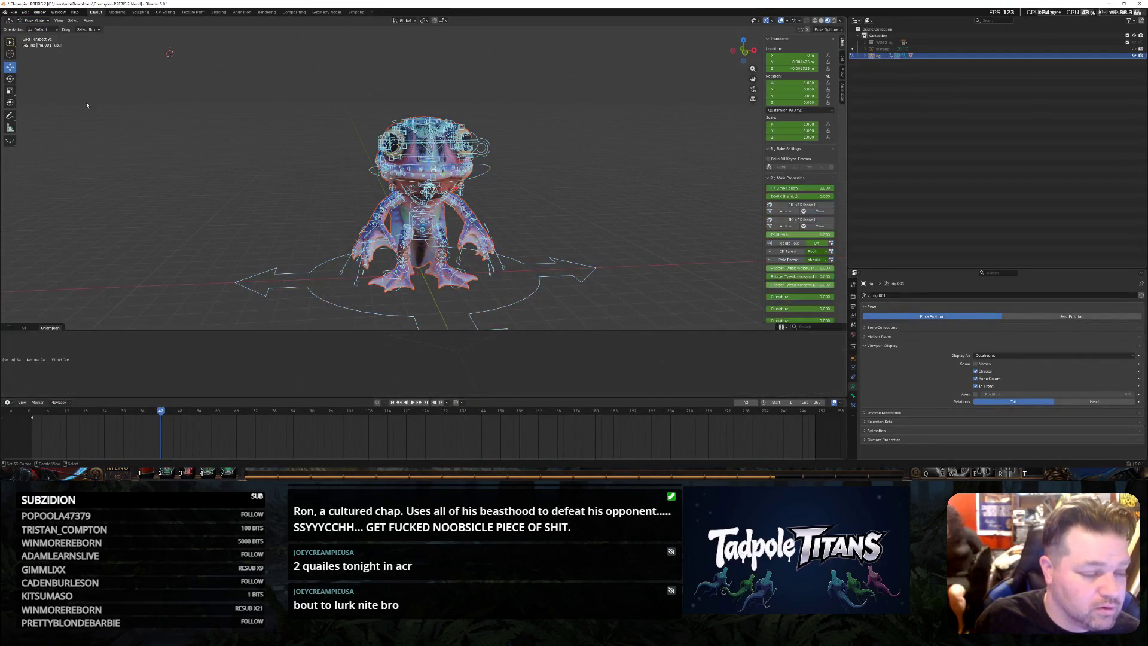
{"action": "left_click", "coordinate": [59, 356]}
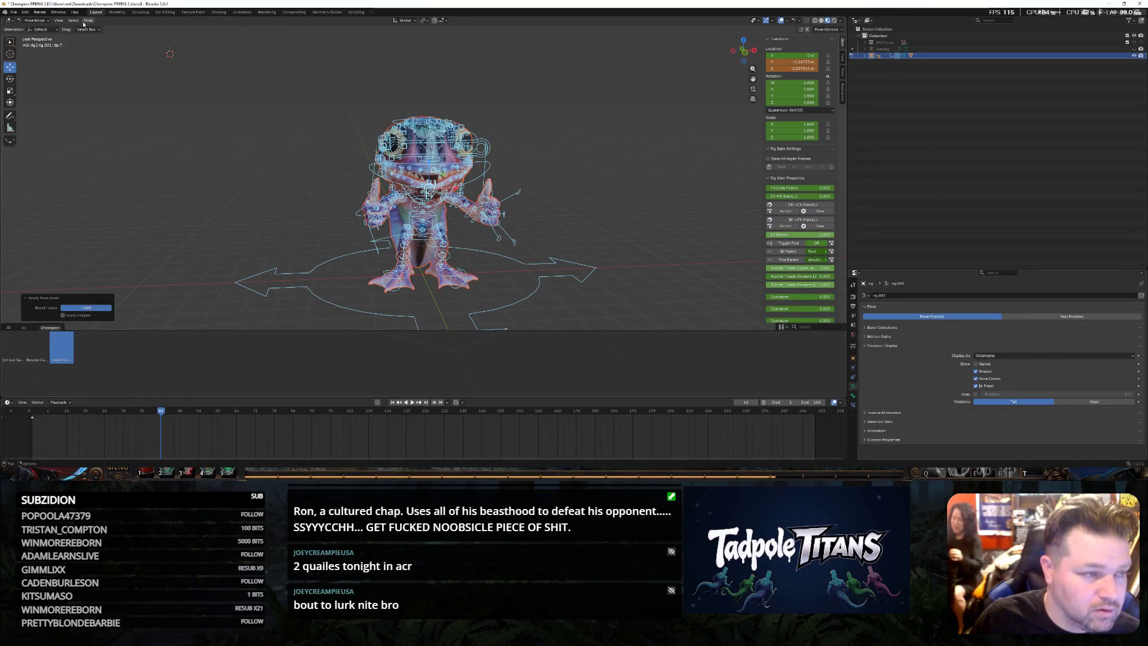
{"action": "left_click", "coordinate": [243, 12]}
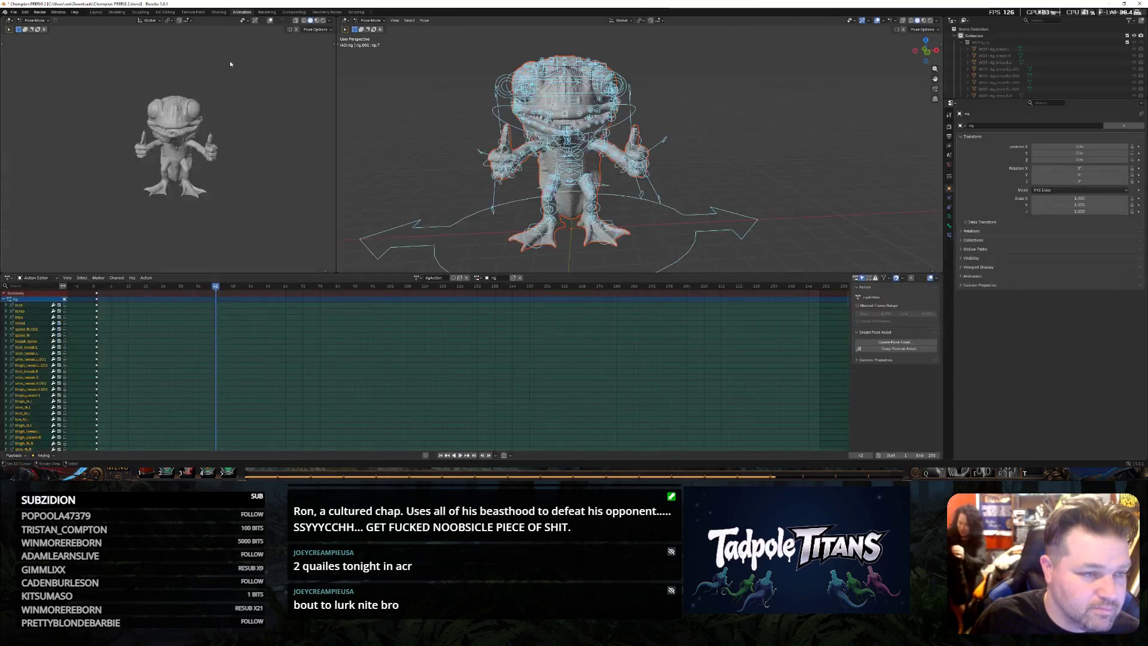
{"action": "left_click", "coordinate": [216, 294]}
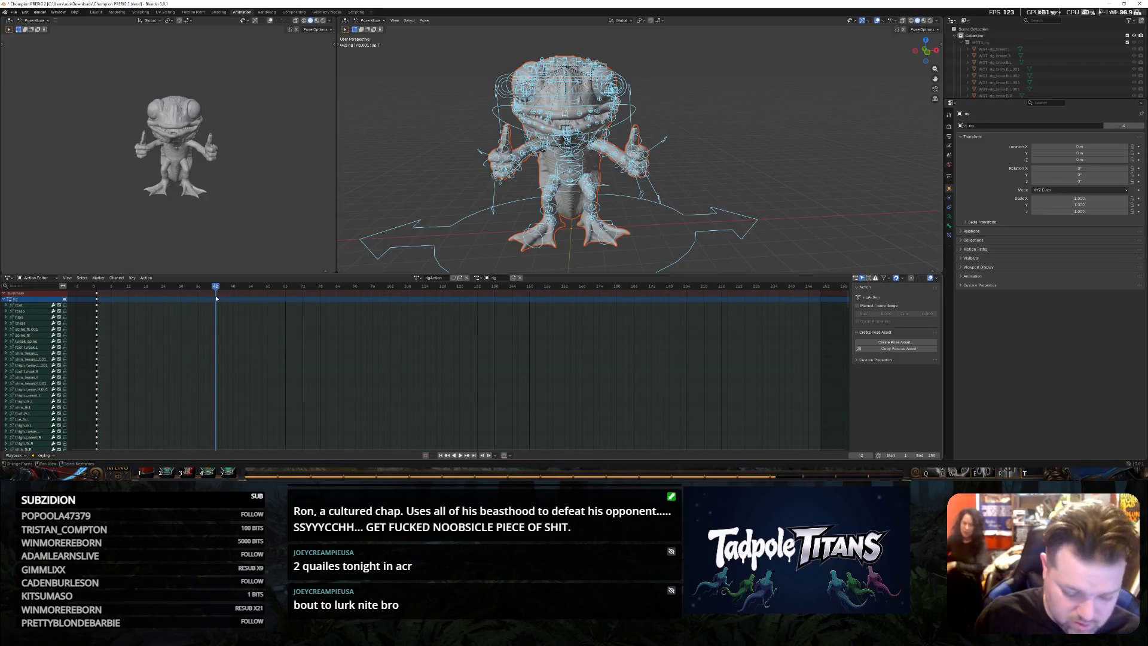
Keyframe all channels at frame 42, jump back to frame 1 and return to Layout
{"action": "key", "text": "i"}
{"action": "left_click", "coordinate": [217, 297]}
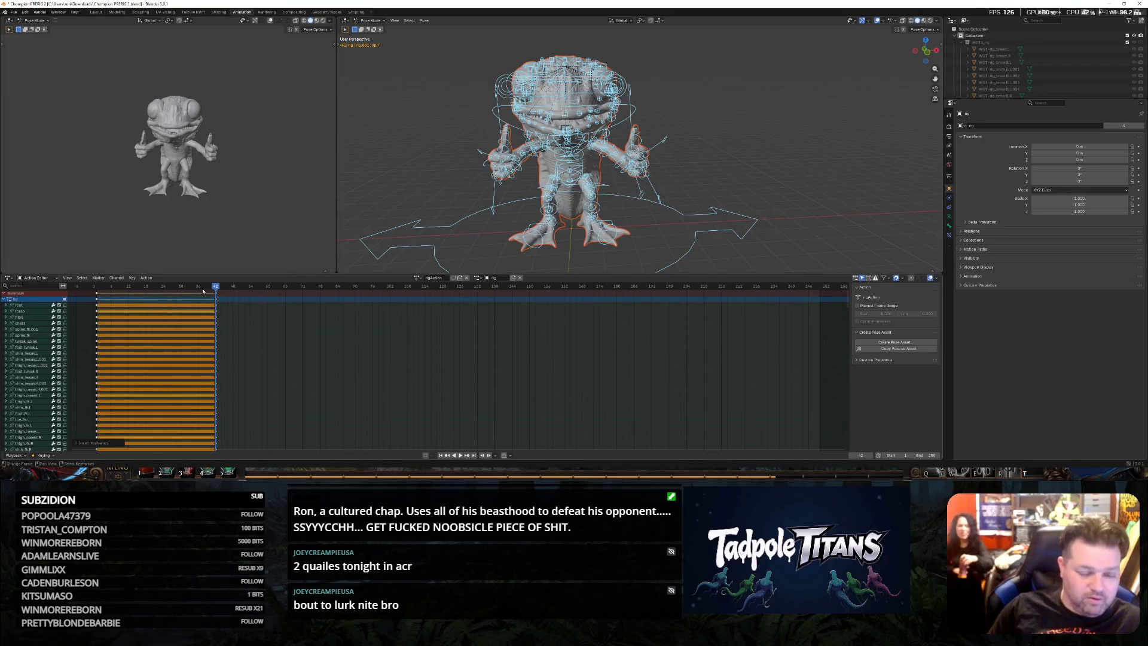
{"action": "key", "text": "shift+Left"}
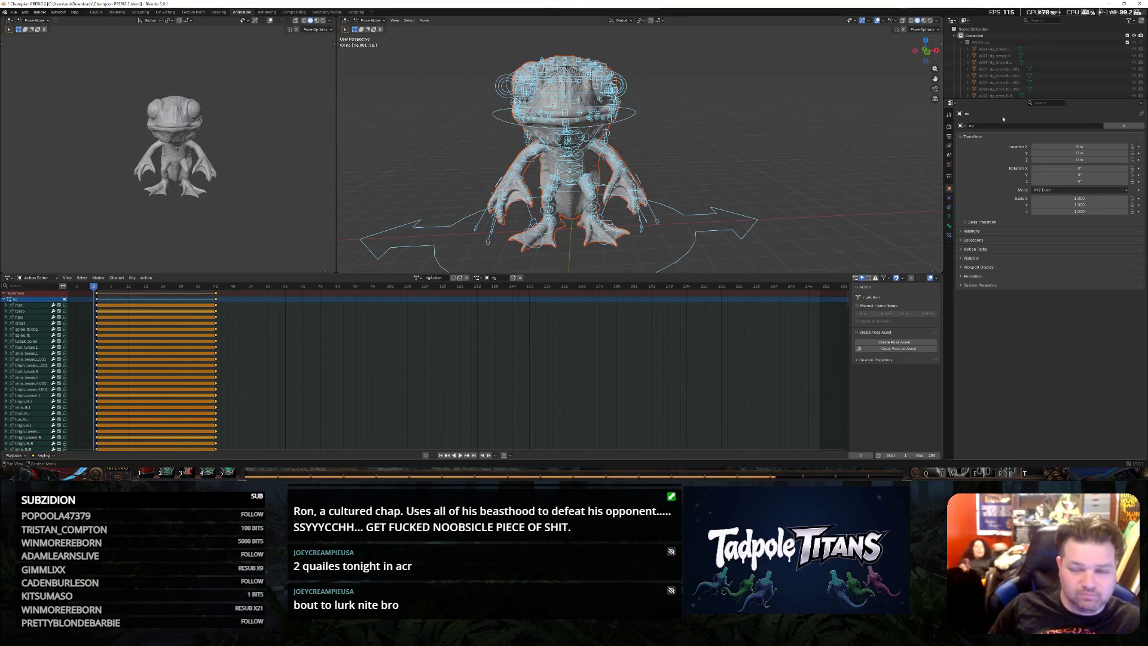
{"action": "left_click", "coordinate": [96, 11]}
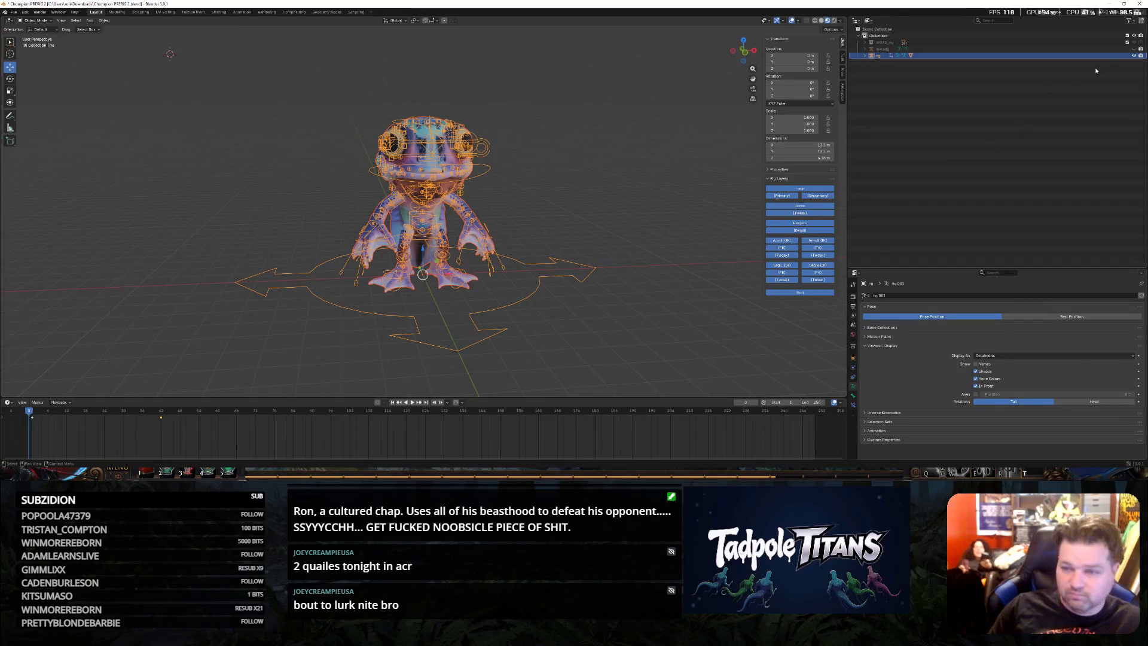
Hide the armature and play back the thumbs-up animation twice, stopping around frame 71
{"action": "key", "text": "h"}
{"action": "left_click", "coordinate": [410, 403]}
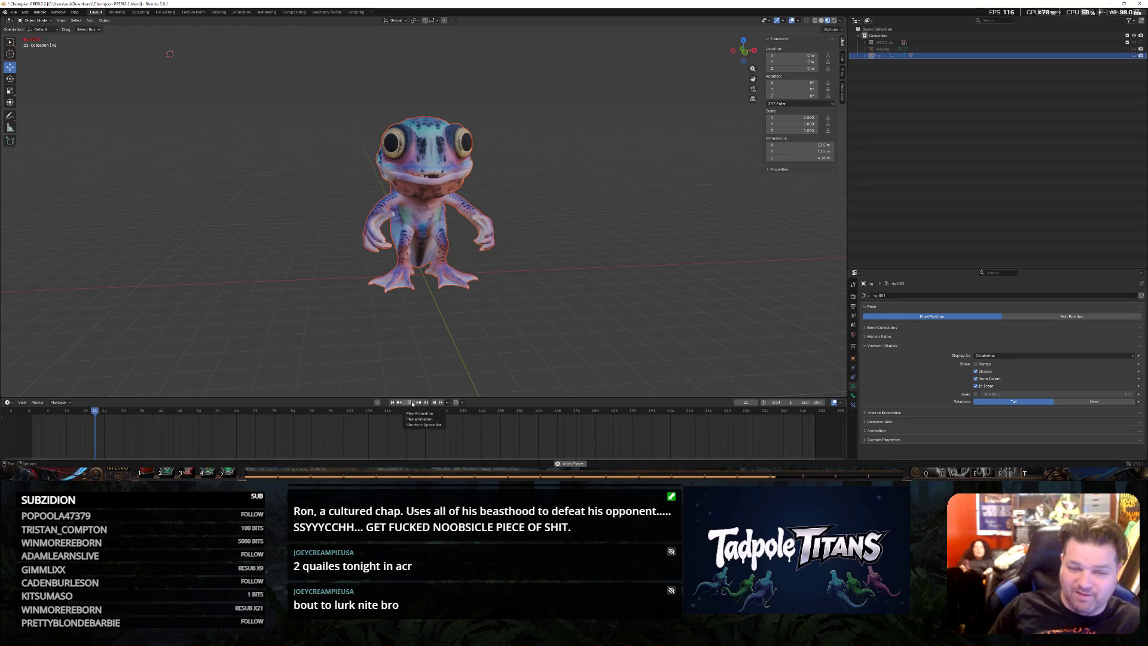
{"action": "left_click", "coordinate": [411, 401]}
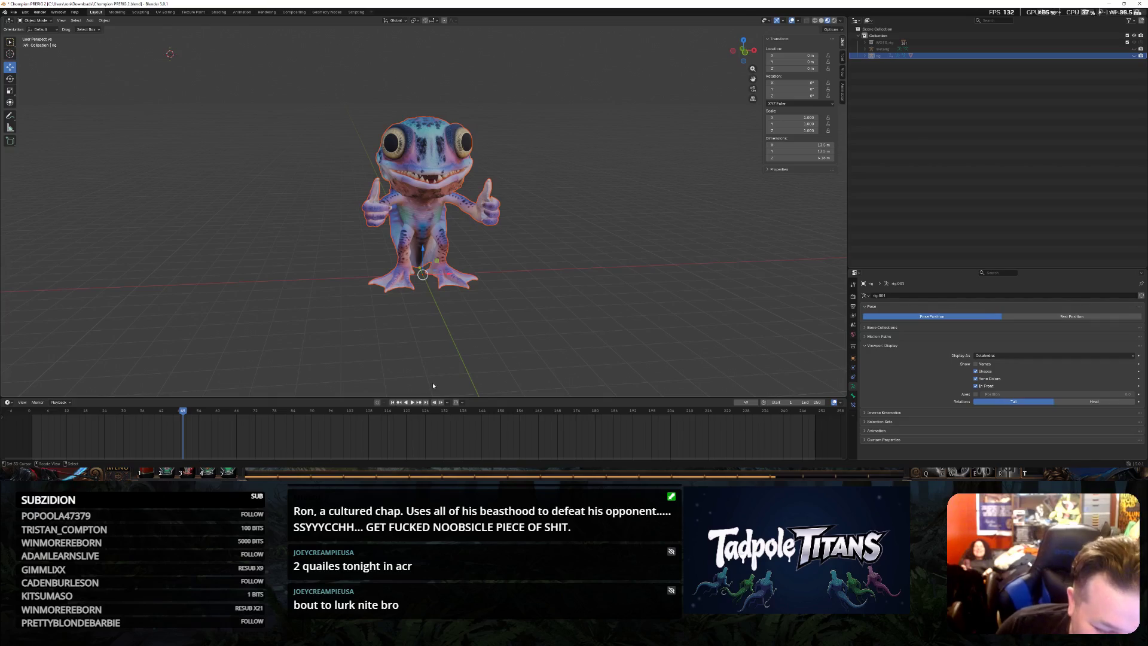
{"action": "left_click", "coordinate": [411, 402]}
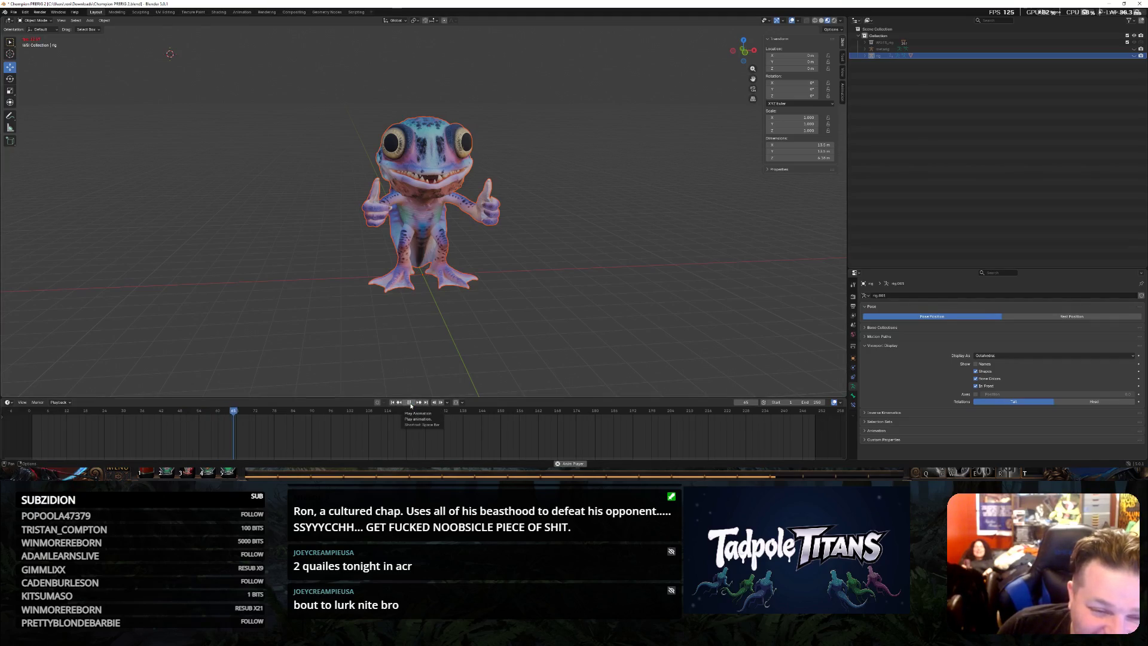
{"action": "left_click", "coordinate": [411, 401]}
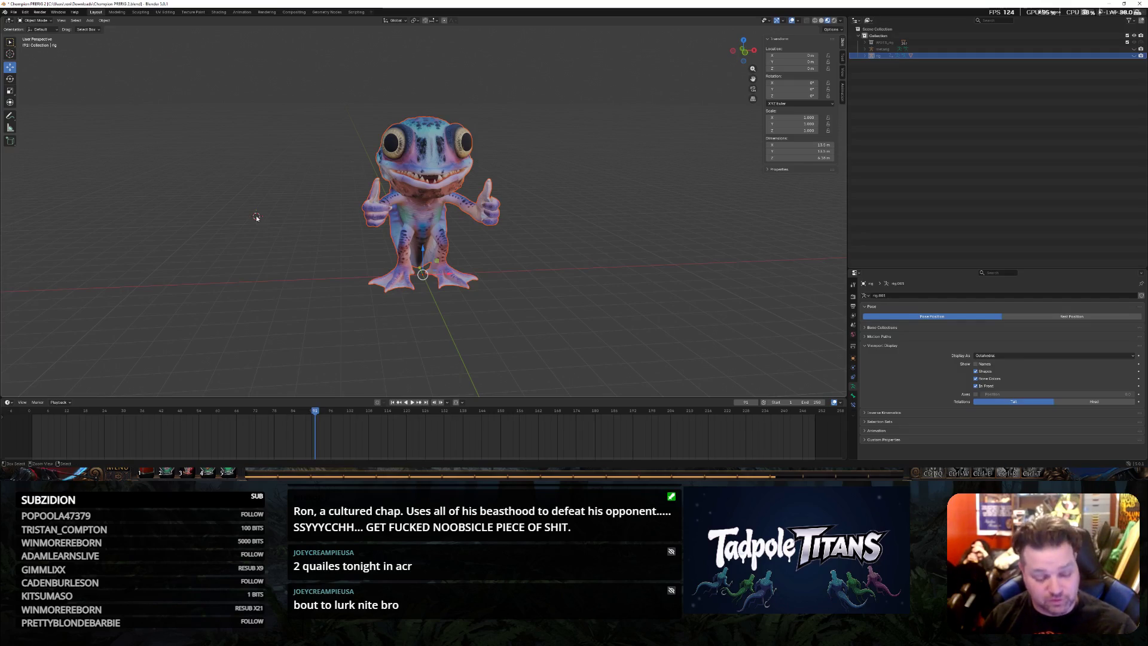
{"action": "left_click", "coordinate": [13, 12]}
Save the project as the new file Chompion FULL.blend and bring up the Downloads folder
{"action": "left_click", "coordinate": [27, 62]}
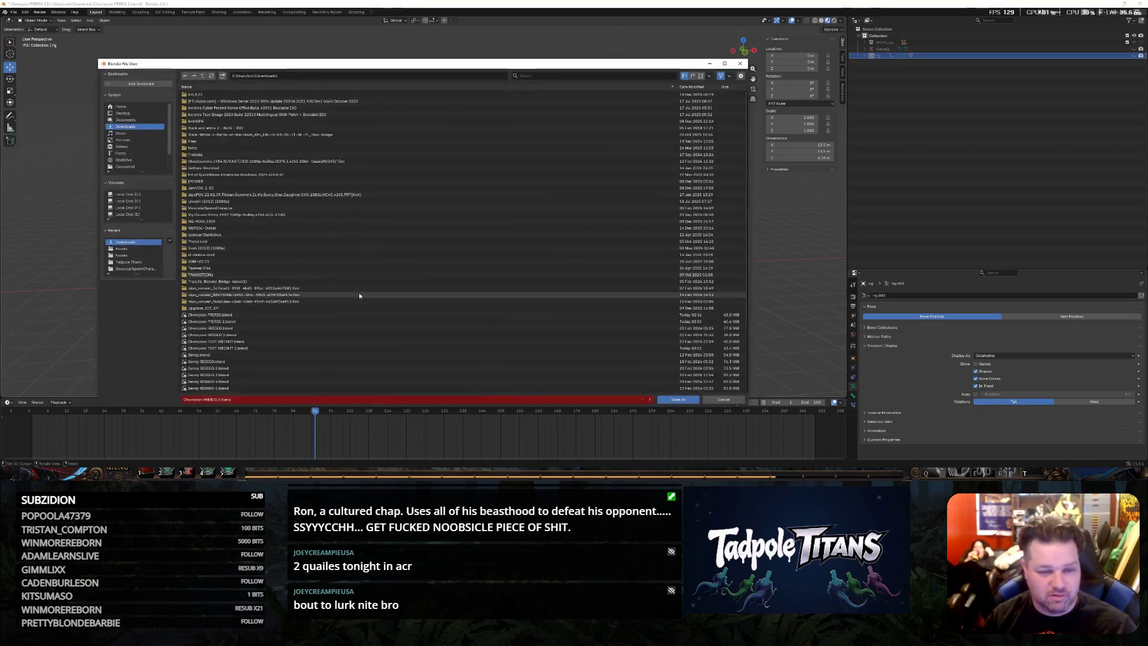
{"action": "type", "text": "Chompion FULL"}
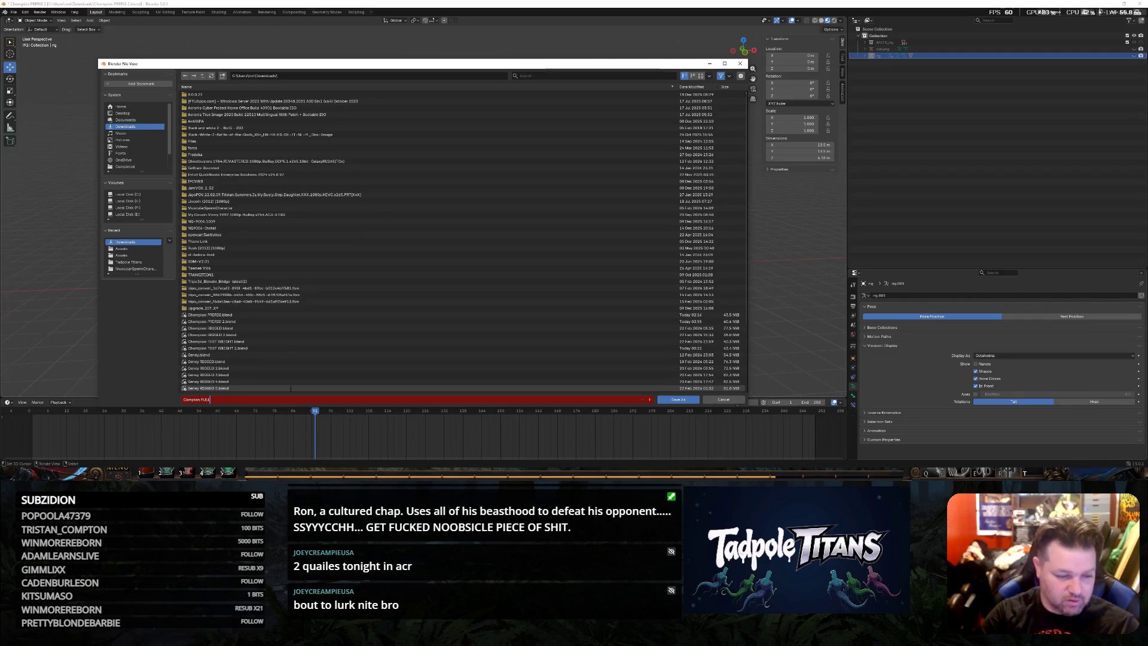
{"action": "key", "text": "Return"}
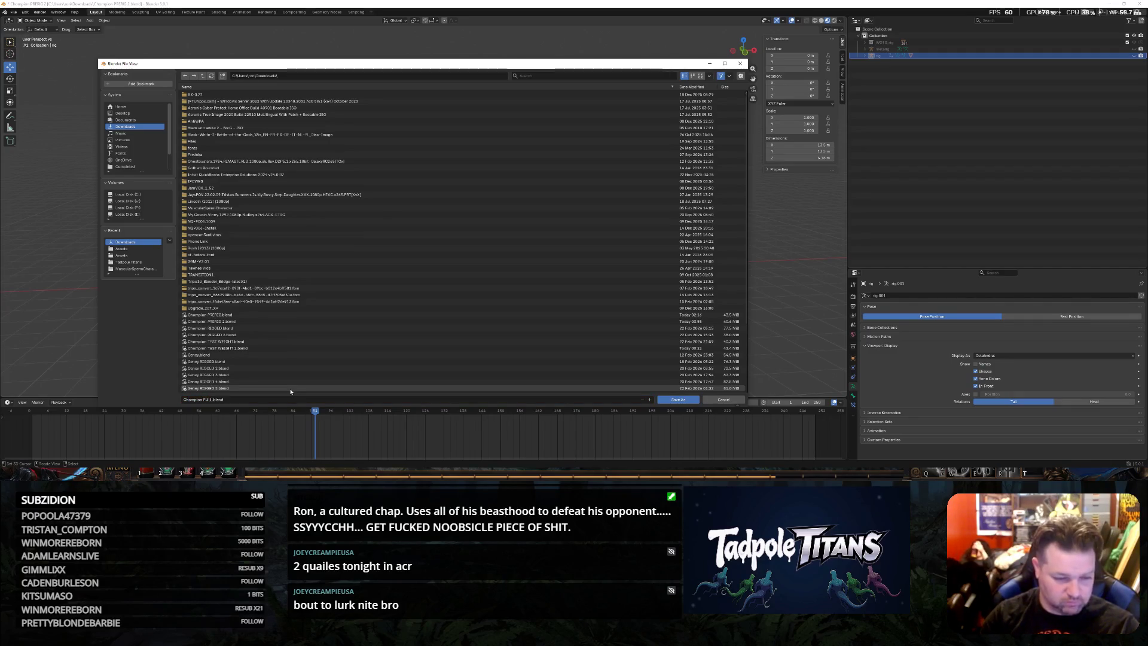
{"action": "left_click", "coordinate": [670, 401]}
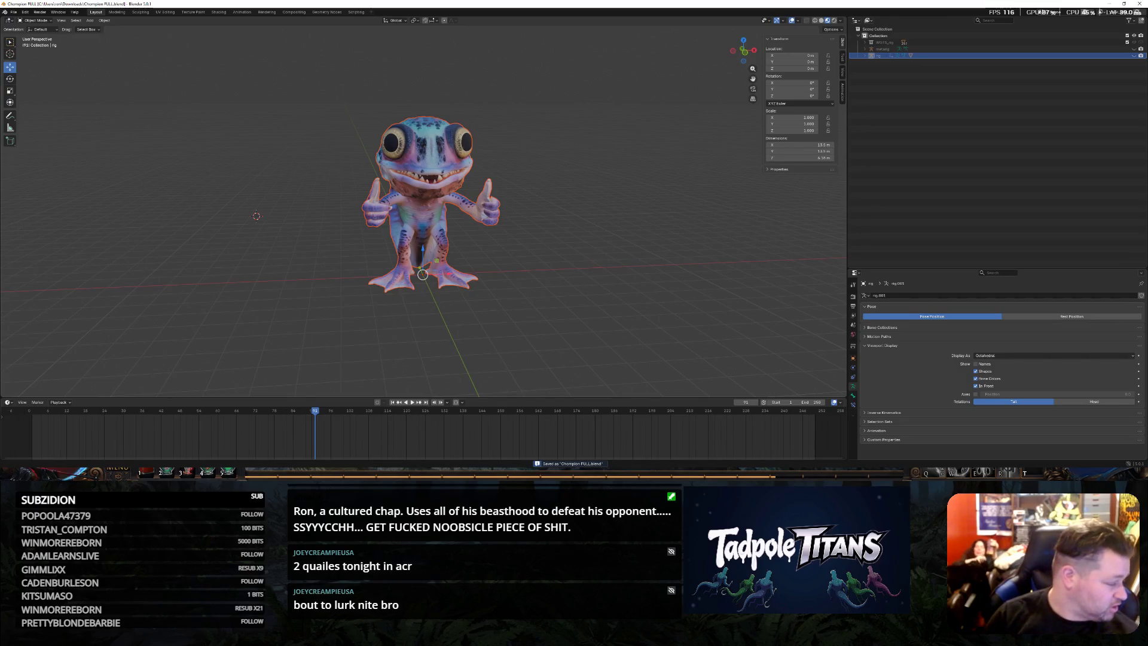
{"action": "key", "text": "super+e"}
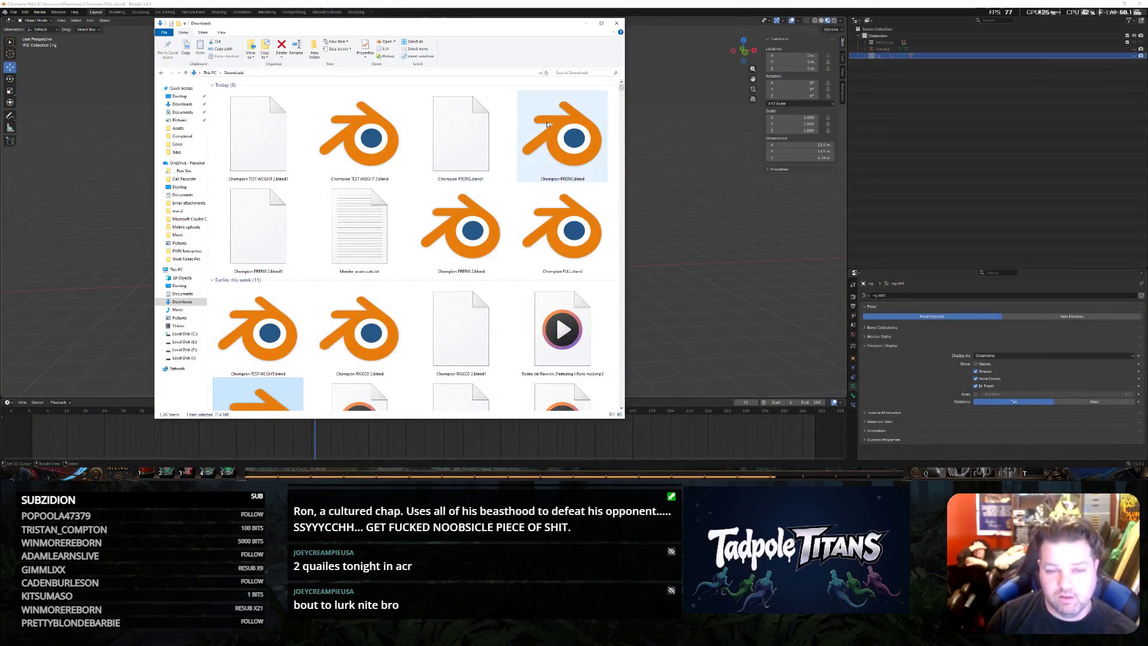
{"action": "scroll", "coordinate": [333, 287], "scroll_direction": "down", "scroll_amount": 3}
{"action": "scroll", "coordinate": [386, 269], "scroll_direction": "down", "scroll_amount": 3}
{"action": "scroll", "coordinate": [449, 242], "scroll_direction": "down", "scroll_amount": 3}
{"action": "scroll", "coordinate": [503, 222], "scroll_direction": "down", "scroll_amount": 2}
{"action": "scroll", "coordinate": [502, 222], "scroll_direction": "up", "scroll_amount": 3}
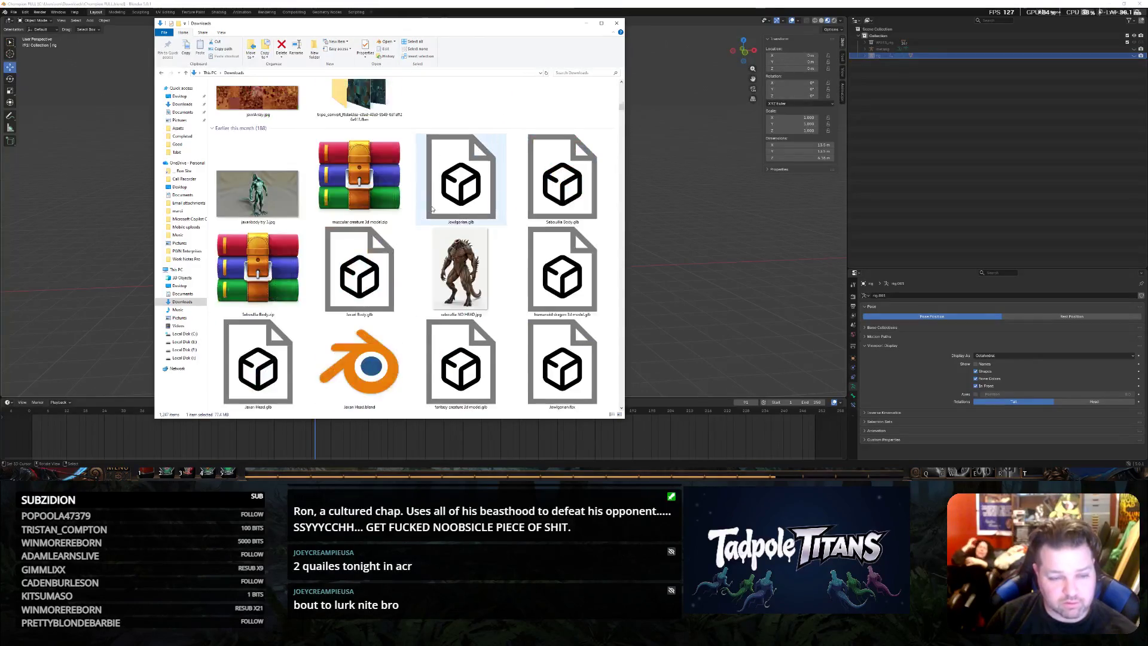
{"action": "scroll", "coordinate": [494, 252], "scroll_direction": "up", "scroll_amount": 3}
{"action": "scroll", "coordinate": [495, 255], "scroll_direction": "down", "scroll_amount": 3}
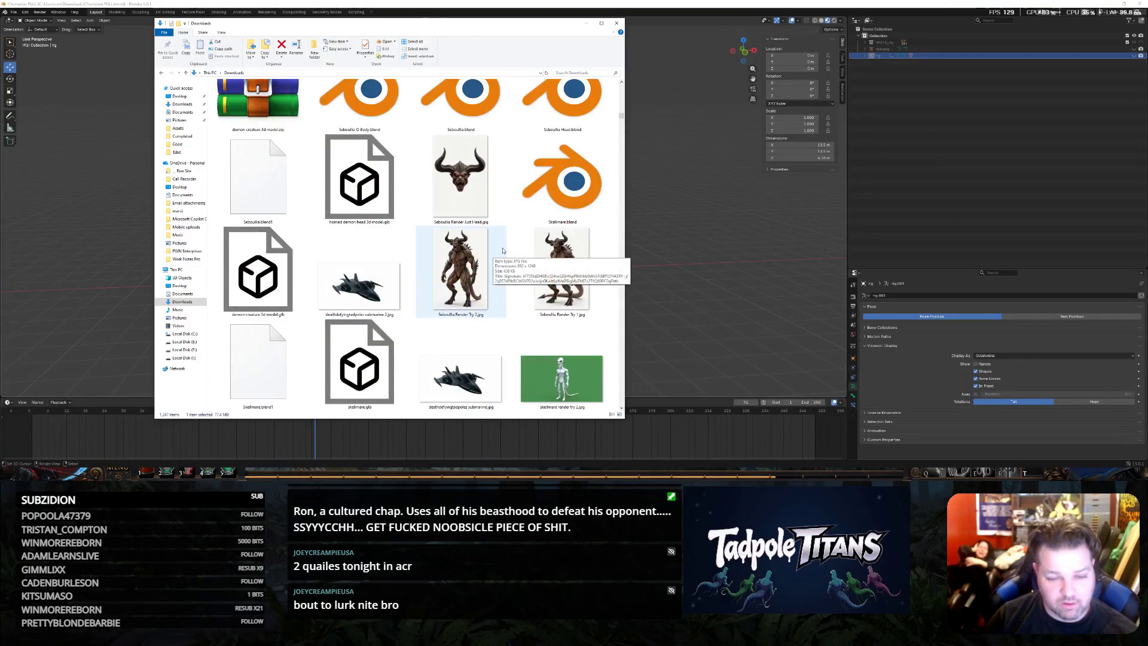
{"action": "scroll", "coordinate": [501, 253], "scroll_direction": "down", "scroll_amount": 3}
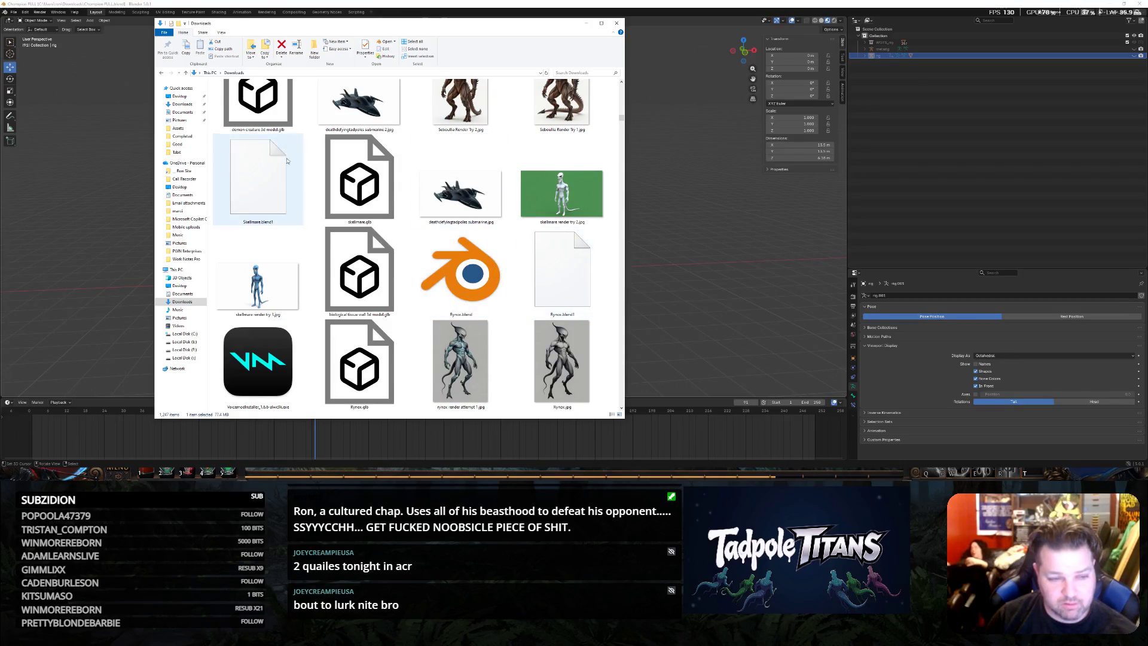
{"action": "scroll", "coordinate": [260, 180], "scroll_direction": "up", "scroll_amount": 5}
{"action": "left_click", "coordinate": [587, 24]}
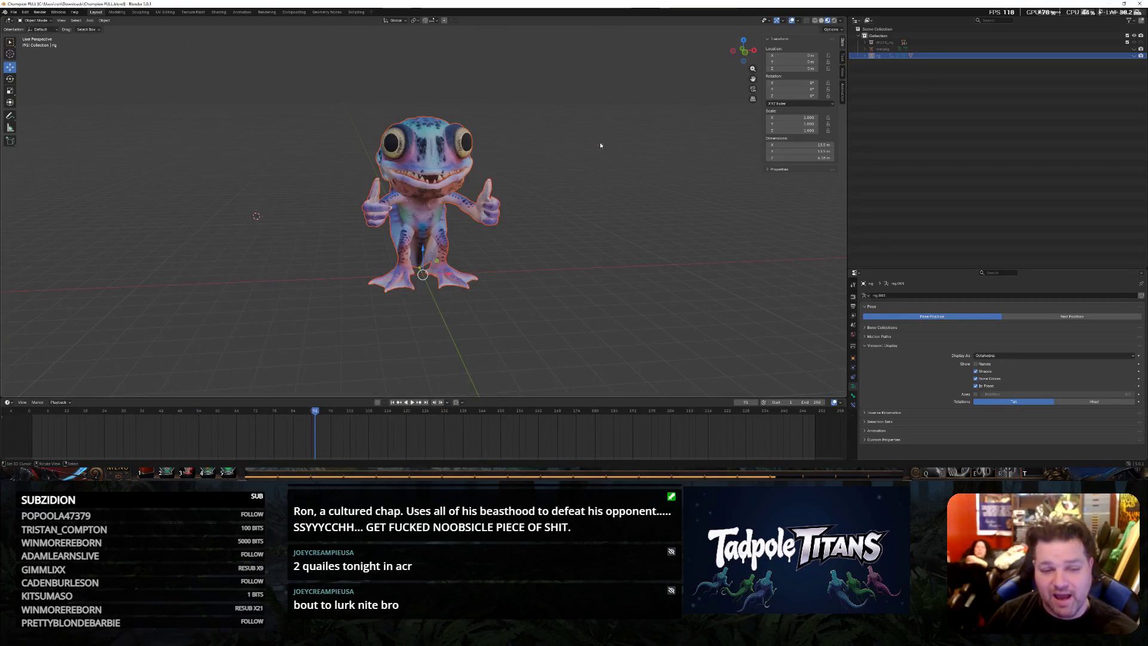
{"action": "mouse_move", "coordinate": [570, 135]}
{"action": "middle_mouse_down"}
{"action": "mouse_move", "coordinate": [538, 150]}
{"action": "mouse_move", "coordinate": [567, 152]}
{"action": "middle_mouse_up"}
{"action": "left_click", "coordinate": [599, 215]}
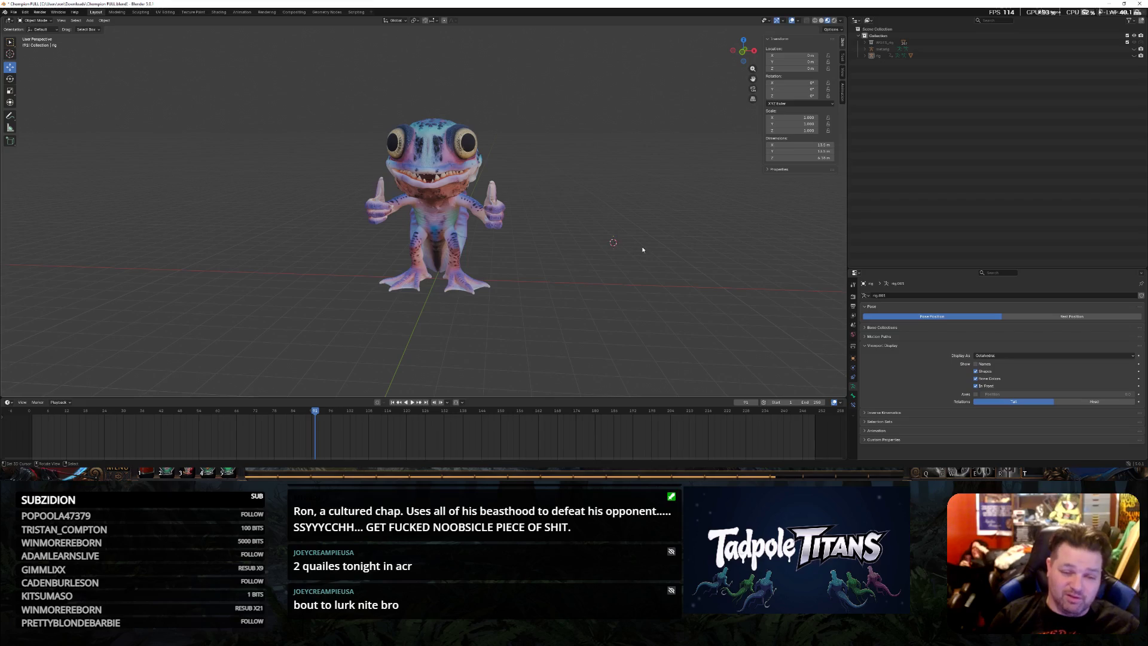
{"action": "mouse_move", "coordinate": [642, 250]}
{"action": "middle_mouse_down"}
{"action": "mouse_move", "coordinate": [578, 272]}
{"action": "mouse_move", "coordinate": [602, 278]}
{"action": "middle_mouse_up"}
{"action": "scroll", "coordinate": [600, 272], "scroll_direction": "up", "scroll_amount": 2}
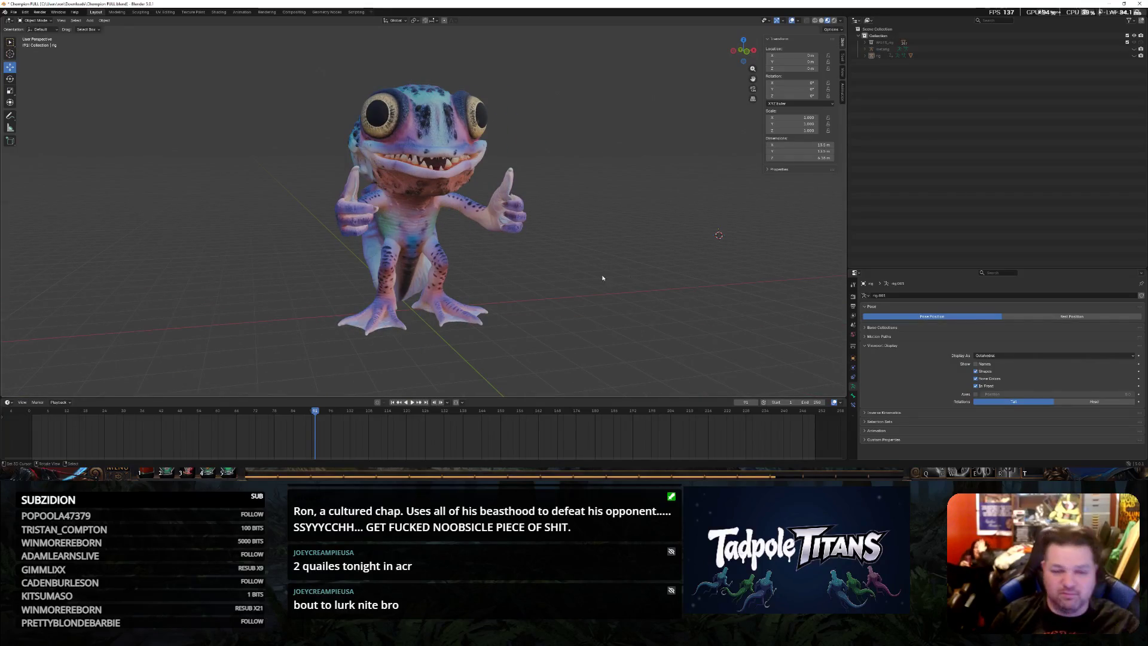
{"action": "scroll", "coordinate": [603, 278], "scroll_direction": "up", "scroll_amount": 2}
{"action": "scroll", "coordinate": [527, 241], "scroll_direction": "up", "scroll_amount": 2}
{"action": "scroll", "coordinate": [526, 242], "scroll_direction": "up", "scroll_amount": 1}
{"action": "scroll", "coordinate": [509, 250], "scroll_direction": "up", "scroll_amount": 3}
{"action": "mouse_move", "coordinate": [508, 250]}
{"action": "middle_mouse_down"}
{"action": "mouse_move", "coordinate": [413, 201]}
{"action": "mouse_move", "coordinate": [414, 290]}
{"action": "mouse_move", "coordinate": [453, 273]}
{"action": "middle_mouse_up"}
{"action": "scroll", "coordinate": [428, 275], "scroll_direction": "down", "scroll_amount": 5}
{"action": "scroll", "coordinate": [438, 266], "scroll_direction": "down", "scroll_amount": 2}
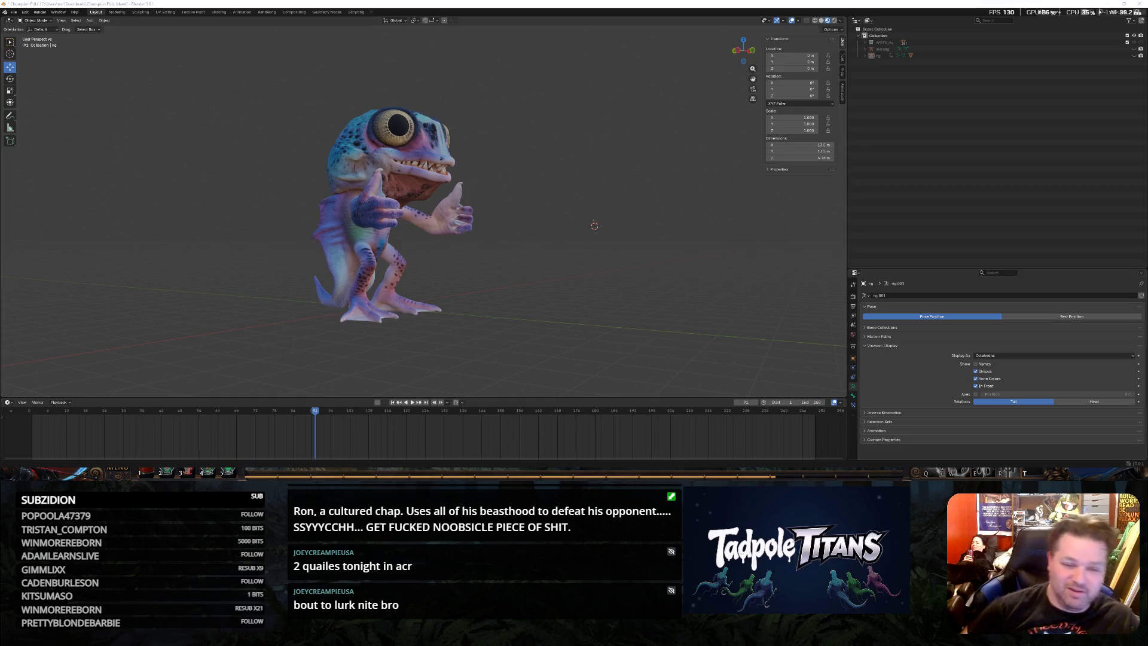
{"action": "middle_click_drag", "start_coordinate": [646, 208], "coordinate": [609, 208]}
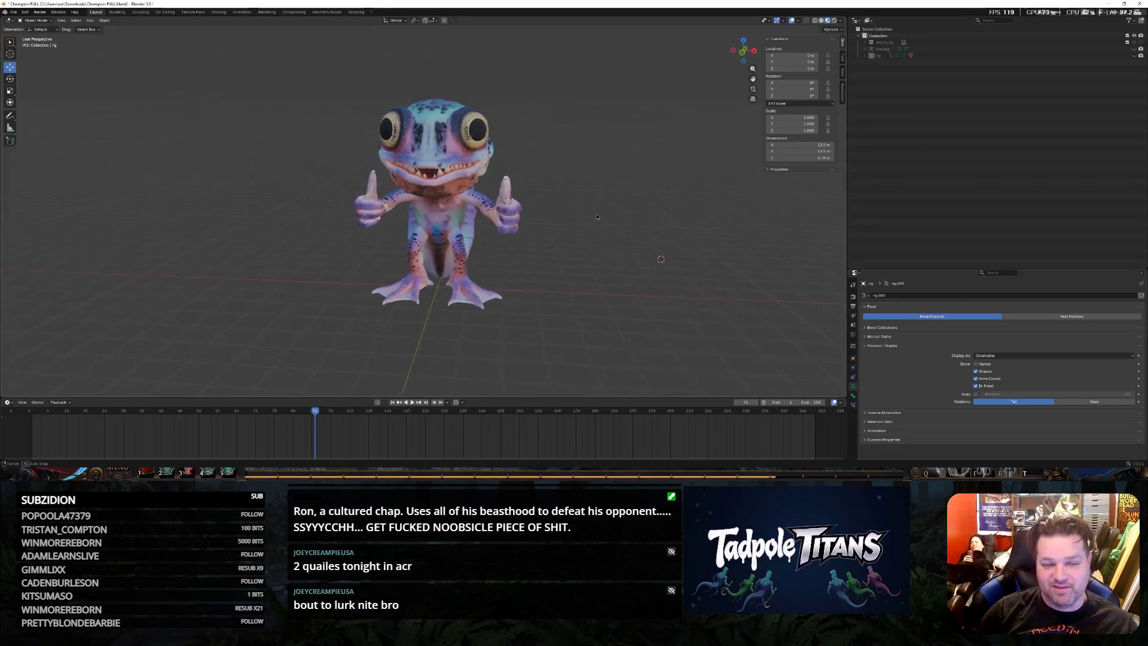
{"action": "scroll", "coordinate": [609, 208], "scroll_direction": "up", "scroll_amount": 2}
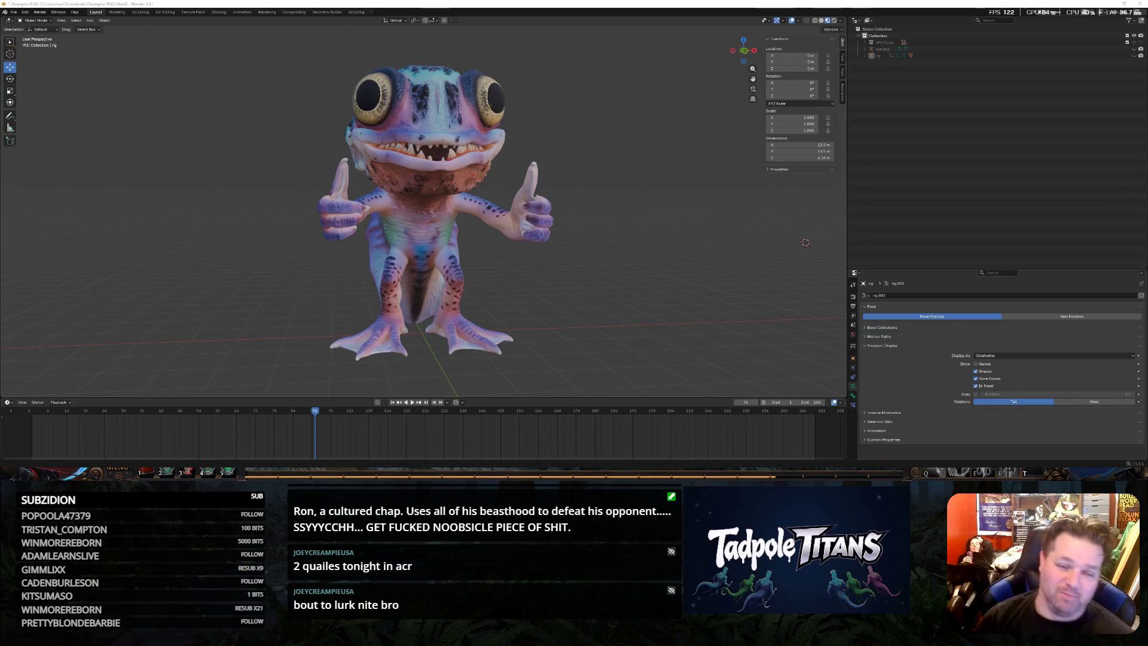
{"action": "mouse_move", "coordinate": [716, 205]}
{"action": "middle_mouse_down"}
{"action": "mouse_move", "coordinate": [702, 227]}
{"action": "mouse_move", "coordinate": [666, 222]}
{"action": "middle_mouse_up"}
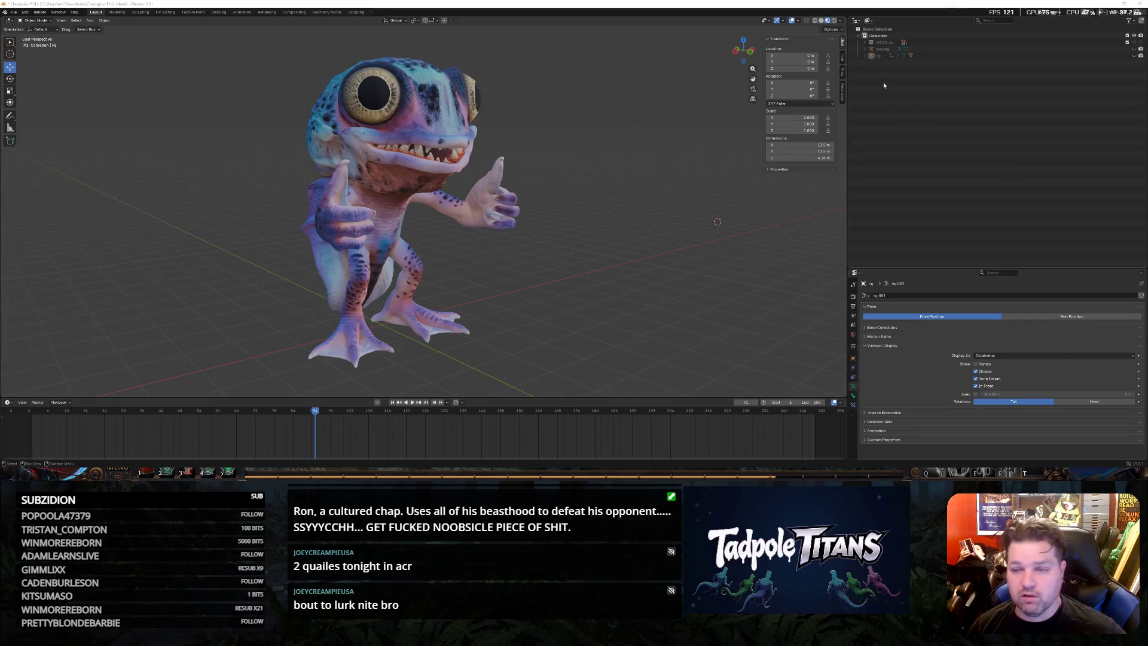
Make the Champion Mesh data single-user from the Outliner context menu
{"action": "left_click", "coordinate": [865, 55]}
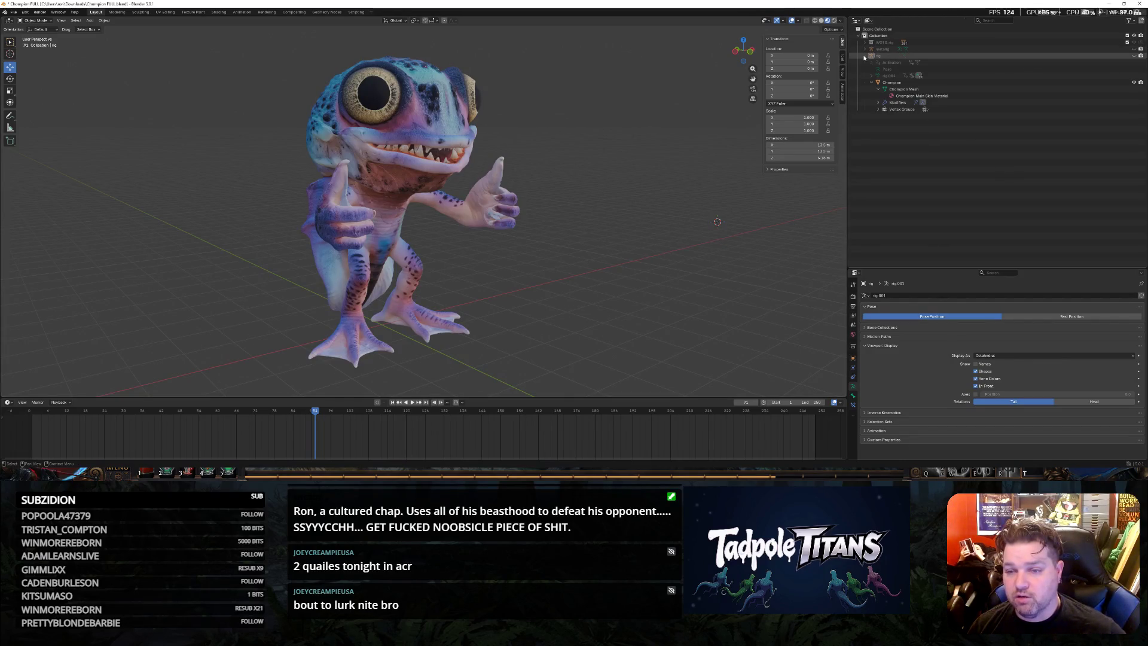
{"action": "left_click", "coordinate": [908, 89]}
{"action": "right_click", "coordinate": [933, 93]}
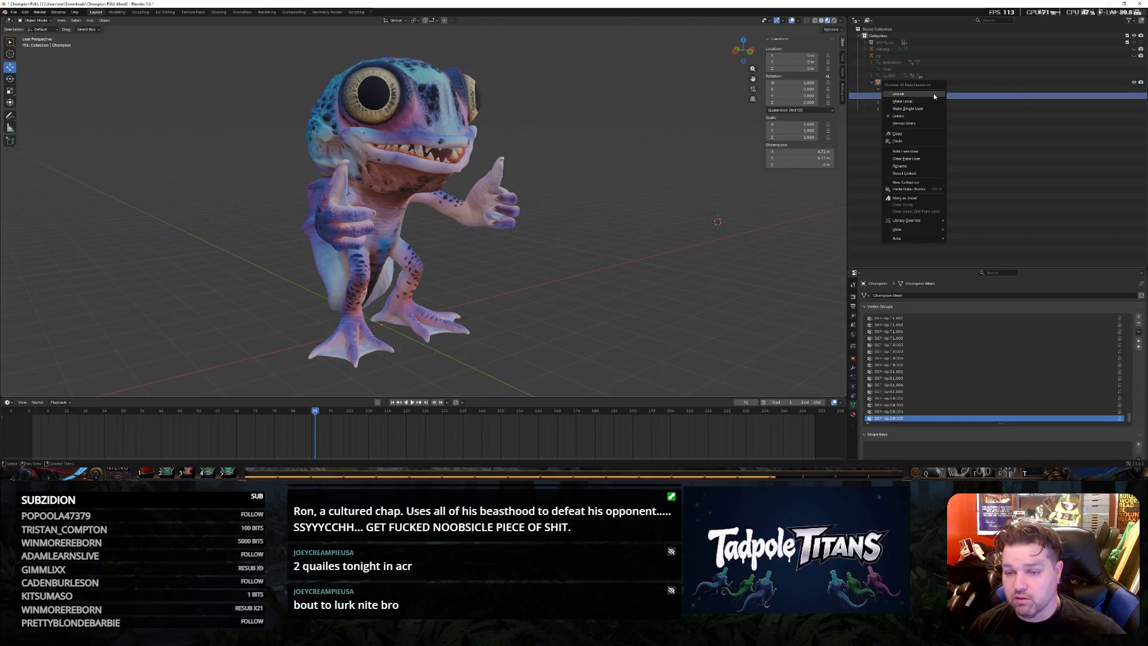
{"action": "left_click", "coordinate": [938, 108]}
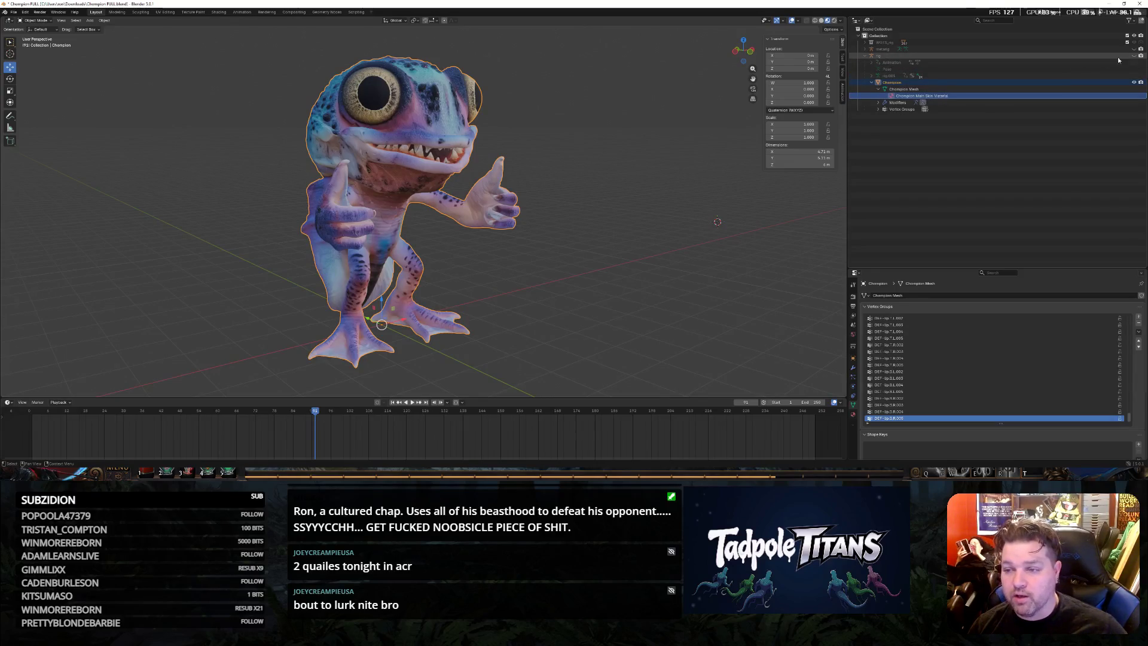
Unhide the rig's bones over the character and bring up actions for the mesh's skin material
{"action": "left_click", "coordinate": [1136, 57]}
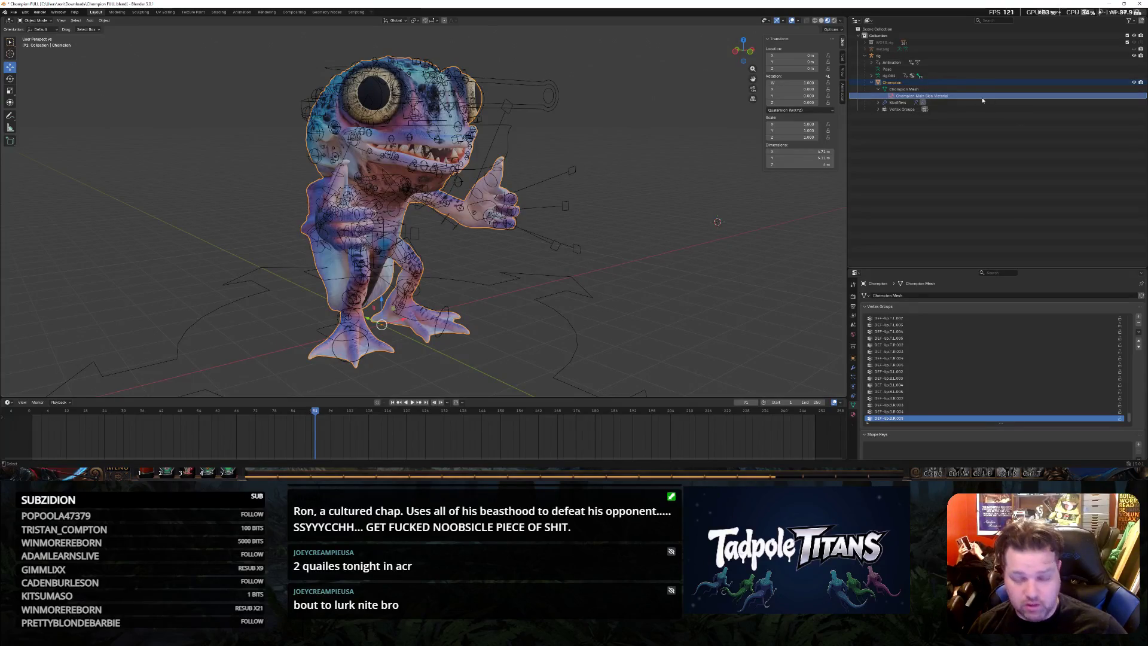
{"action": "left_click", "coordinate": [957, 161]}
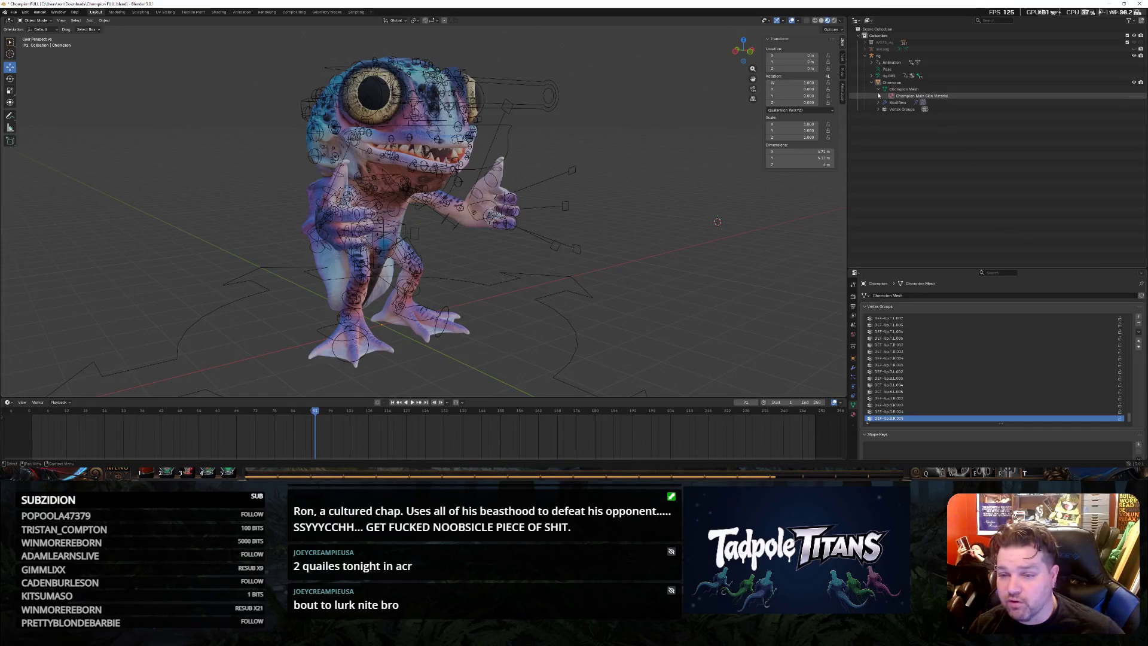
{"action": "left_click", "coordinate": [905, 95]}
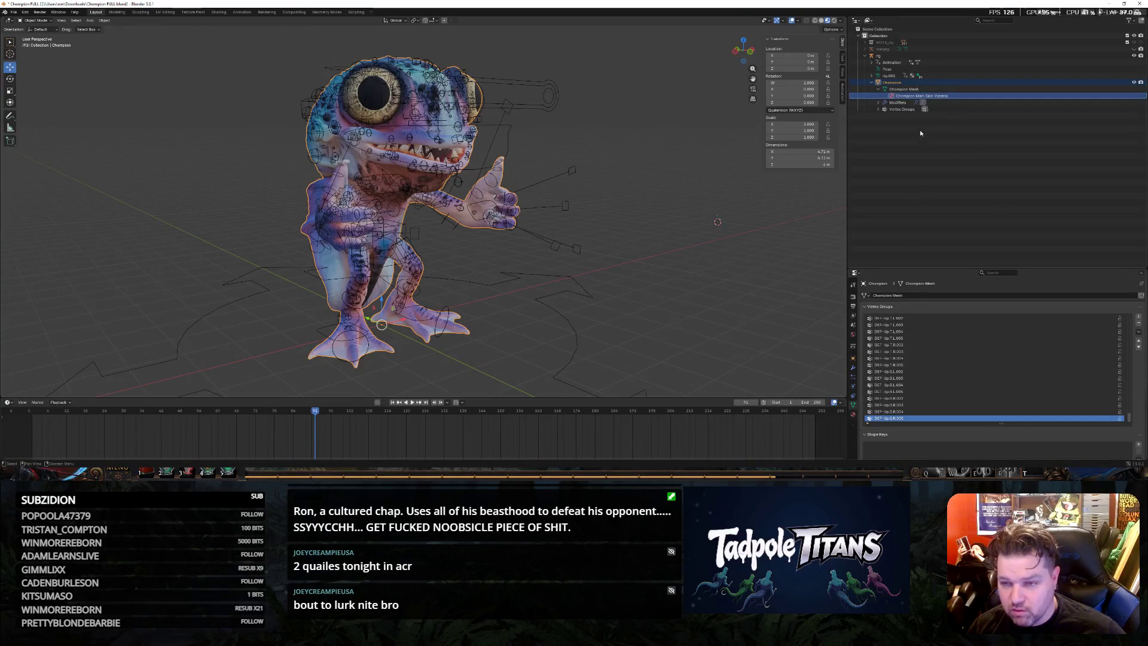
{"action": "right_click", "coordinate": [936, 96]}
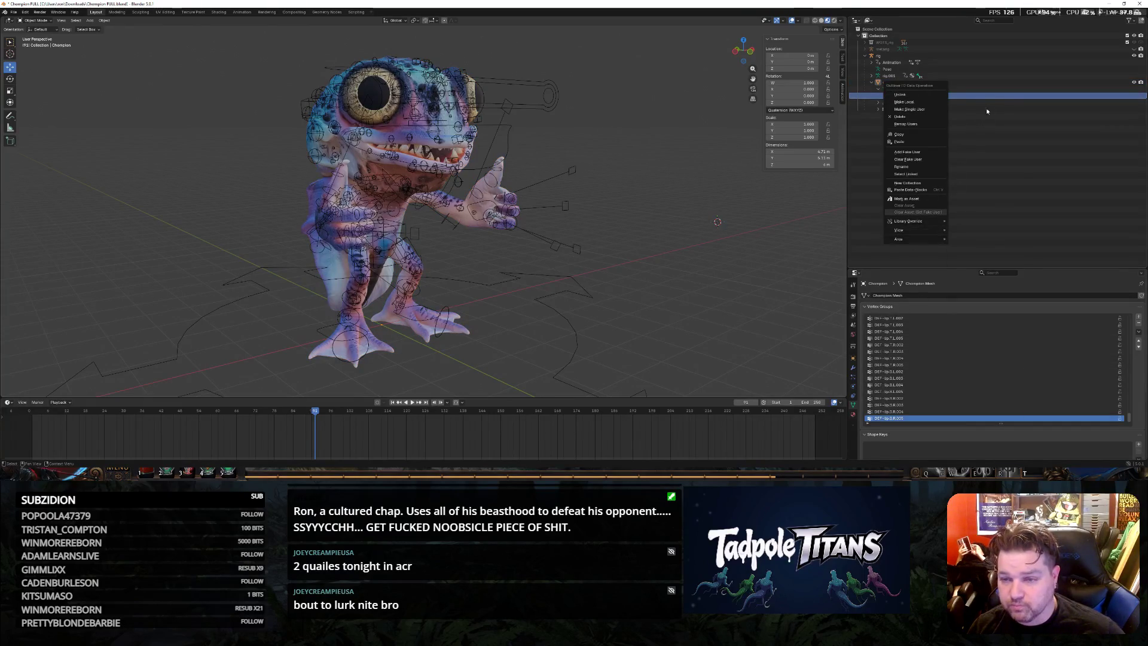
Show the World surface settings and select the Champion Main Skin Material under the Champion mesh
{"action": "left_click", "coordinate": [956, 149]}
{"action": "left_click", "coordinate": [853, 334]}
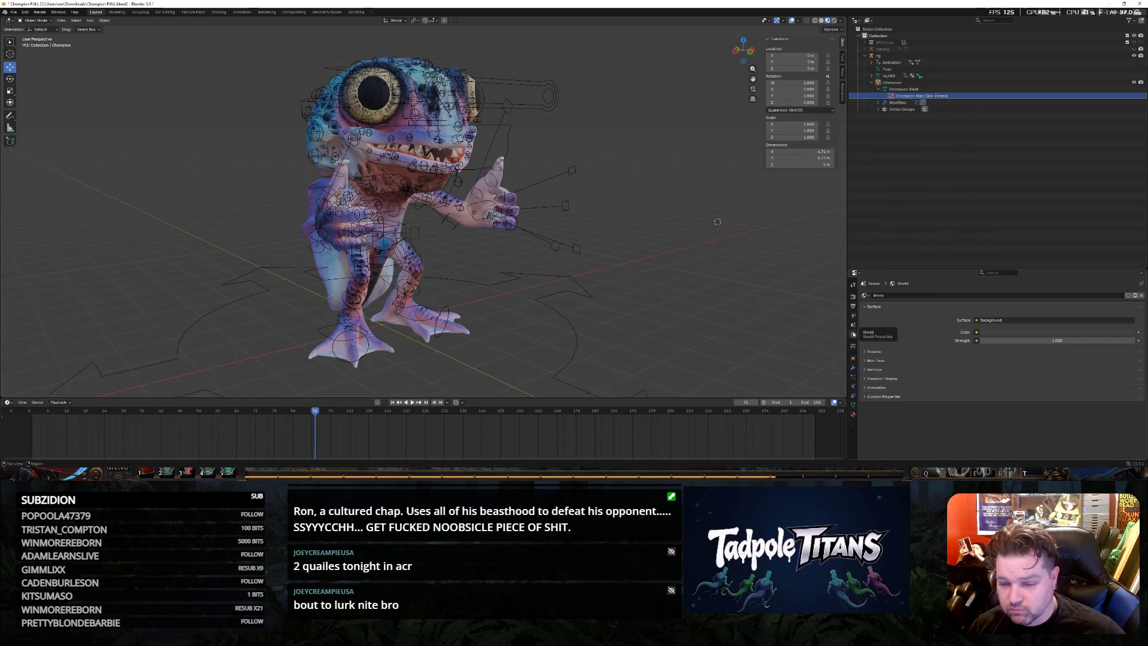
{"action": "left_click", "coordinate": [906, 87]}
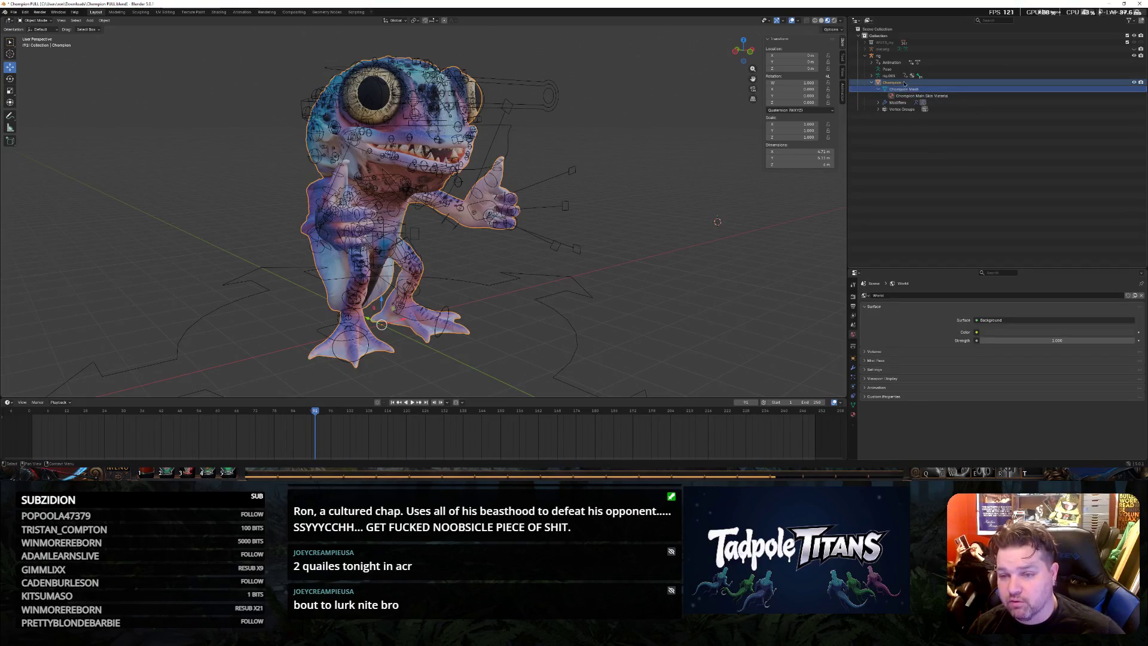
{"action": "left_click", "coordinate": [911, 90]}
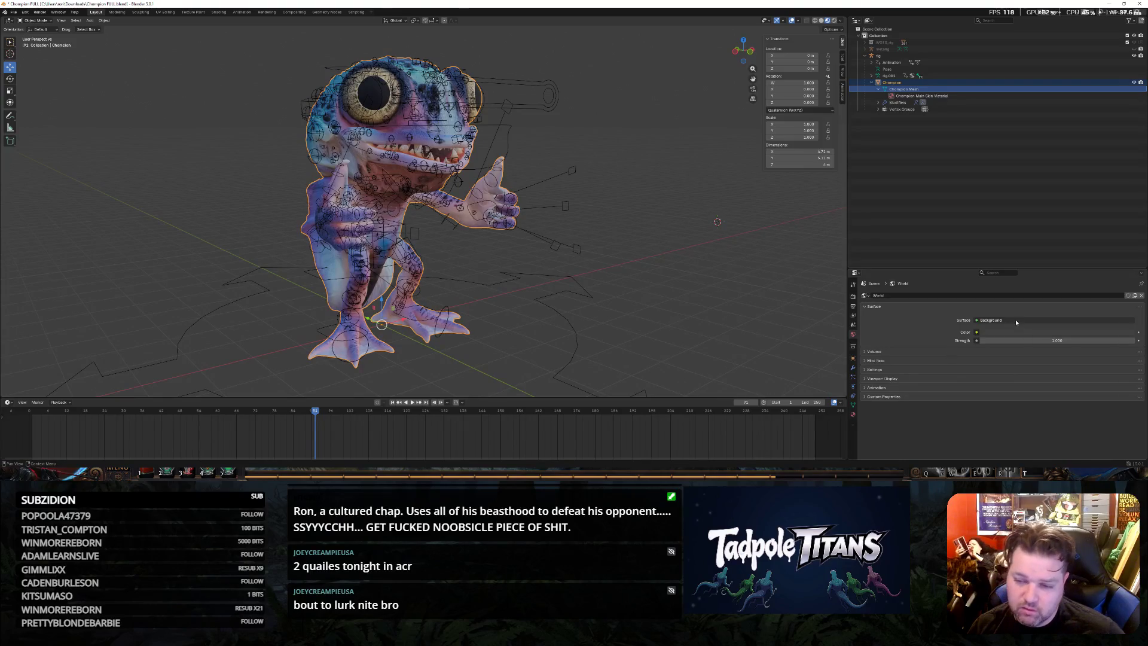
{"action": "left_click", "coordinate": [952, 95]}
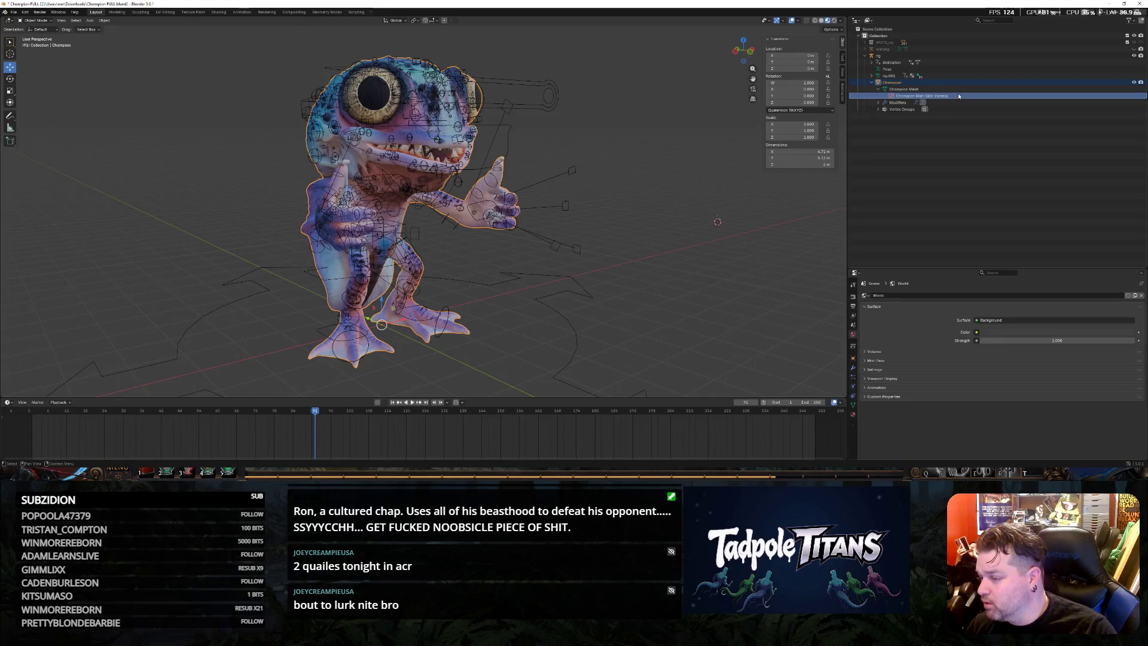
Mark Champion Main Skin Material as an asset from the Outliner and reselect it
{"action": "right_click", "coordinate": [959, 96]}
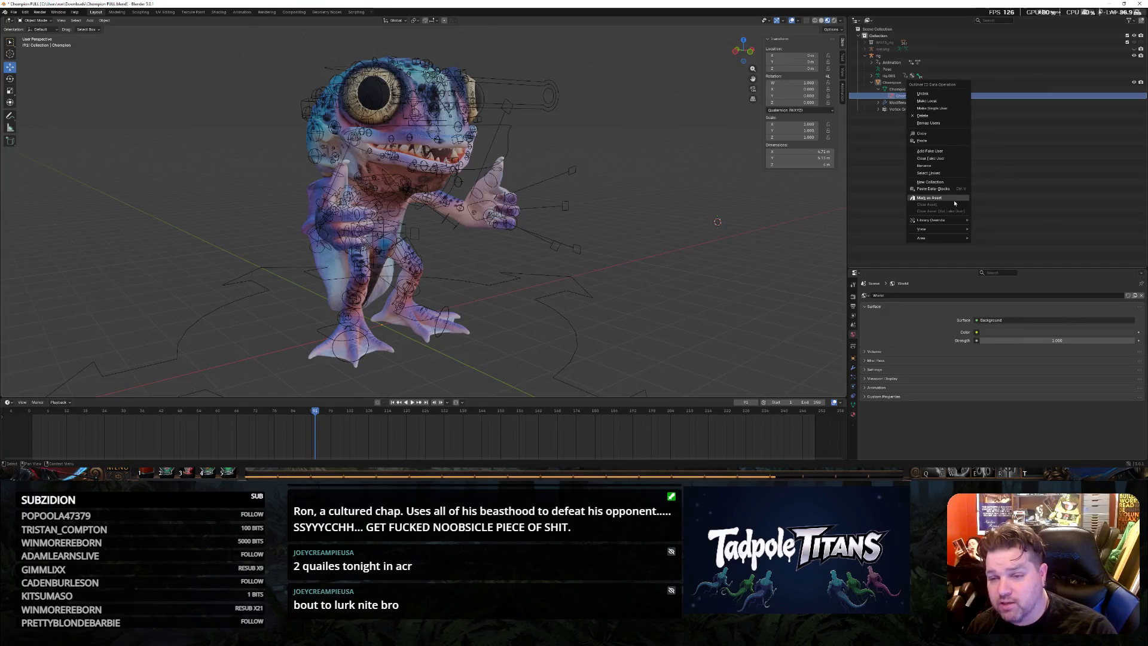
{"action": "left_click", "coordinate": [930, 198]}
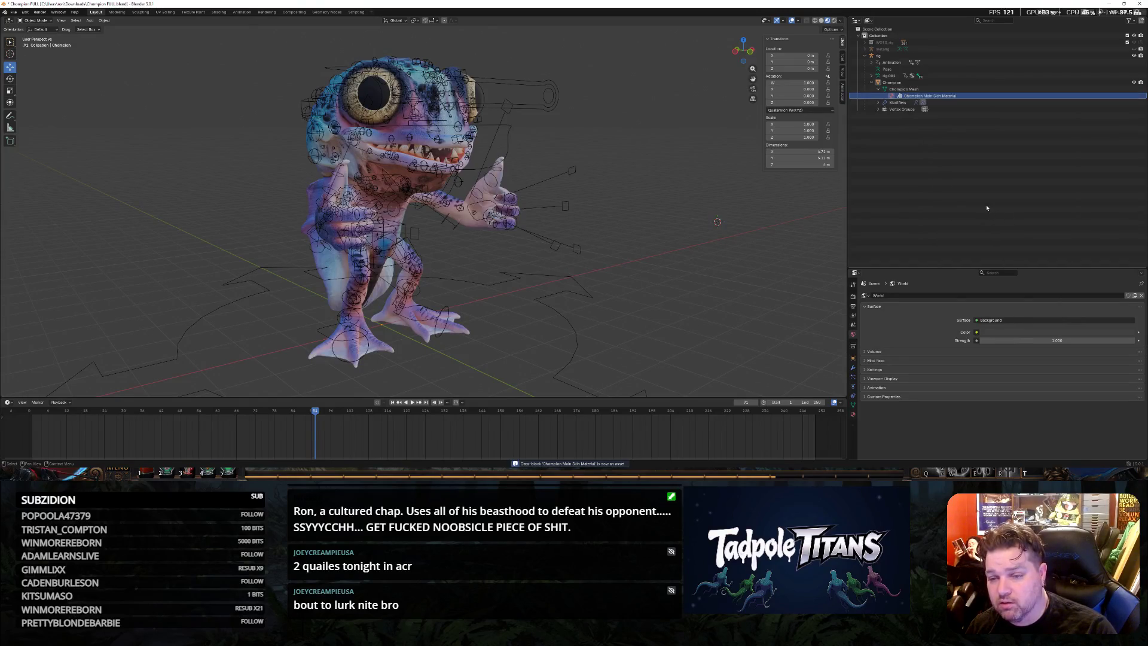
{"action": "left_click", "coordinate": [963, 96]}
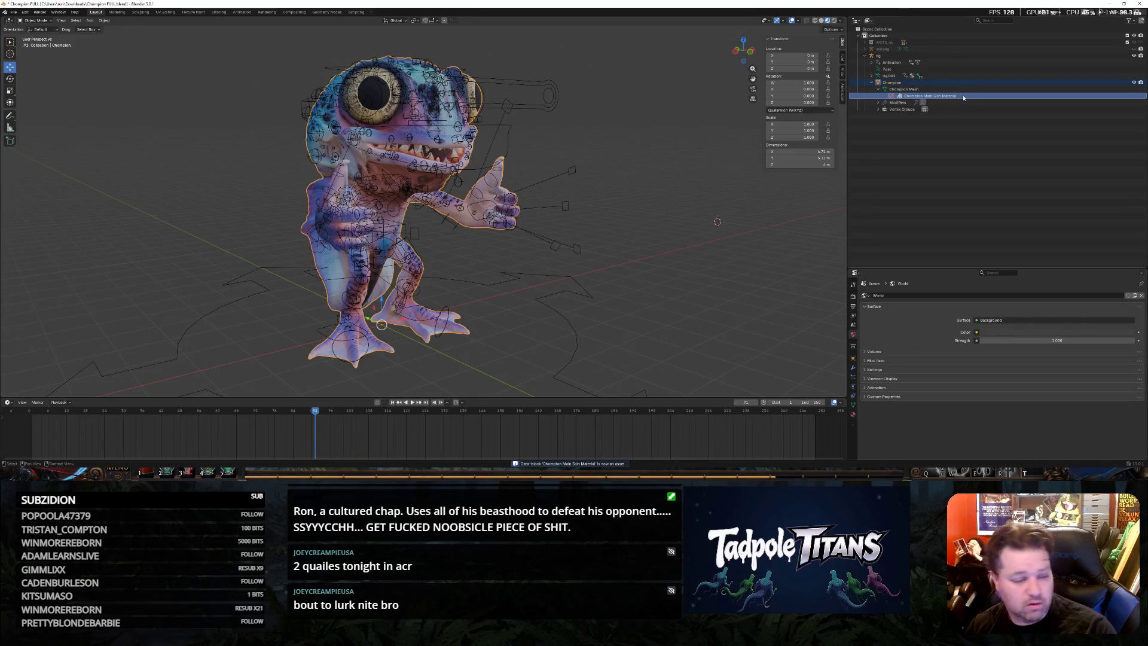
{"action": "left_click", "coordinate": [954, 113]}
{"action": "left_click", "coordinate": [952, 96]}
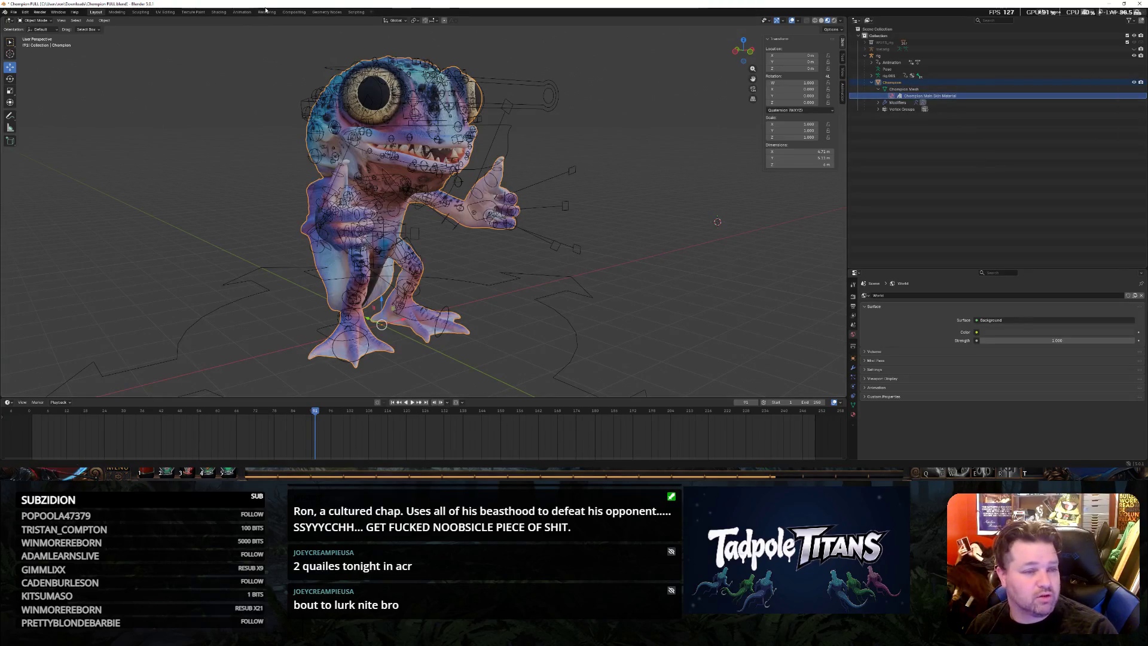
{"action": "left_click", "coordinate": [55, 13]}
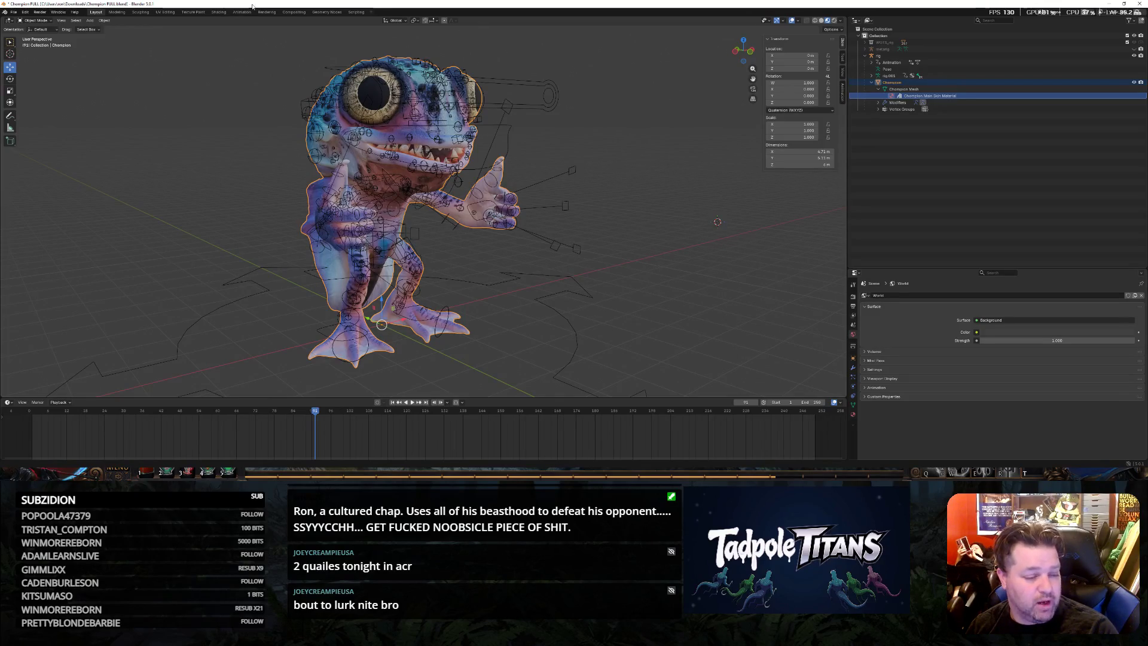
Enlarge the bottom timeline area and switch it to a File Browser on the Downloads folder
{"action": "left_click_drag", "start_coordinate": [120, 398], "coordinate": [120, 345]}
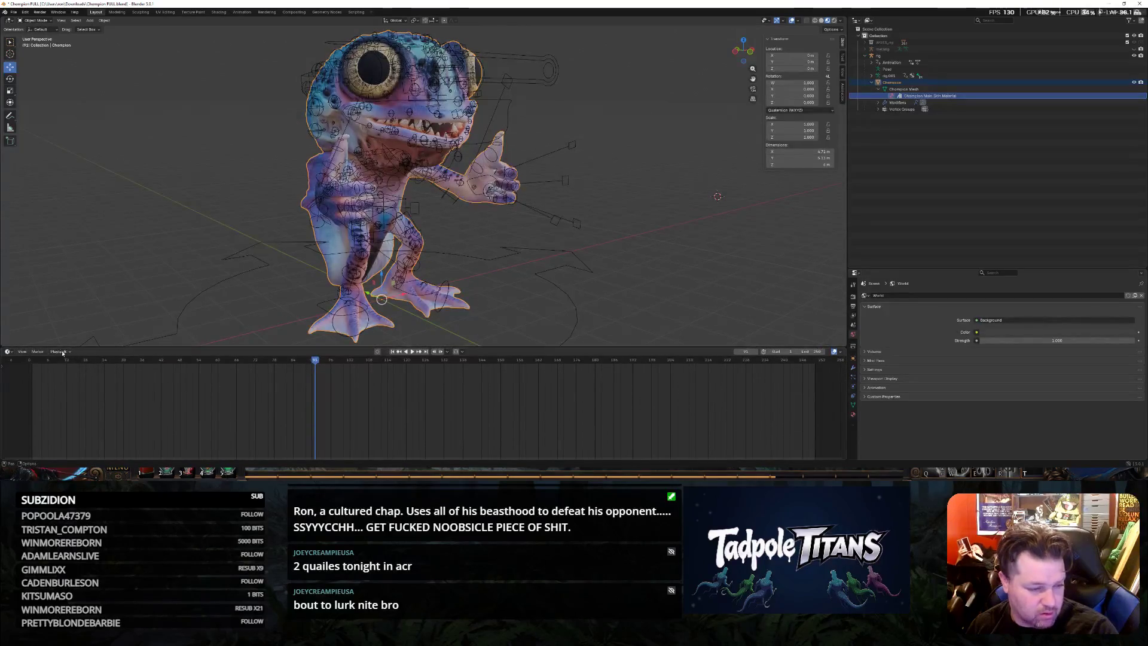
{"action": "left_click", "coordinate": [60, 351]}
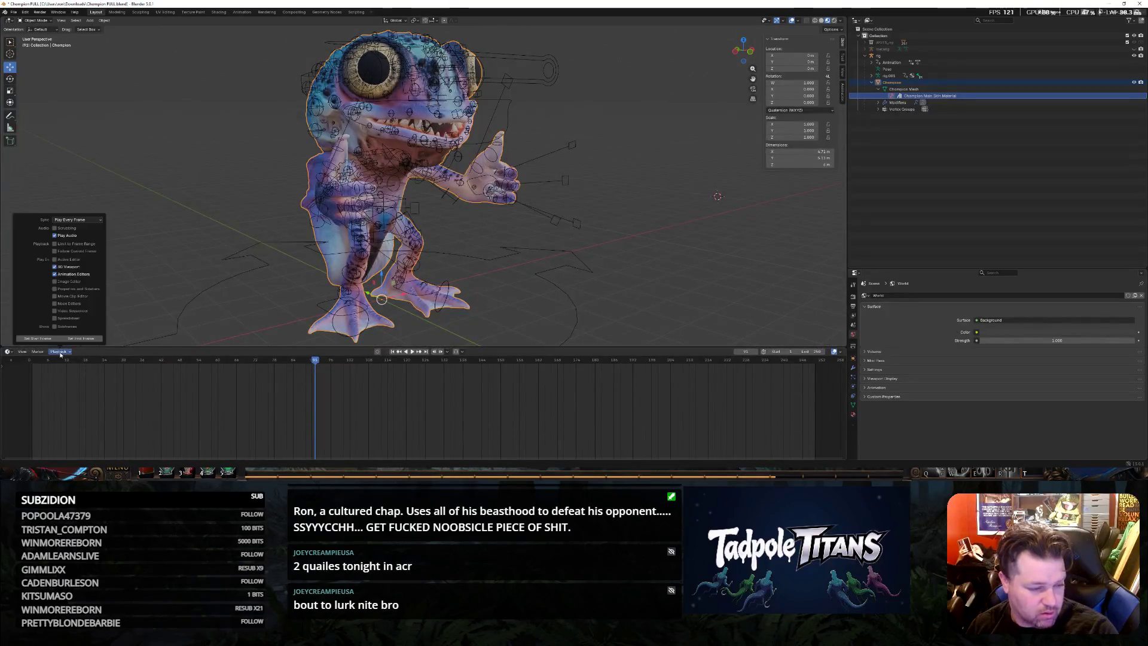
{"action": "left_click", "coordinate": [9, 351]}
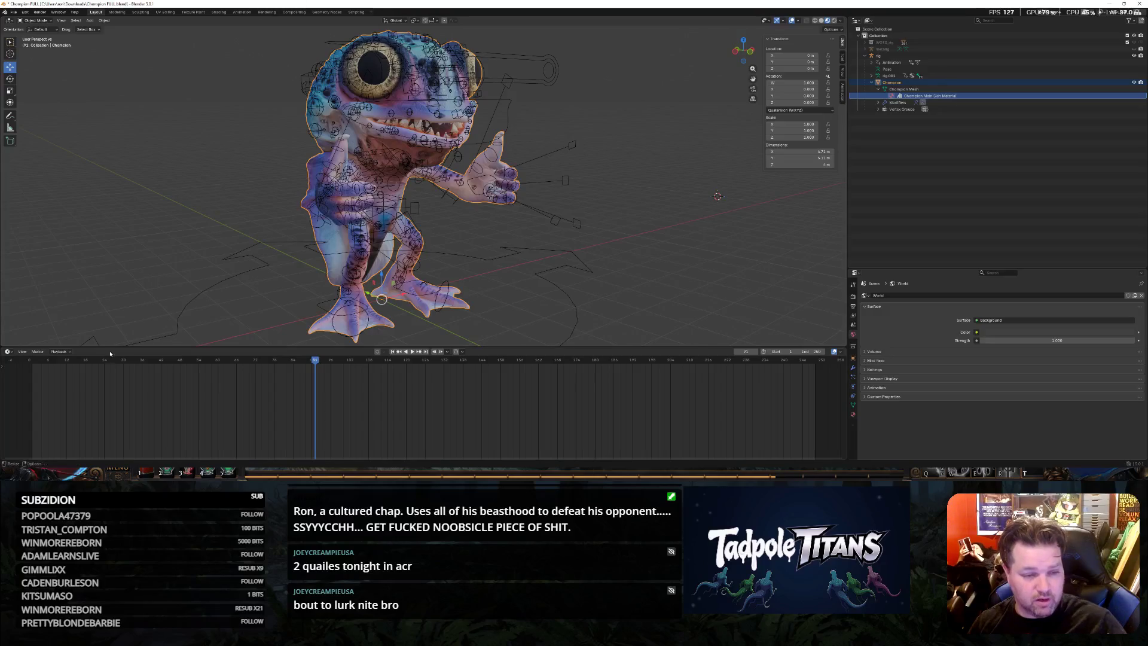
{"action": "key", "text": "shift+F1"}
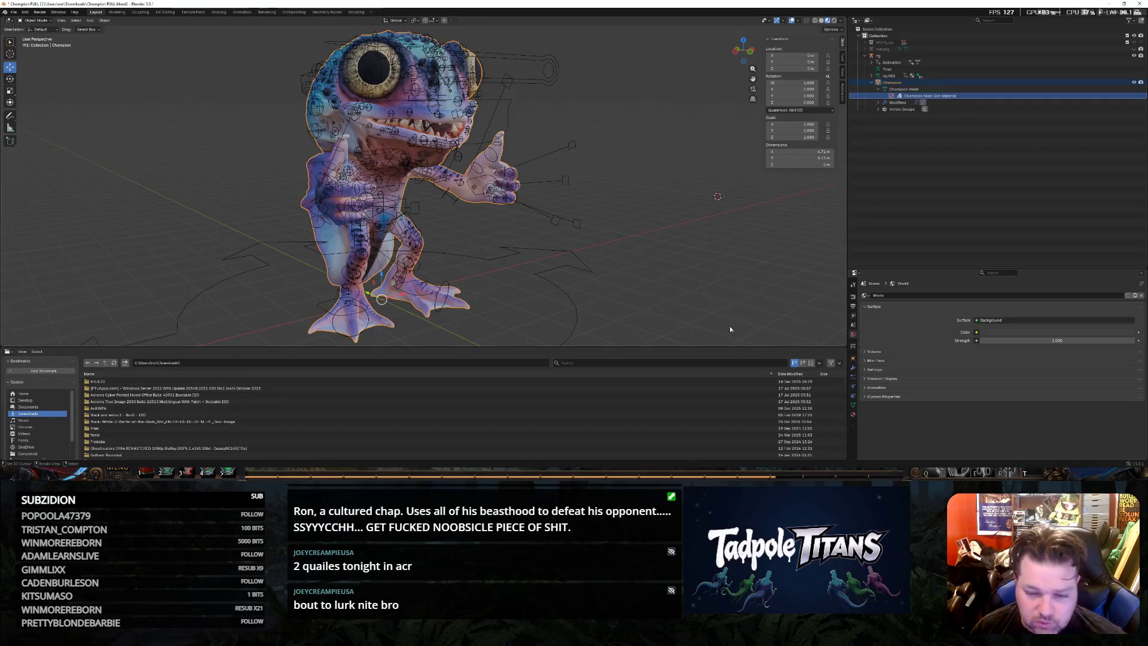
{"action": "left_click", "coordinate": [8, 354]}
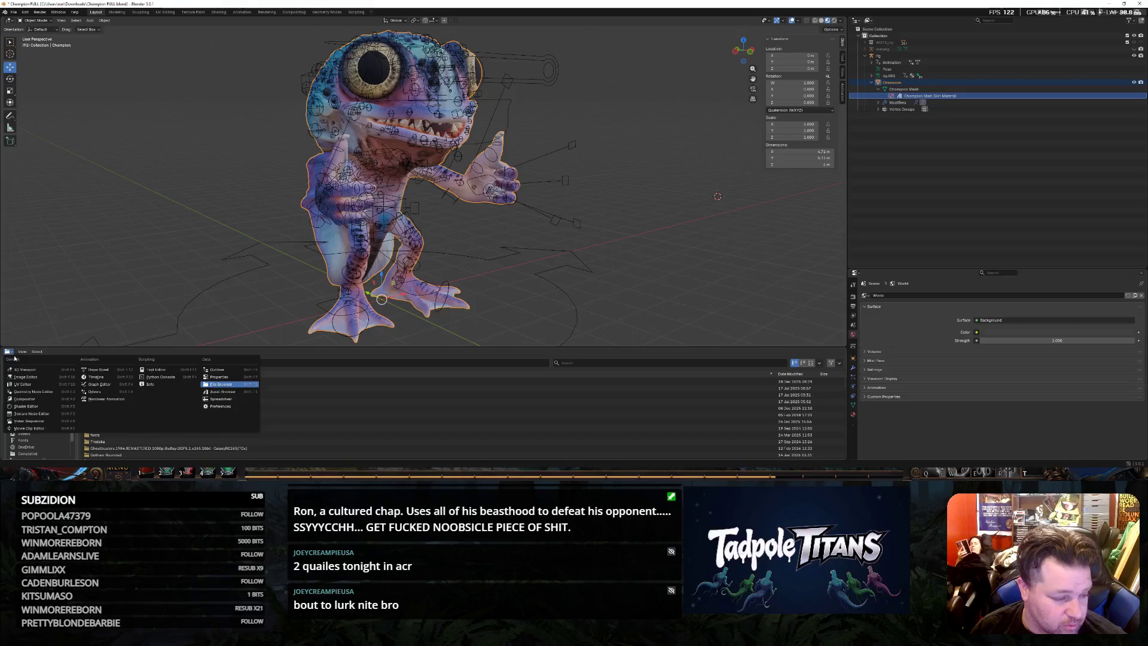
Switch the area to the Asset Browser and move Champion Main Skin Material from Unassigned into the Champion catalog
{"action": "left_click", "coordinate": [224, 391]}
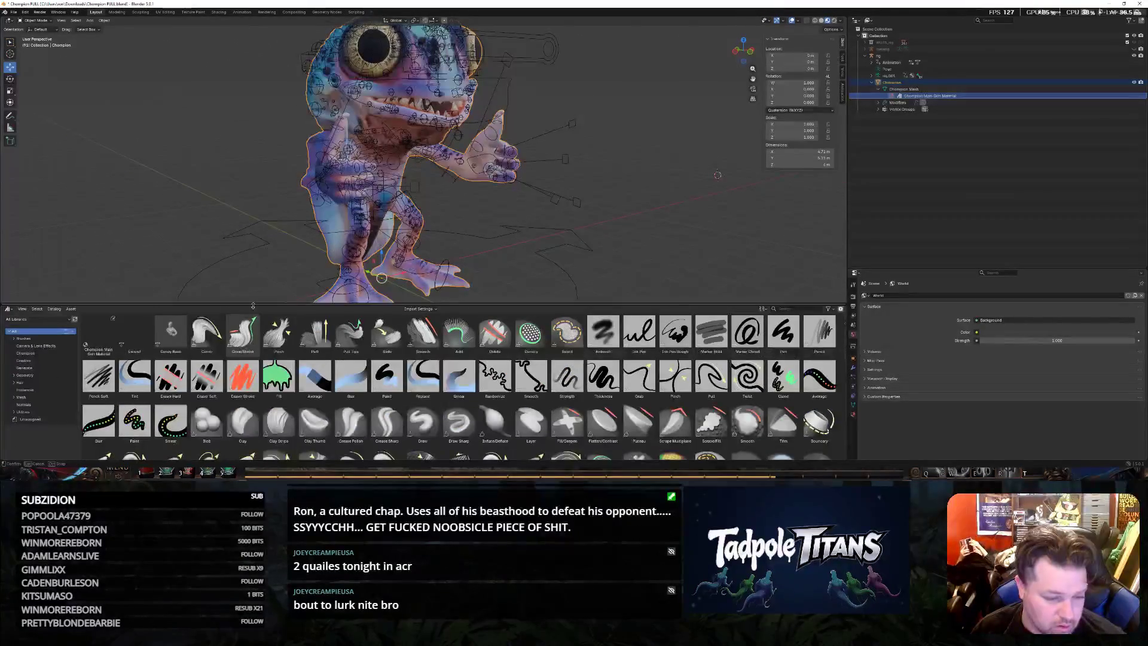
{"action": "left_click_drag", "start_coordinate": [237, 348], "coordinate": [241, 299]}
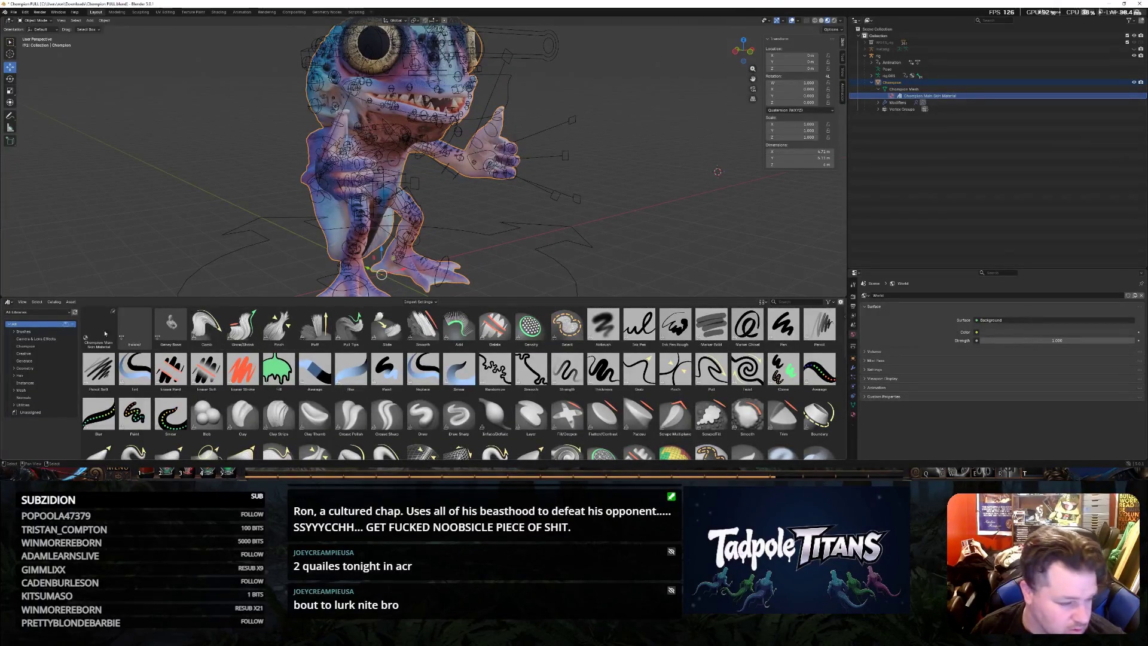
{"action": "left_click", "coordinate": [41, 412]}
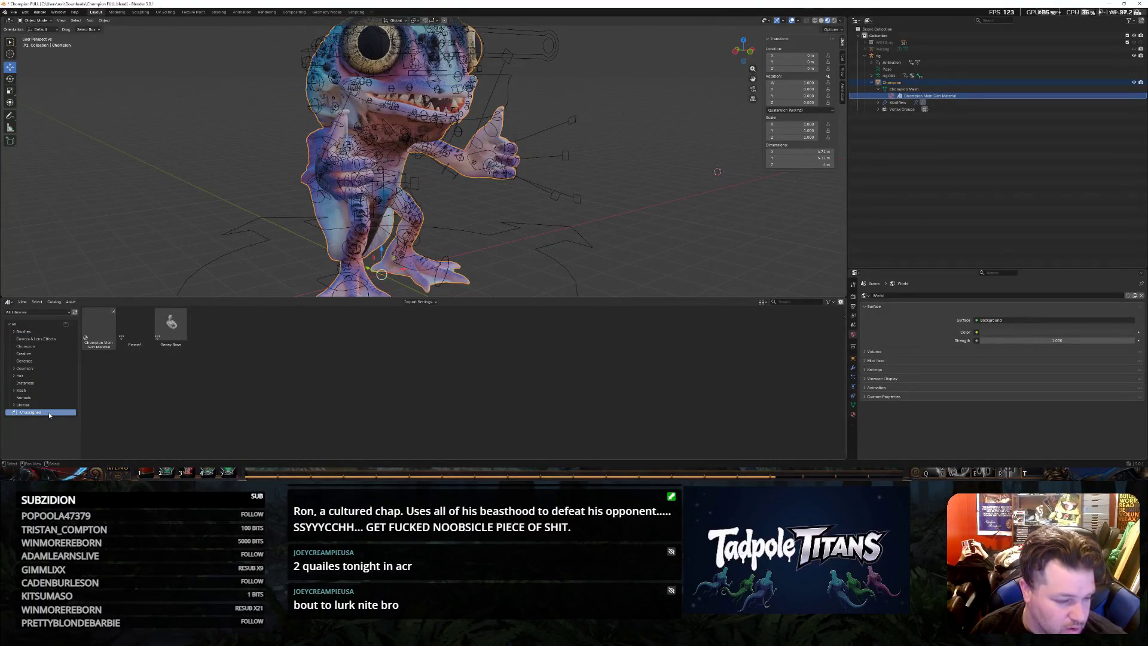
{"action": "left_click", "coordinate": [103, 324]}
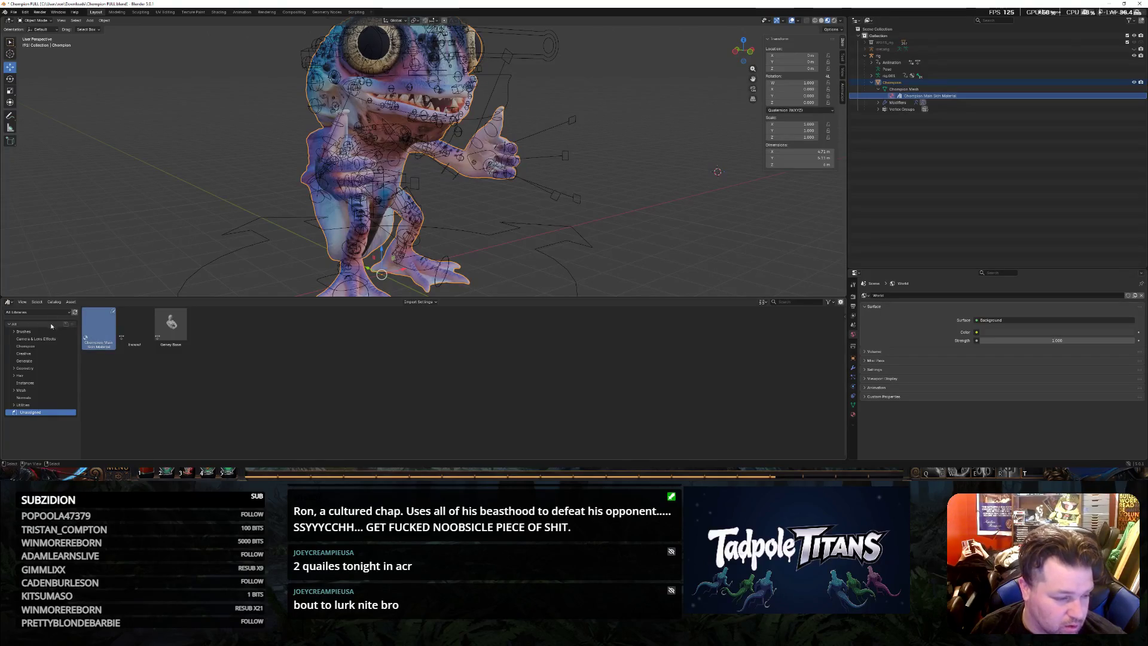
{"action": "mouse_move", "coordinate": [97, 328]}
{"action": "left_mouse_down"}
{"action": "mouse_move", "coordinate": [36, 352]}
{"action": "mouse_move", "coordinate": [55, 349]}
{"action": "left_mouse_up"}
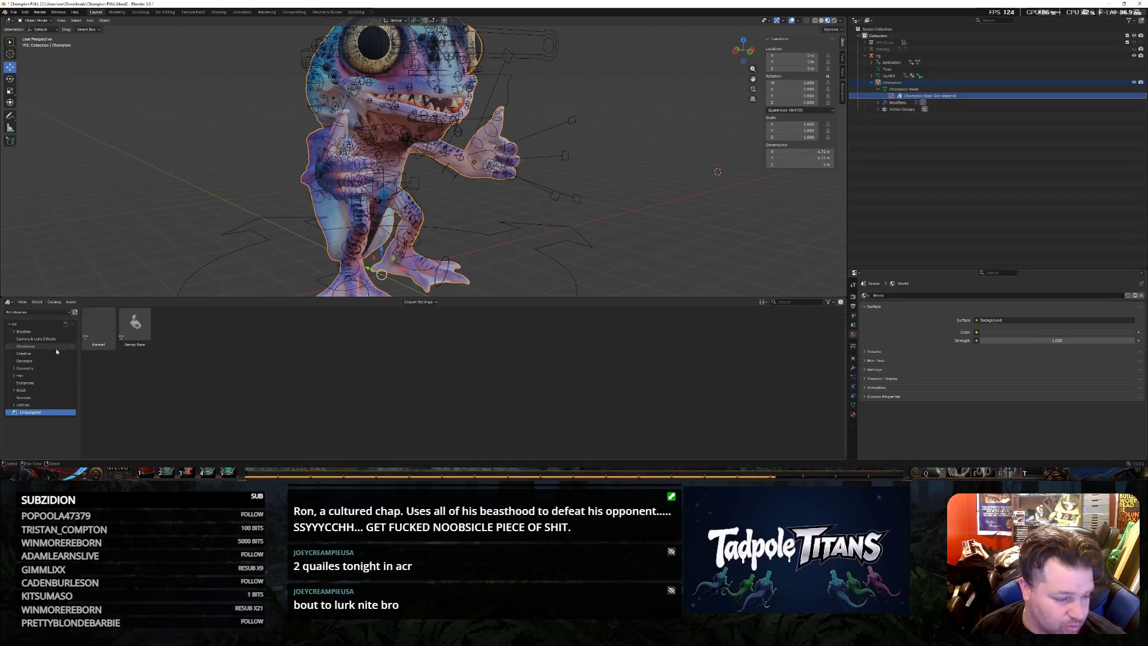
{"action": "left_click", "coordinate": [32, 348]}
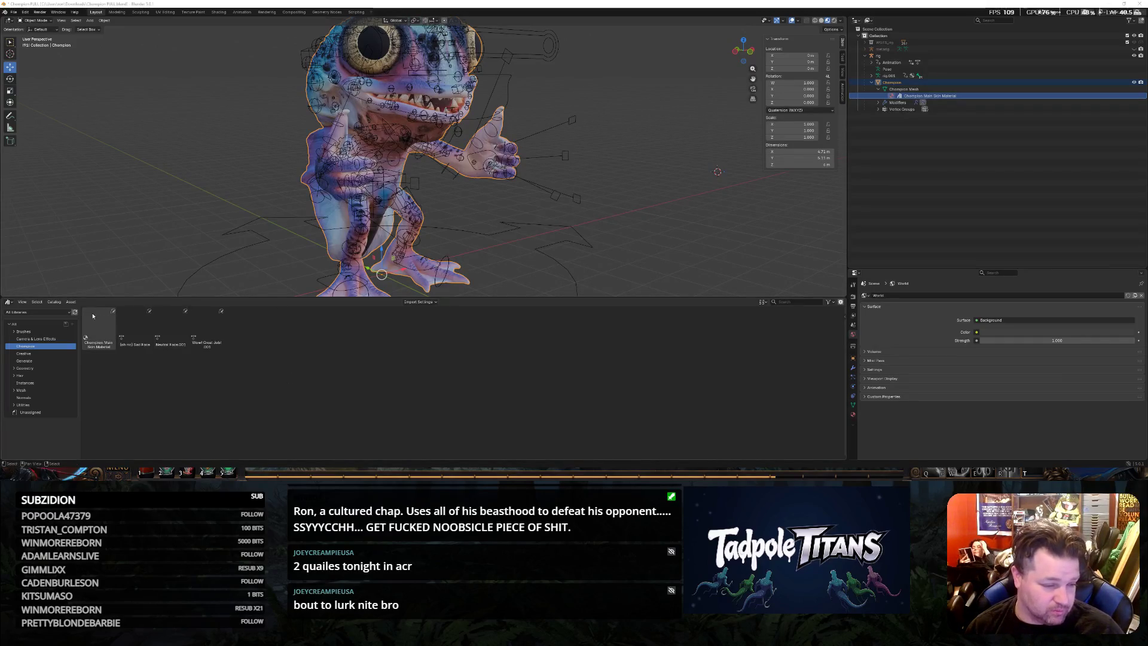
Make the 3D view taller and turn the bottom area back into the Timeline
{"action": "left_click", "coordinate": [110, 315]}
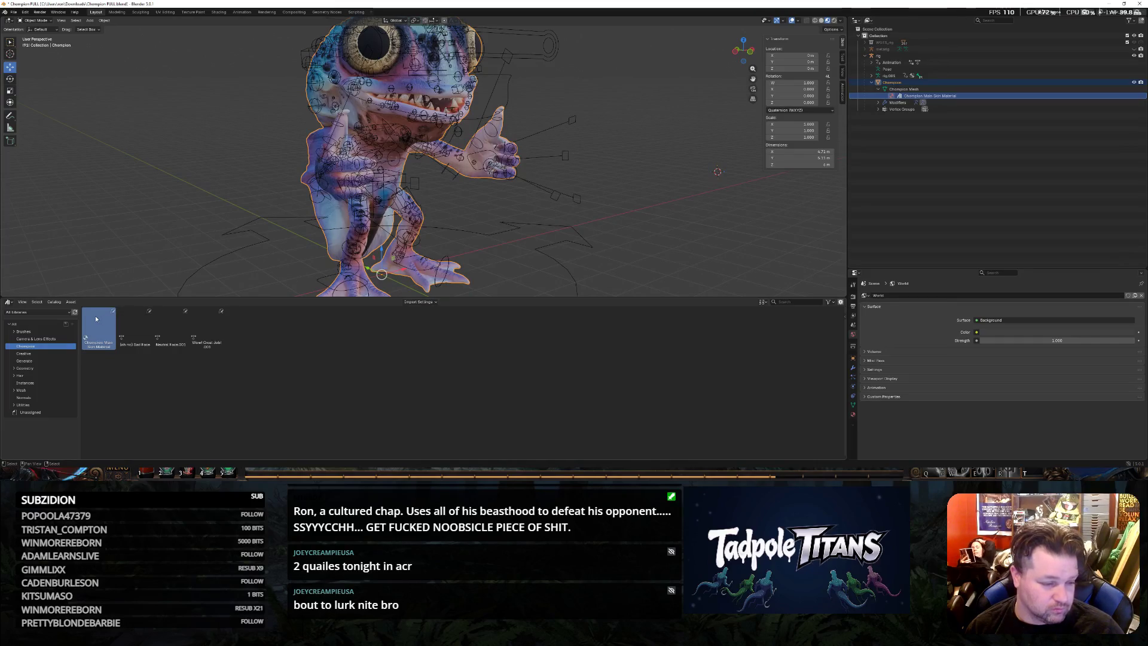
{"action": "left_click_drag", "start_coordinate": [27, 297], "coordinate": [19, 328]}
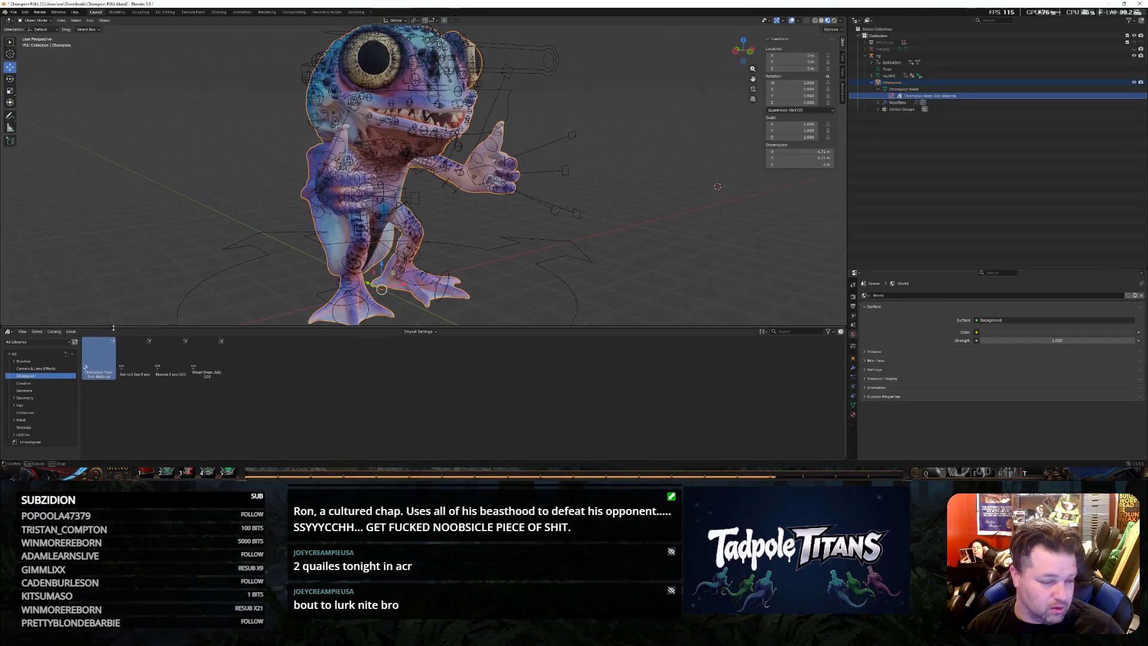
{"action": "left_click", "coordinate": [9, 332]}
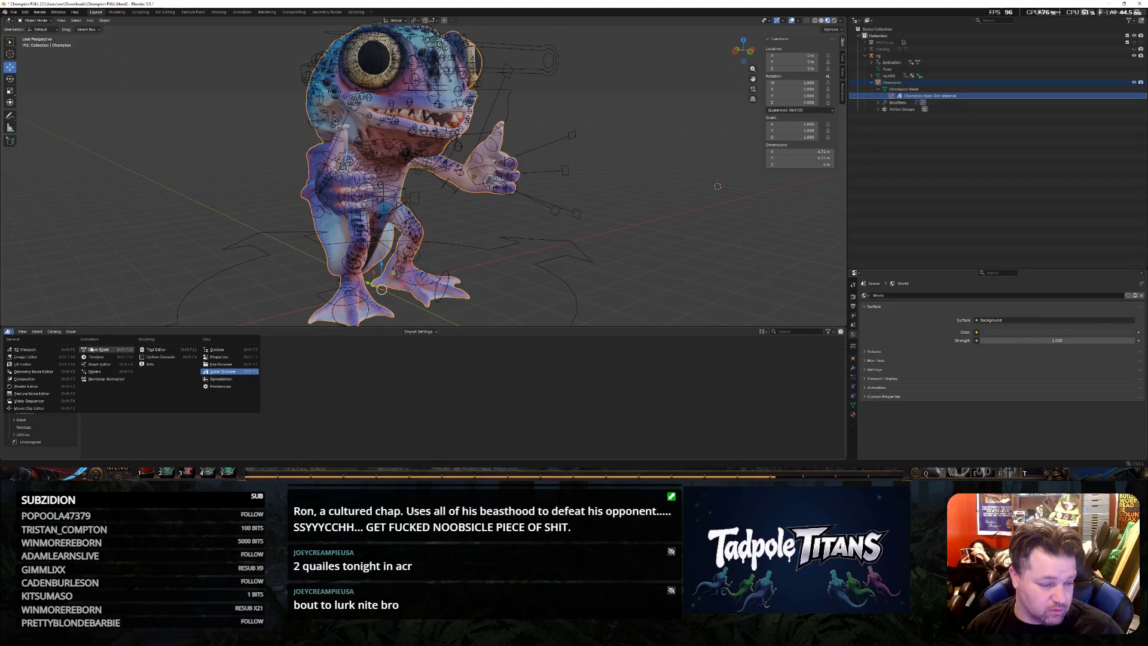
{"action": "left_click", "coordinate": [105, 357]}
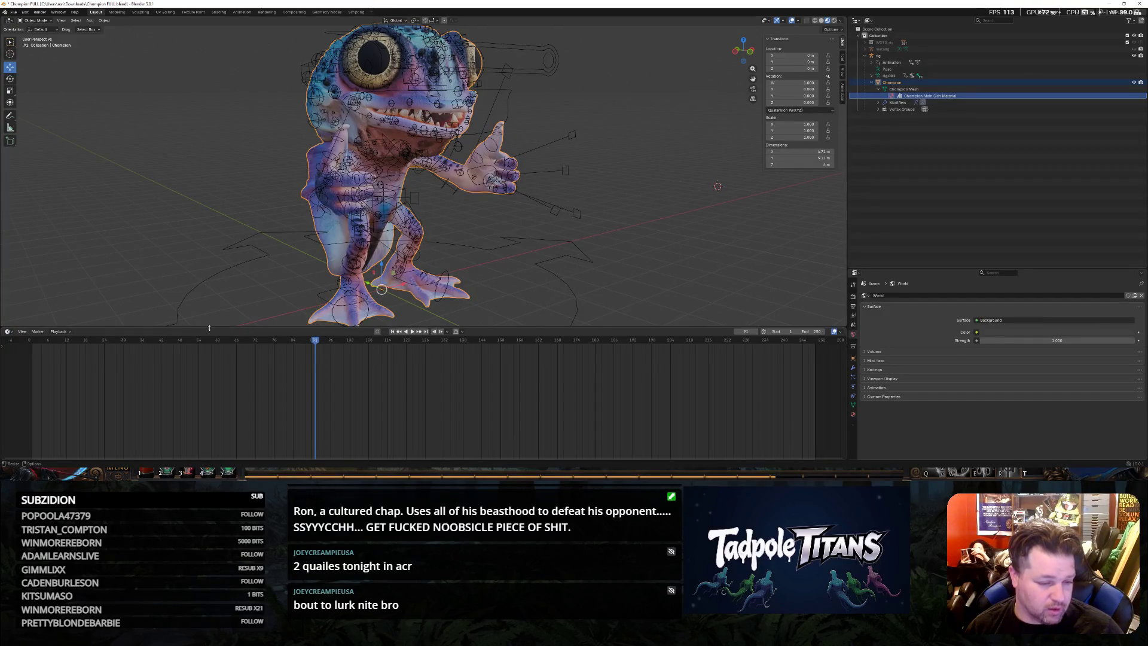
{"action": "left_click_drag", "start_coordinate": [211, 327], "coordinate": [212, 353]}
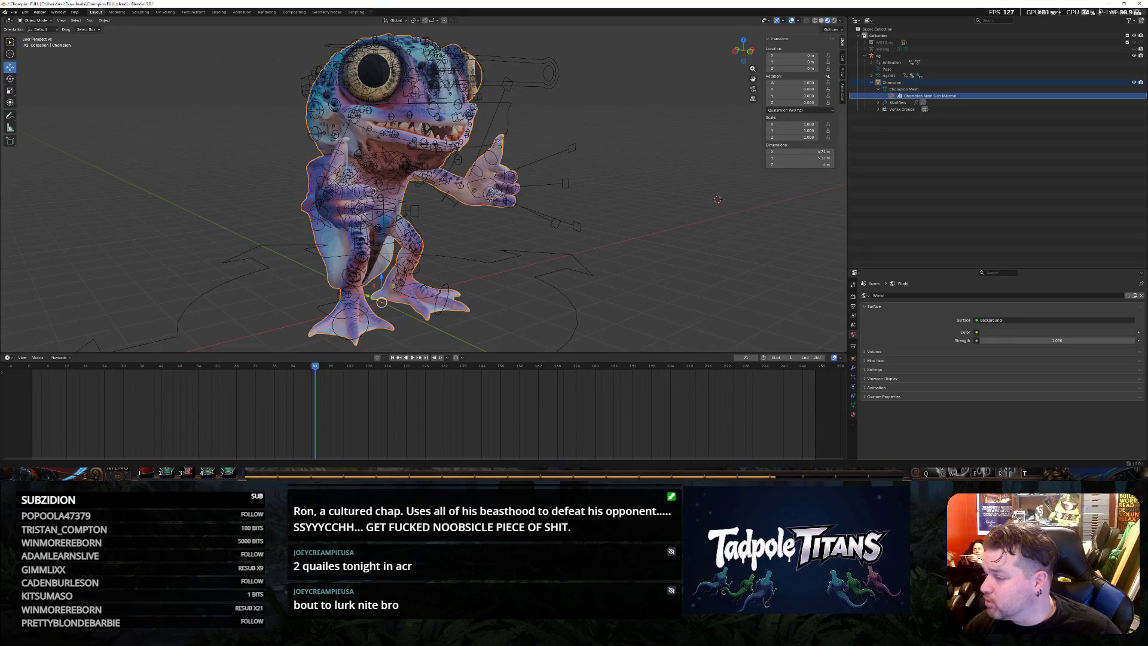
Restore the Asset Browser and start dragging the skin material toward the Champion Mesh in the Outliner
{"action": "left_click", "coordinate": [965, 89]}
{"action": "left_click", "coordinate": [964, 96]}
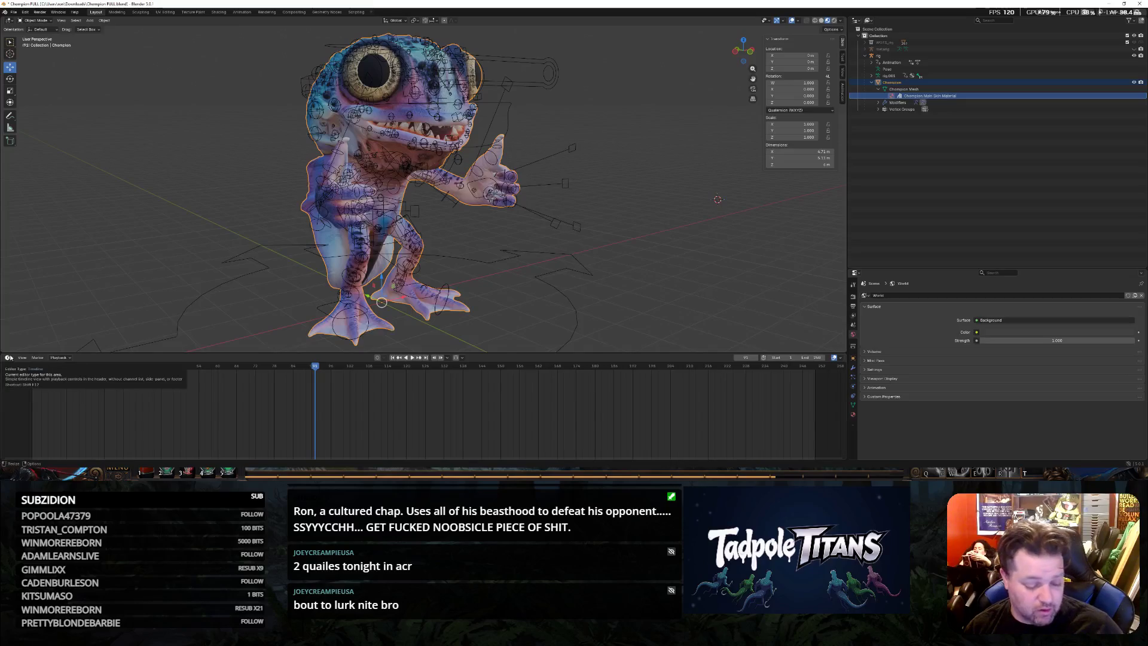
{"action": "key", "text": "shift+F1"}
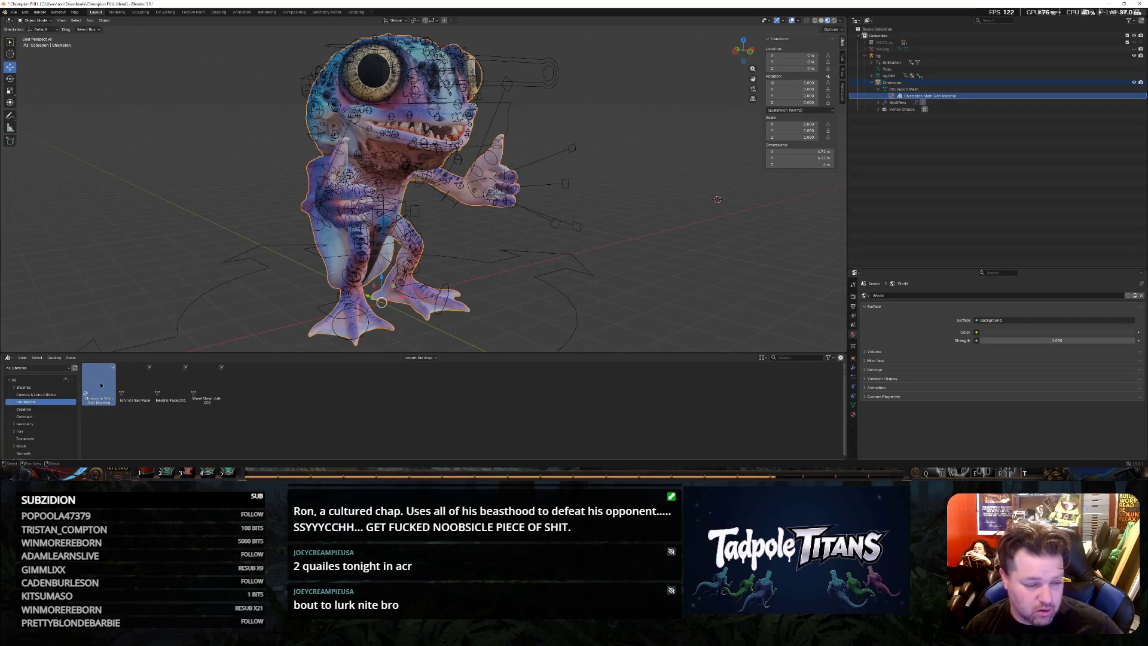
{"action": "left_click_drag", "start_coordinate": [106, 383], "coordinate": [969, 153]}
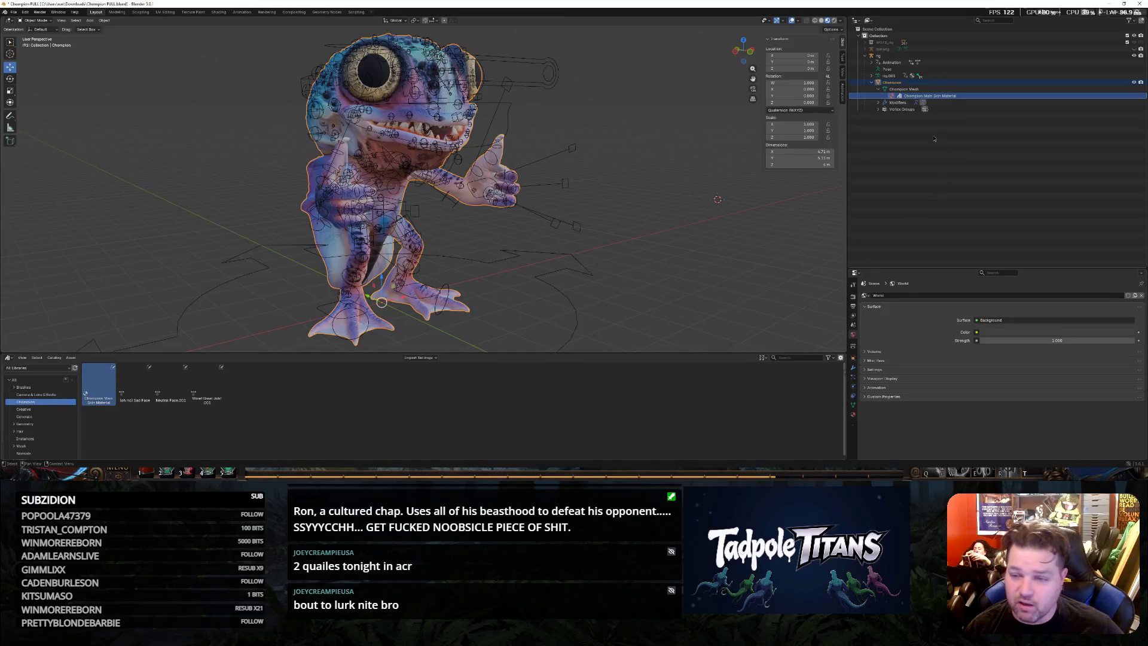
{"action": "left_click_drag", "start_coordinate": [100, 382], "coordinate": [913, 91]}
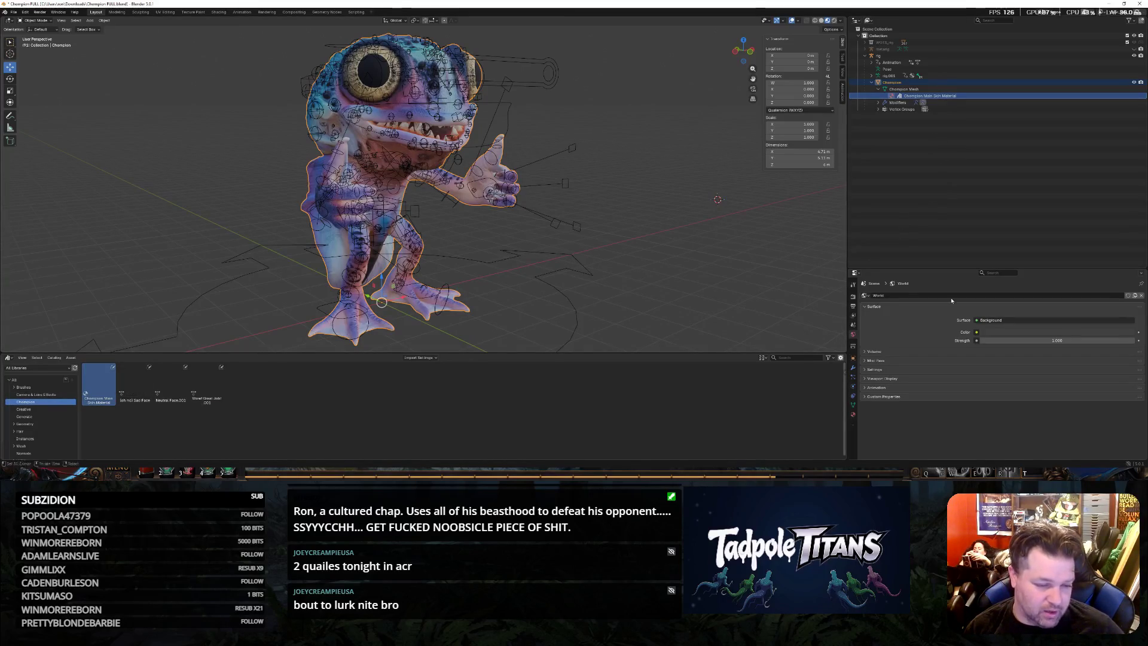
{"action": "right_click", "coordinate": [915, 92]}
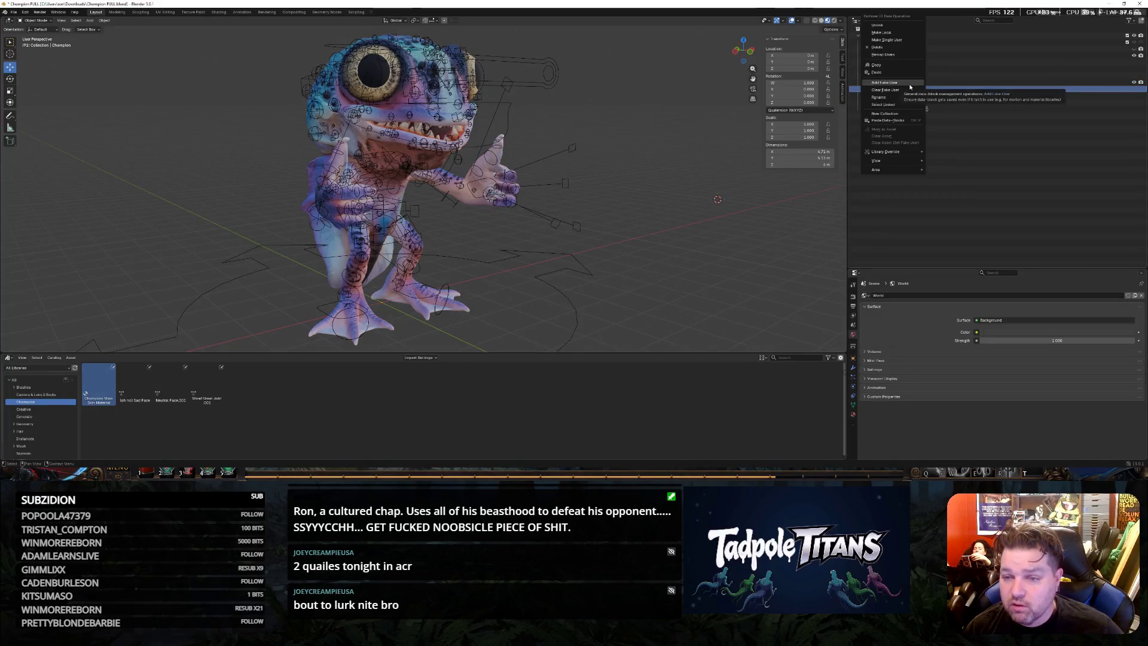
{"action": "left_click", "coordinate": [910, 82]}
{"action": "left_click", "coordinate": [888, 36]}
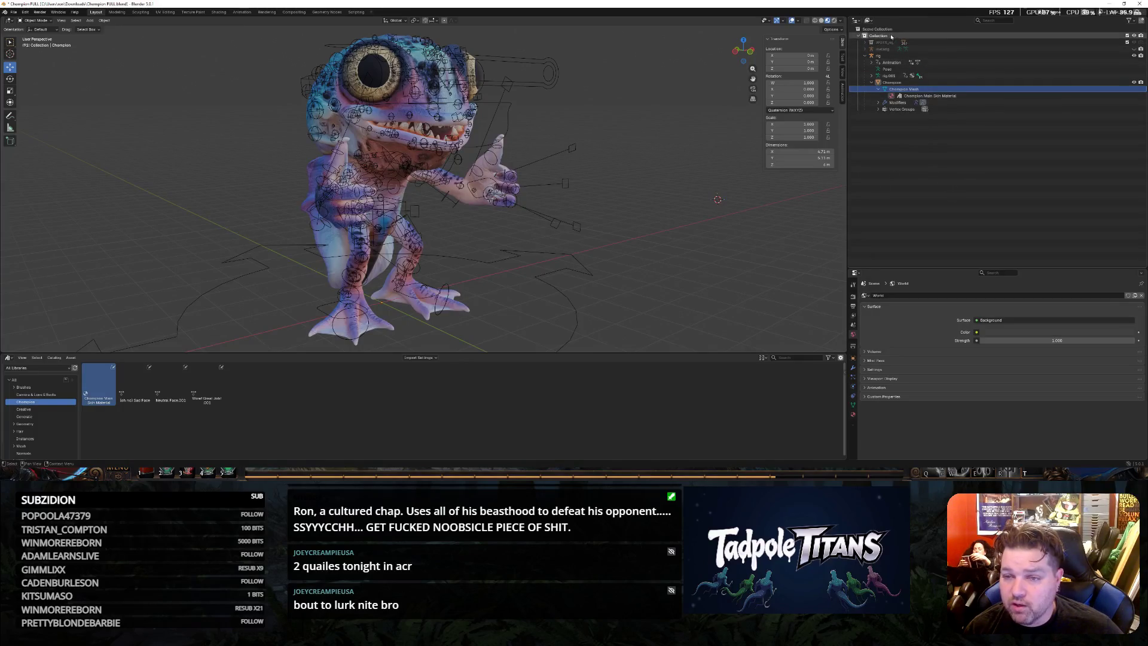
{"action": "right_click", "coordinate": [886, 37]}
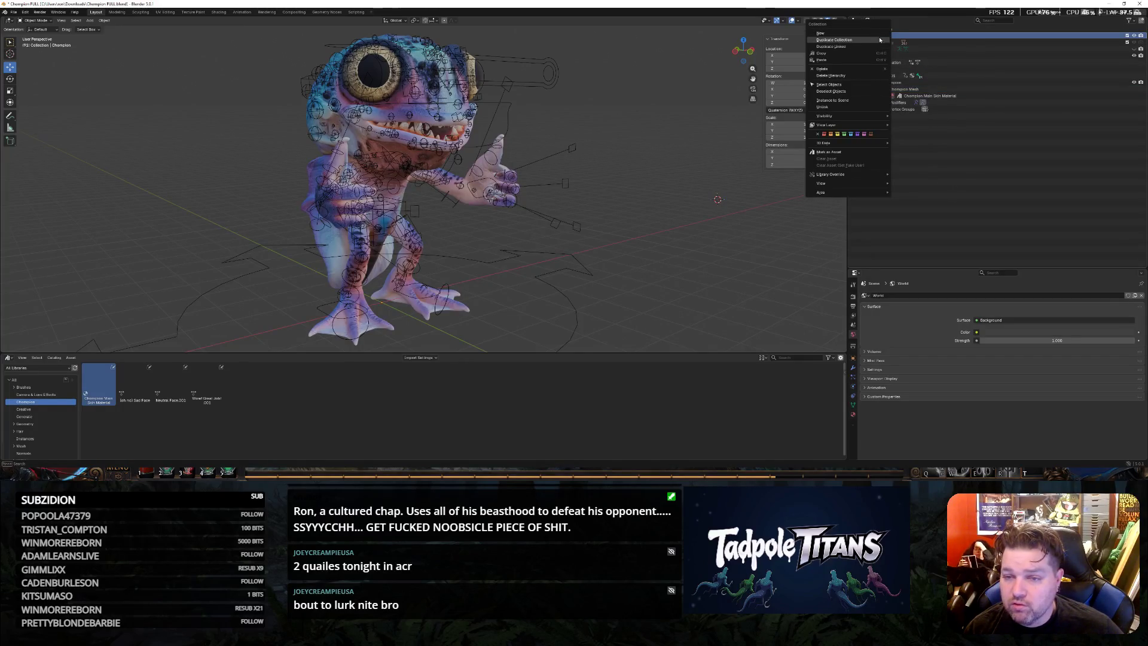
{"action": "left_click", "coordinate": [874, 35]}
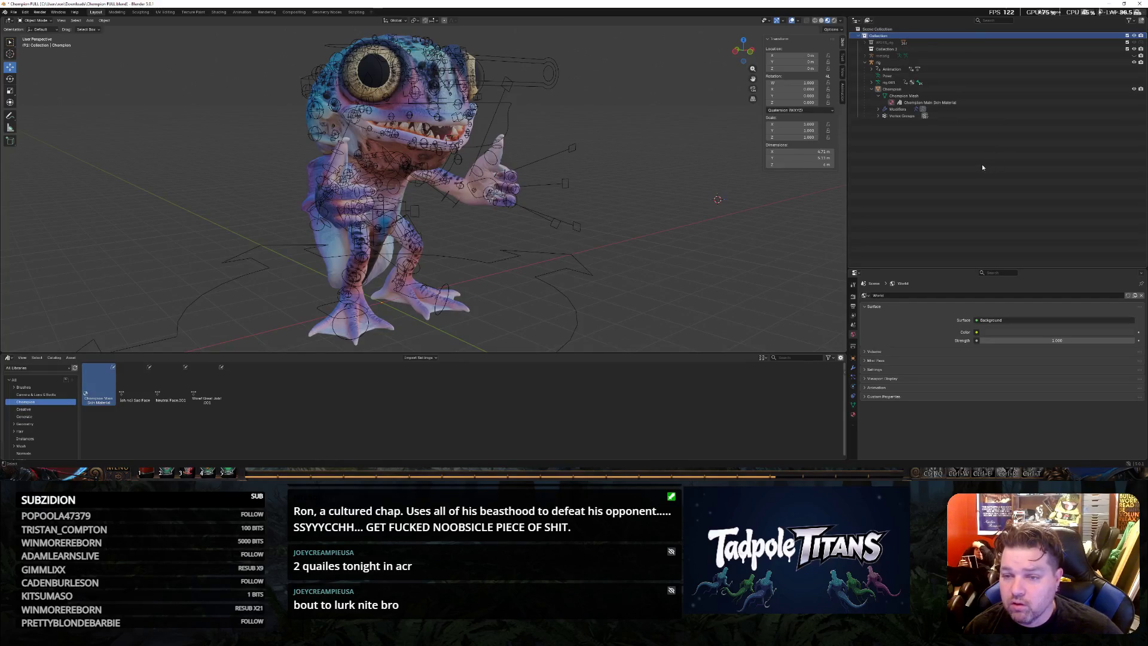
{"action": "key", "text": "ctrl+z"}
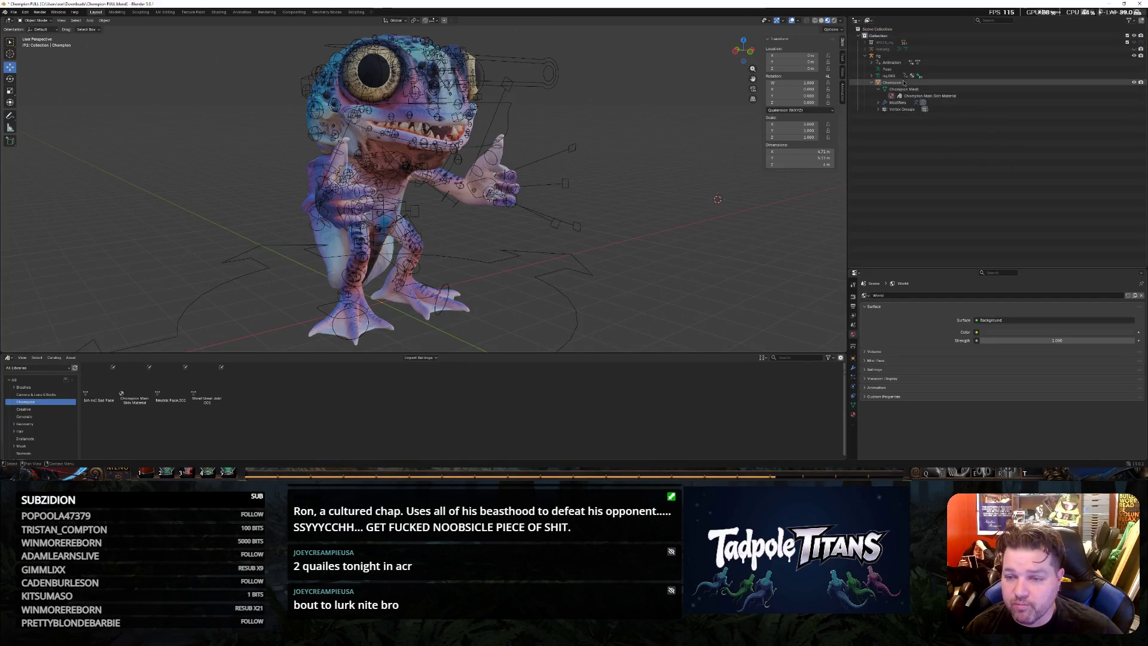
{"action": "right_click", "coordinate": [913, 95]}
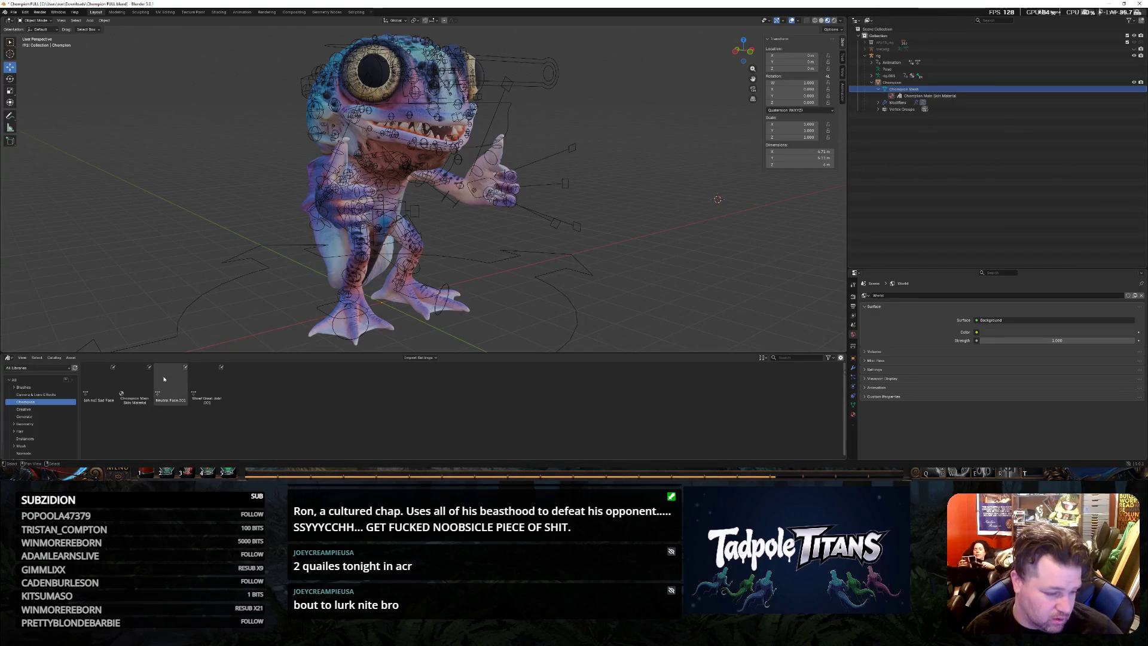
Drop the skin material asset onto the Champion object as a second material slot
{"action": "left_click", "coordinate": [126, 385]}
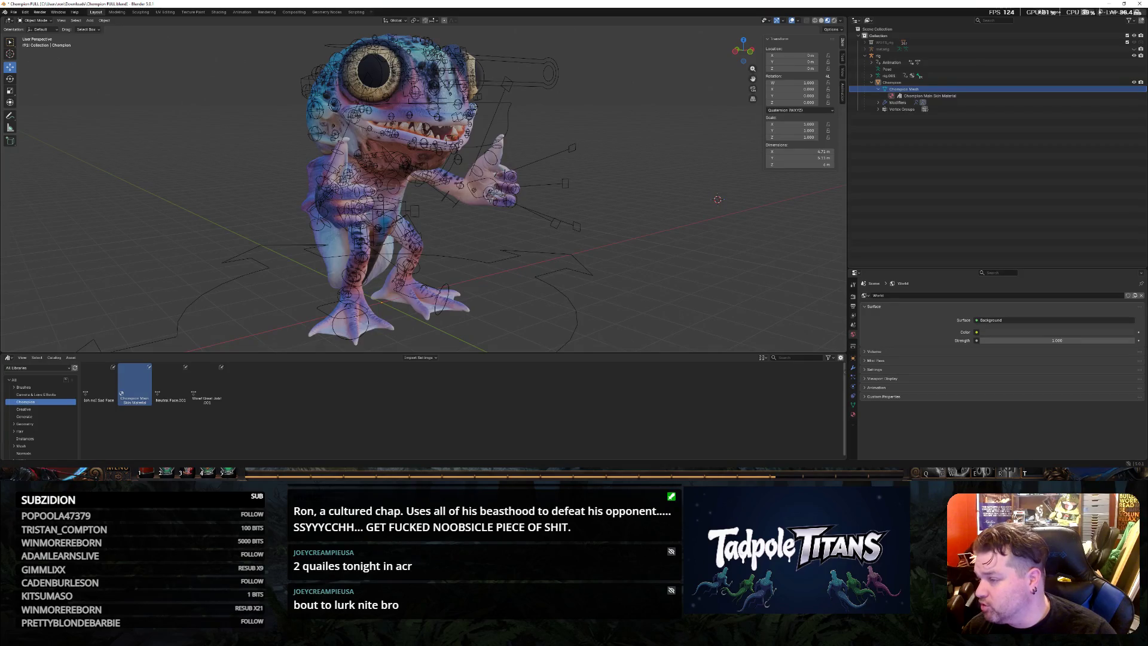
{"action": "left_click_drag", "start_coordinate": [135, 384], "coordinate": [914, 88]}
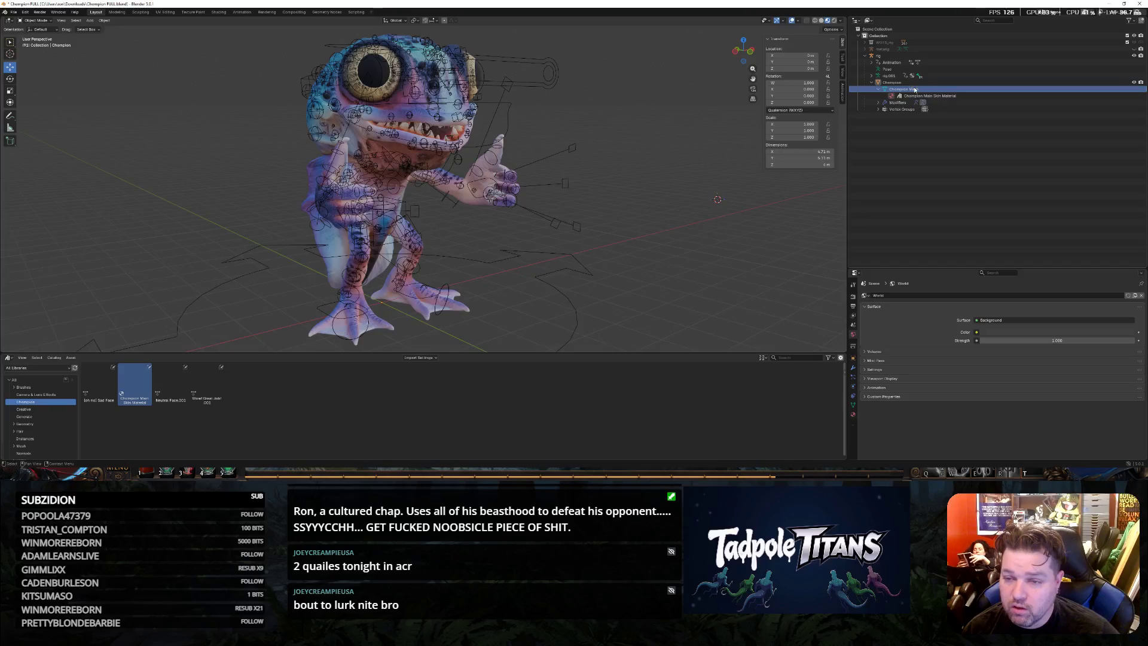
{"action": "left_click", "coordinate": [892, 82]}
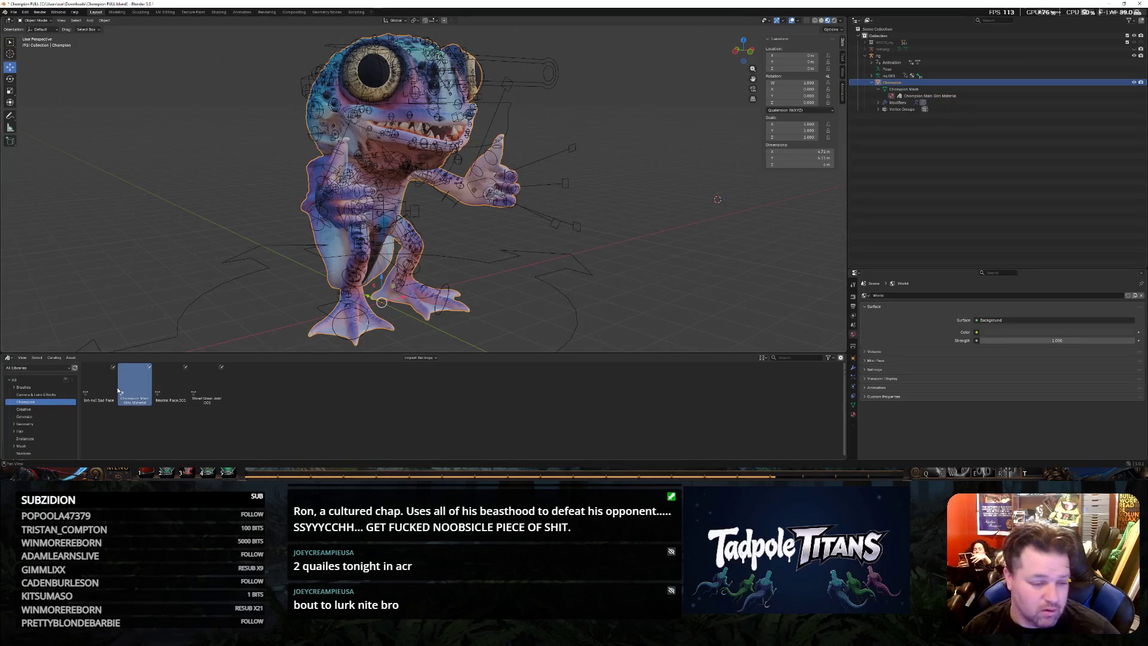
{"action": "left_click_drag", "start_coordinate": [123, 388], "coordinate": [900, 85]}
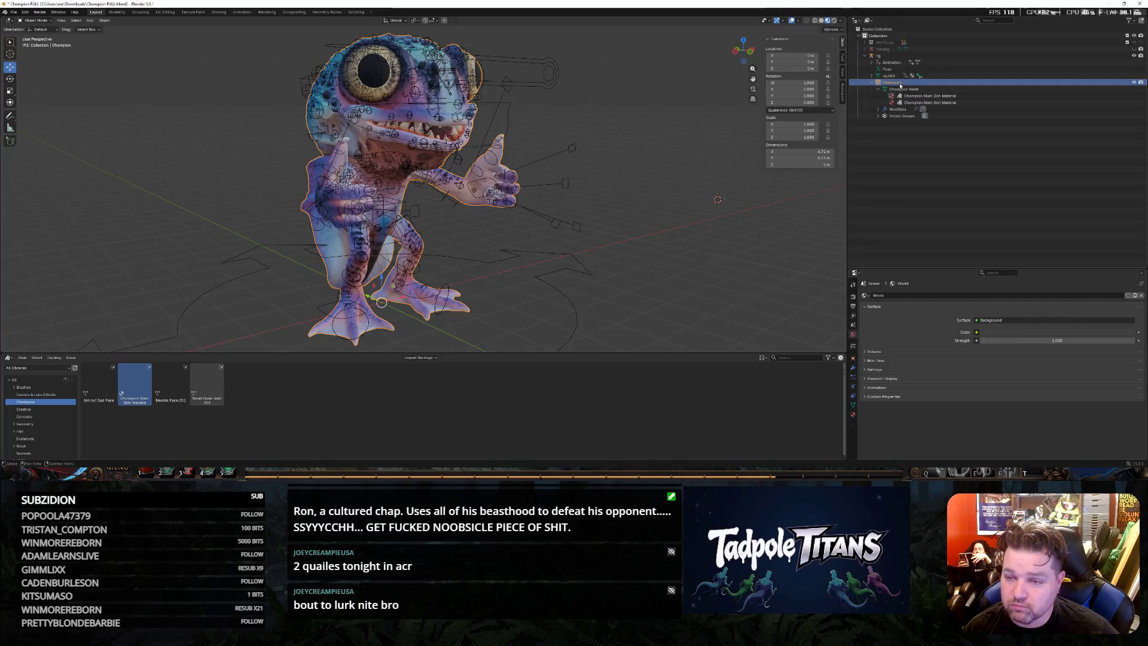
Rename the second slot's material to 'Champion Kal Skin Material'
{"action": "left_click", "coordinate": [948, 104]}
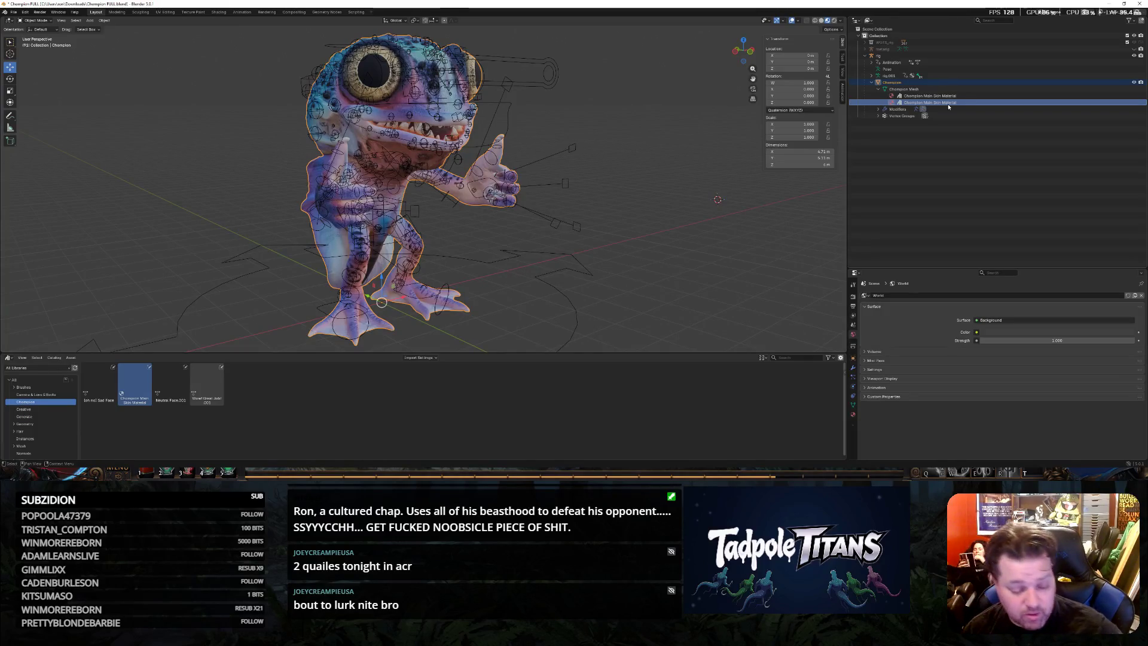
{"action": "double_click", "coordinate": [933, 103]}
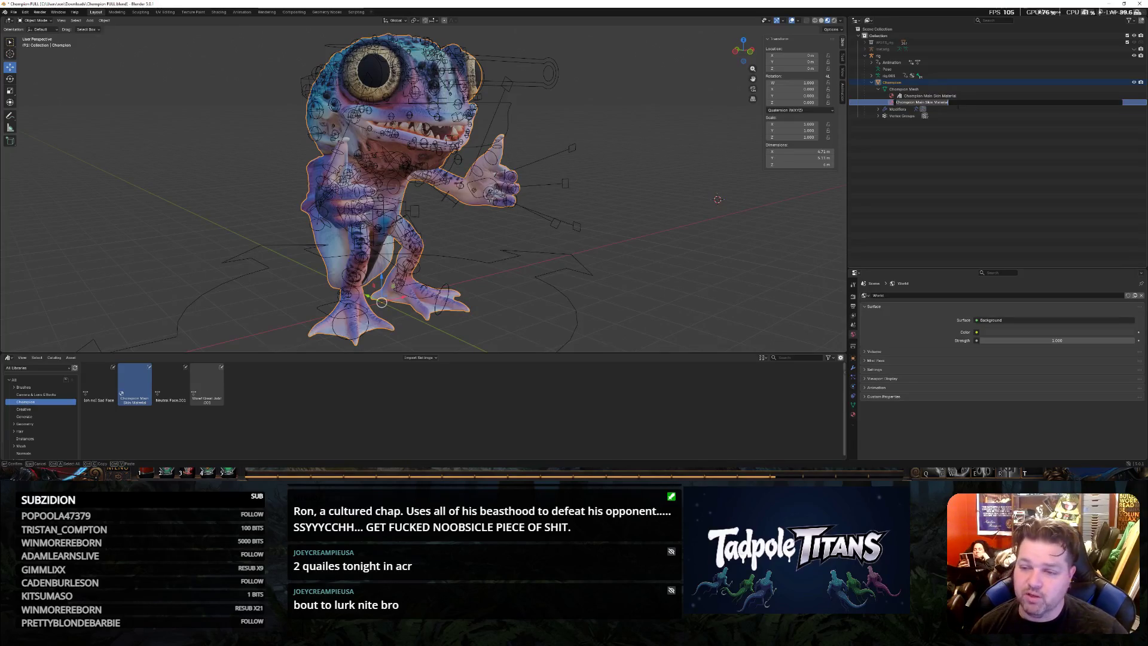
{"action": "key", "text": "BackSpace"}
{"action": "key", "text": "BackSpace"}
{"action": "key", "text": "BackSpace"}
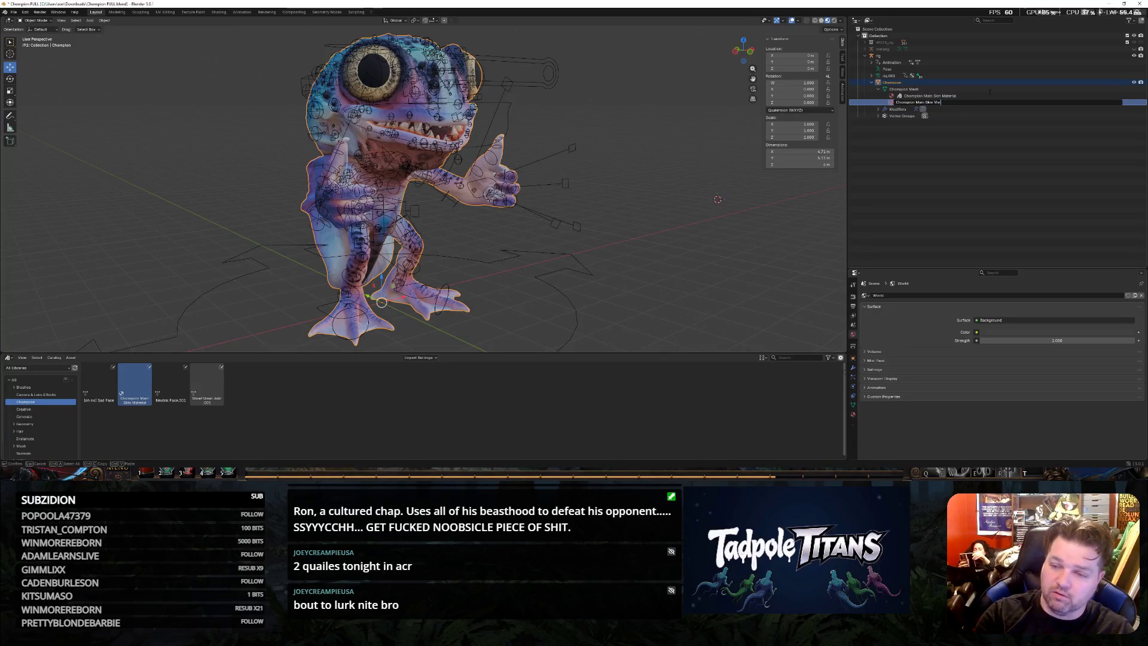
{"action": "type", "text": "a"}
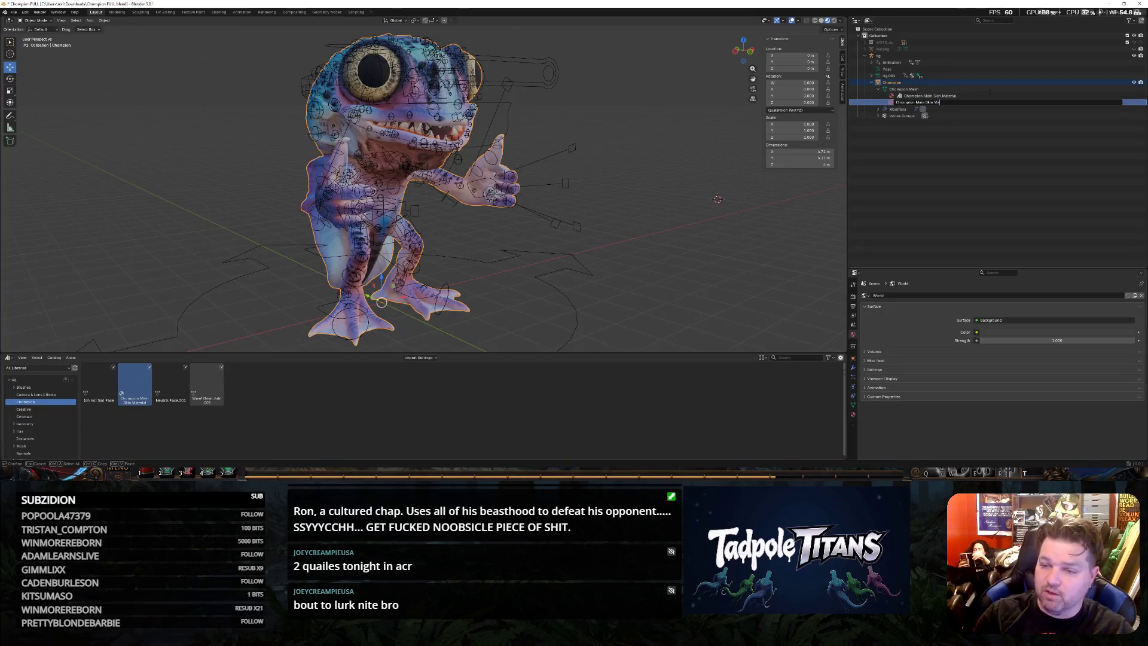
{"action": "type", "text": "t"}
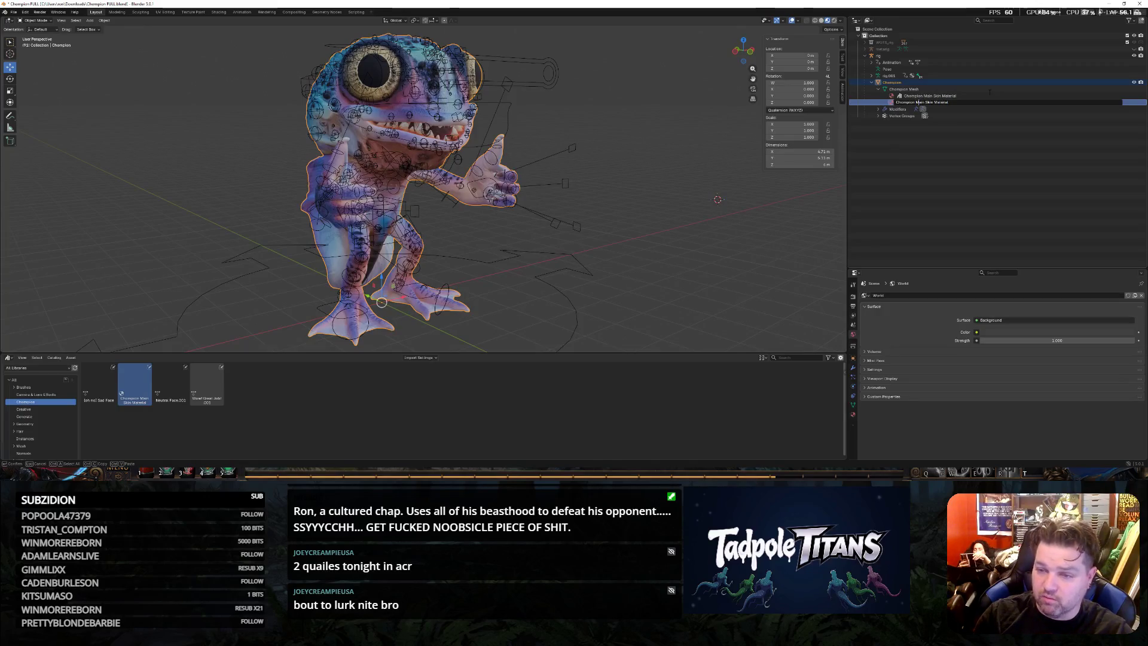
{"action": "type", "text": "er"}
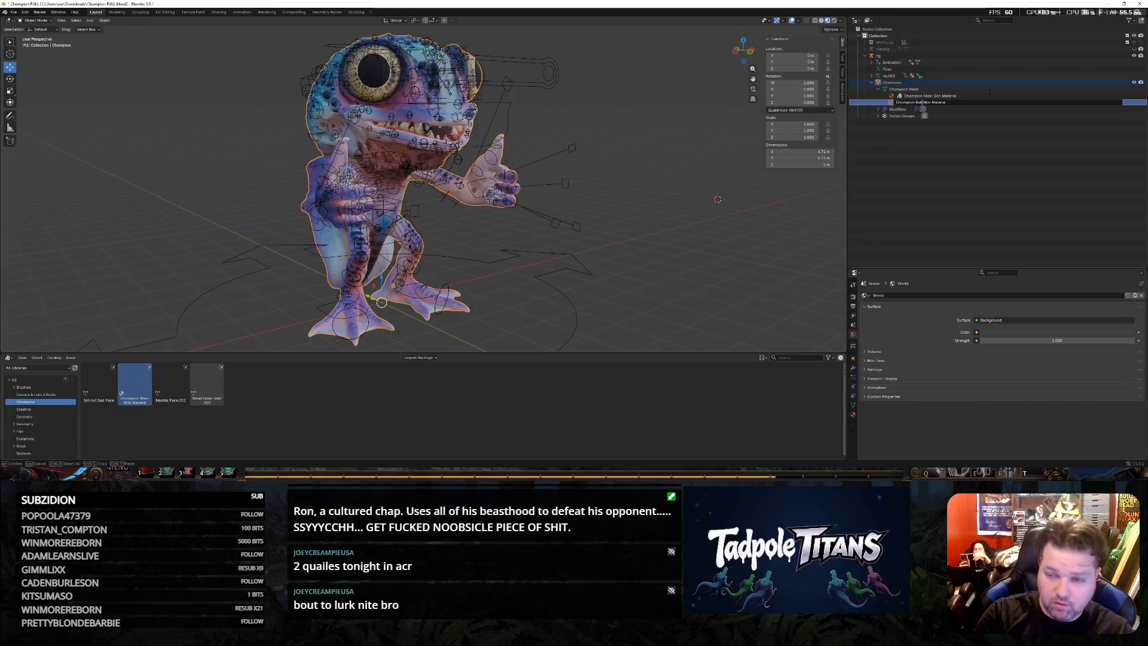
{"action": "key", "text": "Return"}
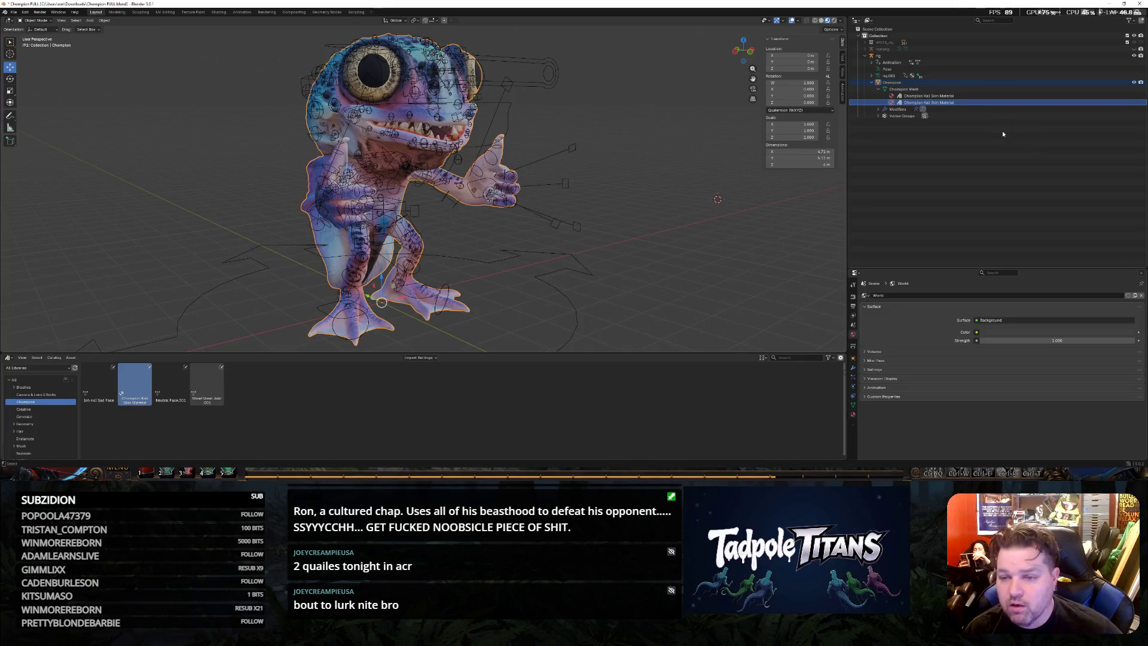
{"action": "left_click", "coordinate": [1002, 129]}
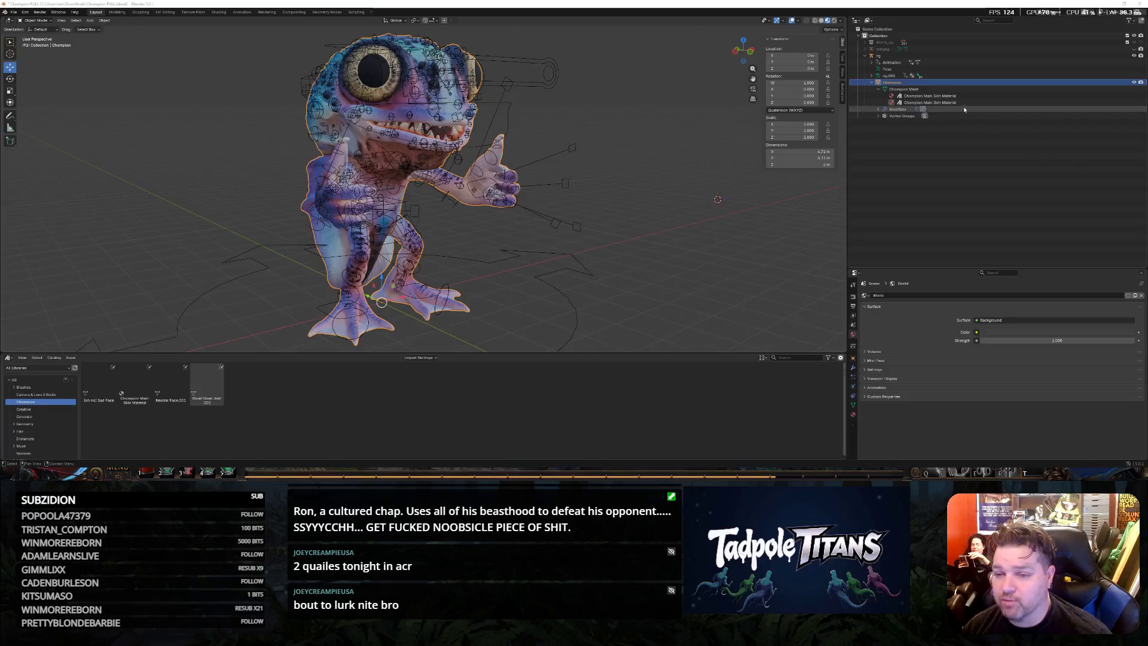
Browse the material's Outliner commands, then bring up the viewport Object menu
{"action": "right_click", "coordinate": [930, 97]}
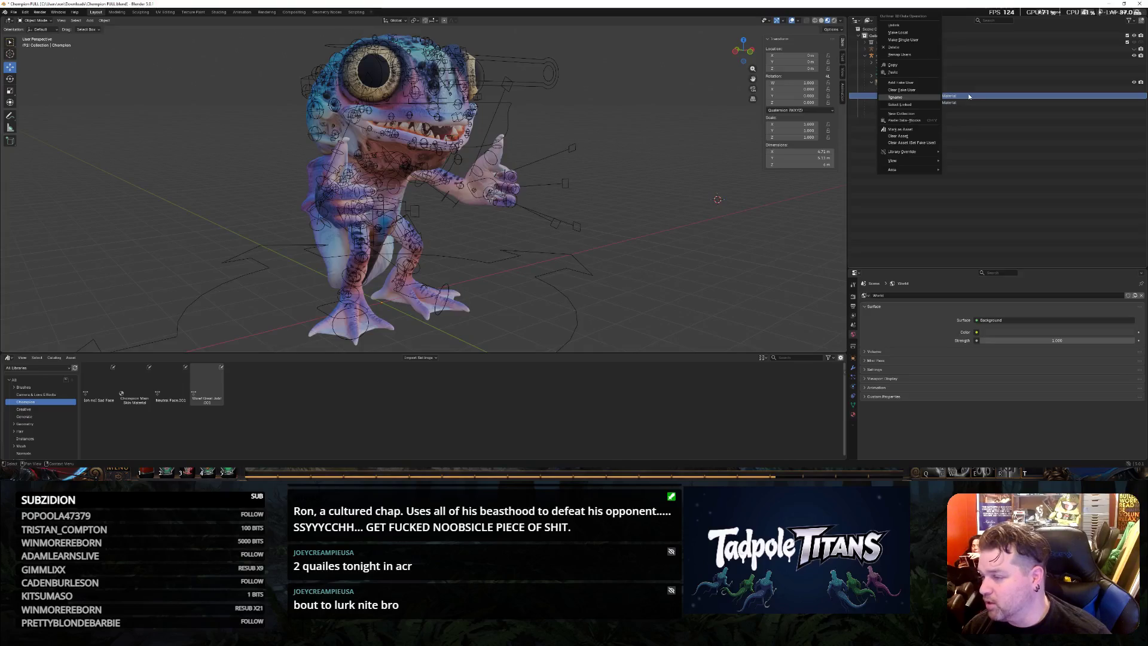
{"action": "left_click", "coordinate": [104, 20]}
{"action": "mouse_move", "coordinate": [114, 48]}
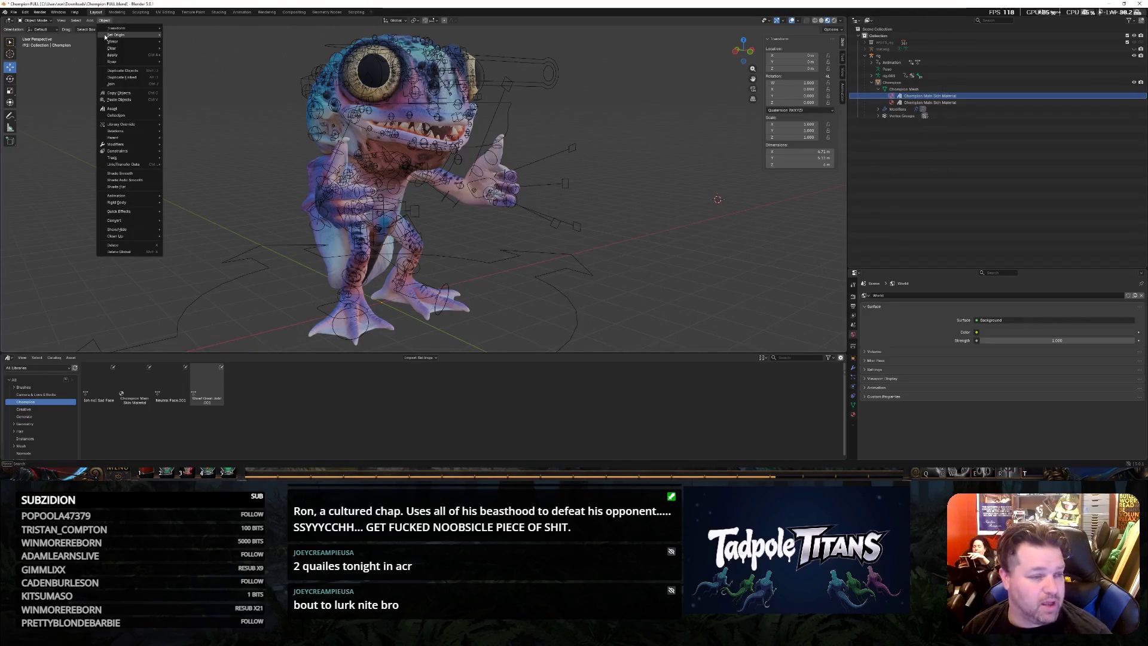